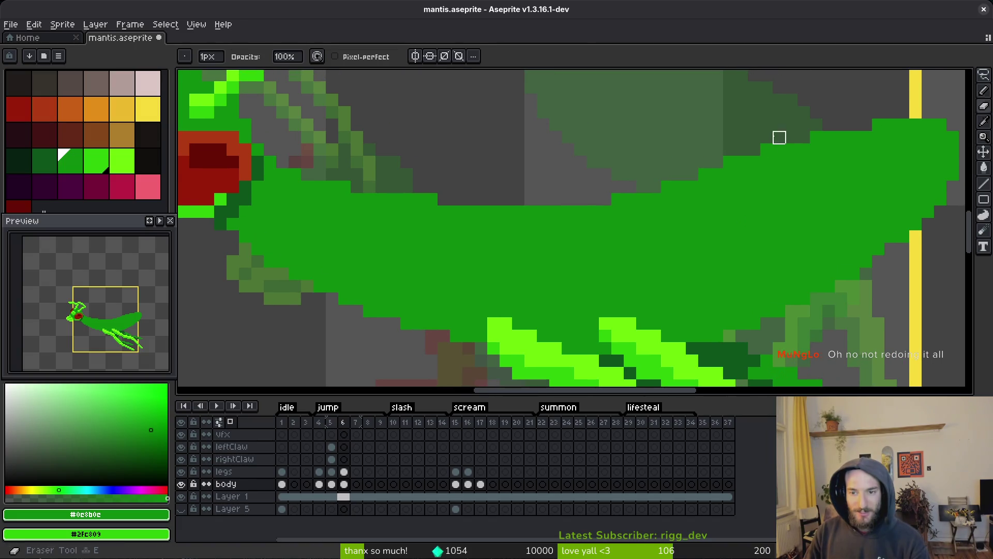
scroll(772, 204, "down", 3)
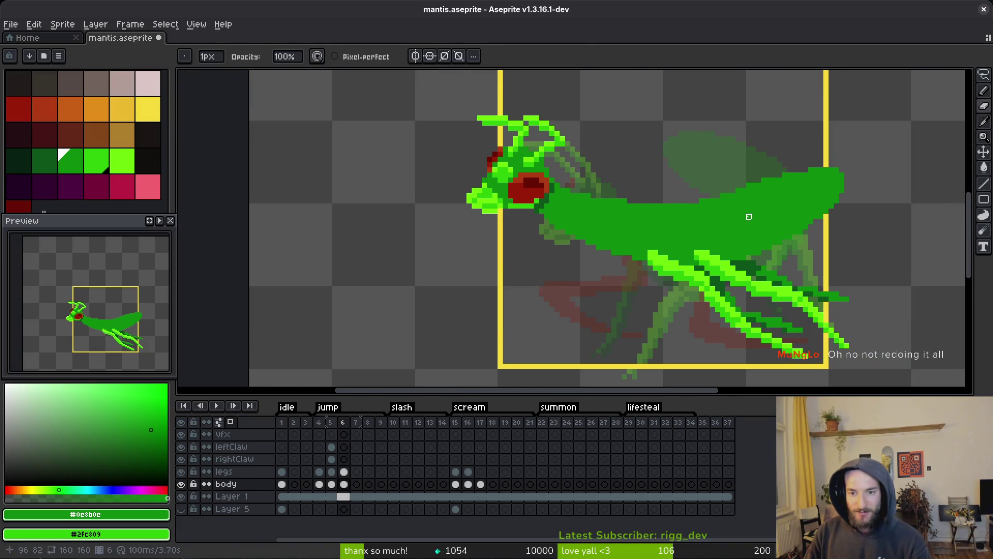
Step: Undo the last pencil stroke on frame 6 and save mantis.aseprite
key("ctrl+s")
scroll(765, 226, "up", 4)
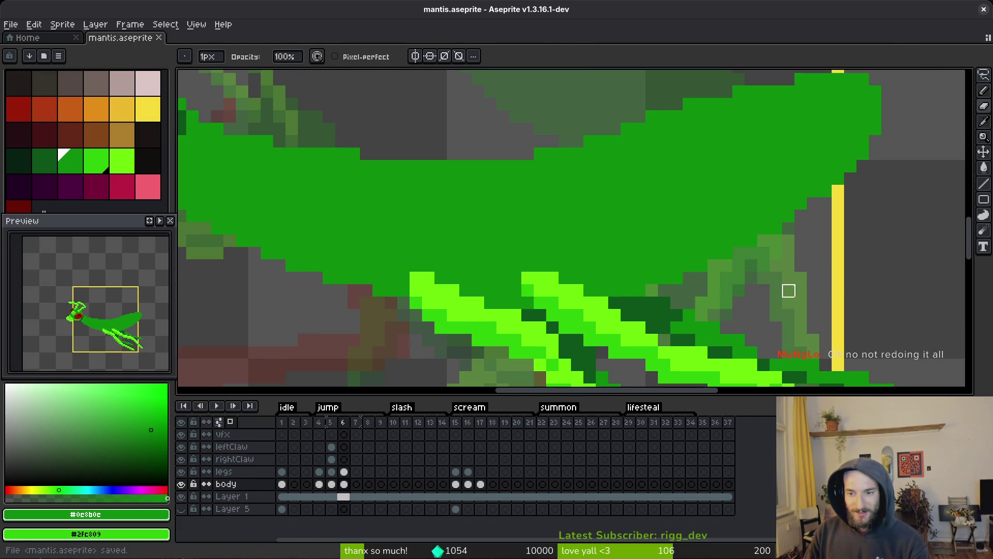
key("f")
scroll(809, 187, "up", 3)
scroll(809, 187, "down", 3)
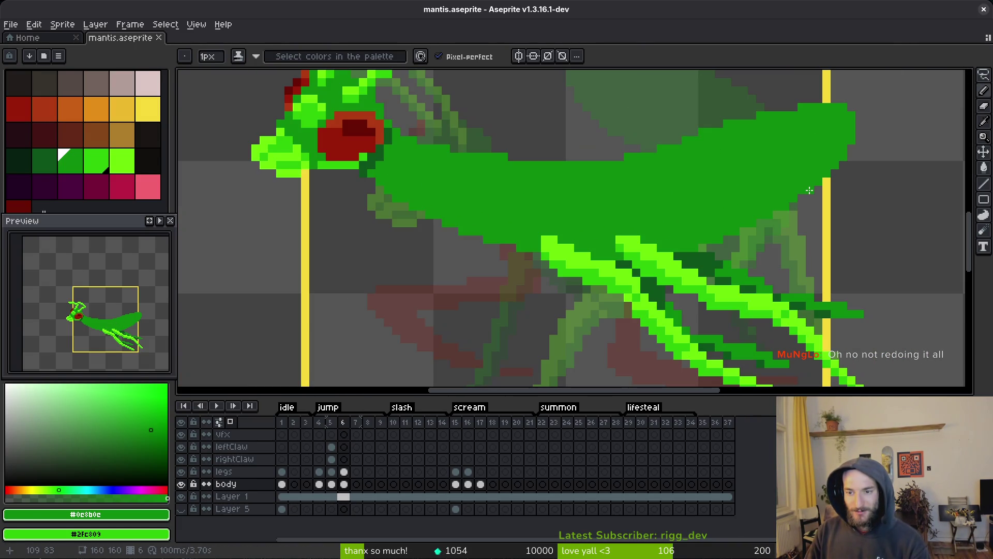
key("ctrl+z")
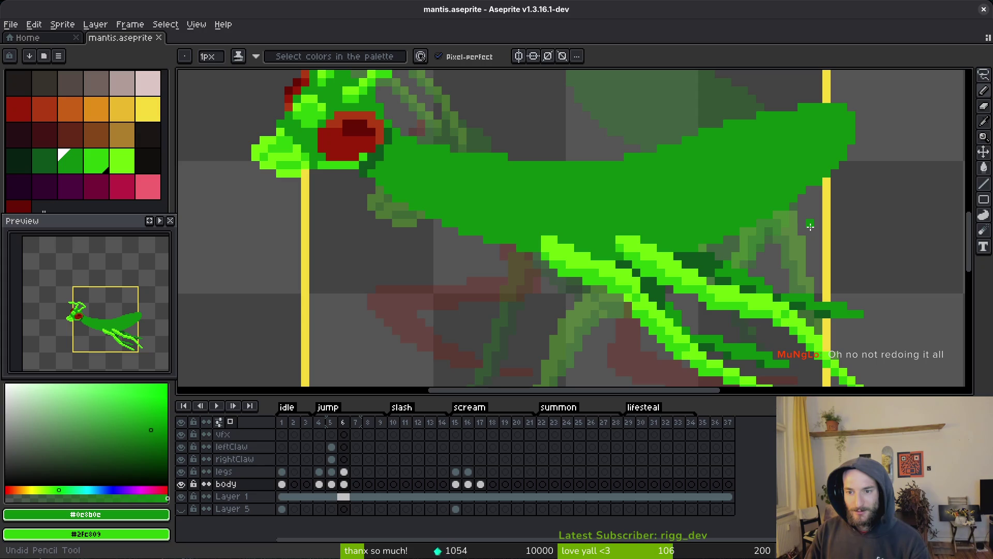
key("ctrl+s")
scroll(722, 219, "down", 2)
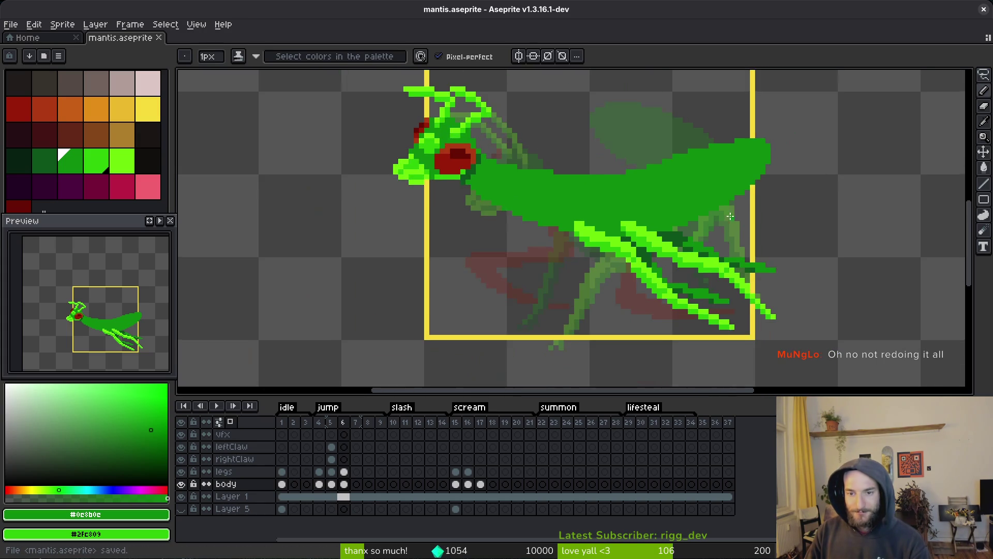
Step: Flip between frames 5 and 6 to compare the mantis poses, ending on frame 6
key("Left")
key("Right")
key("Left")
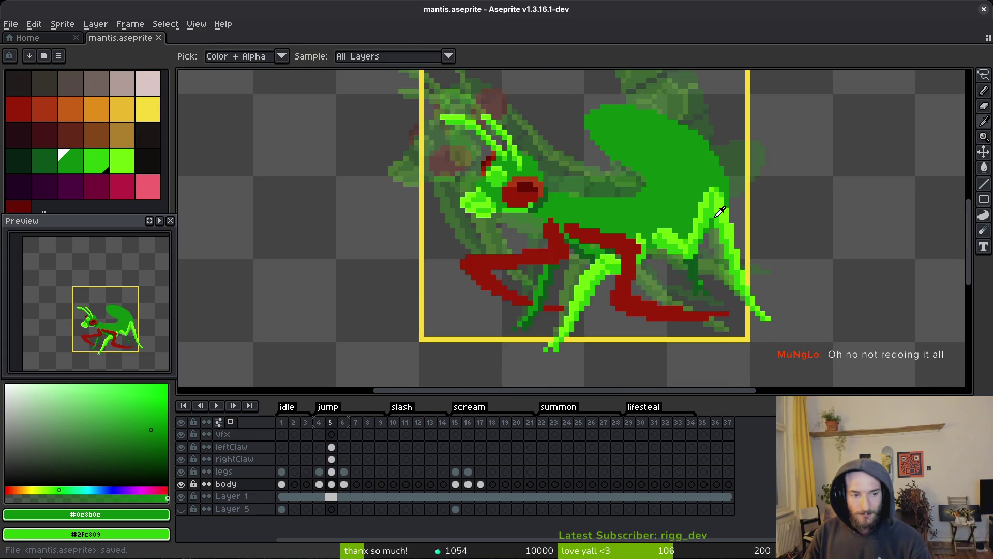
key("Right")
key("Left")
key("Right")
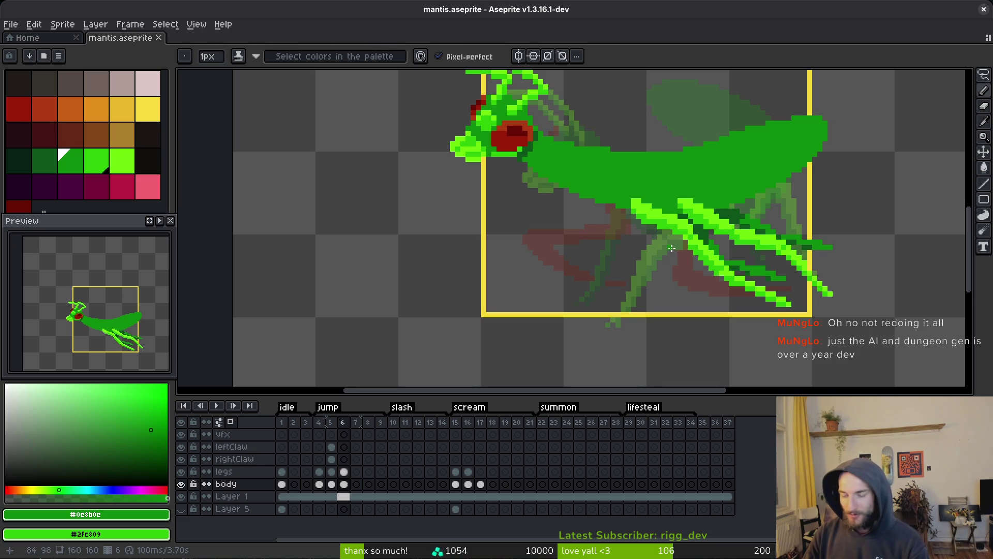
key("i")
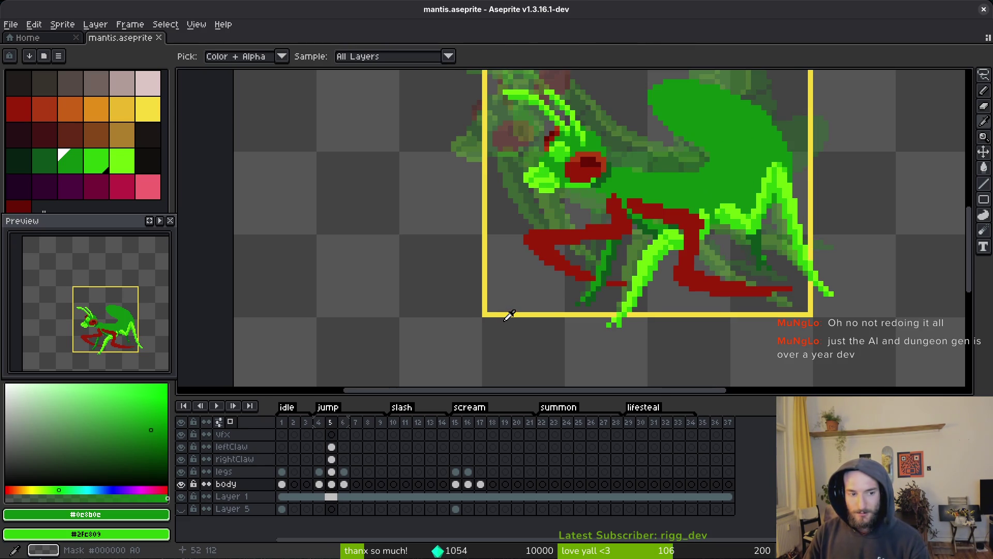
key("Right")
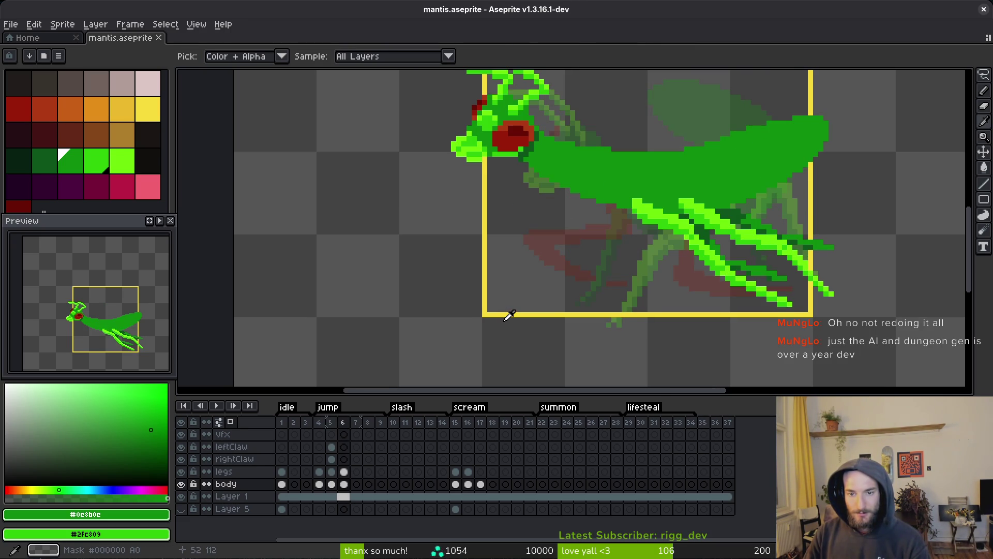
key("Left")
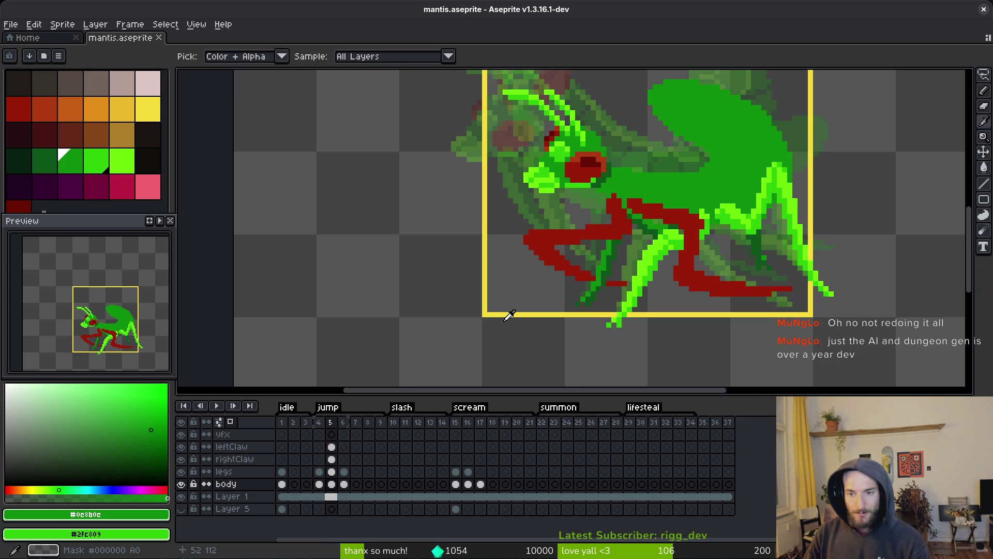
key("Right")
key("Left")
key("Right")
key("Left")
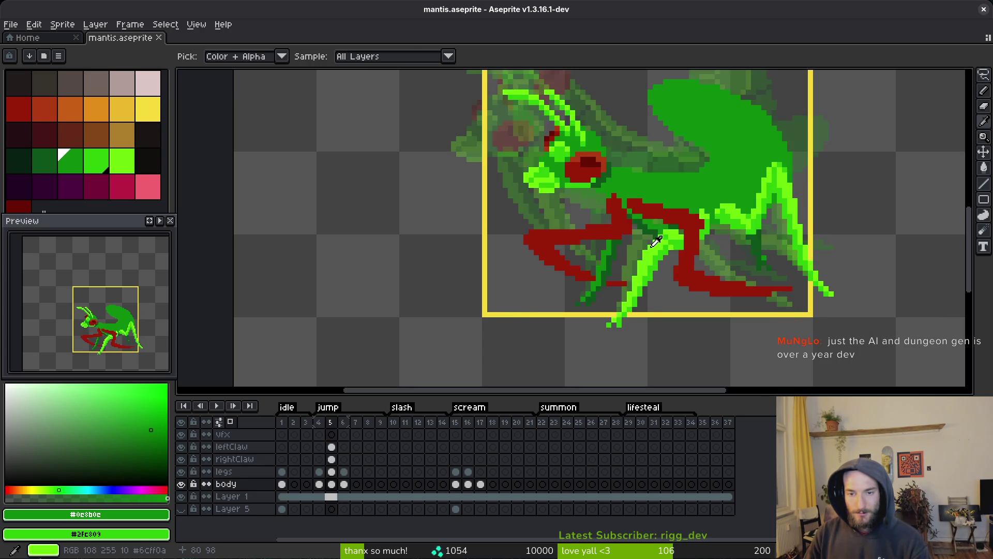
key("Right")
key("b")
scroll(699, 176, "down", 1)
Step: Lasso-select the whole mantis on frame 6 and move it to a new position
key("m")
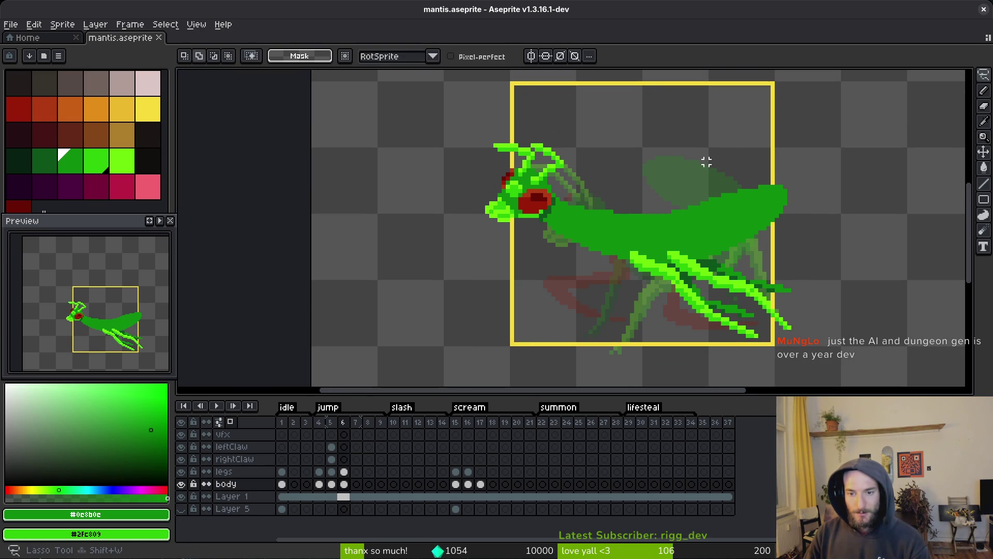
mouse_move(740, 133)
left_mouse_down()
mouse_move(378, 116)
mouse_move(688, 280)
mouse_move(643, 78)
mouse_move(671, 283)
left_mouse_up()
scroll(671, 283, "down", 3)
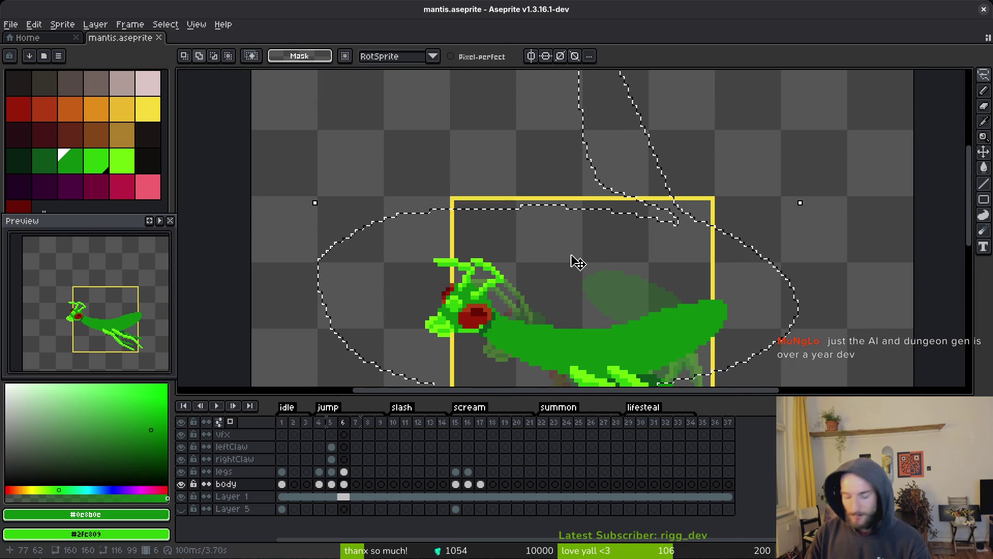
left_click(578, 262)
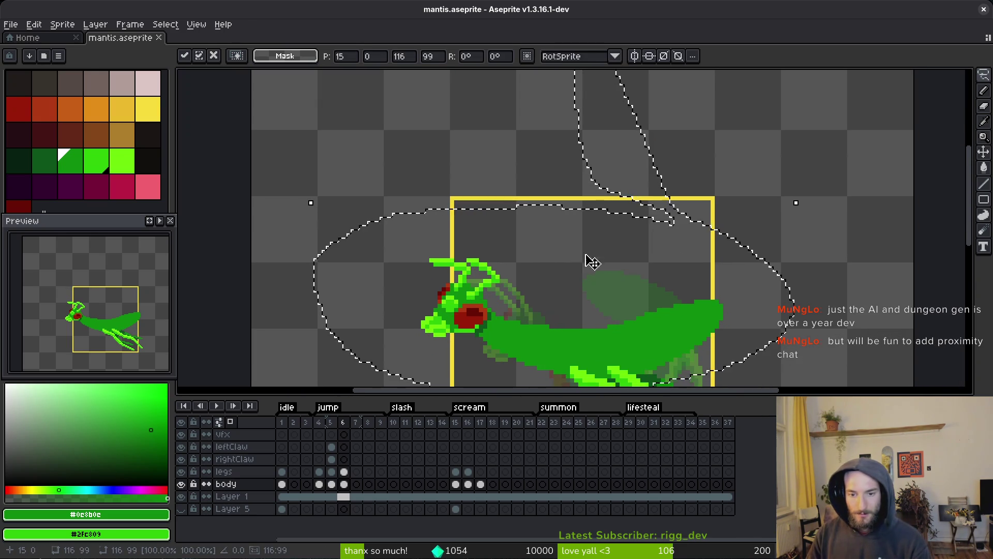
scroll(644, 234, "down", 1)
key("ctrl+d")
Step: Save mantis.aseprite with the repositioned mantis
key("ctrl+s")
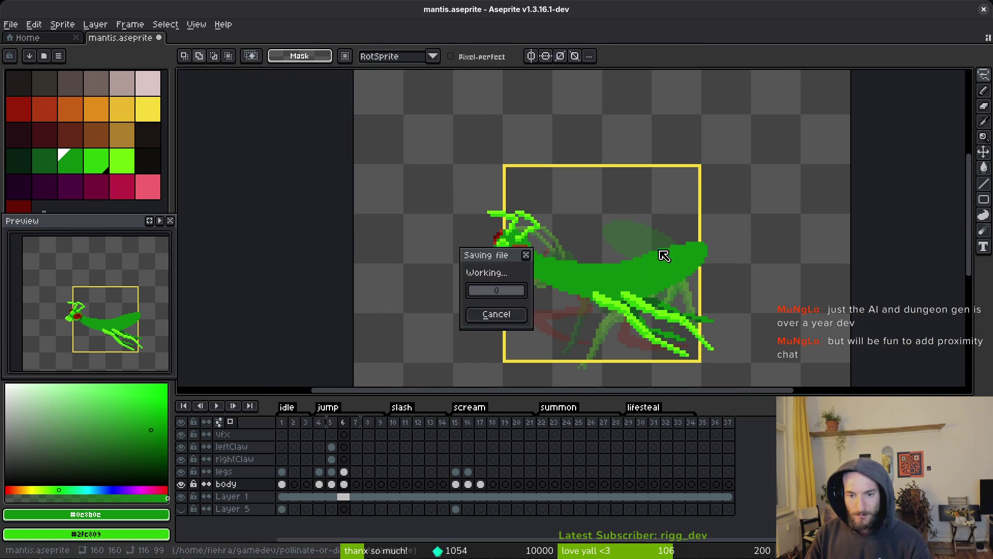
scroll(624, 259, "up", 2)
scroll(604, 222, "up", 3)
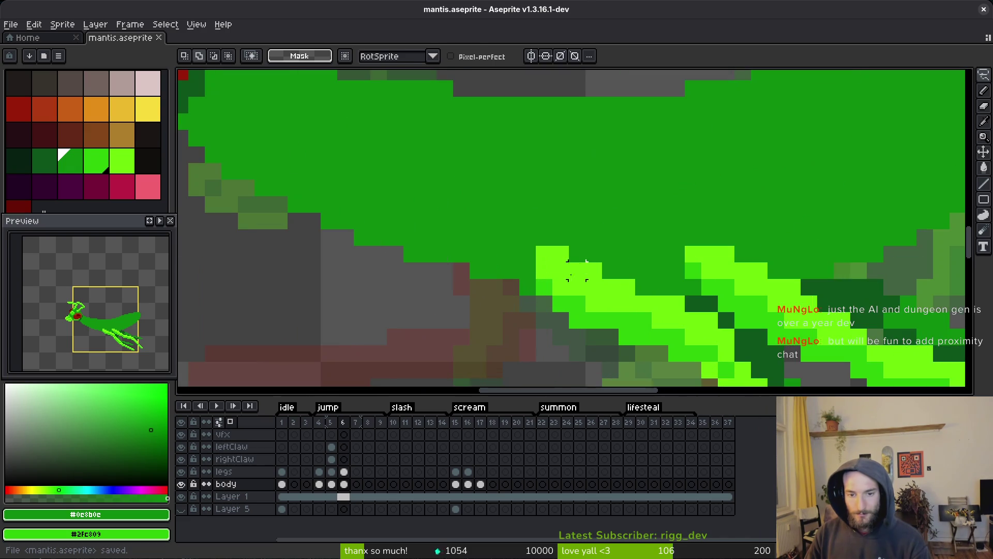
key("b")
scroll(527, 286, "down", 3)
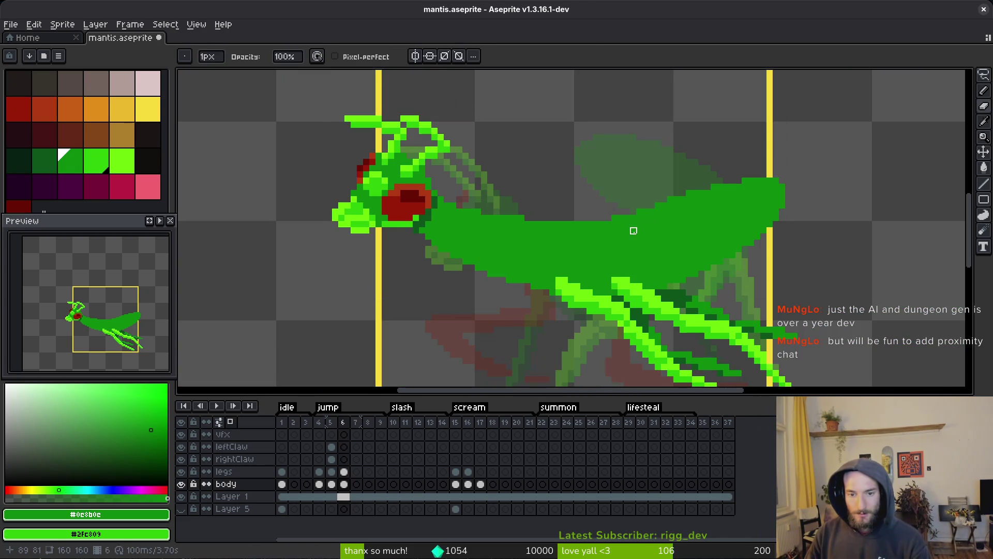
Step: Save the sprite file again
scroll(599, 248, "up", 1)
key("ctrl+s")
scroll(579, 210, "down", 2)
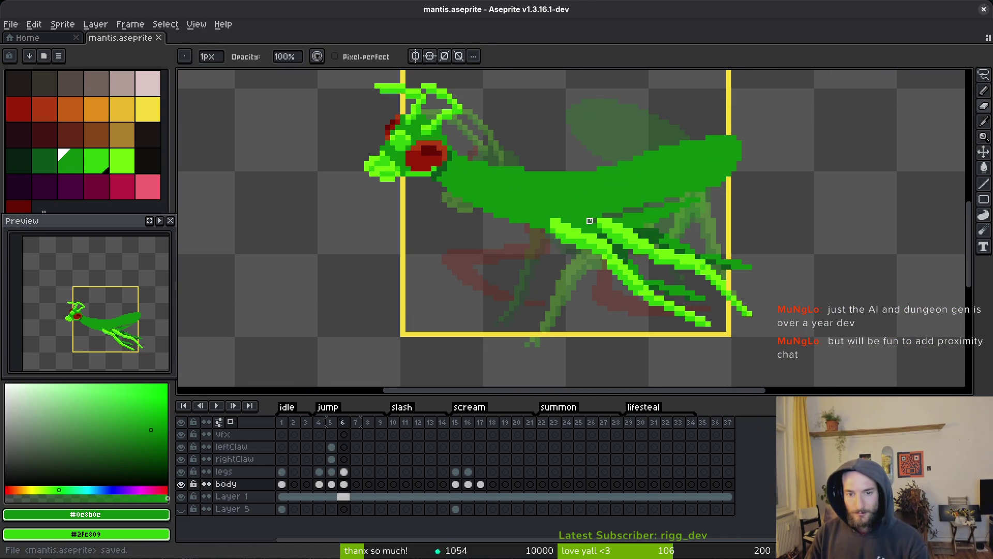
scroll(574, 231, "down", 2)
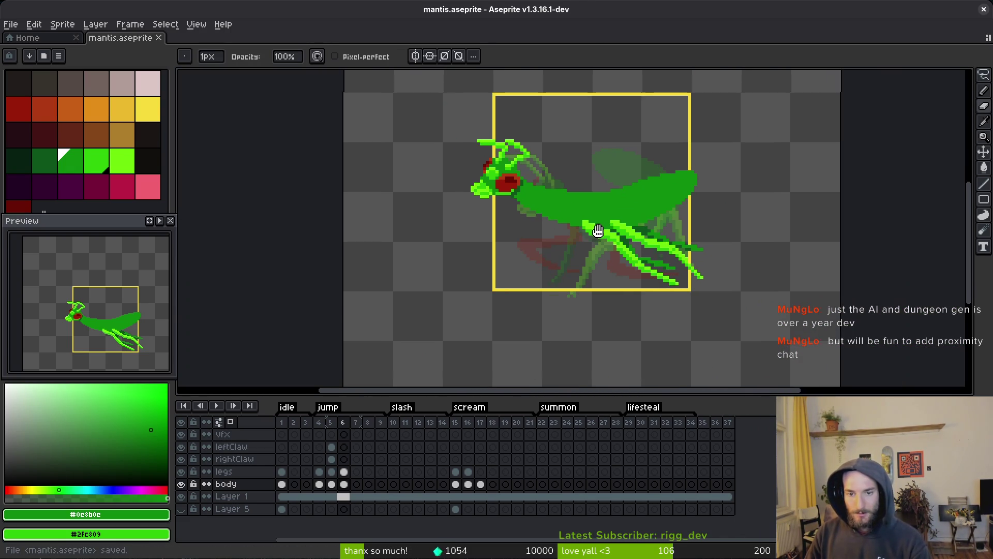
Step: Toggle repeatedly between frames 5 and 6 to compare the jump poses
key("comma")
key("alt")
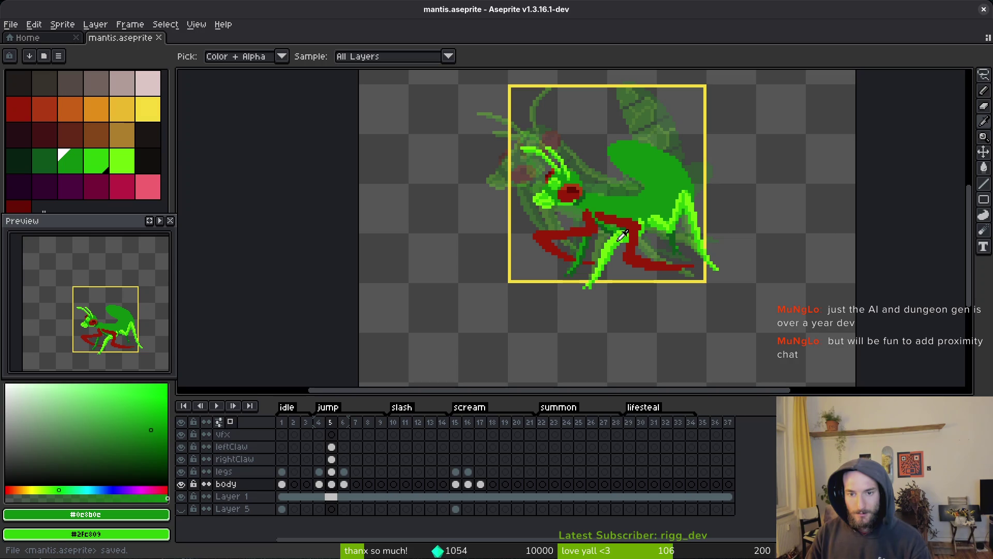
key("period")
key("comma")
key("period")
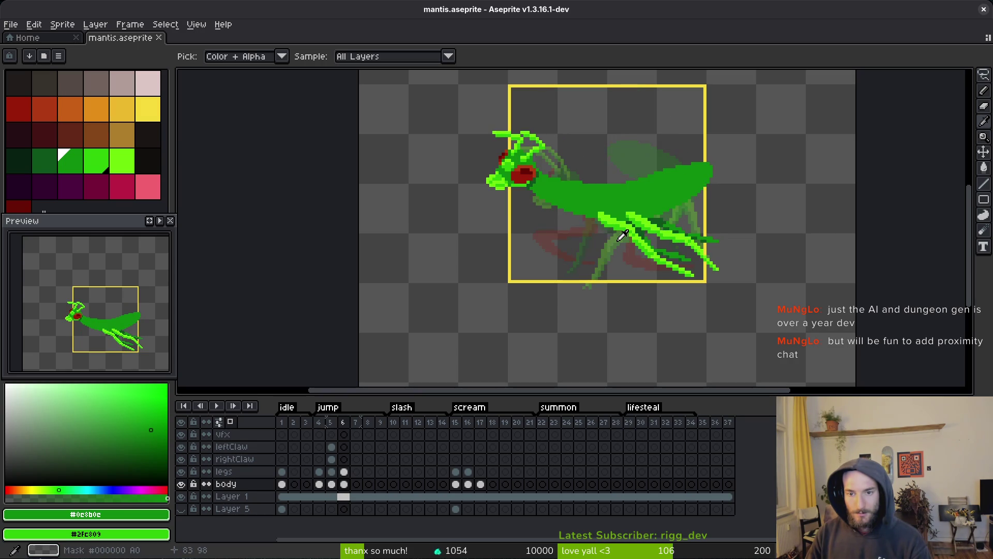
key("comma")
key("period")
key("comma")
key("period")
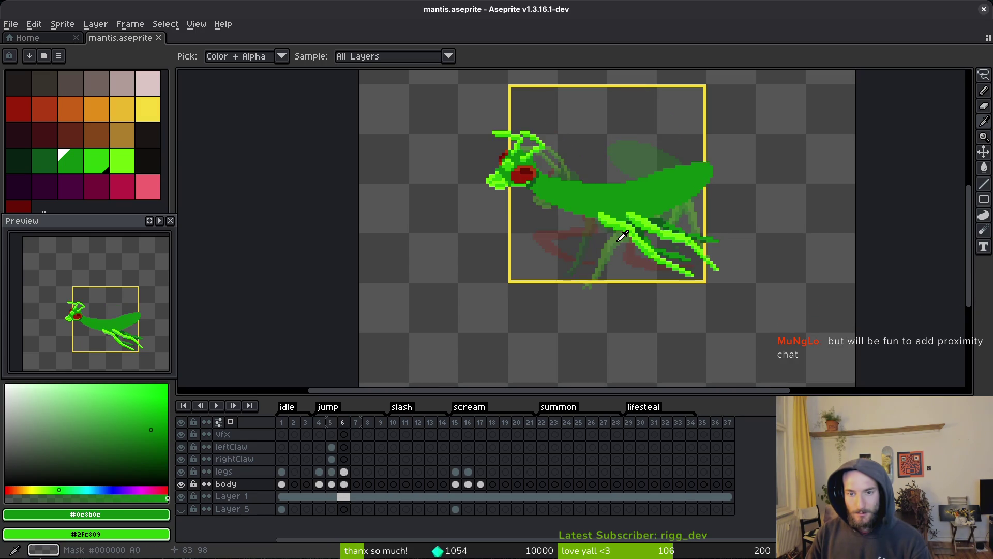
key("comma")
key("period")
key("comma")
key("period")
key("comma")
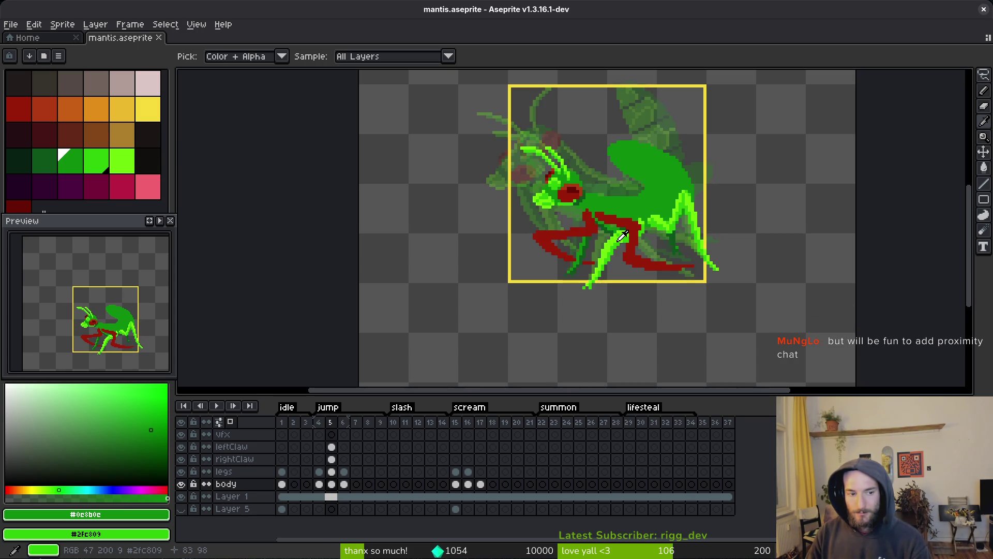
key("period")
key("comma")
key("period")
left_click_drag(622, 235, 630, 204)
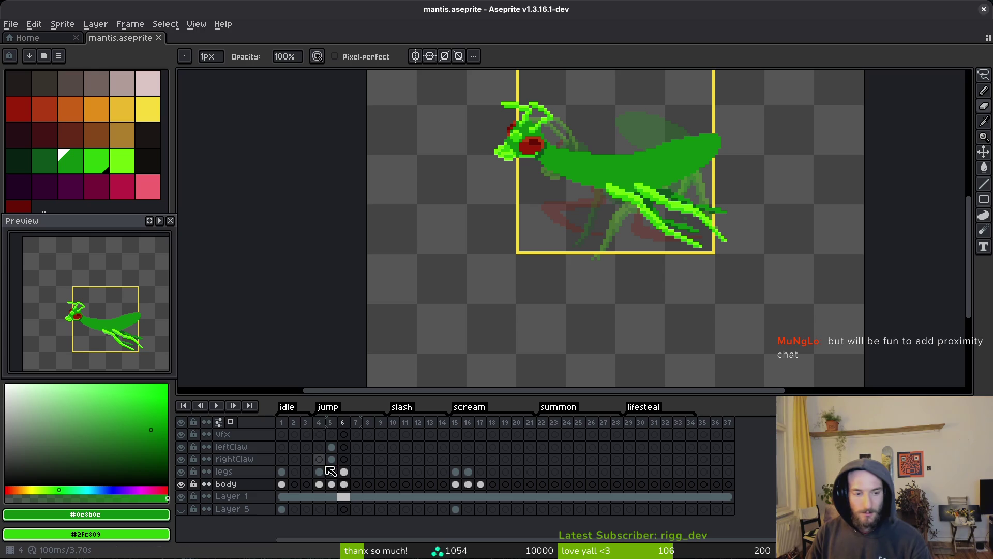
Step: Select the leftClaw cel on frame 5 in the timeline
left_click(344, 446)
key("comma")
key("alt")
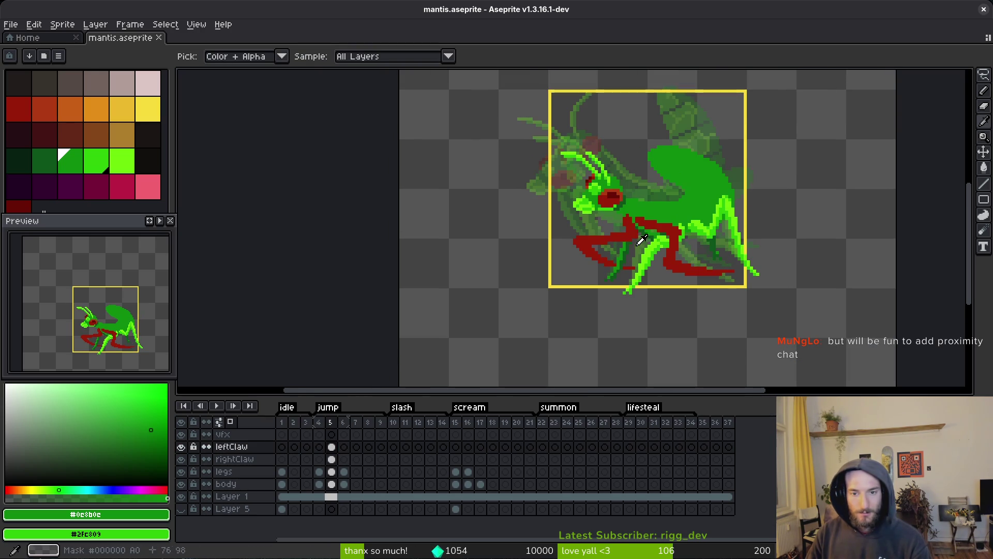
Step: Sample the claw's dark red and try a first claw stroke on frame 6, undoing it
left_click(665, 219)
key("period")
scroll(619, 228, "up", 2)
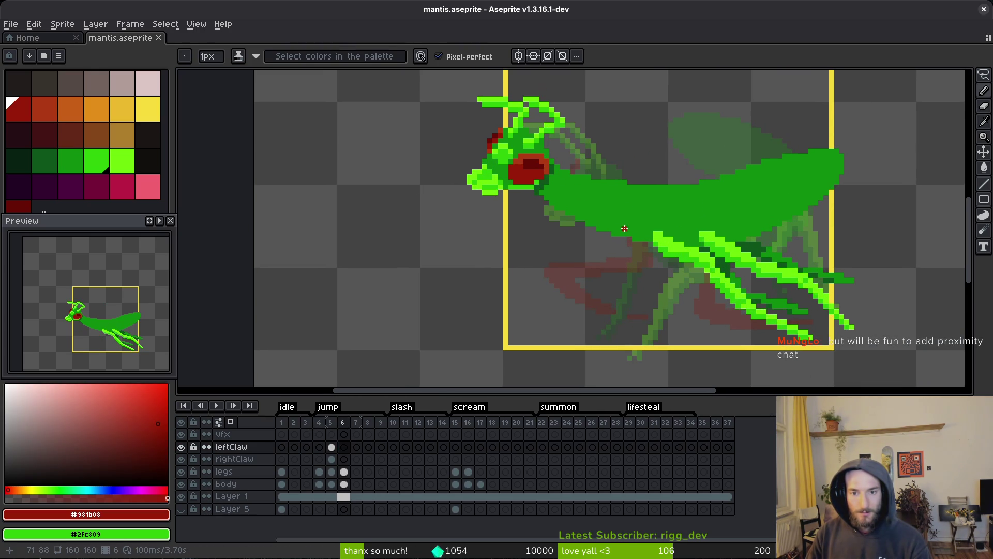
mouse_move(618, 228)
left_mouse_down()
mouse_move(558, 218)
mouse_move(605, 288)
left_mouse_up()
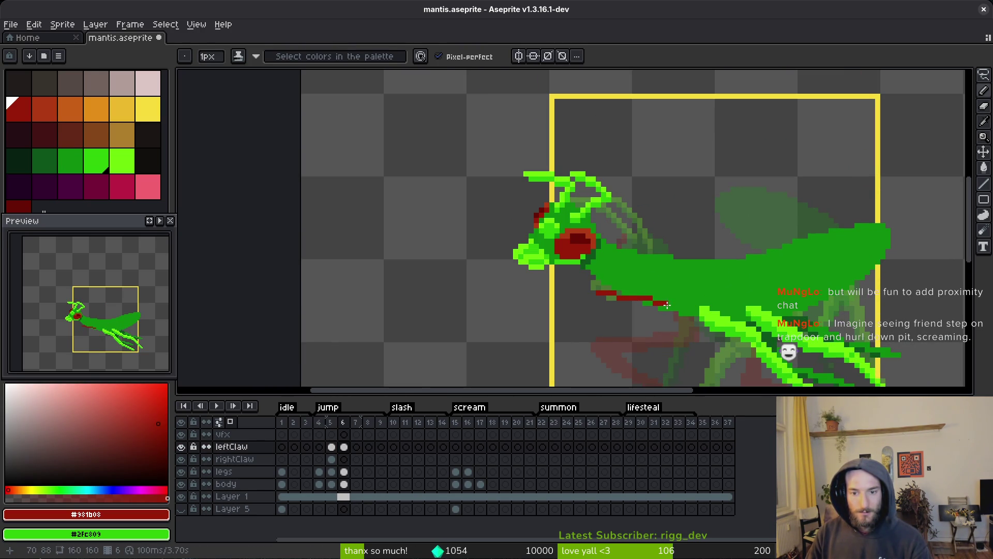
key("ctrl+z")
scroll(661, 299, "up", 1)
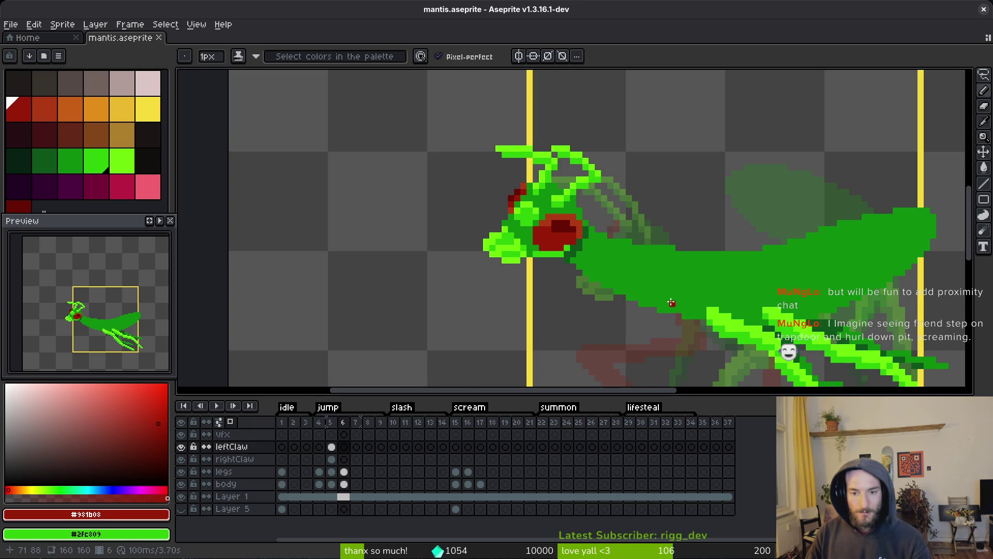
Step: Draw dark-red claw lines under the body, undoing stray lines above the head
mouse_move(671, 303)
left_mouse_down()
mouse_move(615, 264)
mouse_move(636, 307)
left_mouse_up()
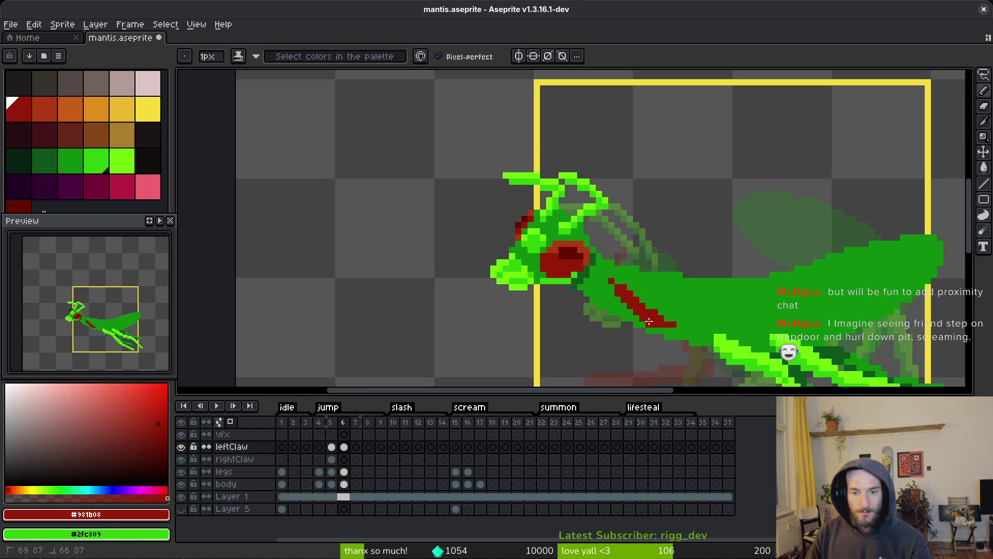
scroll(612, 294, "down", 2)
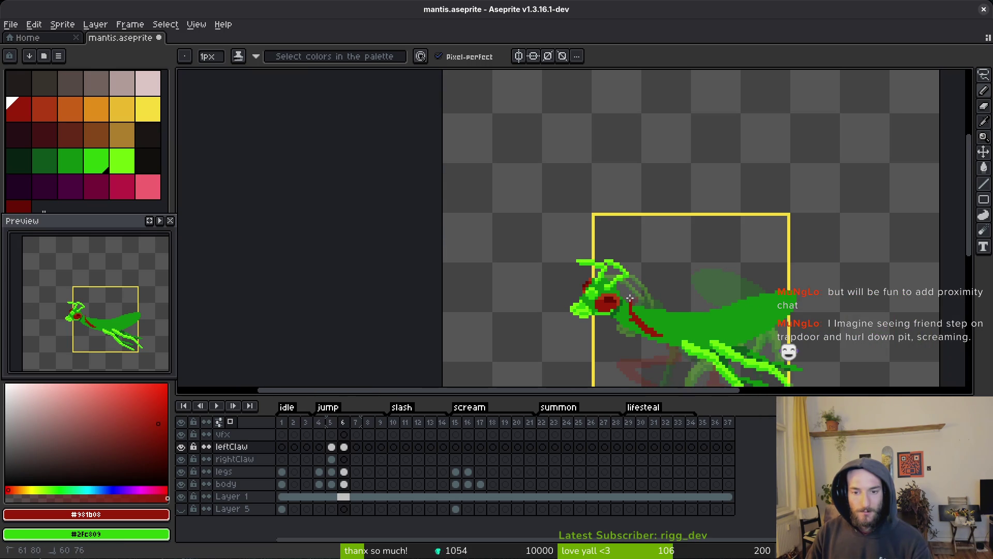
left_click_drag(632, 224, 630, 283)
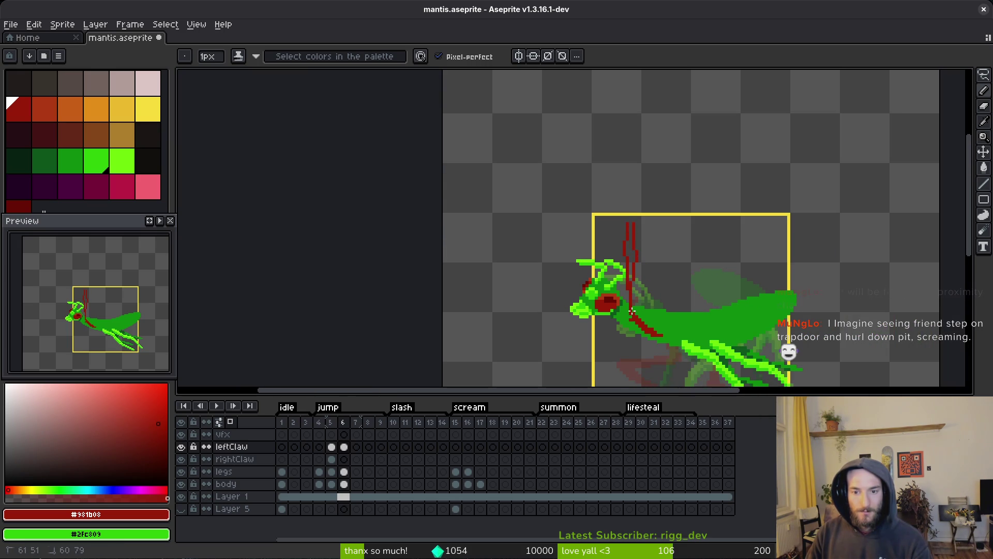
scroll(630, 283, "up", 2)
key("ctrl+z")
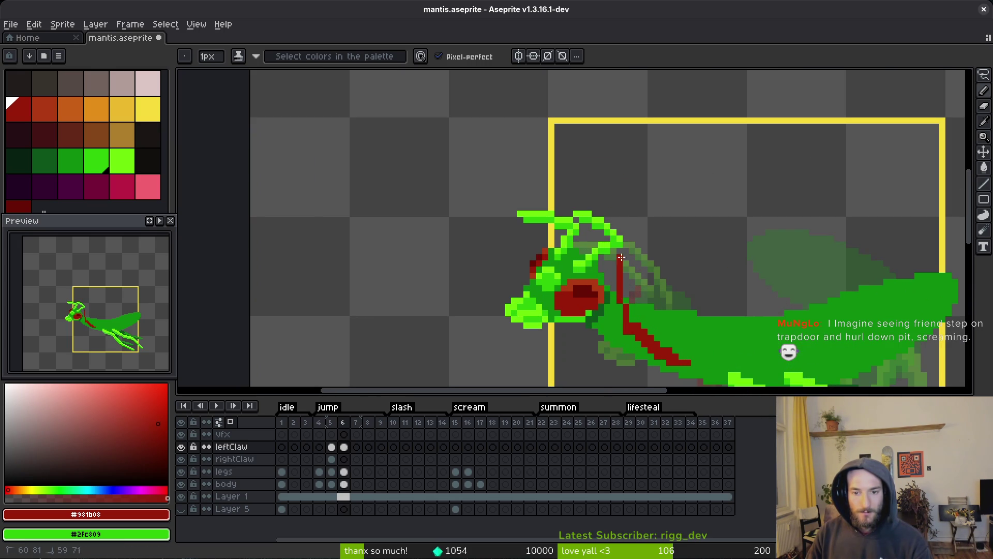
left_click_drag(646, 170, 631, 322)
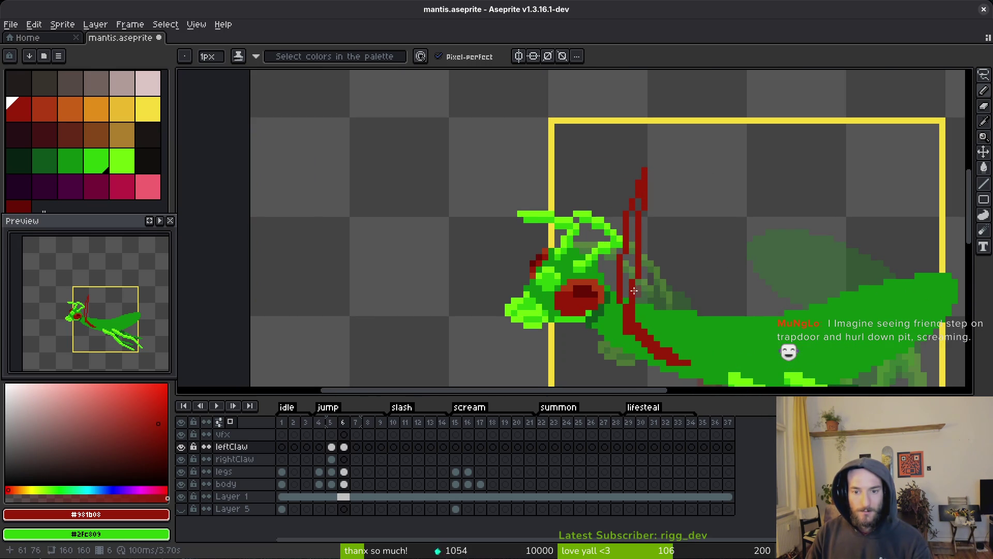
scroll(646, 288, "up", 1)
scroll(646, 288, "down", 2)
Step: Draw a long curved dark-red blade rising above the mantis's head
mouse_move(670, 286)
left_mouse_down()
mouse_move(615, 176)
mouse_move(635, 214)
left_mouse_up()
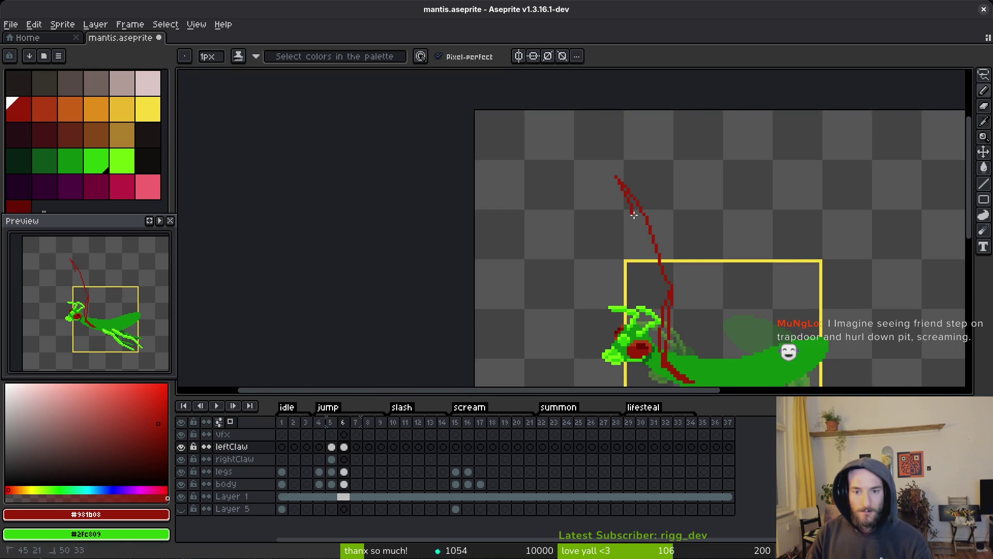
scroll(665, 308, "down", 5)
scroll(668, 300, "up", 3)
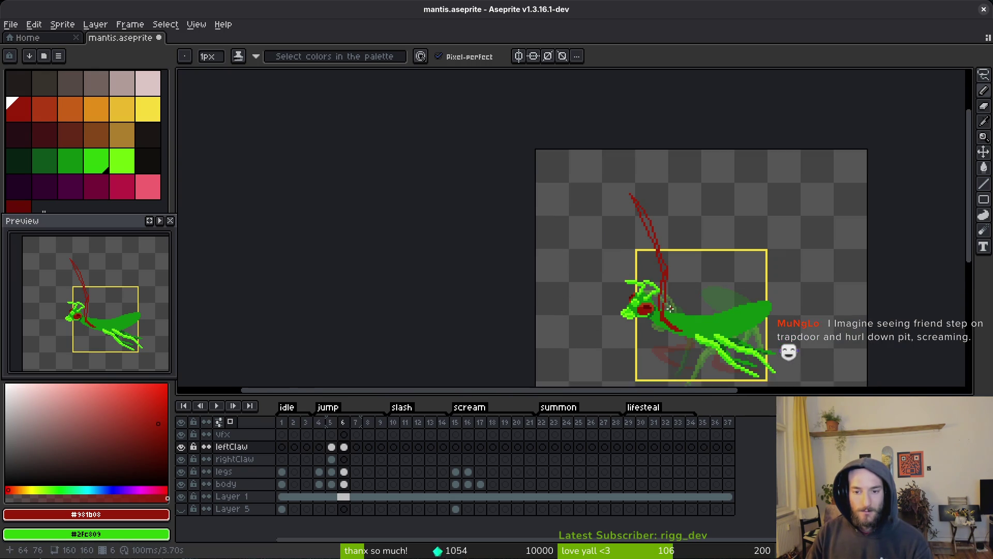
left_click_drag(664, 294, 659, 275)
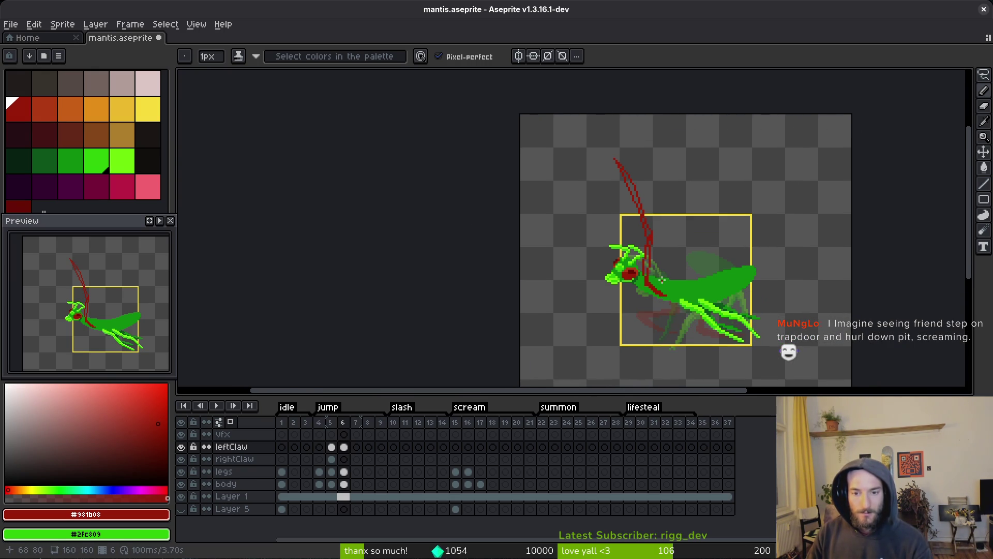
key("alt")
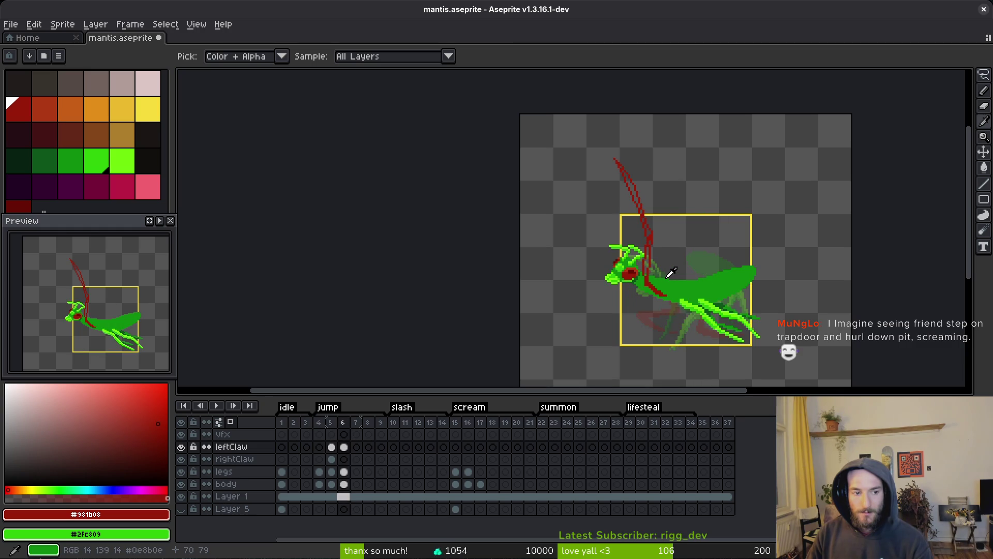
left_click_drag(666, 275, 662, 278)
scroll(602, 241, "up", 6)
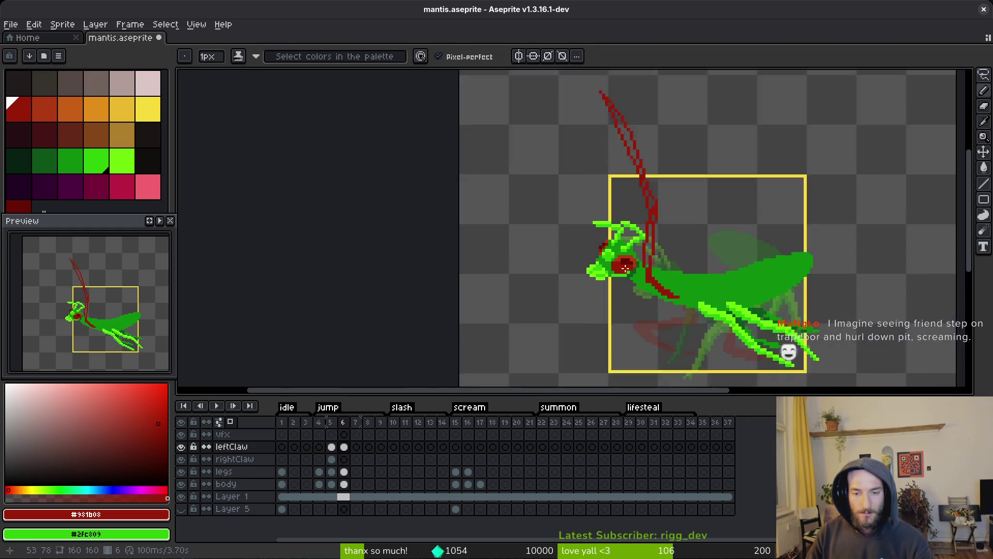
scroll(602, 241, "down", 3)
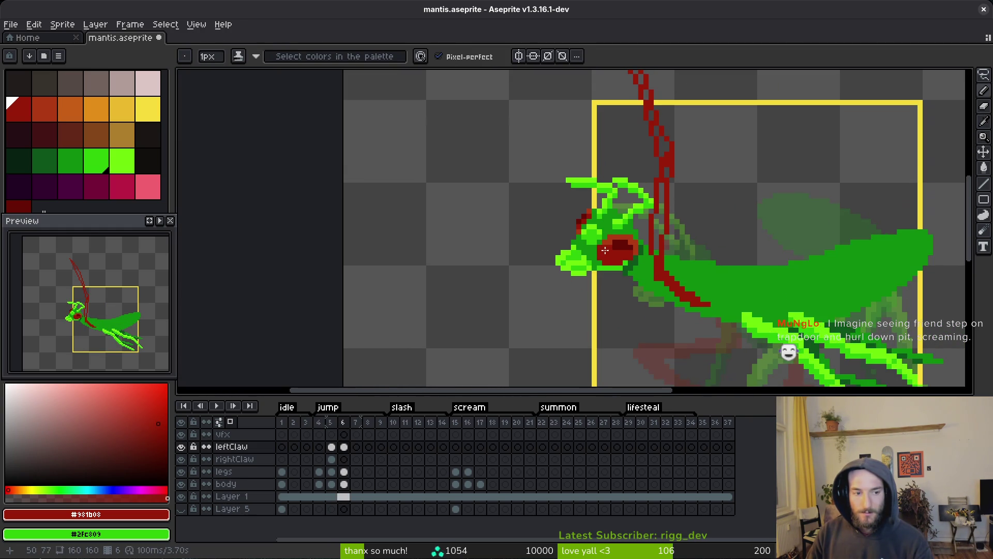
key("alt")
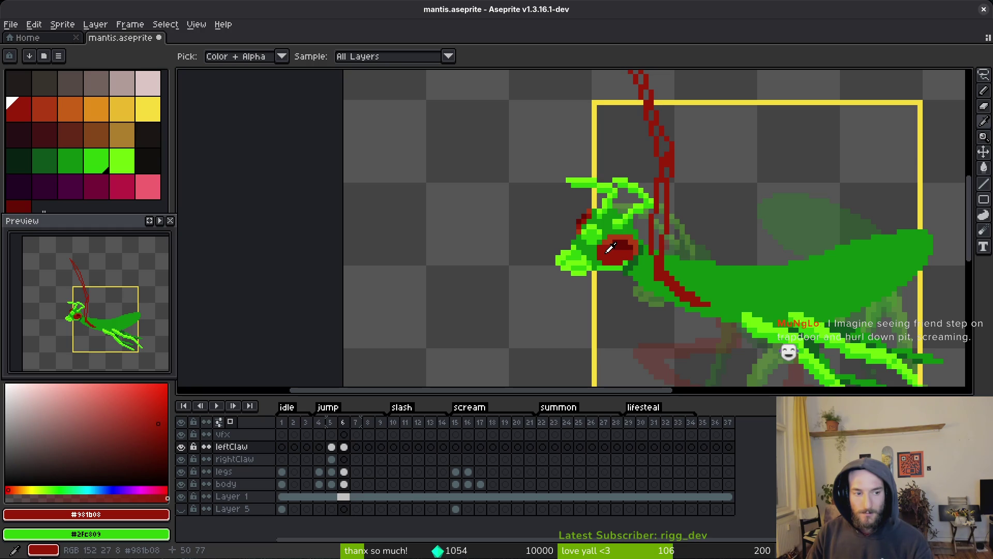
scroll(634, 256, "right", 2)
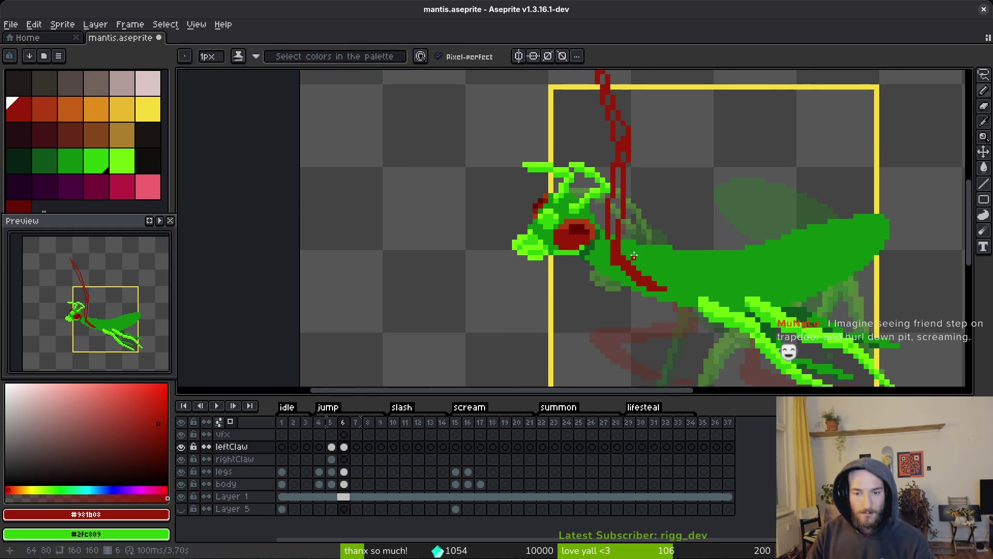
Step: Compare the new claw against frame 5, then recentre the mantis on frame 6
key("comma")
key("alt")
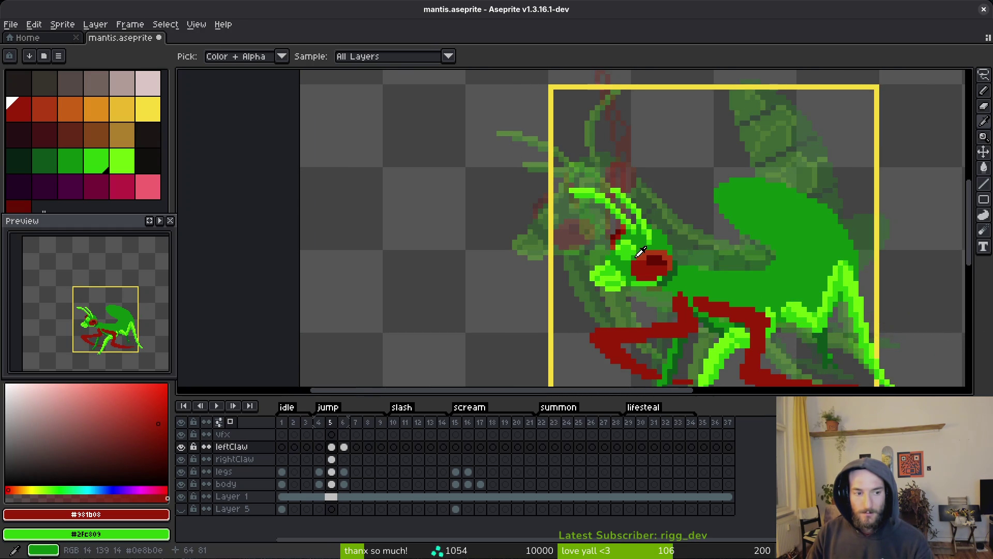
key("comma")
key("period")
key("period")
scroll(626, 267, "down", 1)
scroll(626, 267, "right", 1)
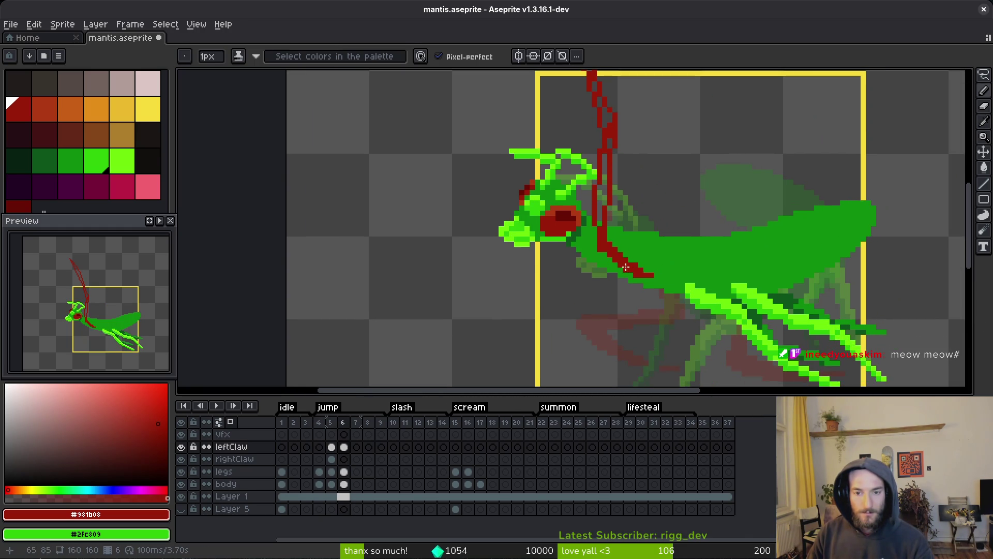
scroll(626, 267, "up", 2)
scroll(632, 284, "down", 3)
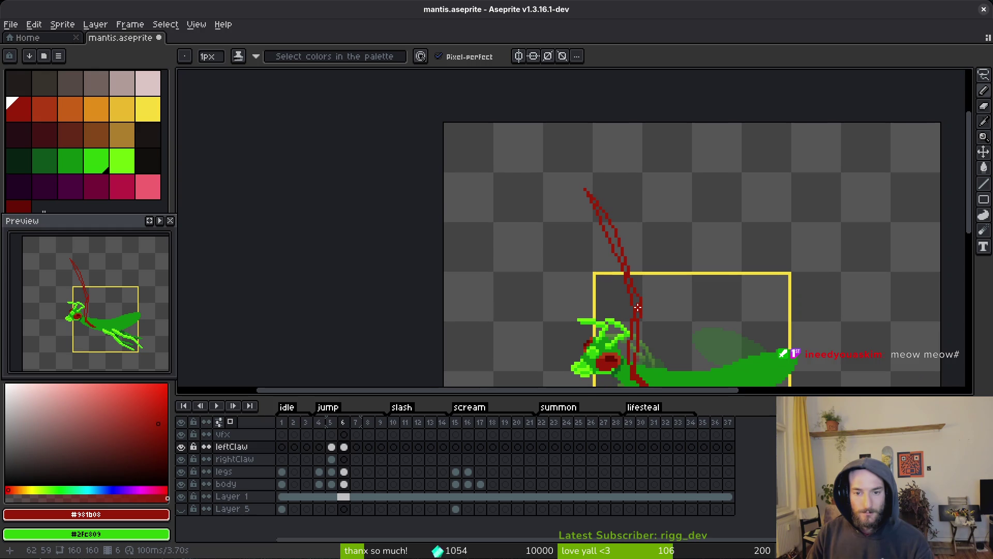
scroll(619, 237, "down", 2)
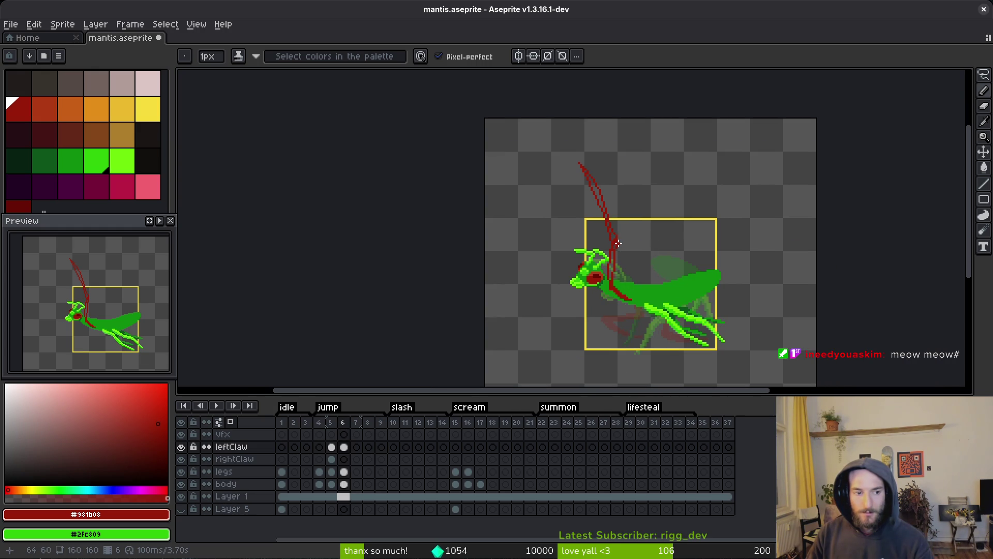
scroll(634, 295, "up", 4)
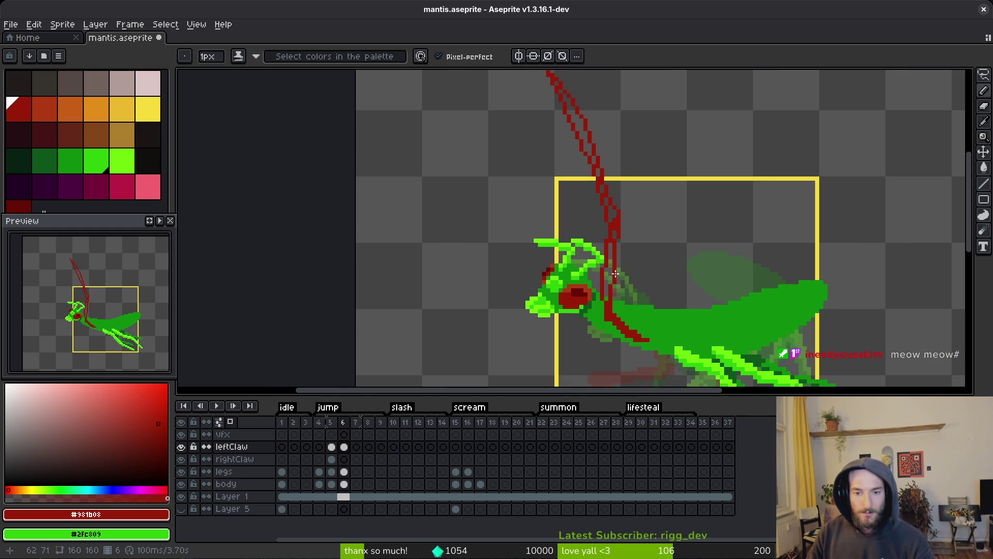
scroll(591, 217, "up", 1)
mouse_move(624, 307)
left_mouse_down()
mouse_move(591, 216)
mouse_move(610, 239)
left_mouse_up()
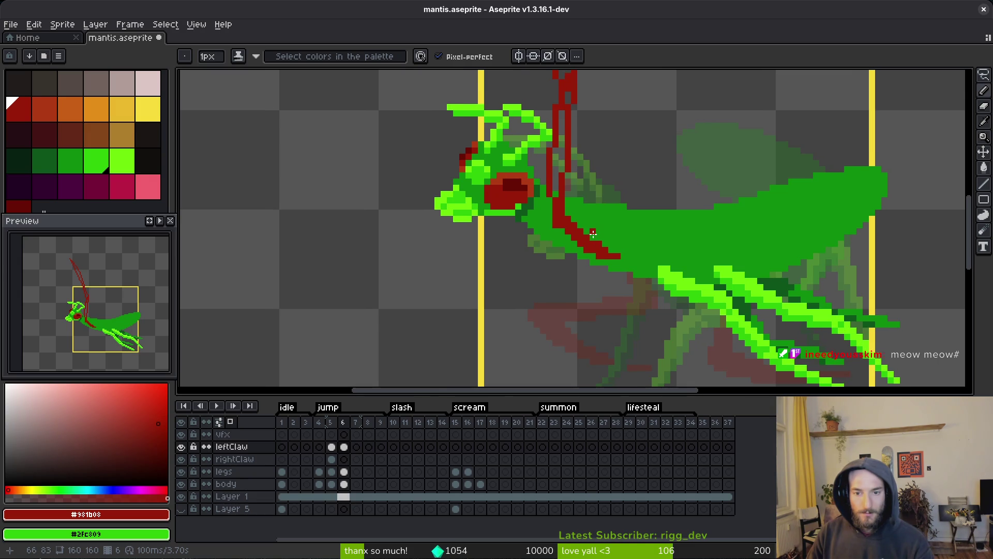
scroll(593, 233, "up", 1)
key("shift")
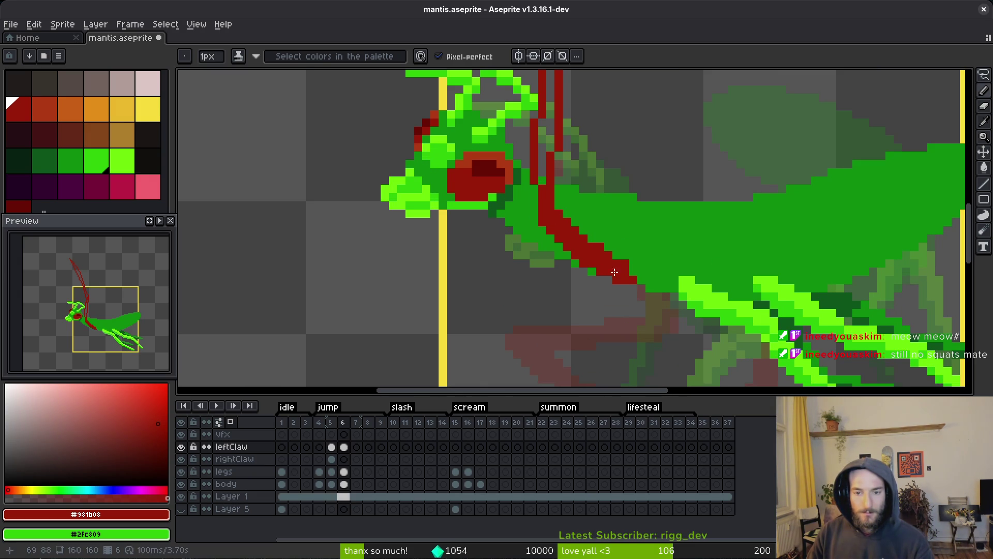
scroll(626, 282, "up", 5)
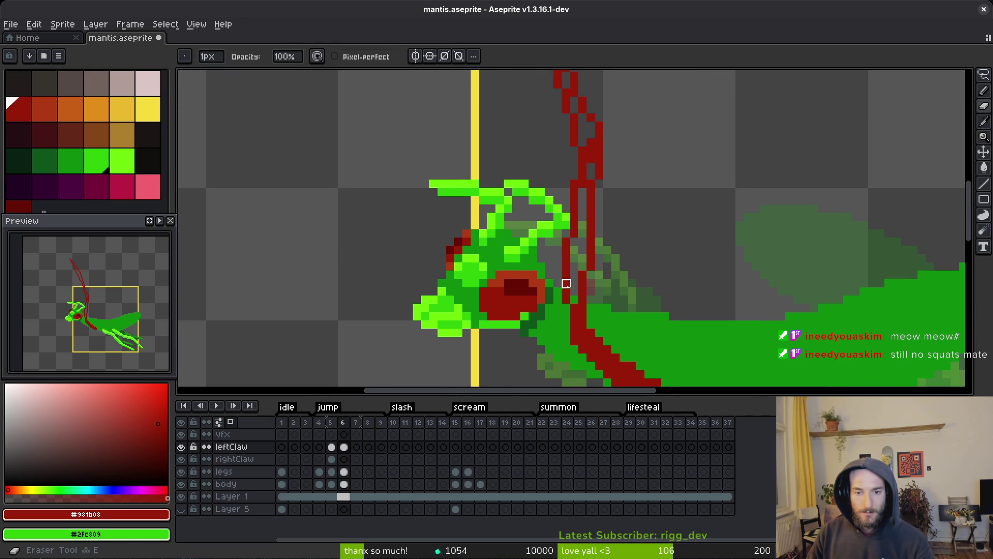
key("b")
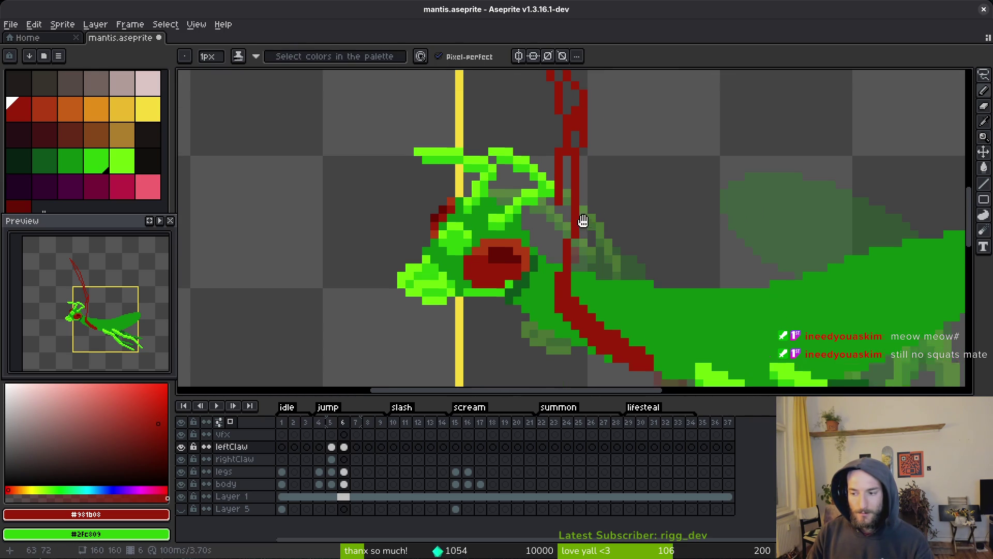
scroll(582, 221, "down", 2)
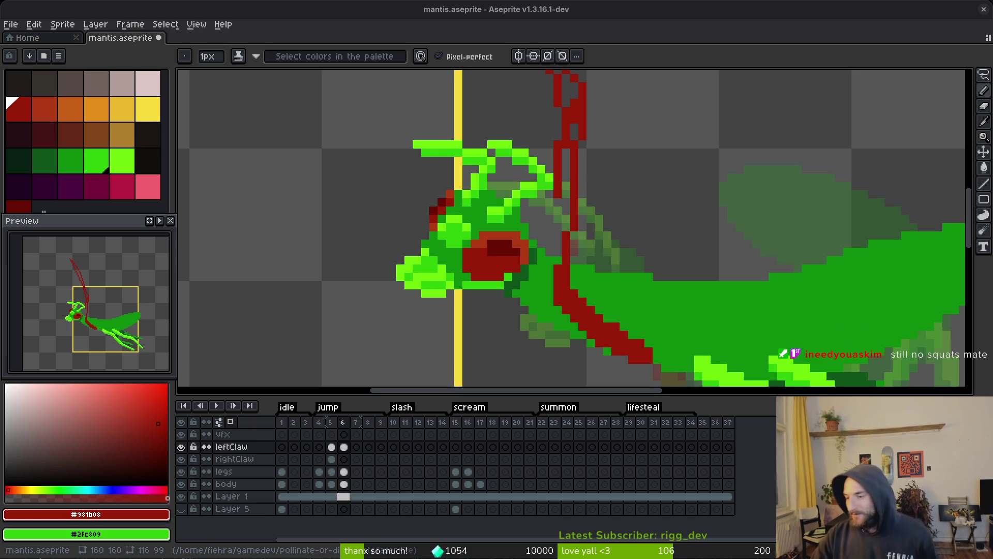
Step: Erase part of the claw column above the head and redraw dark-red pixels along the blade
scroll(593, 271, "down", 2)
scroll(592, 270, "up", 4)
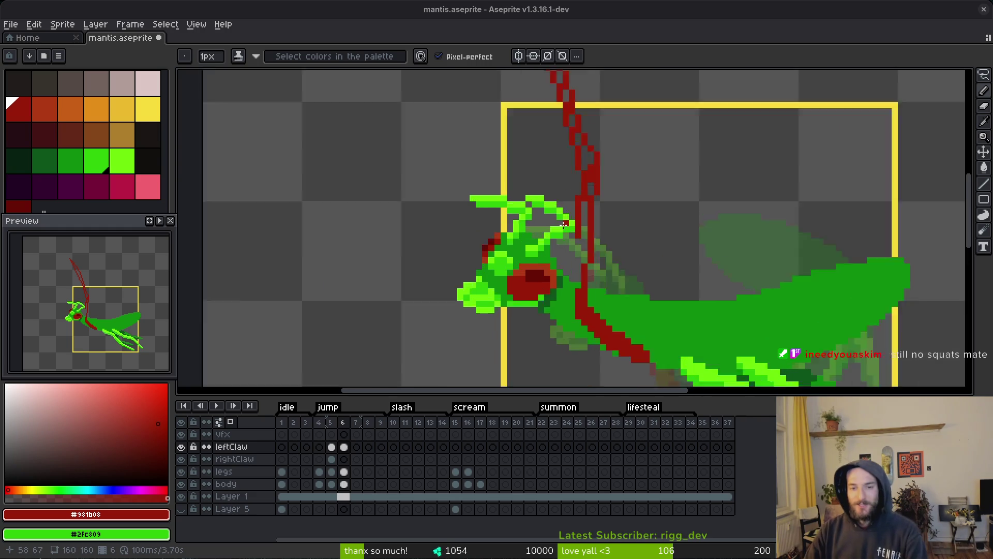
key("e")
left_click_drag(581, 274, 579, 162)
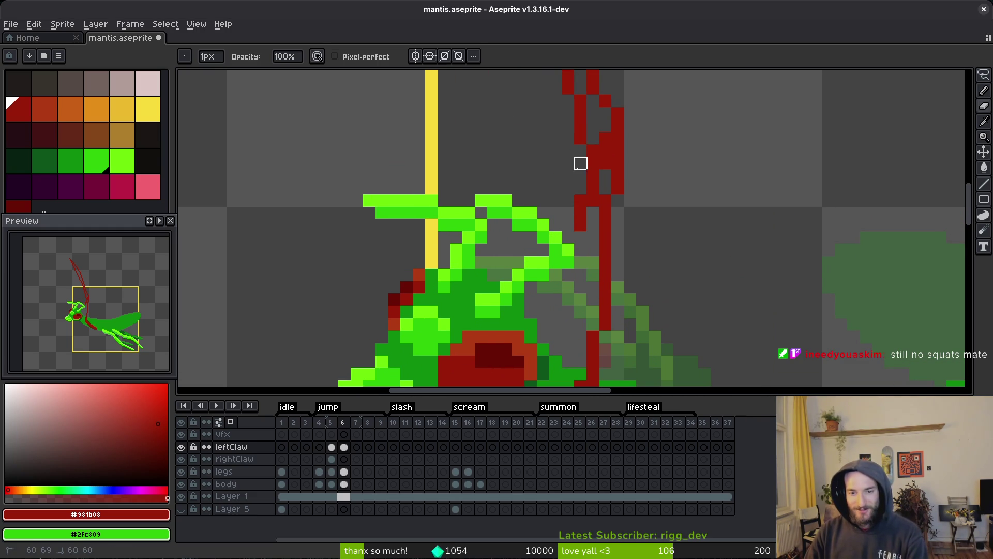
key("b")
scroll(592, 213, "down", 2)
mouse_move(567, 263)
left_mouse_down()
mouse_move(554, 243)
mouse_move(553, 288)
left_mouse_up()
scroll(561, 303, "up", 2)
mouse_move(568, 254)
left_mouse_down()
mouse_move(573, 170)
mouse_move(559, 202)
mouse_move(581, 210)
left_mouse_up()
Step: Fill the blade column upward with dark red and erase stray pixels on its edge
scroll(588, 246, "down", 3)
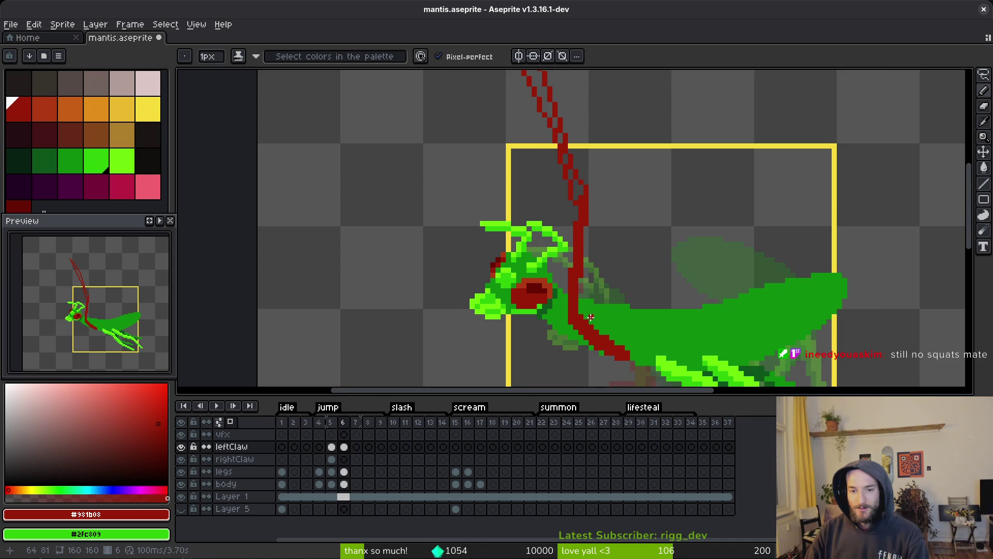
scroll(591, 317, "up", 1)
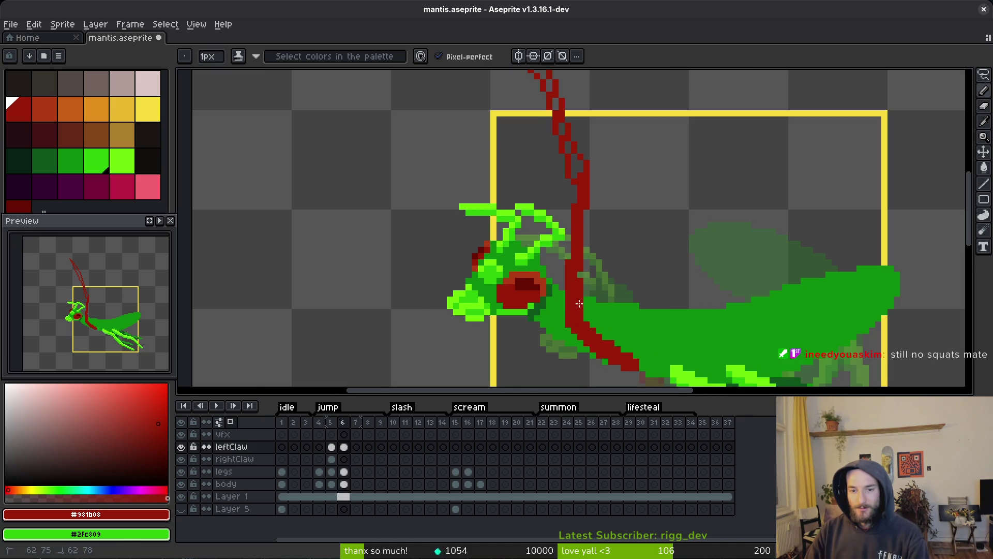
scroll(580, 304, "down", 2)
scroll(581, 304, "up", 2)
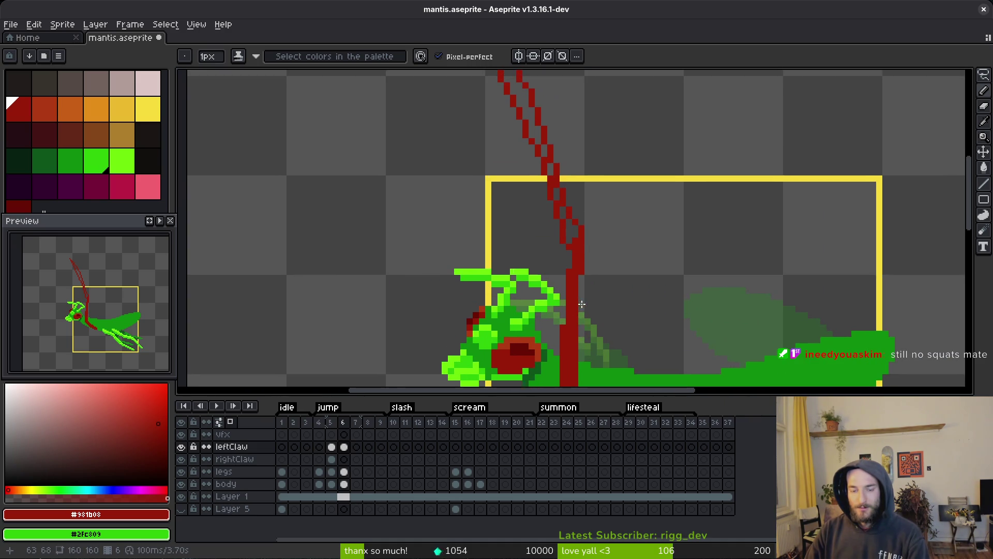
scroll(594, 316, "up", 5)
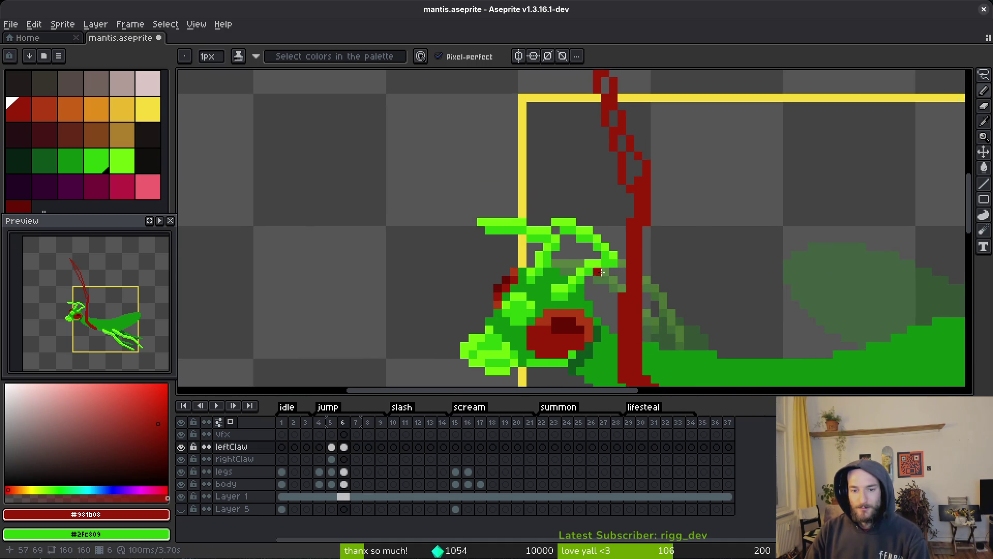
mouse_move(650, 283)
left_mouse_down()
mouse_move(648, 301)
mouse_move(648, 211)
left_mouse_up()
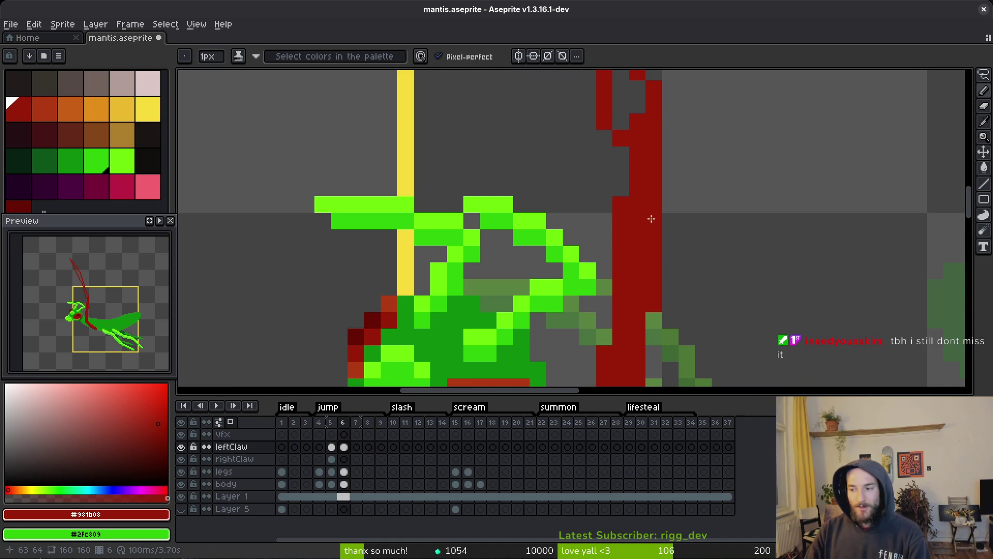
scroll(663, 264, "down", 1)
scroll(654, 262, "up", 1)
key("e")
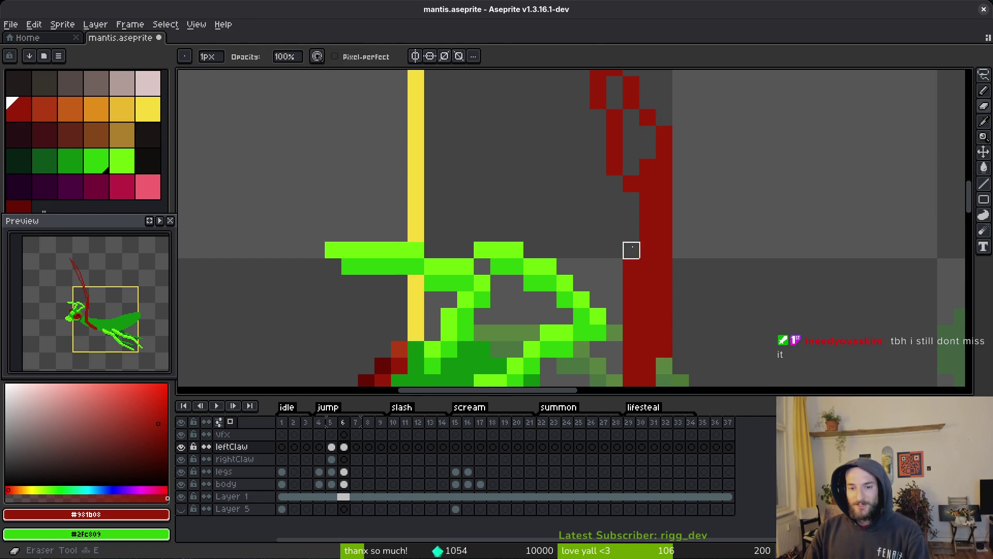
mouse_move(634, 269)
left_mouse_down()
mouse_move(632, 172)
mouse_move(616, 191)
mouse_move(645, 168)
mouse_move(639, 211)
left_mouse_up()
key("b")
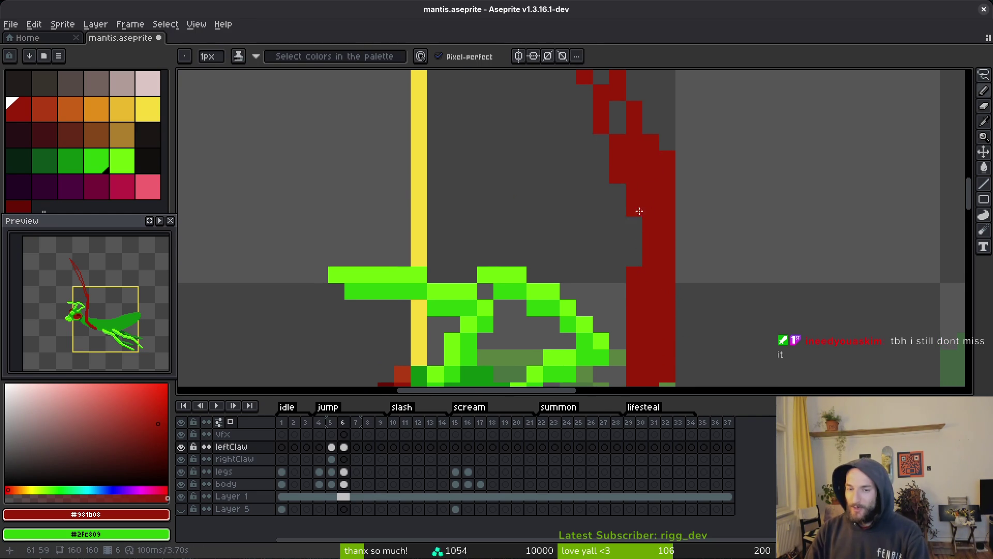
Step: Pencil dark red over the remaining gaps along the claw's lower blade
scroll(639, 211, "up", 5)
scroll(640, 211, "left", 2)
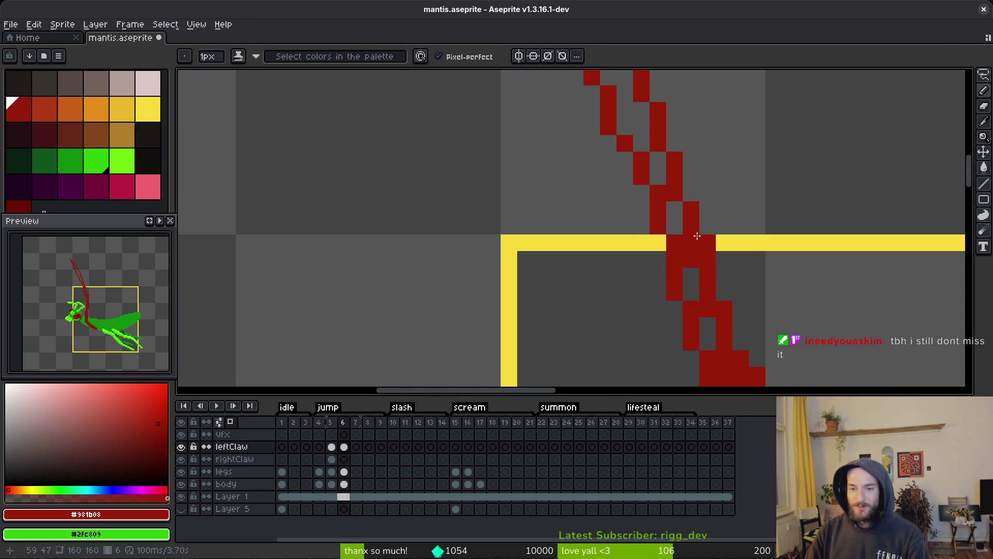
scroll(726, 293, "down", 1)
scroll(735, 335, "down", 2)
scroll(671, 257, "up", 2)
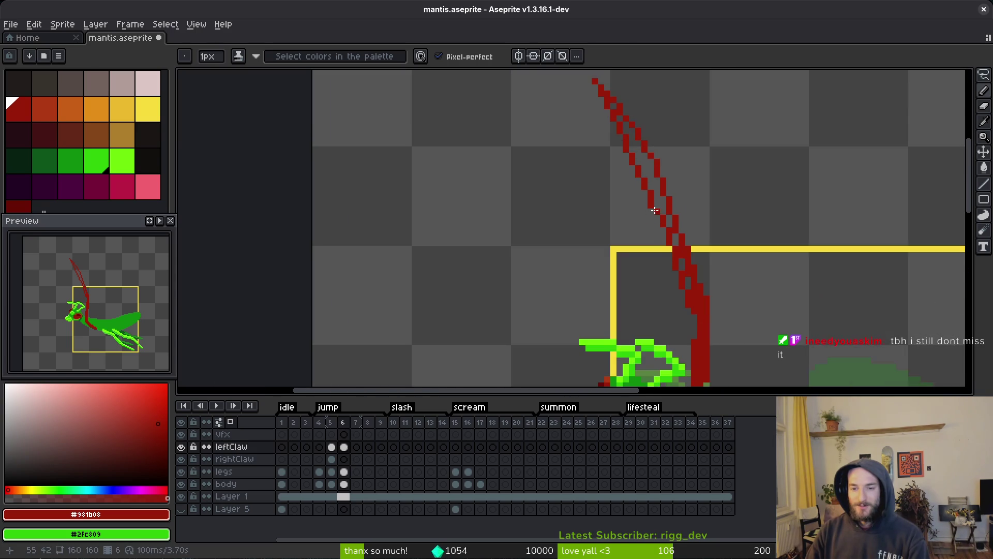
scroll(671, 257, "down", 3)
scroll(671, 258, "right", 1)
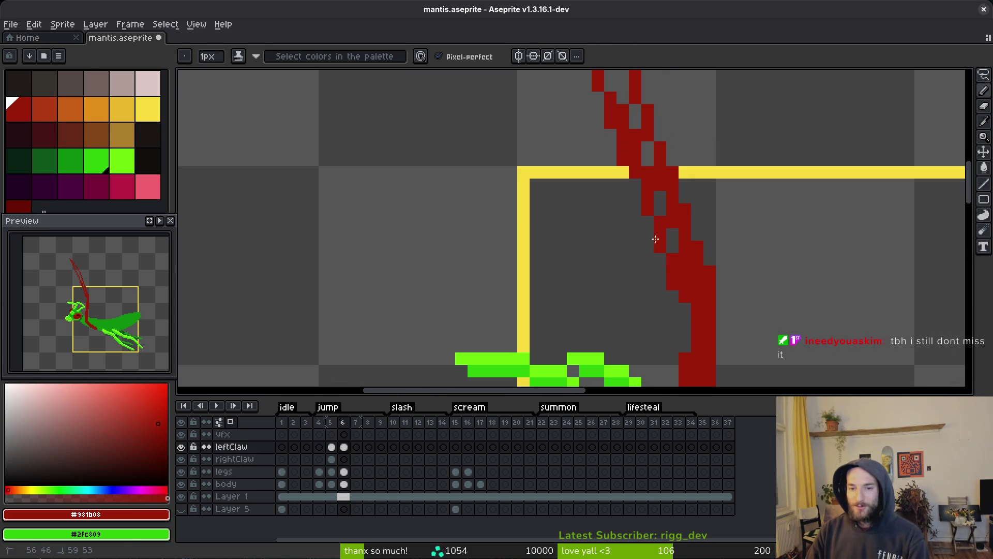
scroll(642, 192, "up", 3)
scroll(642, 193, "left", 1)
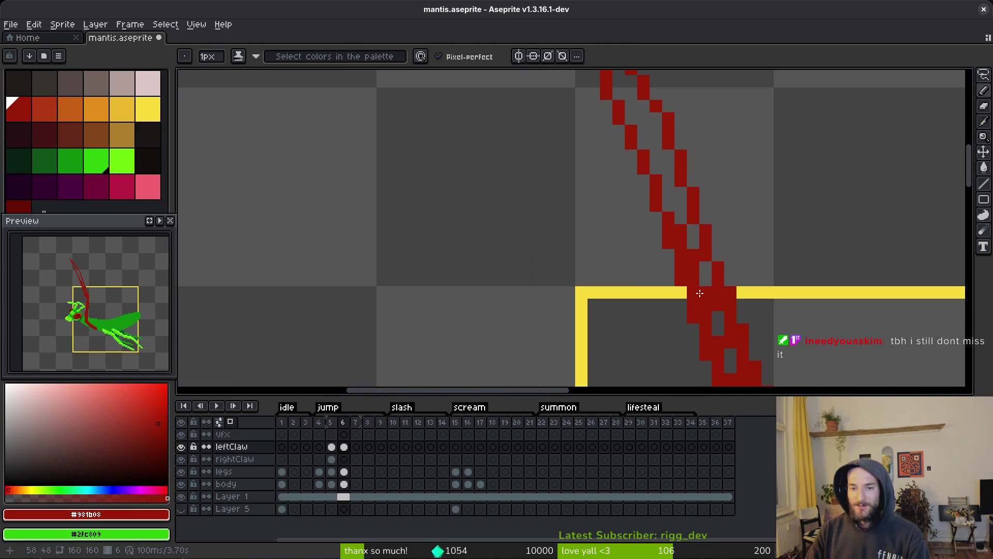
key("g")
key("b")
left_click_drag(731, 362, 696, 252)
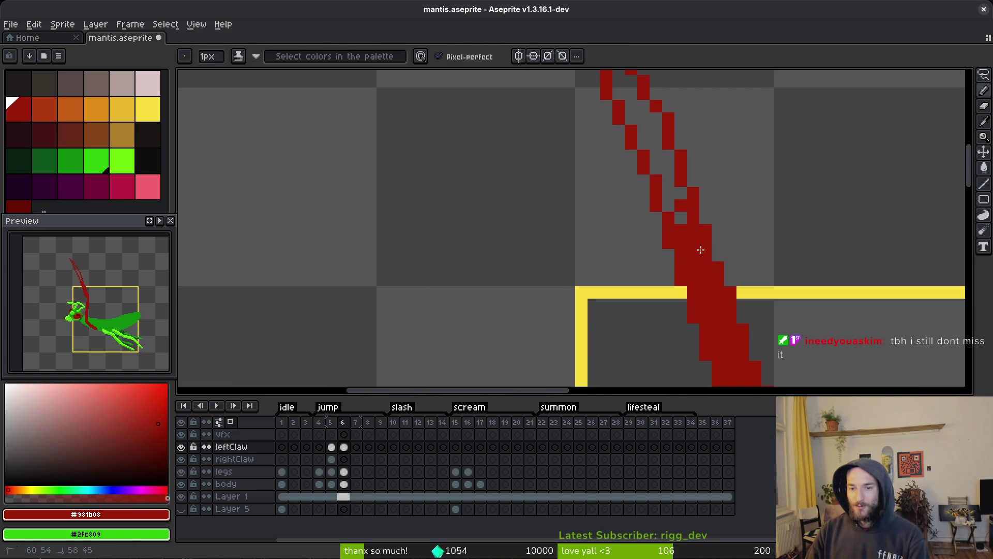
left_click_drag(674, 195, 669, 166)
scroll(673, 206, "up", 3)
left_click_drag(686, 254, 664, 207)
Step: Pencil in the remaining gaps and the grey notch on the left claw's red blade, then save
left_click(702, 312)
scroll(683, 289, "up", 3)
scroll(683, 290, "left", 1)
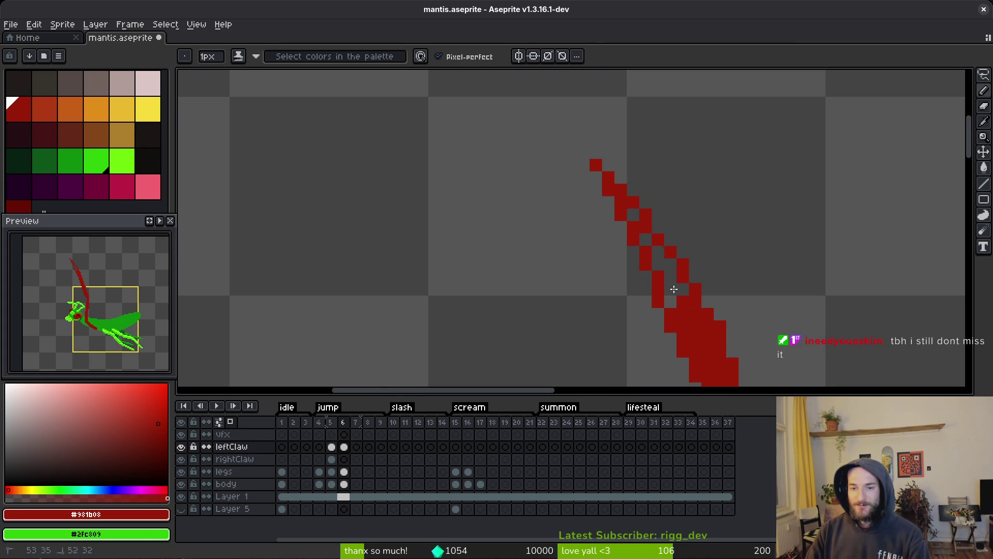
left_click_drag(658, 251, 670, 302)
scroll(636, 215, "down", 4)
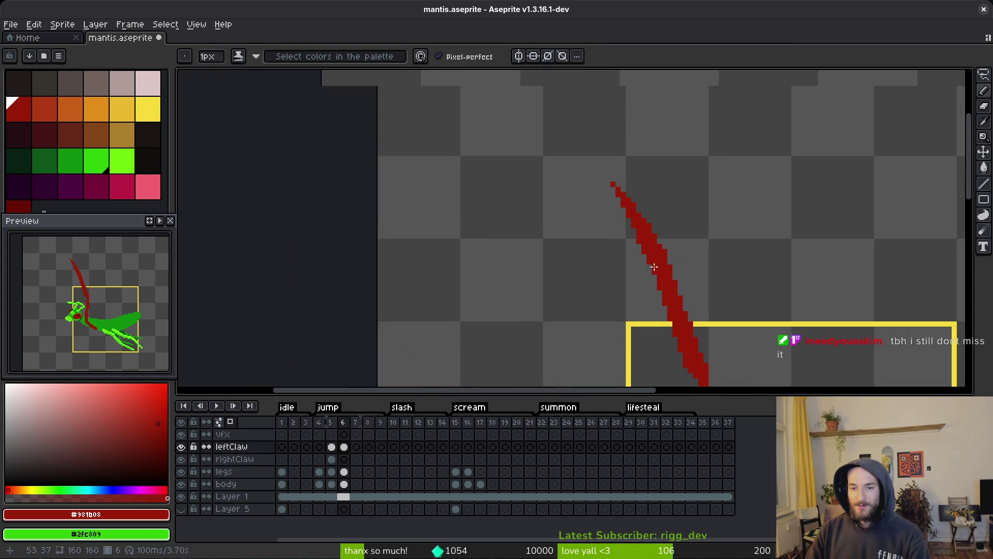
scroll(641, 259, "up", 4)
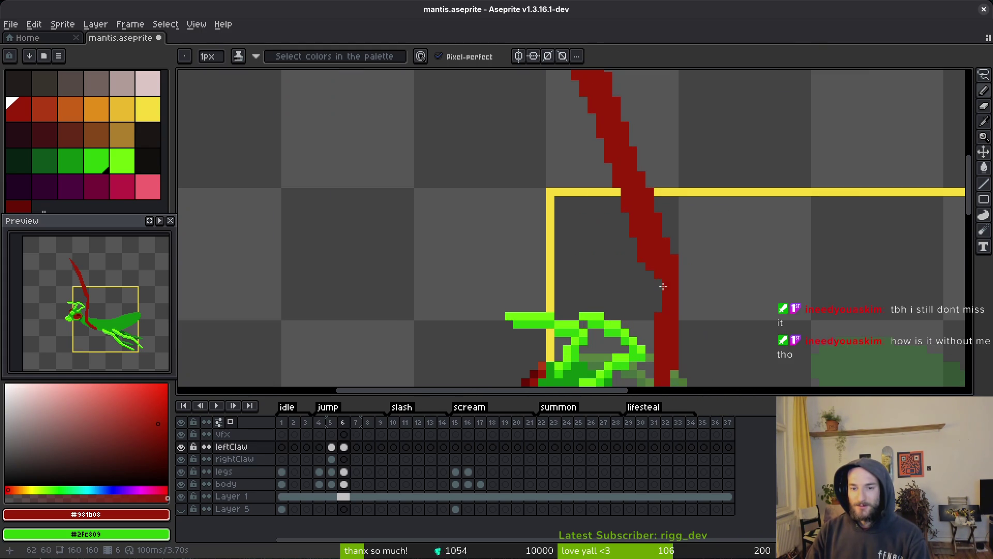
left_click_drag(656, 283, 658, 292)
scroll(652, 287, "down", 3)
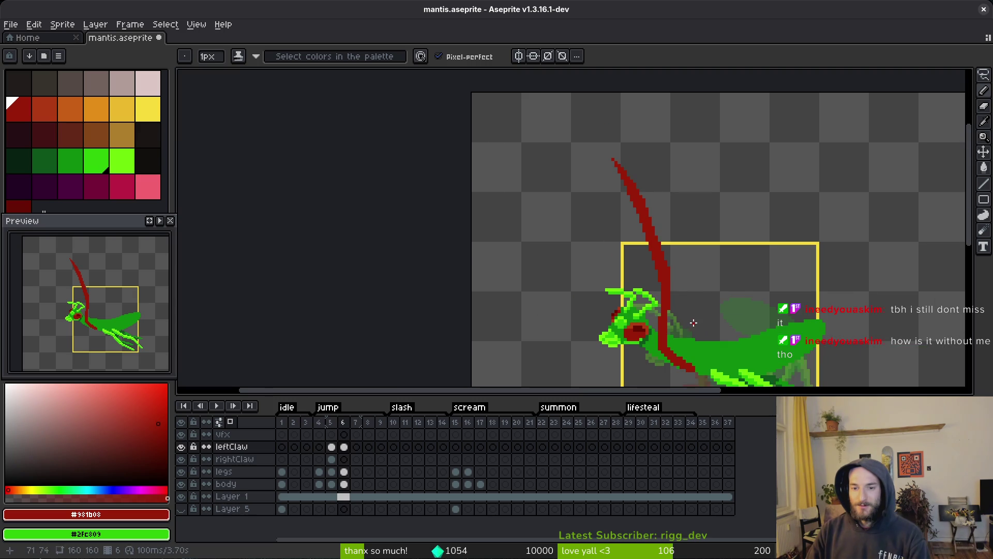
scroll(682, 289, "up", 4)
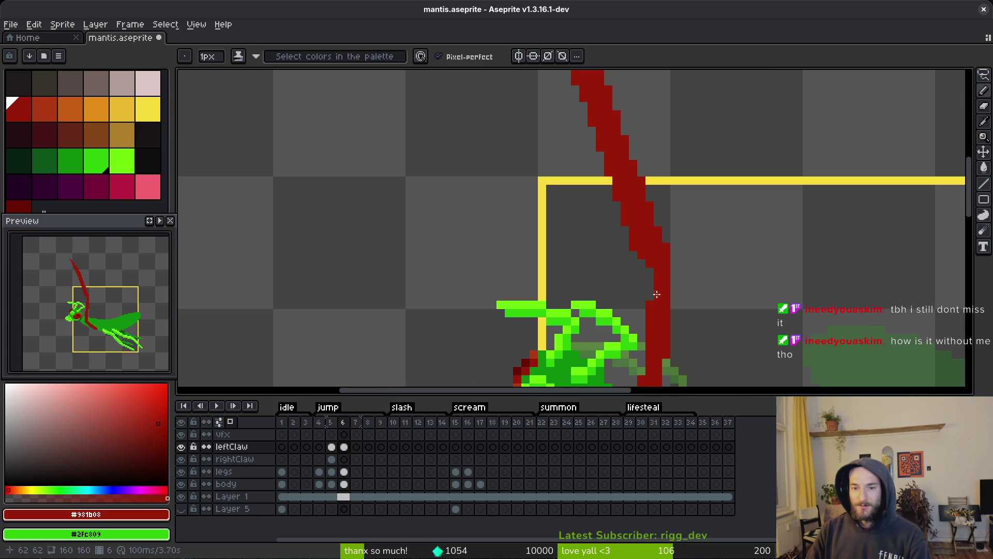
left_click(650, 296)
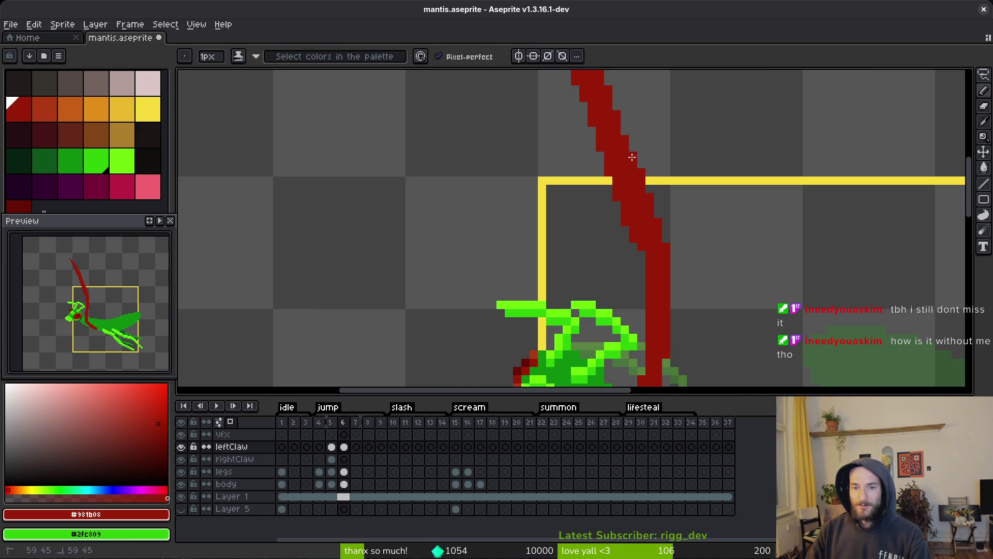
scroll(621, 135, "down", 3)
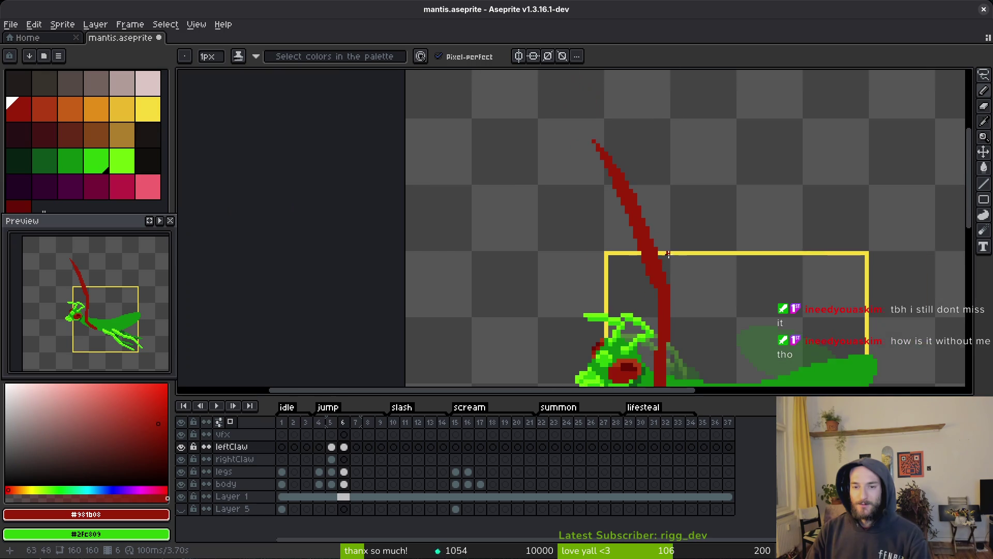
scroll(681, 278, "up", 1)
key("ctrl+s")
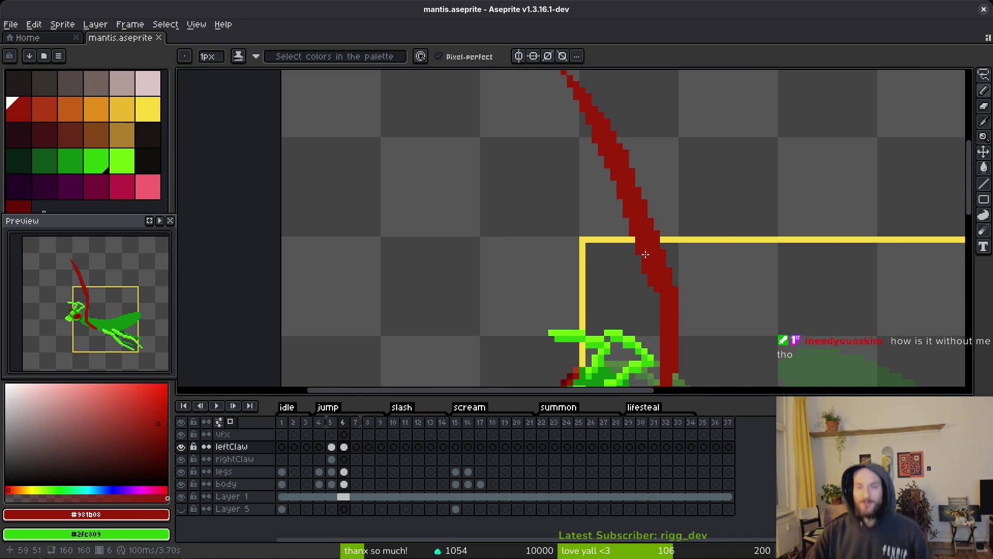
Step: Erase the stray red pixel from the claw and return to the Pencil tool
scroll(695, 296, "down", 1)
mouse_move(604, 186)
left_mouse_down()
mouse_move(578, 213)
mouse_move(569, 202)
left_mouse_up()
scroll(578, 213, "up", 2)
scroll(568, 202, "down", 1)
key("e")
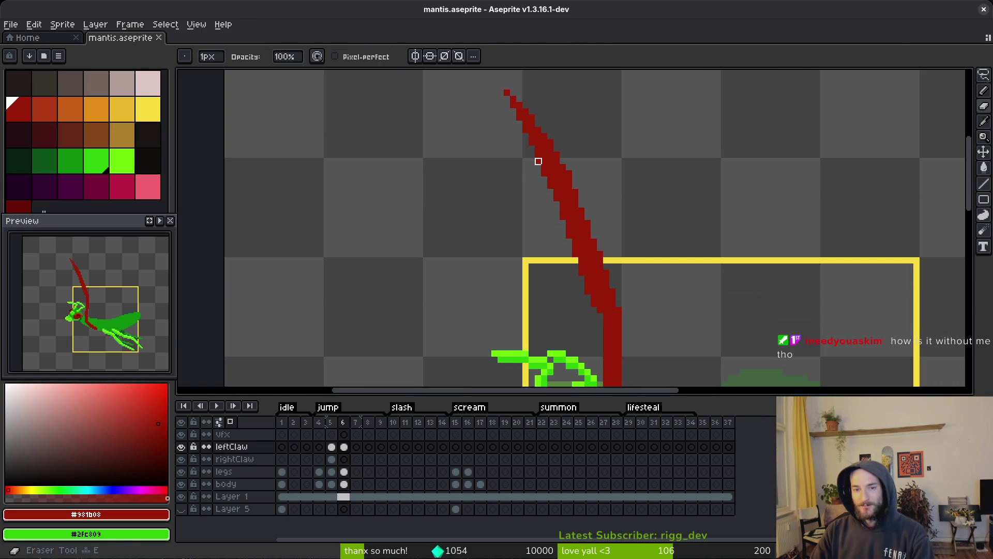
left_click(569, 174)
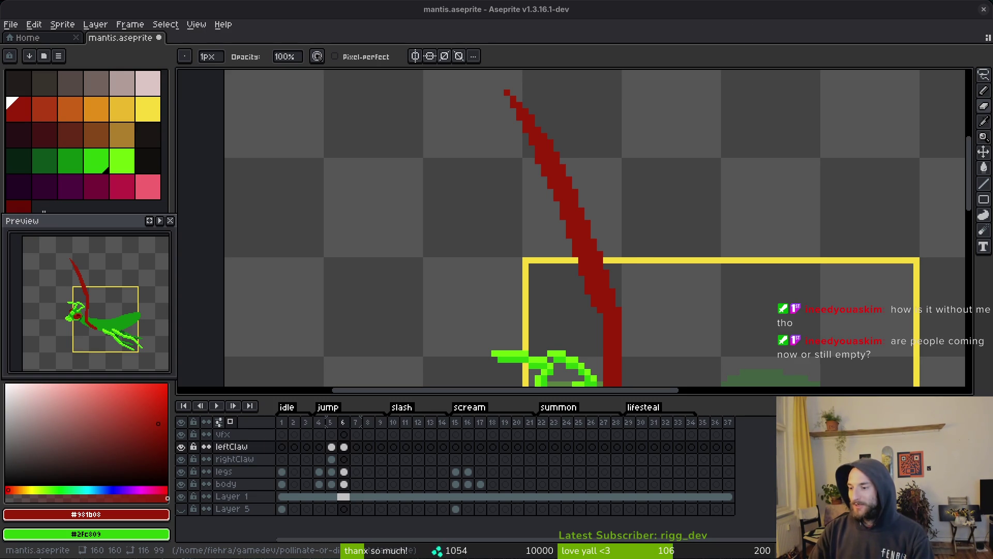
scroll(654, 322, "down", 1)
scroll(574, 201, "up", 1)
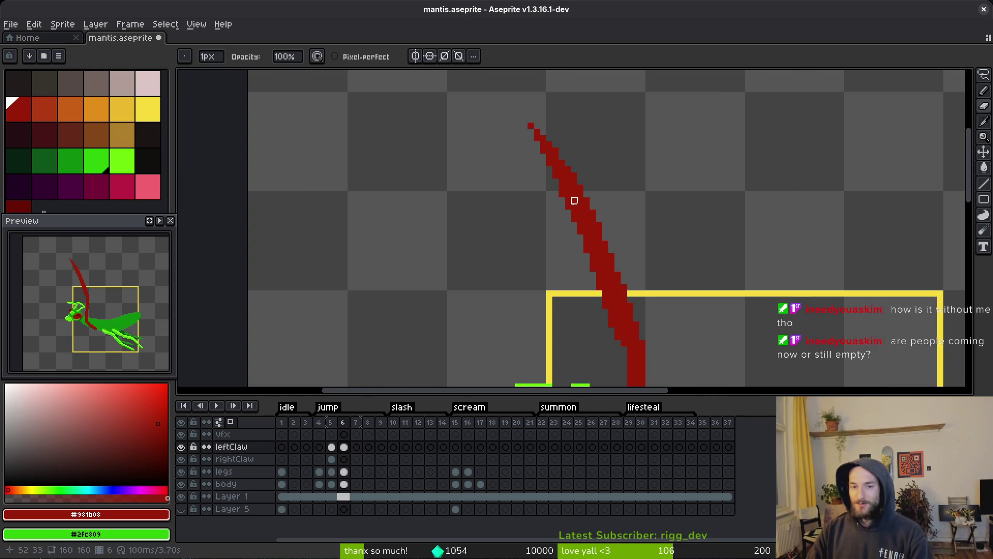
scroll(575, 201, "up", 1)
scroll(576, 175, "down", 2)
scroll(576, 176, "right", 1)
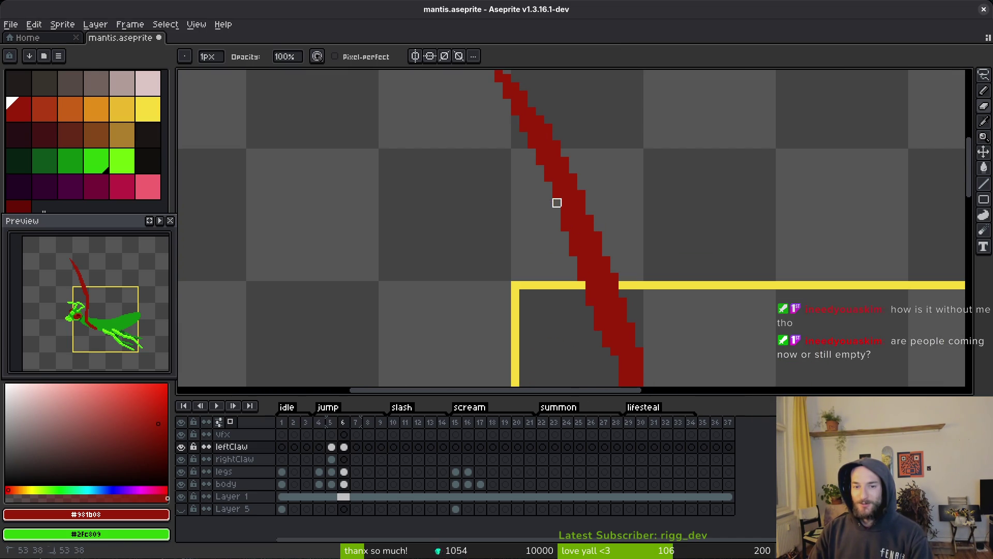
scroll(588, 235, "down", 1)
scroll(577, 248, "down", 1)
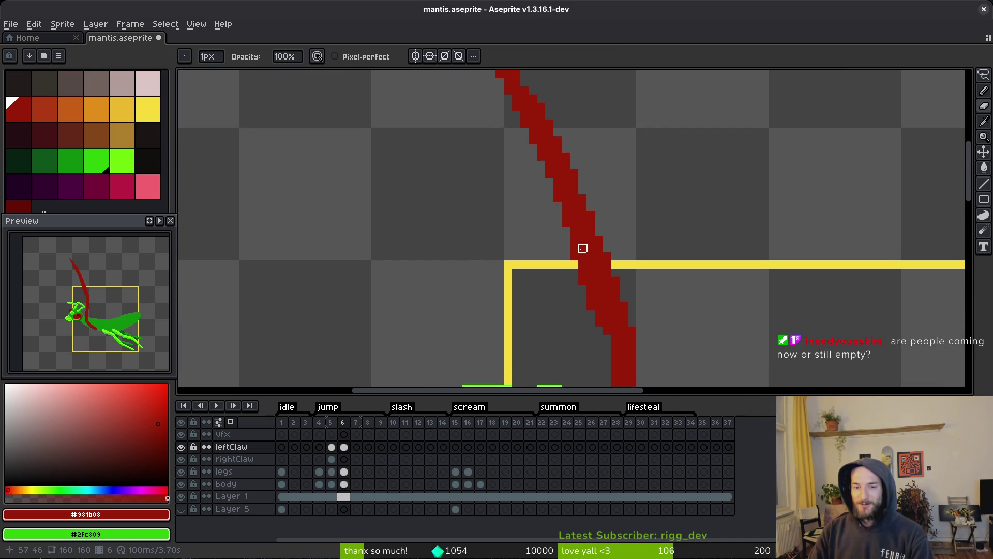
scroll(581, 262, "right", 1)
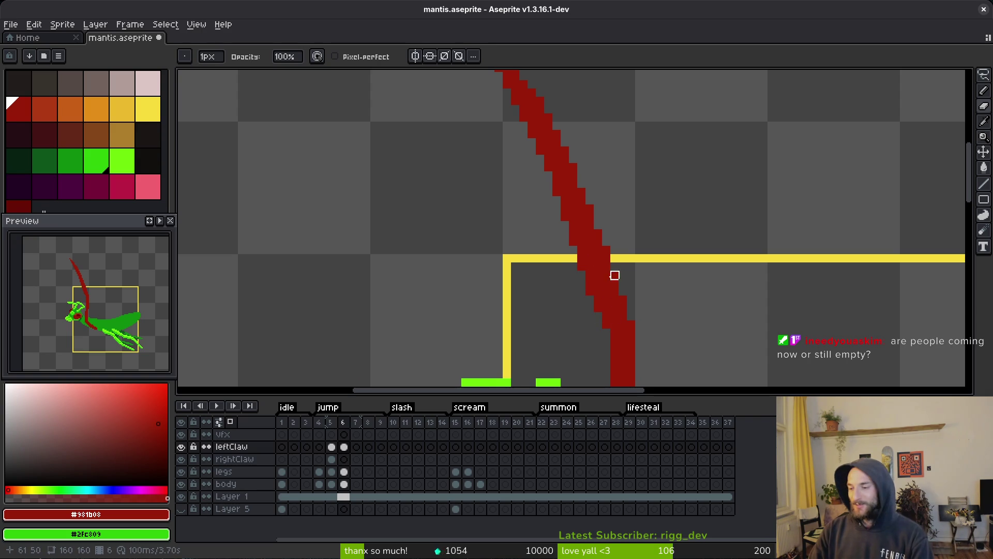
scroll(573, 207, "up", 1)
scroll(572, 206, "left", 1)
scroll(605, 240, "down", 1)
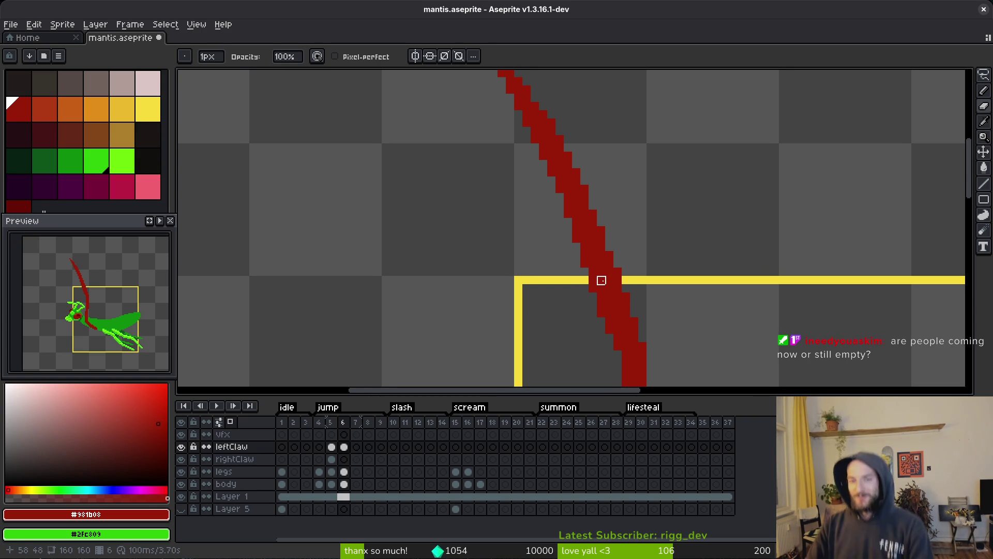
key("b")
scroll(610, 215, "up", 2)
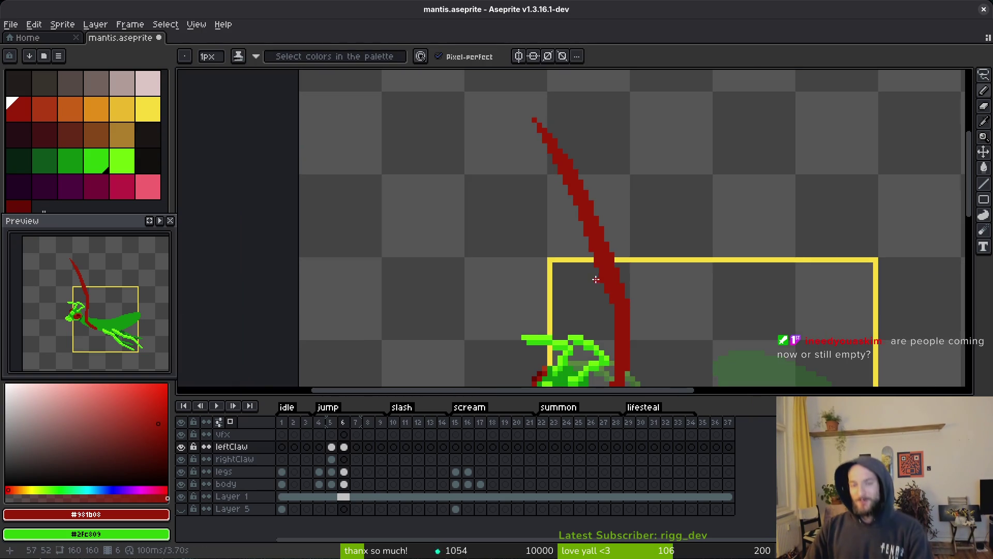
Step: Select the rightClaw layer's frame 6 cel and choose dark red palette index 30 for drawing
scroll(606, 352, "down", 2)
scroll(592, 315, "up", 1)
scroll(593, 315, "left", 1)
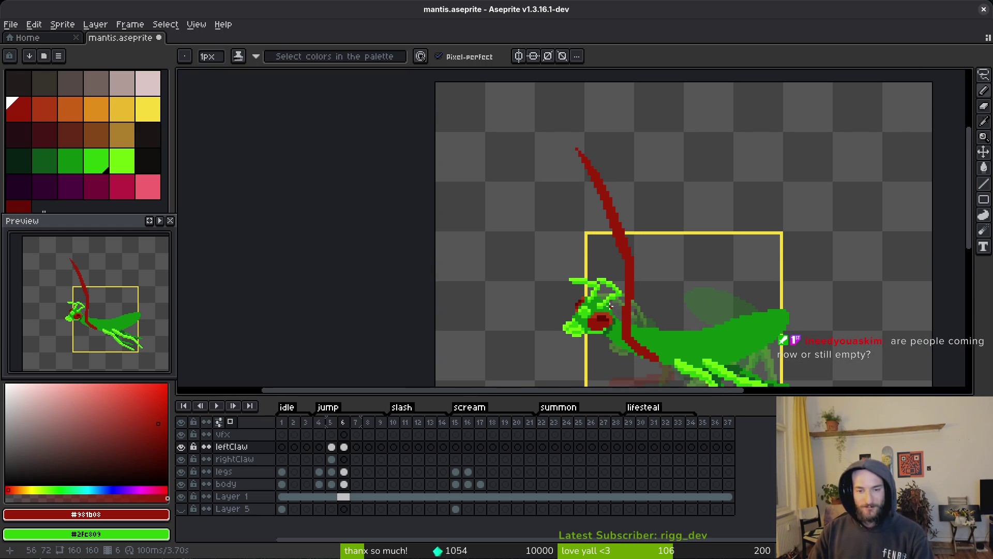
scroll(610, 306, "down", 2)
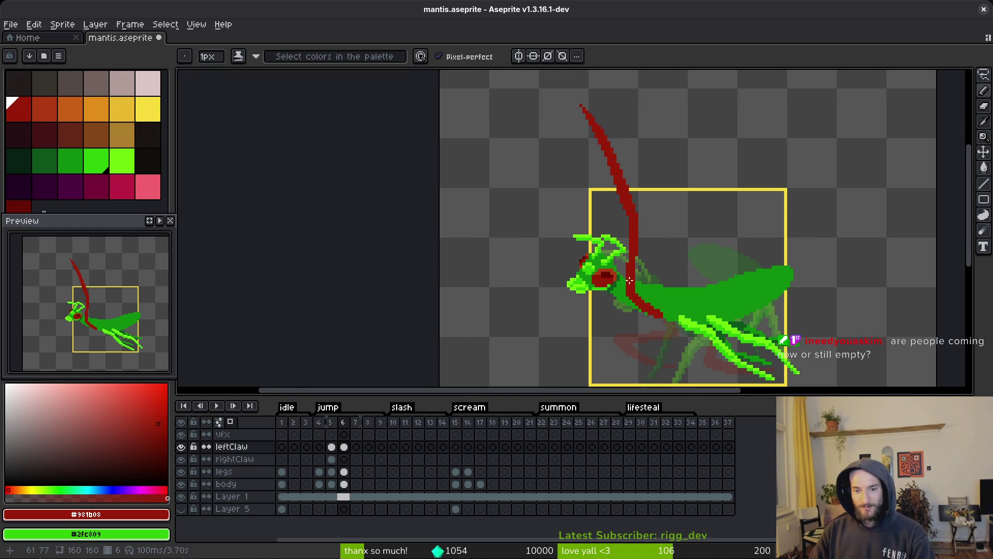
scroll(629, 280, "up", 1)
scroll(595, 311, "down", 1)
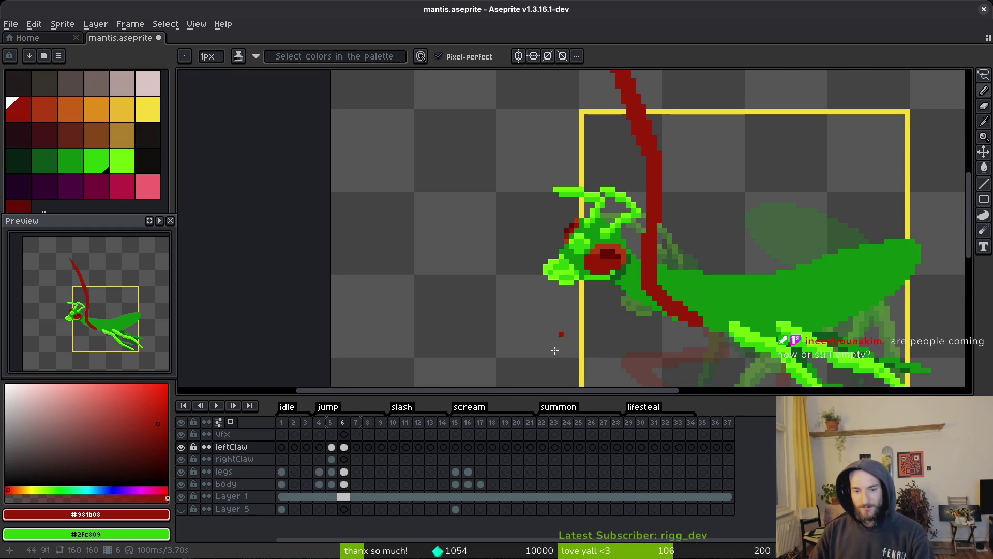
left_click(345, 459)
scroll(664, 297, "up", 1)
scroll(660, 312, "left", 2)
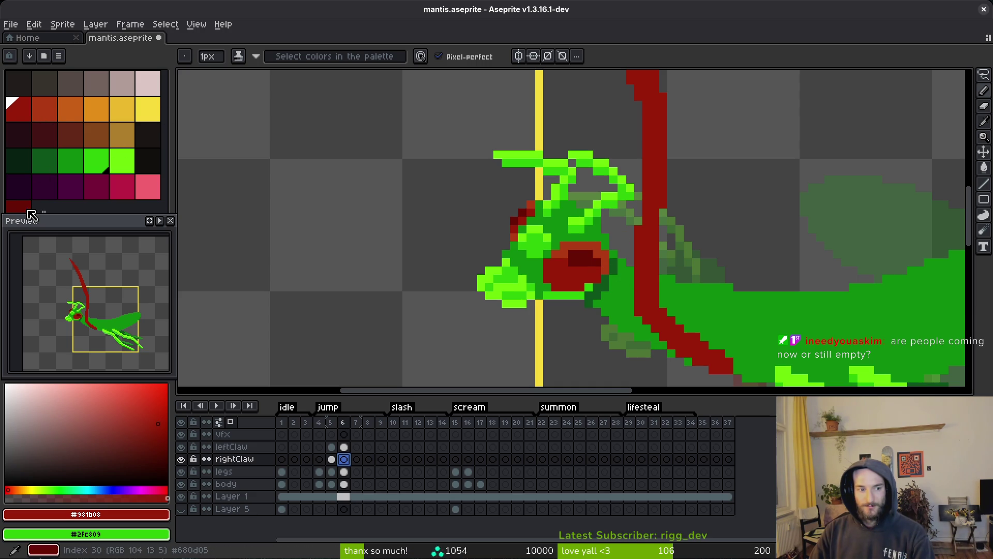
left_click(20, 206)
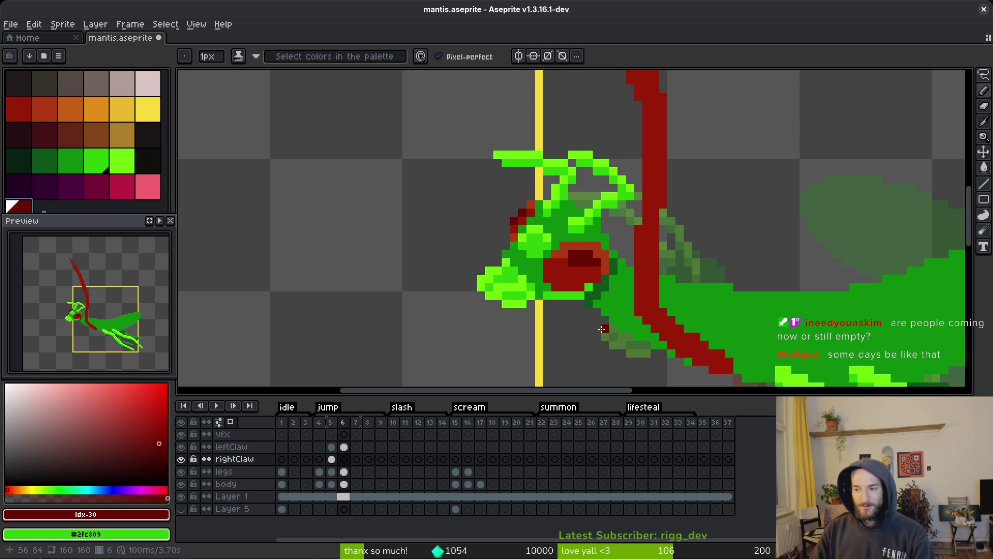
Step: Undo a test dark red stroke and drag the rightClaw layer below the body layer
scroll(621, 337, "left", 1)
left_click_drag(668, 357, 658, 350)
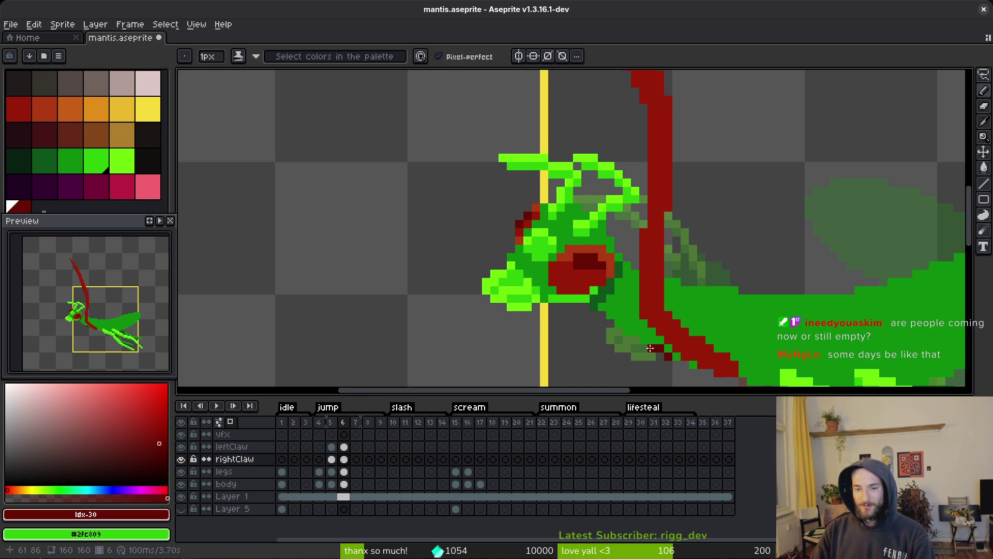
key("ctrl+z")
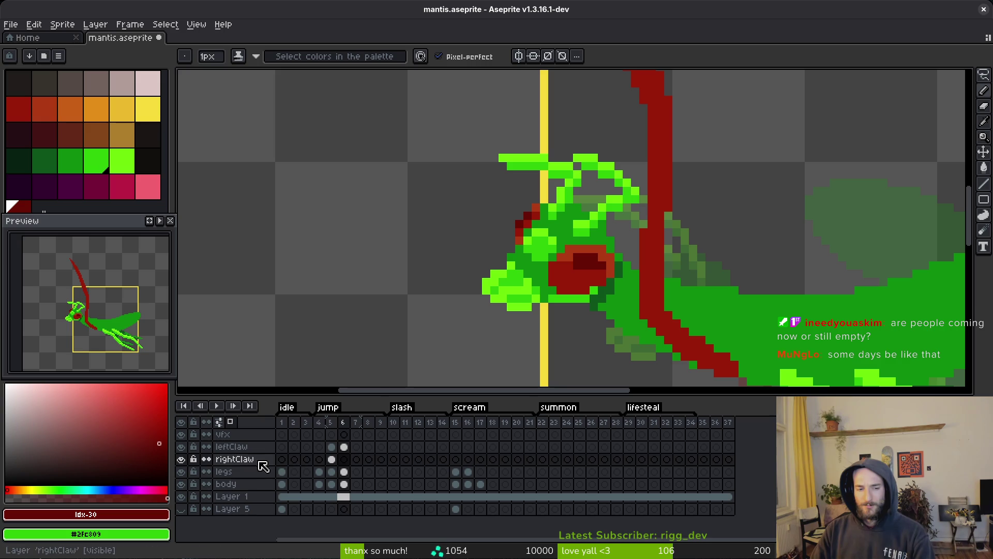
left_click(254, 461)
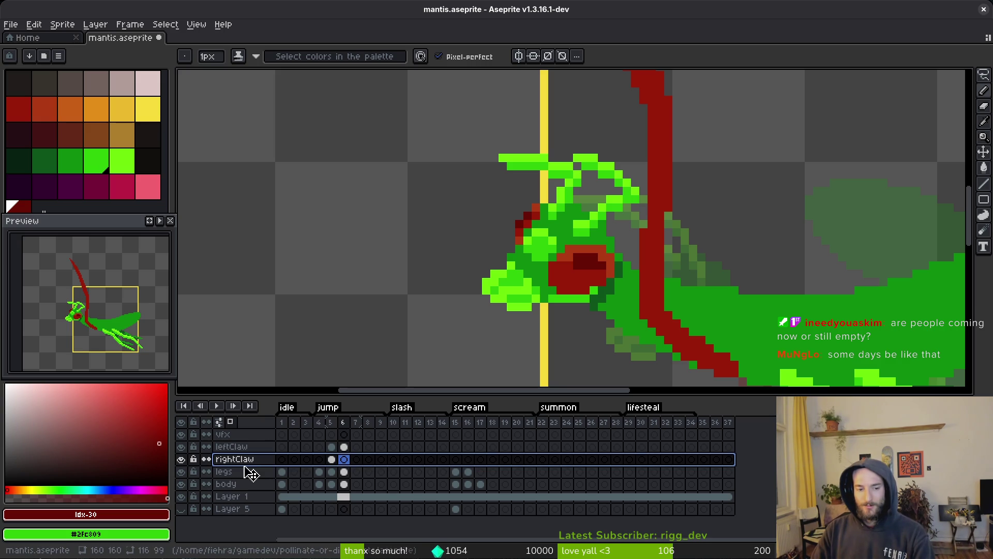
left_click_drag(247, 464, 250, 493)
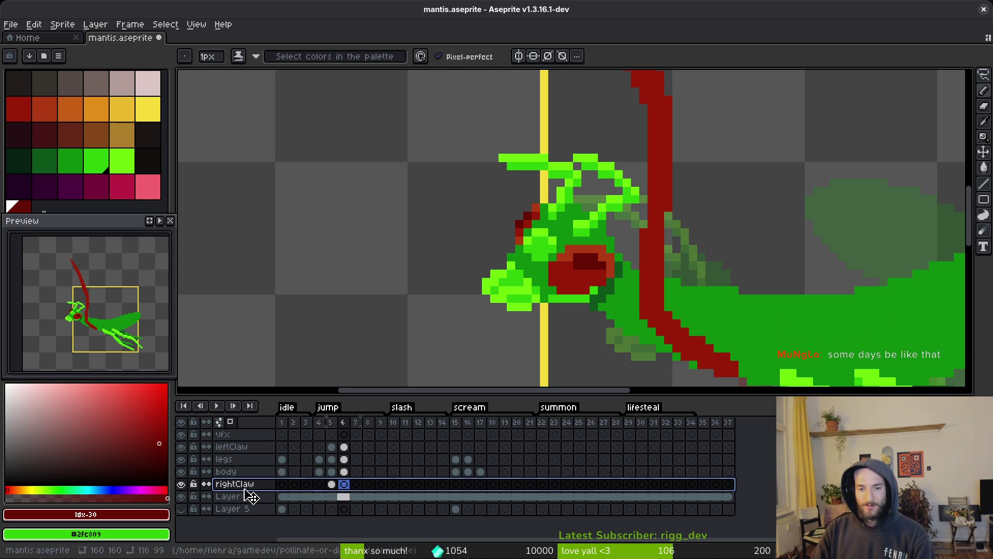
Step: Go back to jump frame 5 and select its legs cel in the timeline
key("Left")
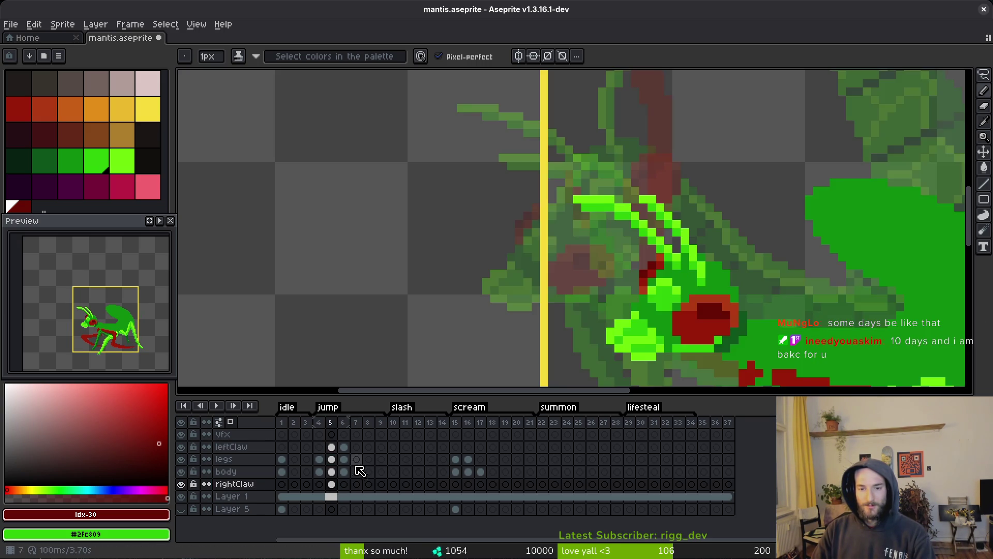
scroll(716, 297, "down", 5)
scroll(716, 299, "down", 1)
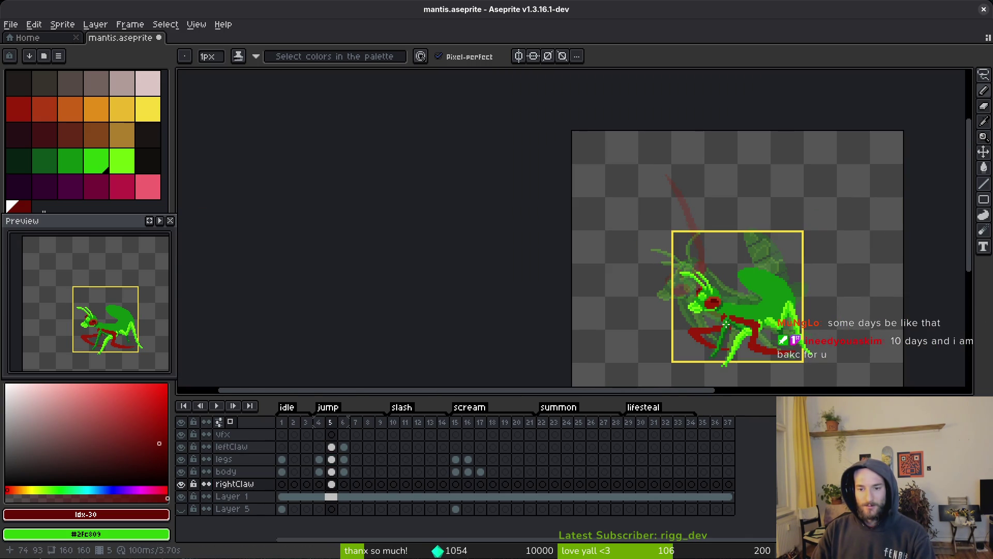
scroll(726, 323, "up", 3)
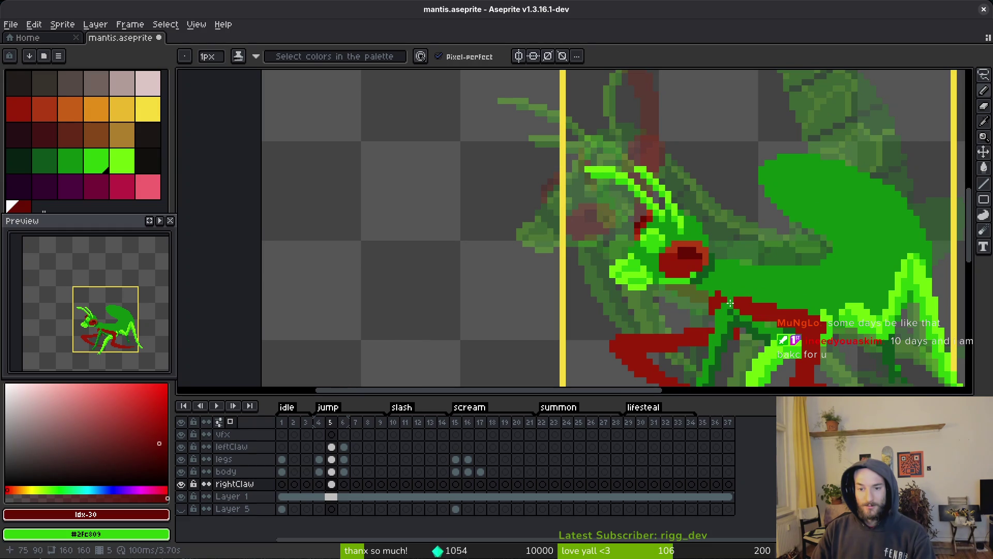
scroll(730, 304, "down", 1)
scroll(693, 288, "up", 2)
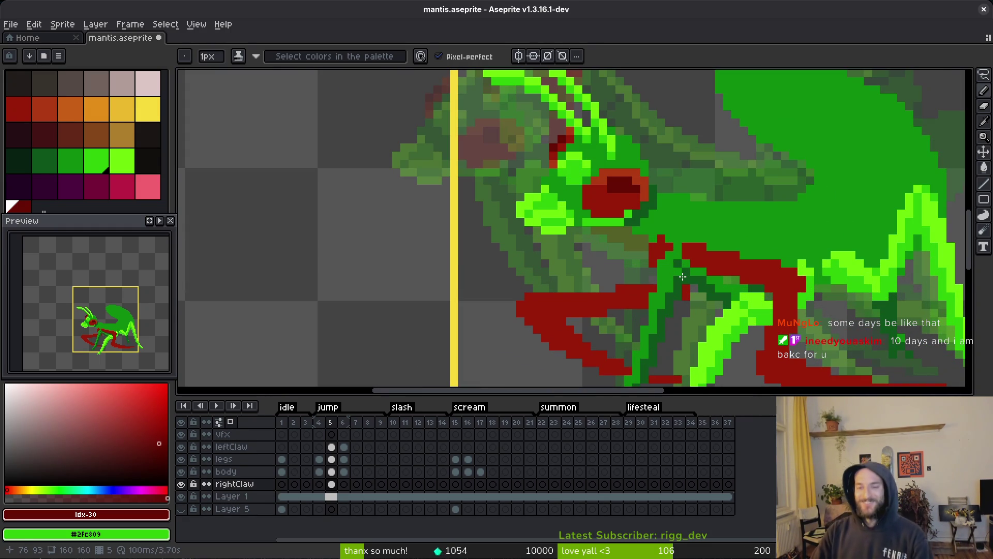
scroll(683, 278, "down", 2)
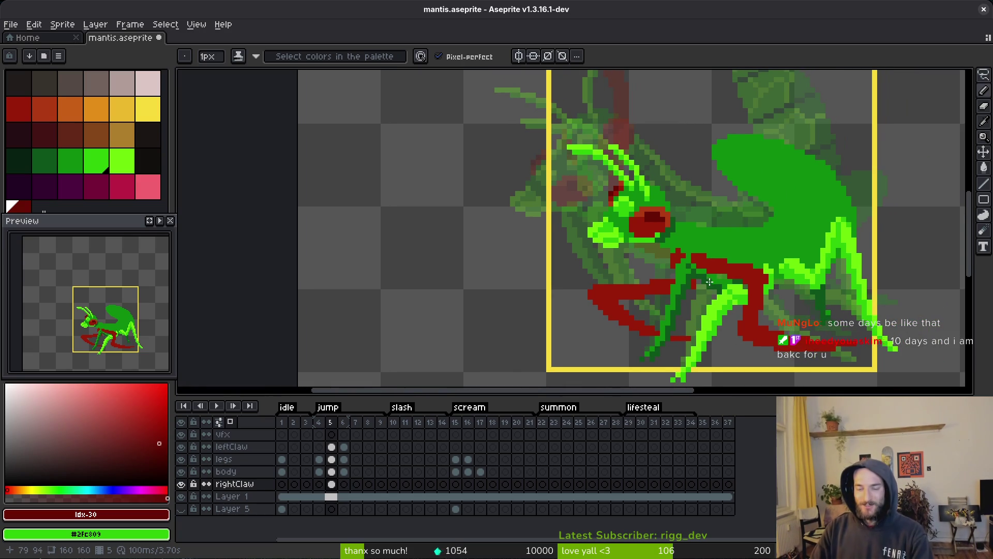
scroll(710, 282, "up", 5)
scroll(697, 269, "down", 3)
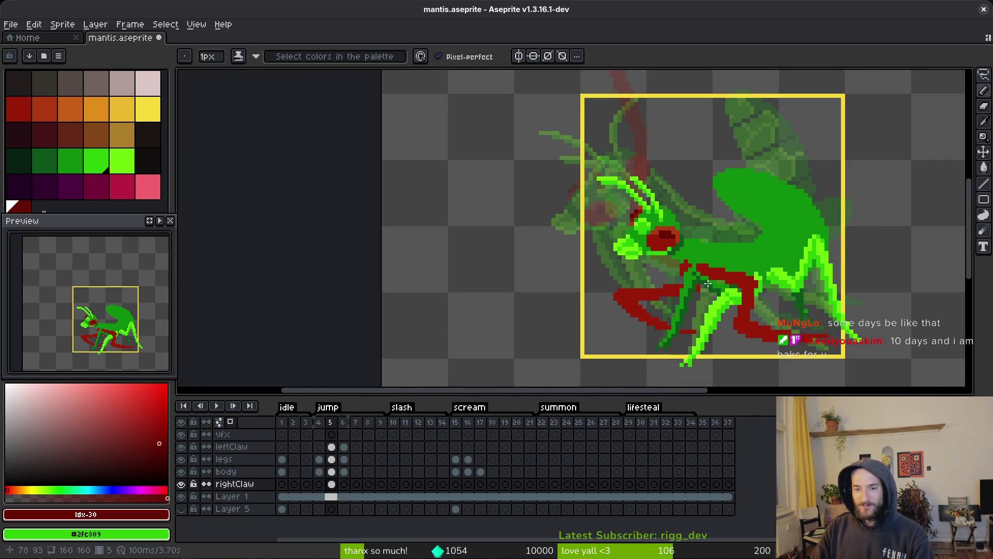
scroll(697, 268, "up", 3)
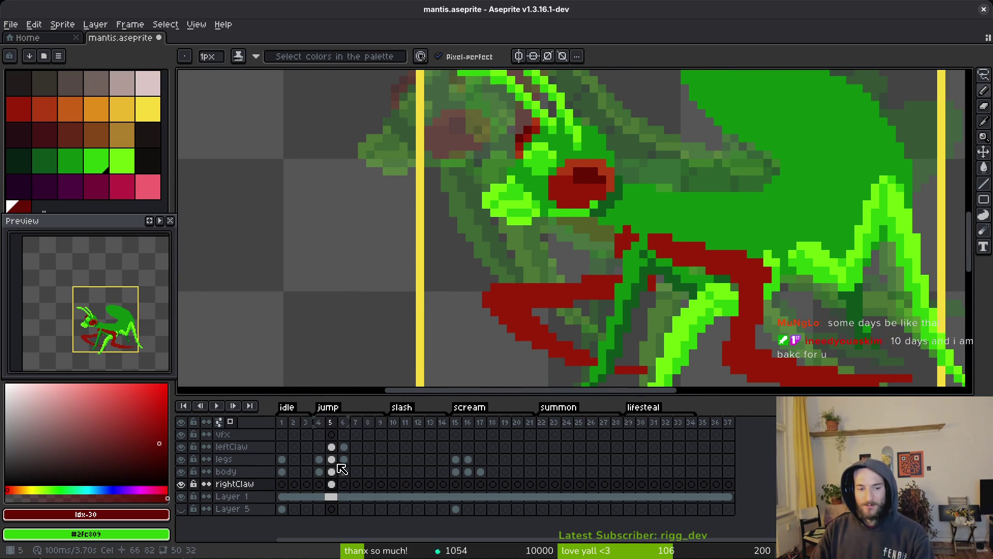
left_click(331, 460)
scroll(640, 249, "up", 3)
scroll(640, 249, "down", 3)
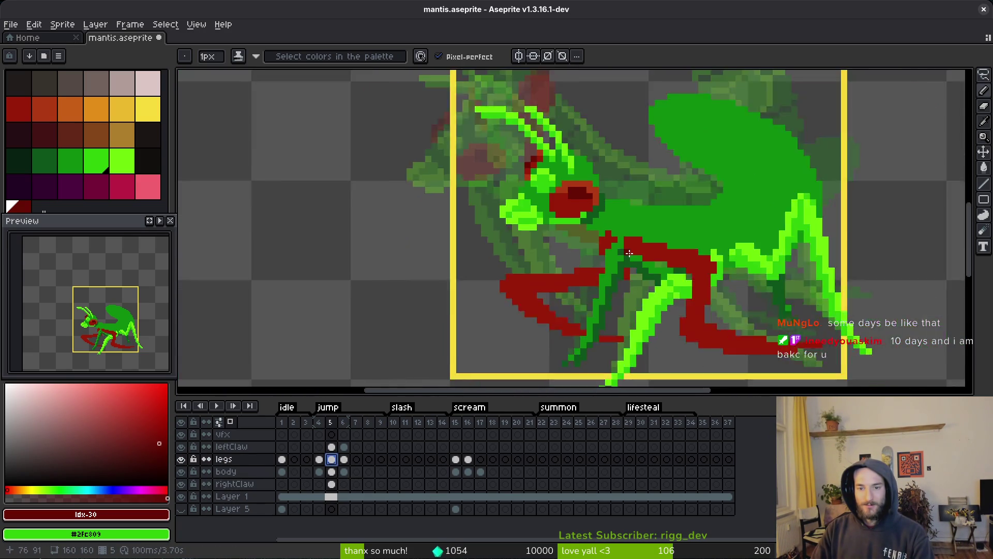
scroll(621, 249, "up", 3)
Step: Eyedrop dark green #0d541b and paint the staircase of leg pixels crossing the red claw
left_click(593, 248, "alt")
left_click_drag(569, 222, 593, 226)
left_click(593, 197)
left_click(617, 246)
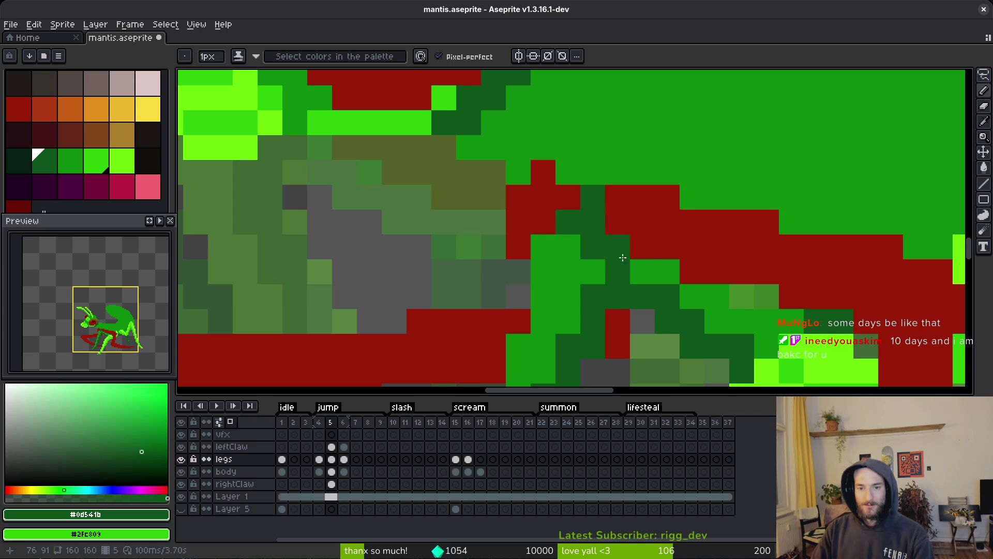
left_click(643, 272)
left_click(667, 272)
left_click(723, 301)
left_click(693, 297)
left_click(742, 321)
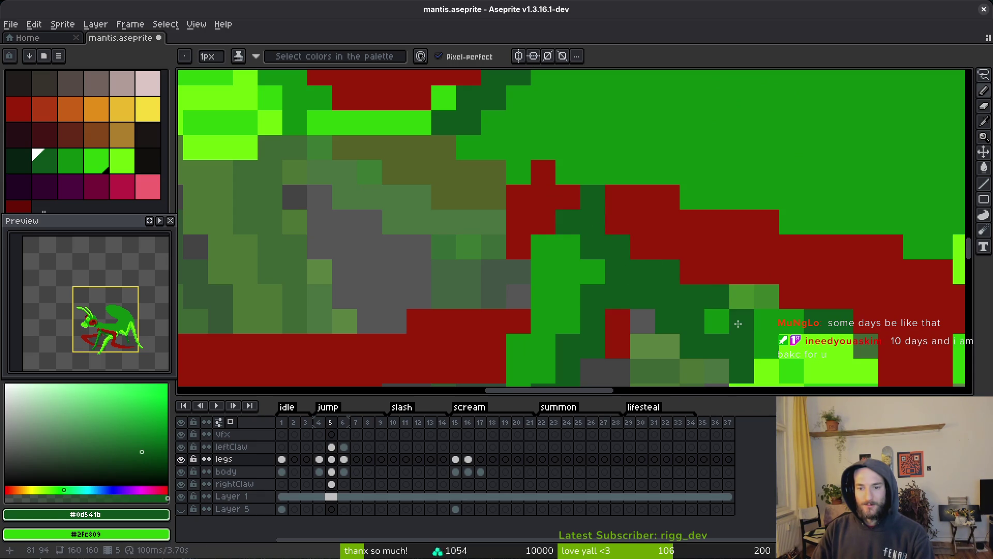
left_click(717, 321)
scroll(724, 311, "down", 8)
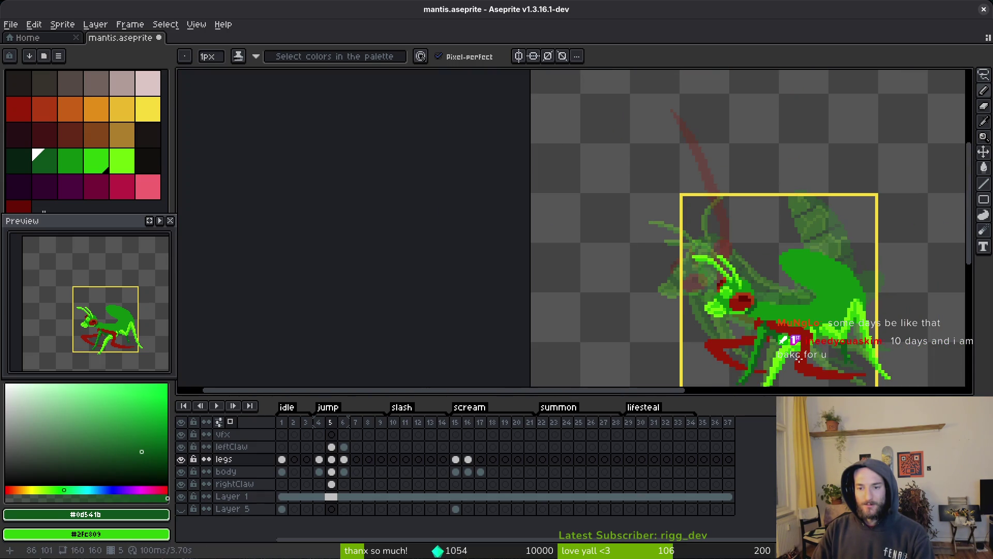
scroll(772, 328, "up", 3)
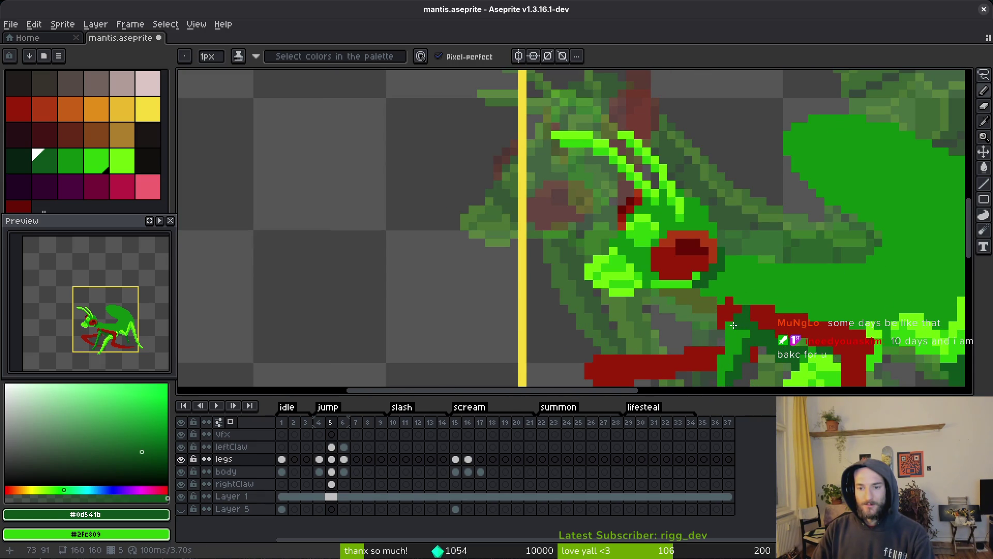
scroll(733, 325, "down", 4)
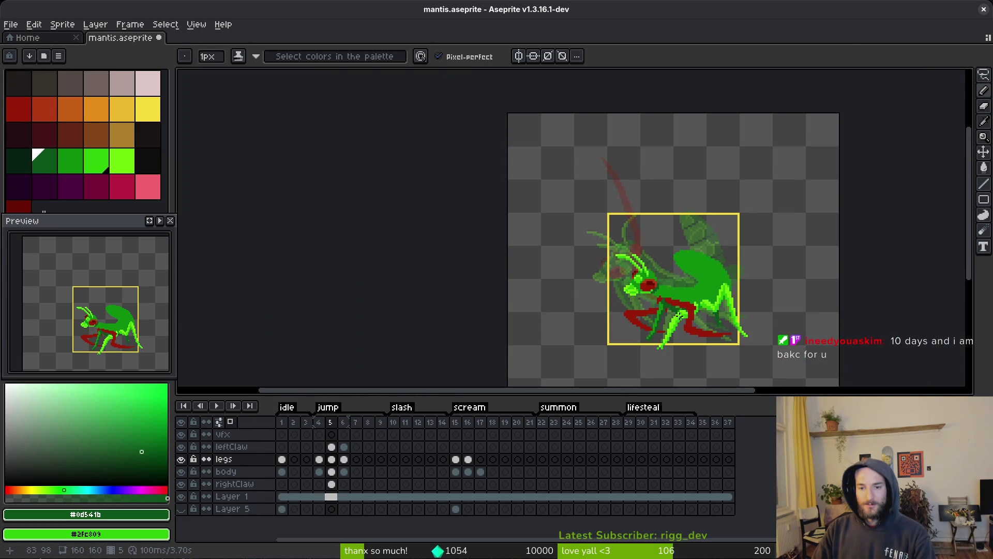
scroll(682, 316, "up", 5)
Step: With the Pencil active, pan the close-up over the legs and save the sprite
key("b")
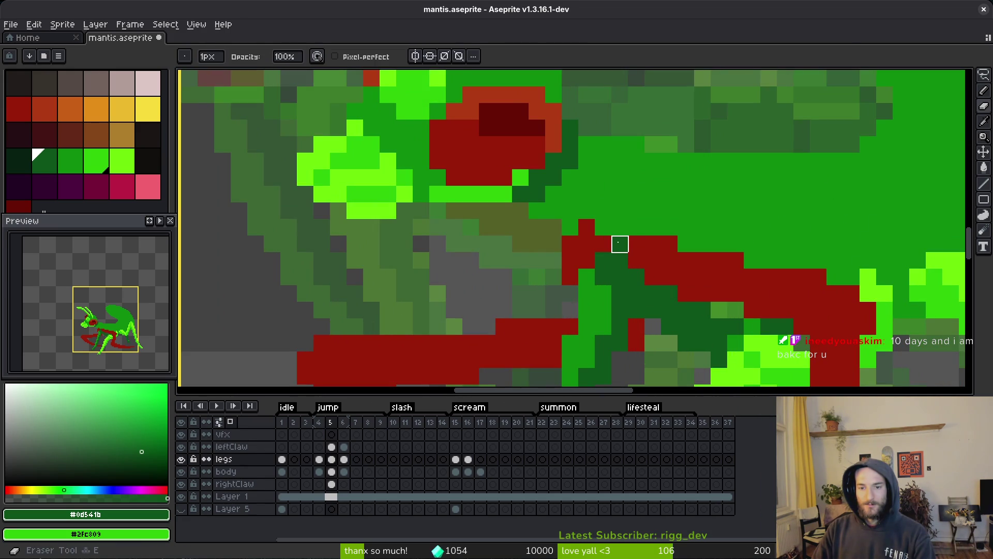
scroll(687, 277, "down", 8)
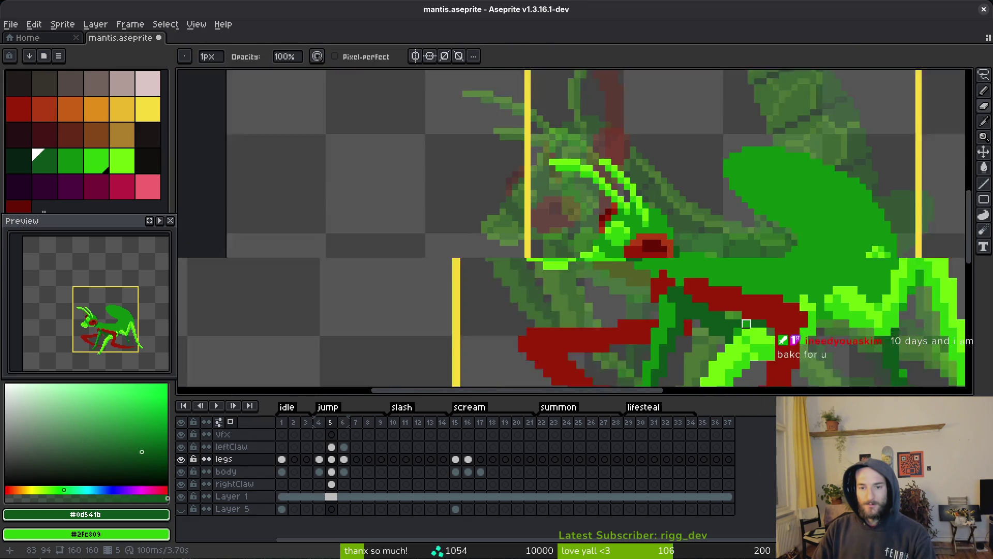
scroll(755, 328, "up", 2)
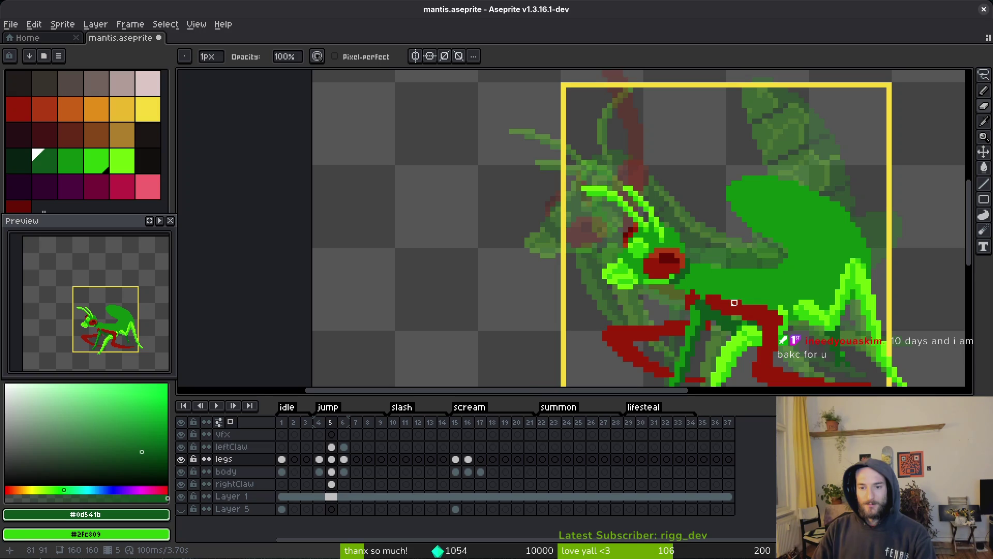
scroll(734, 303, "down", 2)
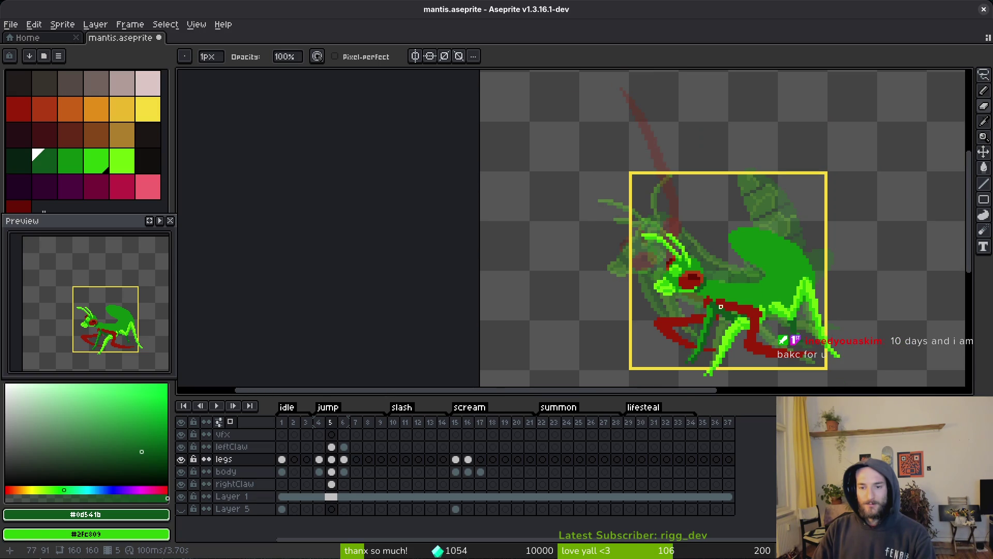
scroll(721, 306, "up", 3)
scroll(700, 303, "up", 2)
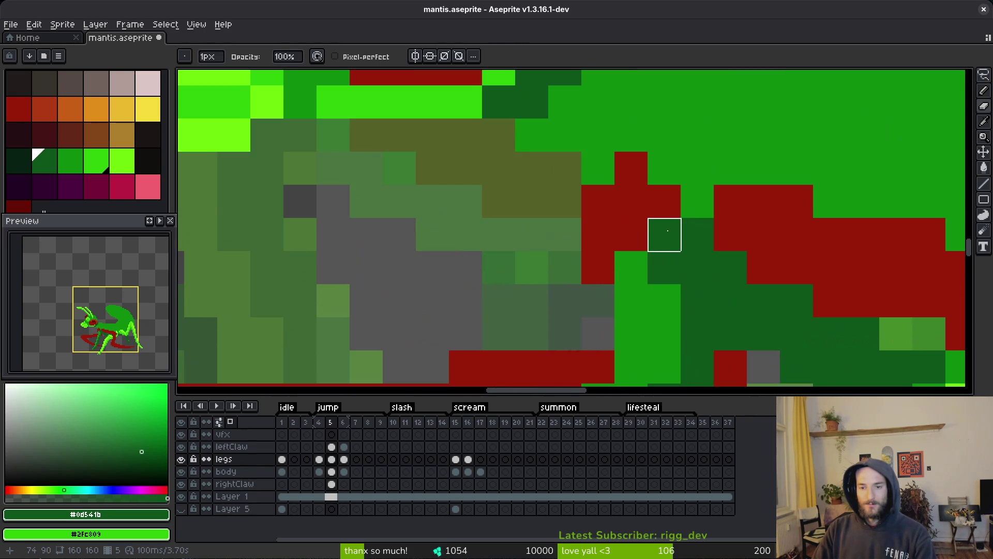
left_click_drag(629, 299, 668, 334)
scroll(667, 334, "down", 3)
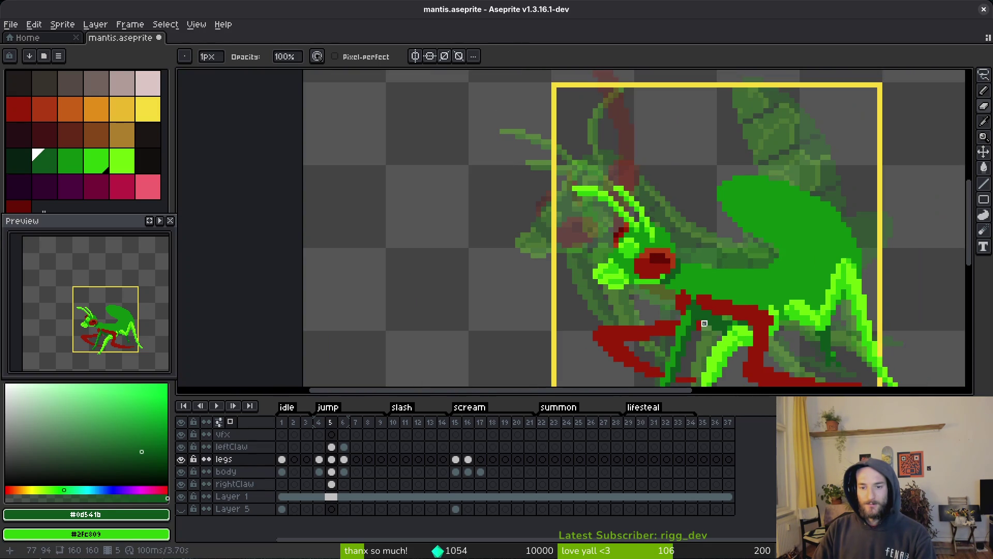
scroll(704, 329, "down", 5)
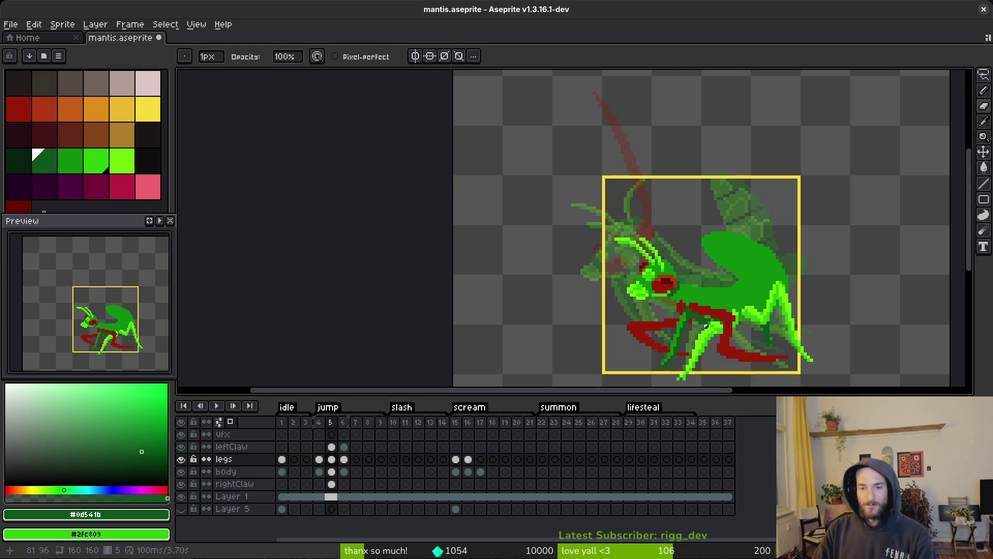
key("ctrl+s")
Step: Try repainting red pixels along the claw, undo that edit, and save again
scroll(707, 324, "down", 2)
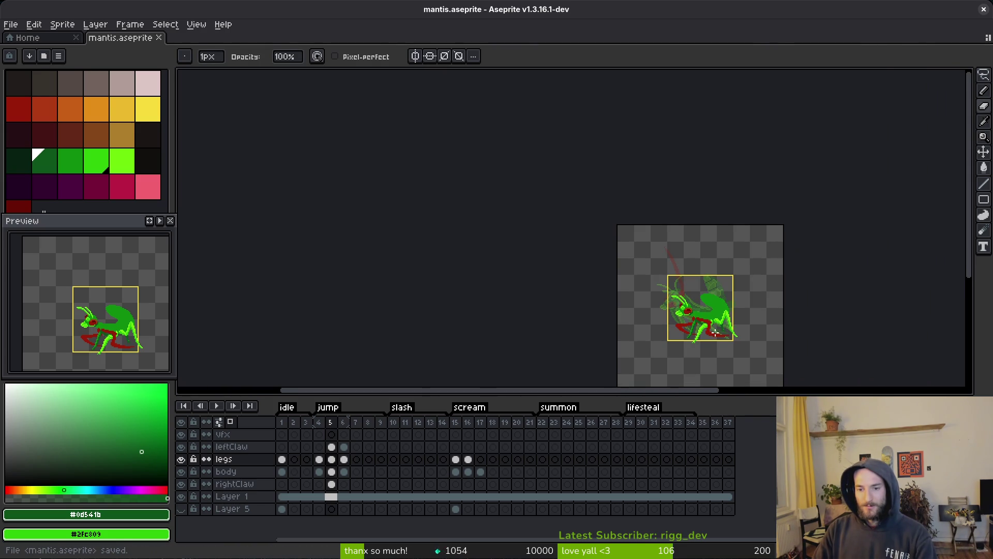
scroll(714, 332, "up", 3)
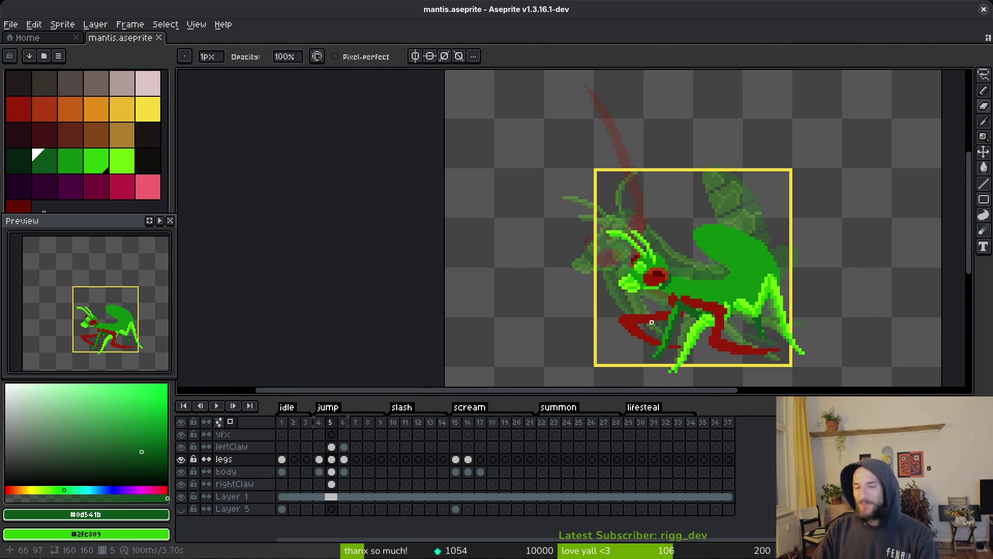
scroll(677, 275, "up", 2)
scroll(677, 275, "up", 3)
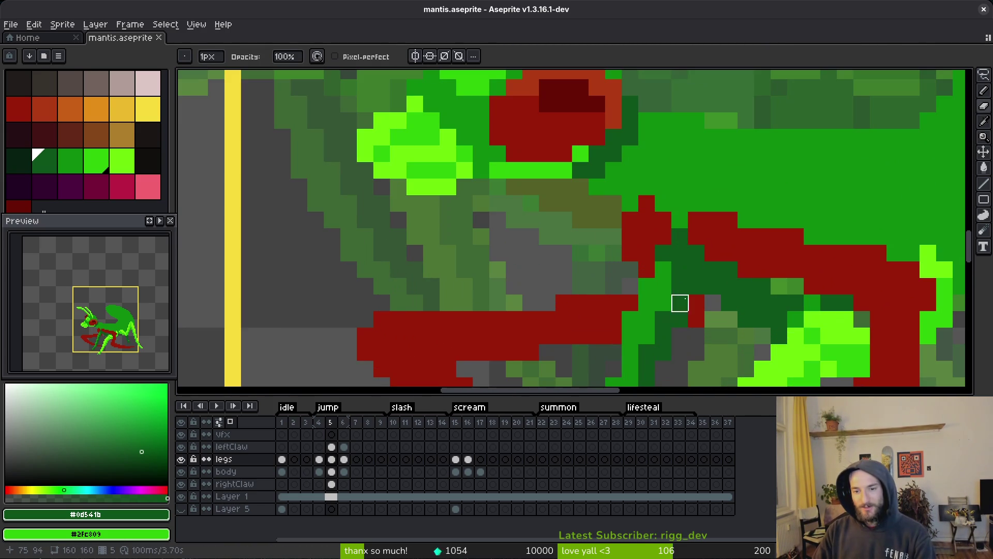
mouse_move(680, 303)
left_mouse_down()
mouse_move(660, 250)
mouse_move(681, 284)
mouse_move(680, 319)
mouse_move(630, 321)
mouse_move(639, 308)
left_mouse_up()
scroll(663, 302, "down", 5)
scroll(689, 339, "down", 4)
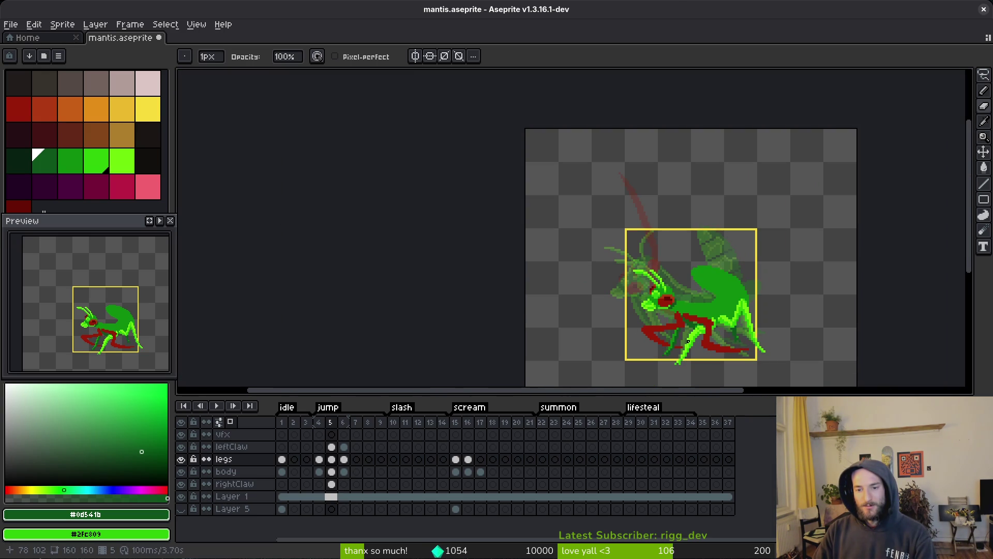
scroll(688, 341, "up", 2)
scroll(672, 327, "up", 5)
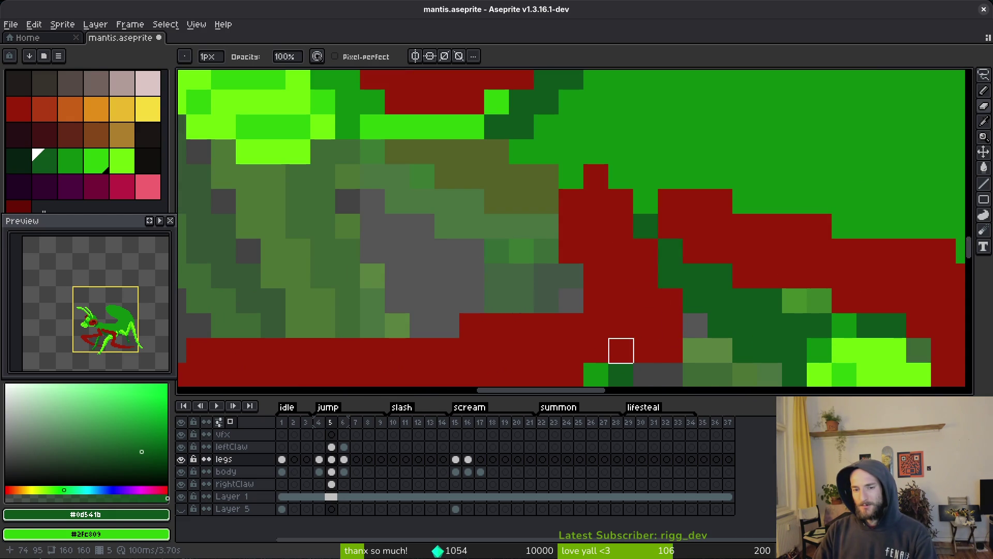
key("ctrl+z")
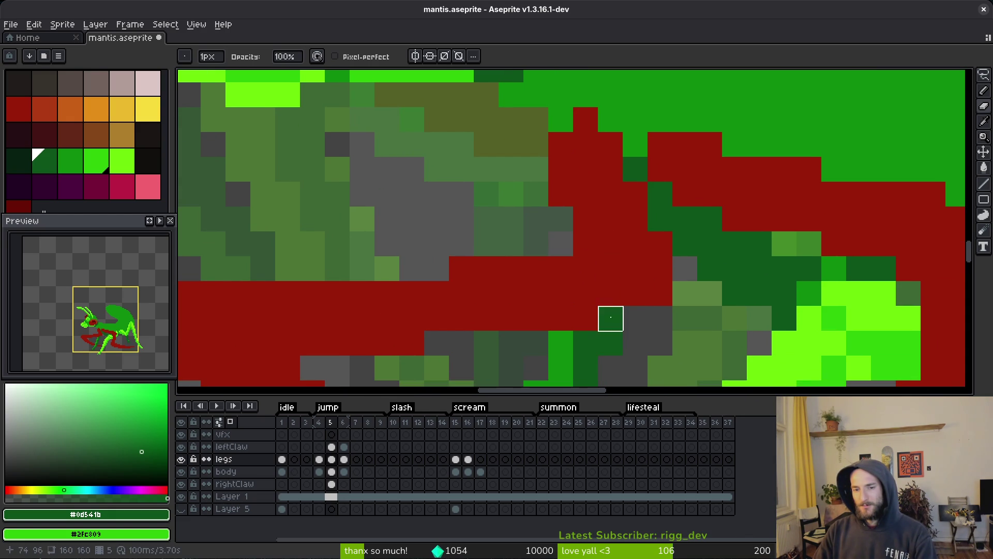
scroll(651, 330, "down", 5)
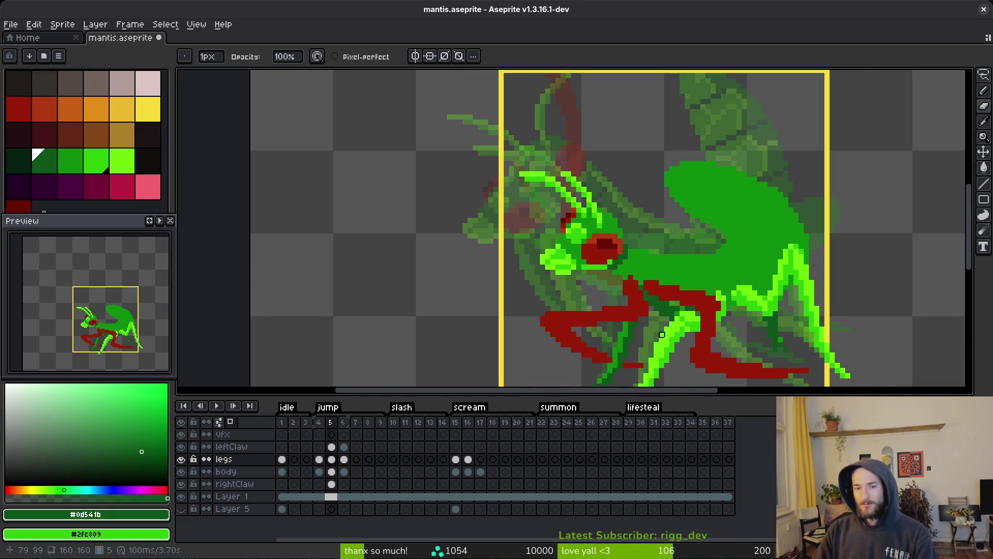
key("ctrl+s")
Step: Add a pixel on frame 5's rightClaw cel, then select the legs cel and save
scroll(661, 335, "up", 1)
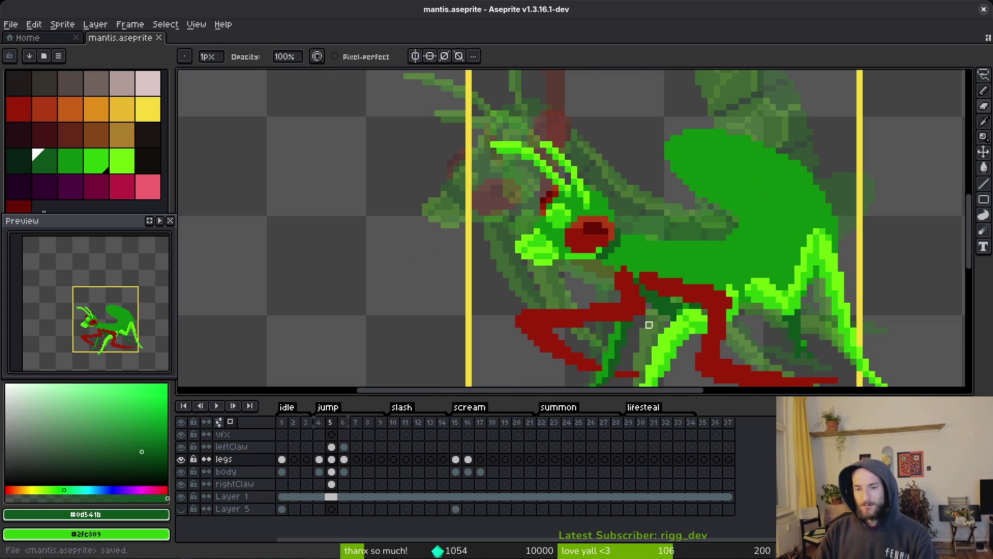
left_click(332, 484)
scroll(622, 309, "up", 2)
left_click(595, 309)
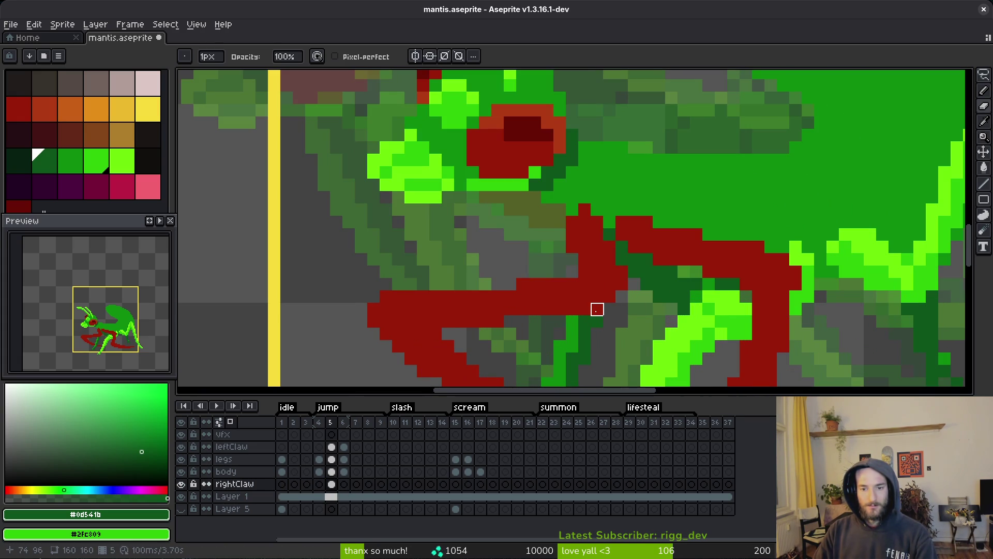
scroll(629, 321, "down", 5)
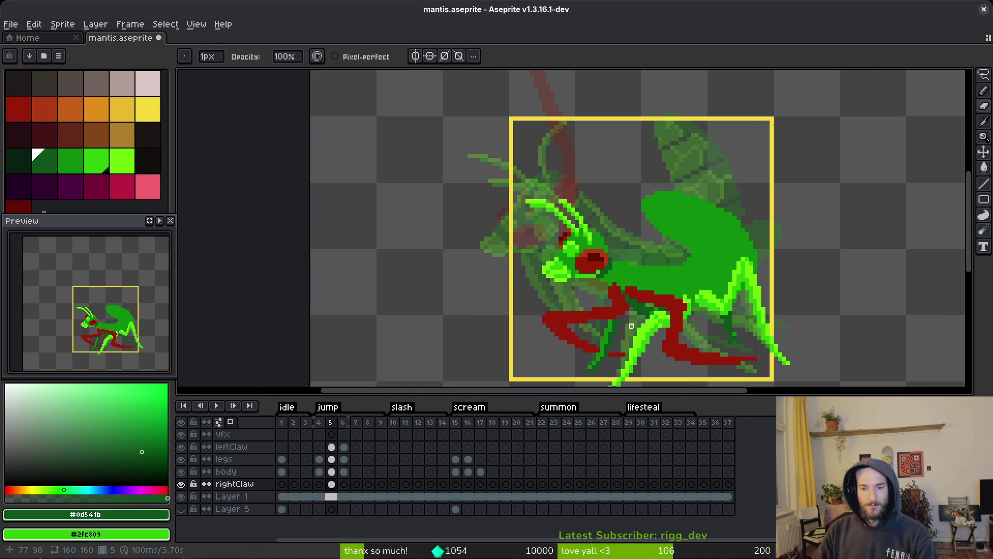
scroll(632, 325, "up", 5)
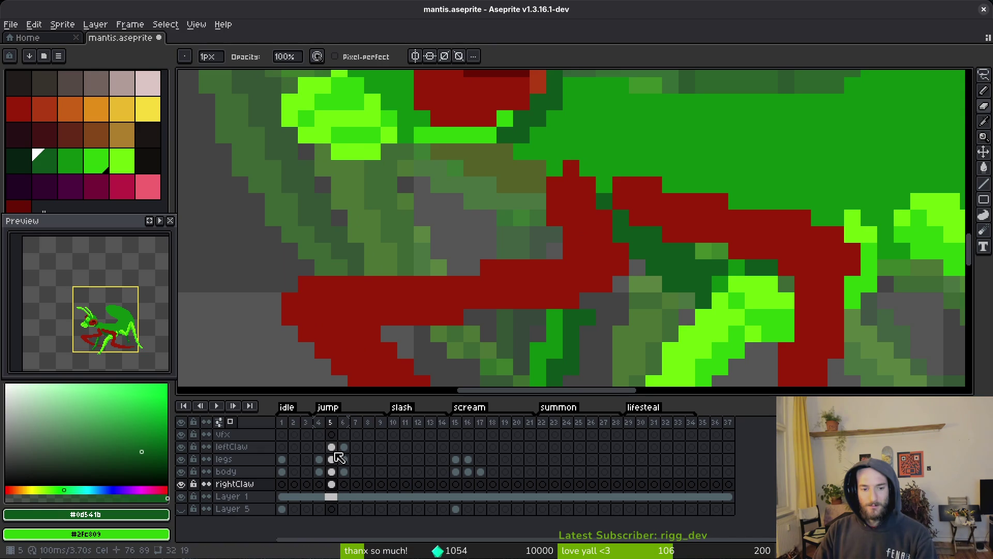
left_click(334, 459)
key("v")
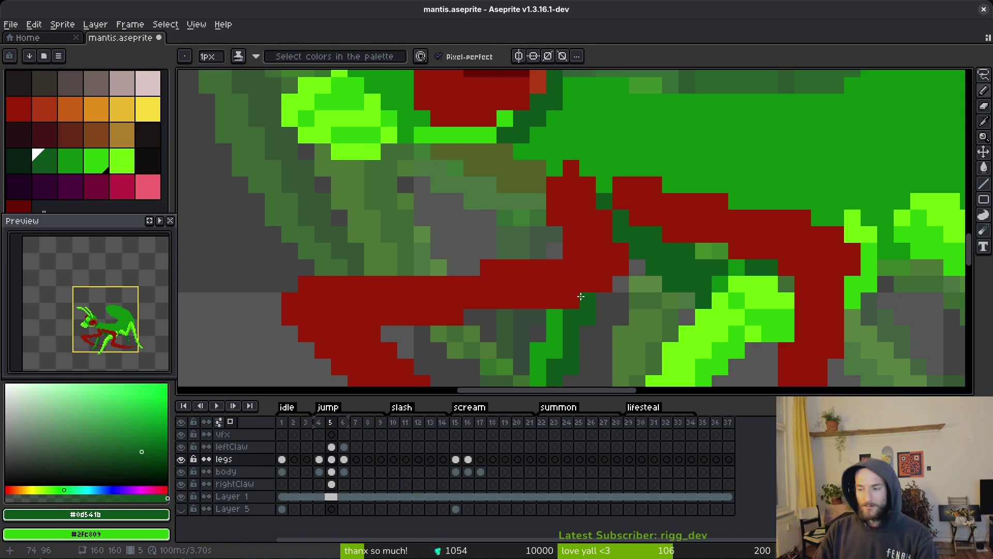
key("ctrl+s")
Step: Save mantis.aseprite again and let the Saving dialog finish
scroll(624, 312, "down", 3)
key("ctrl+s")
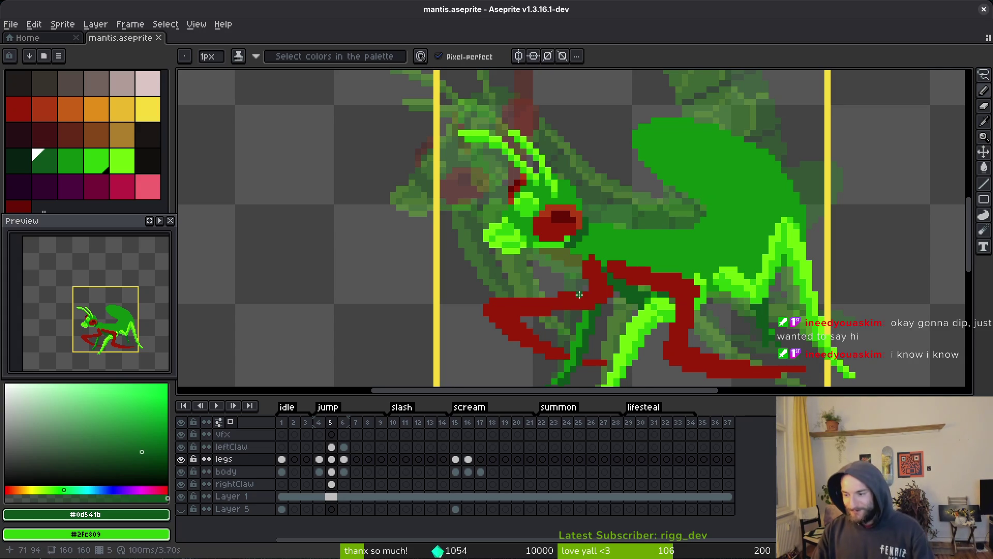
Step: Save the mantis file and step forward one frame
scroll(671, 317, "right", 1)
scroll(672, 317, "down", 2)
key("ctrl+s")
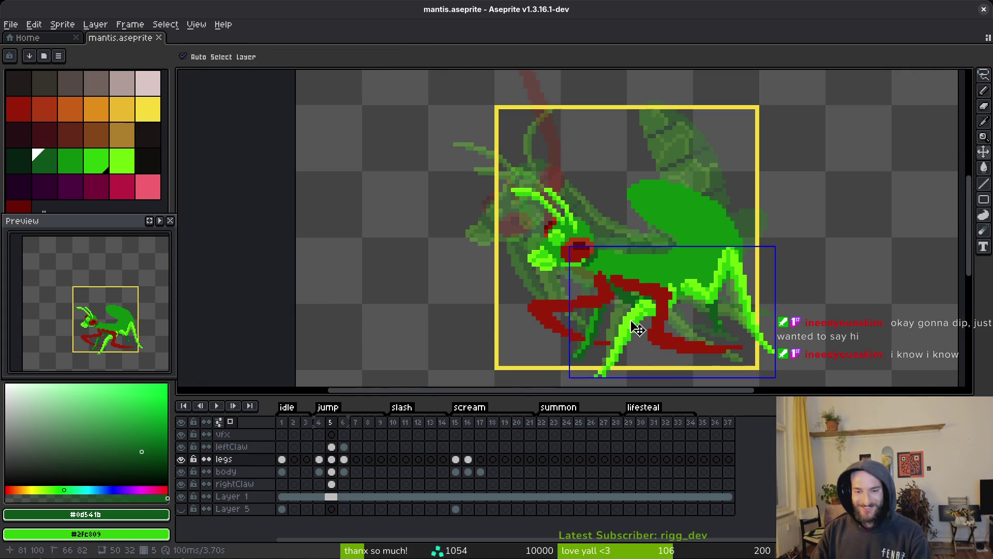
key("period")
scroll(590, 290, "down", 2)
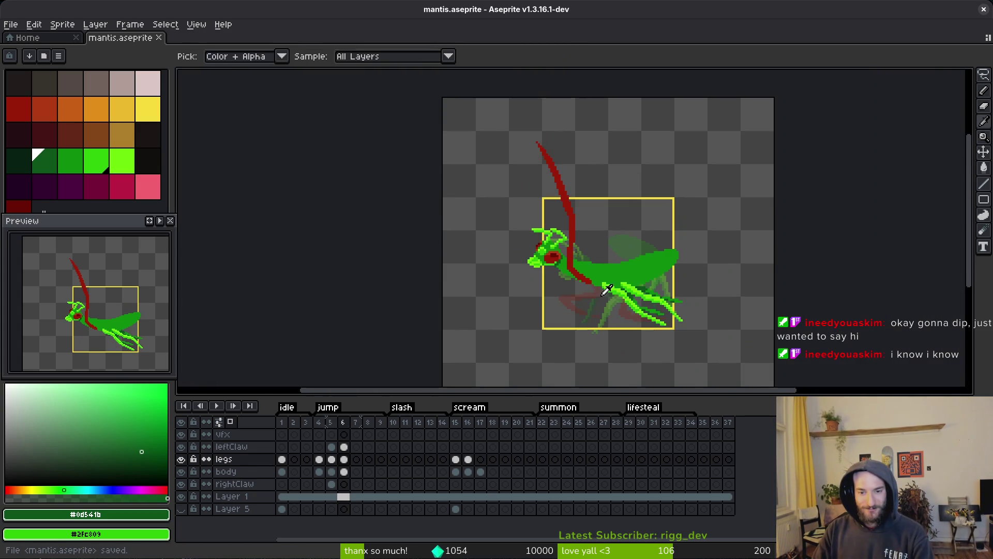
Step: Bucket-fill frame 5's right claw with the darker red, palette index 30
left_click(333, 485)
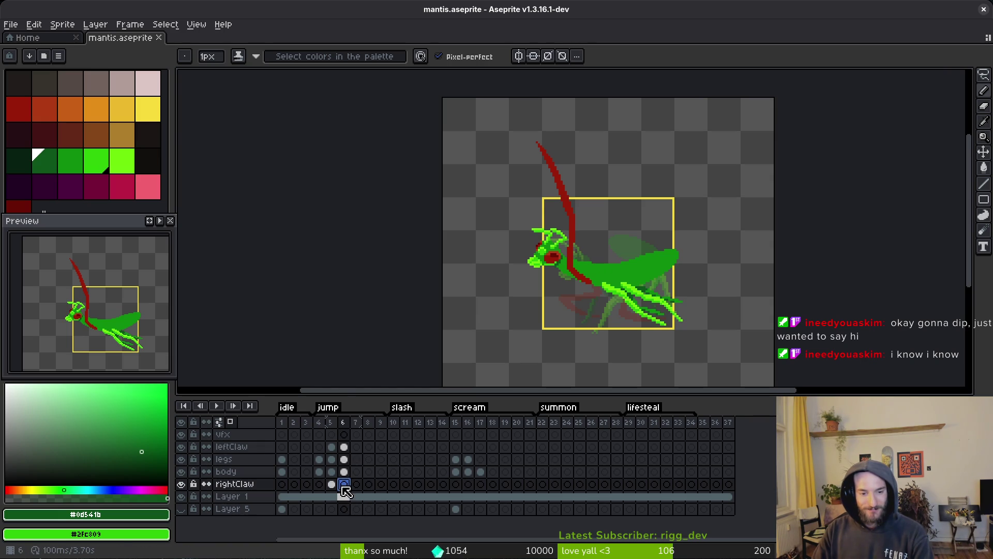
scroll(599, 273, "up", 2)
key("g")
left_click(599, 273)
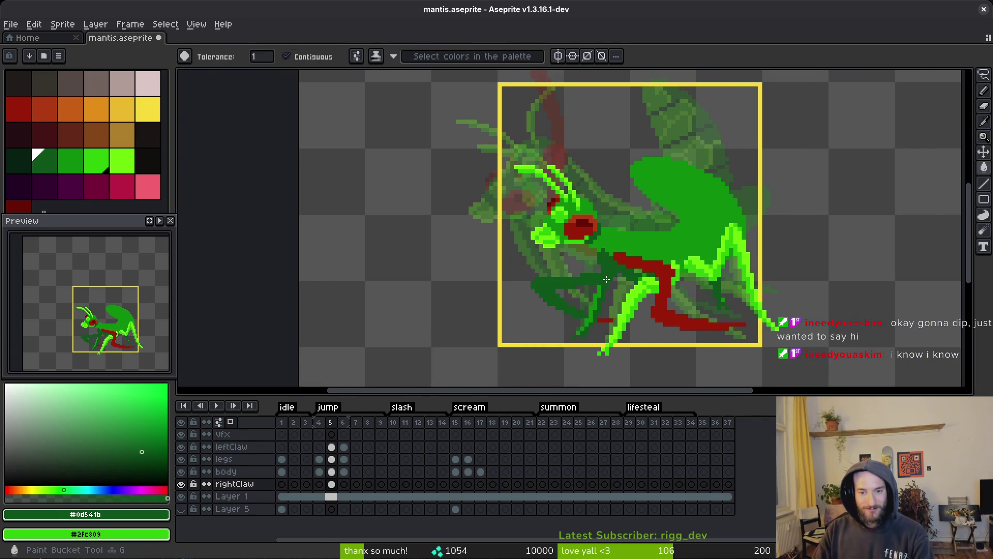
key("ctrl+z")
left_click(20, 209)
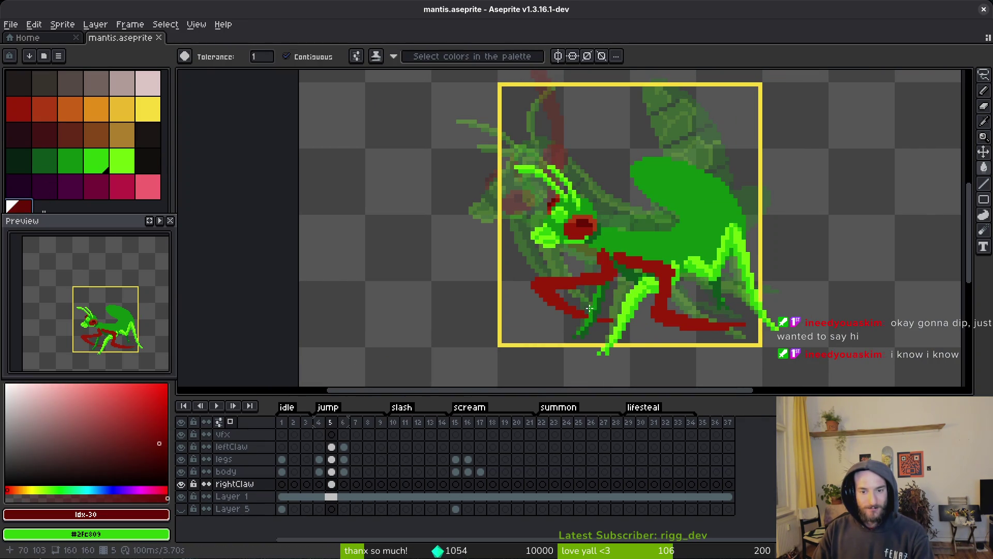
left_click(589, 309)
left_click_drag(106, 215, 109, 238)
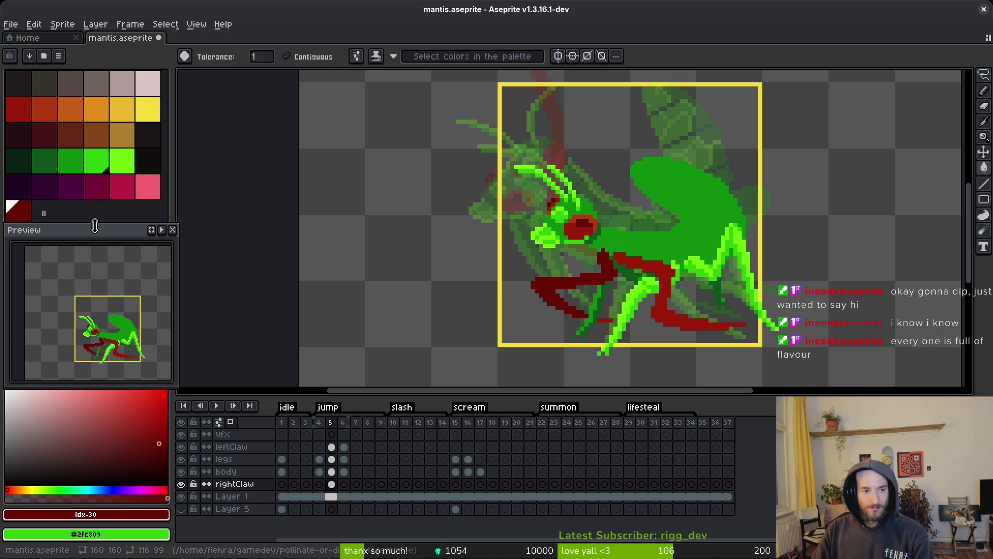
Step: Reposition the Preview panel, save, and centre and enlarge the sprite in the preview
mouse_move(93, 223)
left_mouse_down()
mouse_move(125, 242)
mouse_move(100, 234)
left_mouse_up()
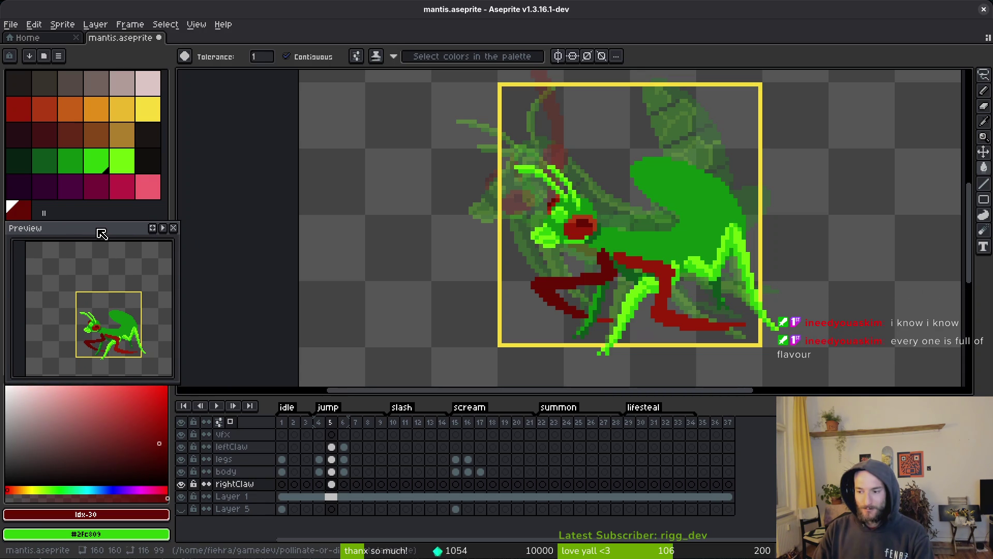
key("ctrl+s")
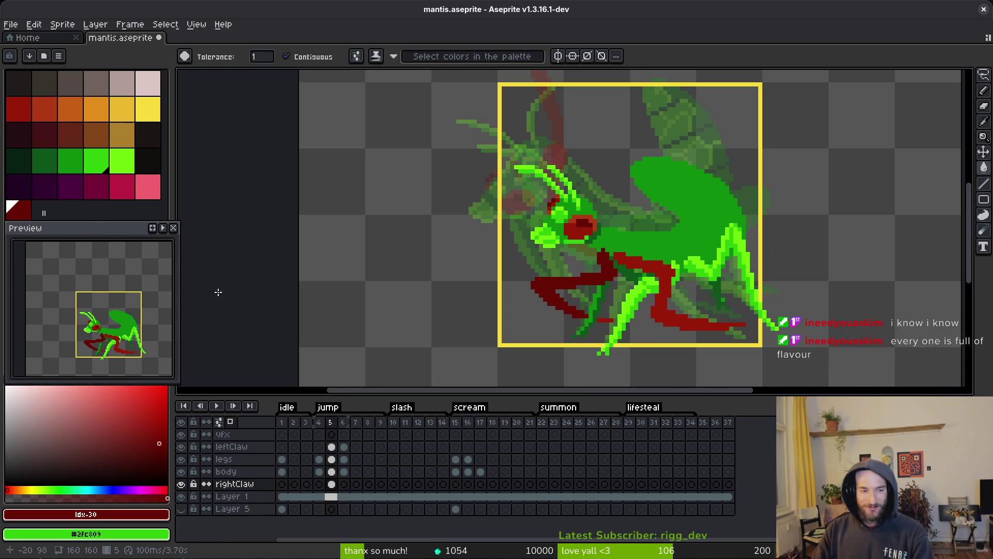
left_click_drag(113, 332, 100, 321)
scroll(100, 321, "up", 3)
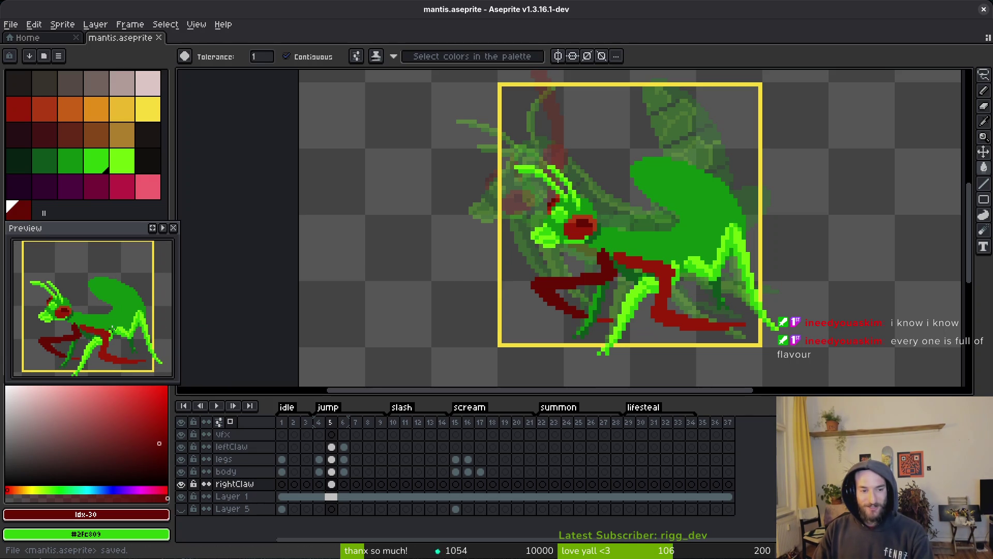
Step: Advance to jump frame 6 and bring the mantis head into view
key("i")
key("period")
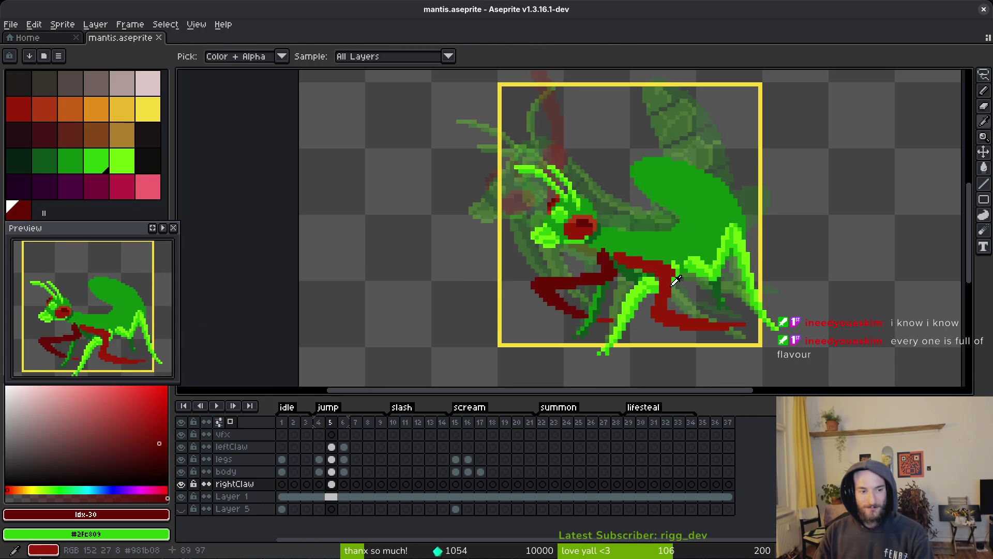
key("w")
left_click_drag(624, 262, 641, 288)
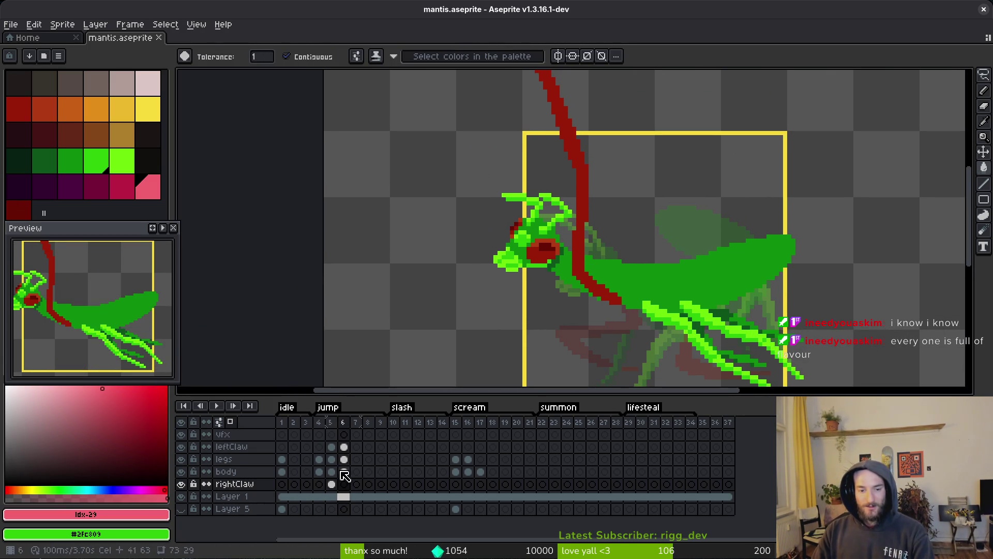
Step: On frame 6's body cel, lasso the top of the mantis head and commit the move
left_click(27, 215)
key("b")
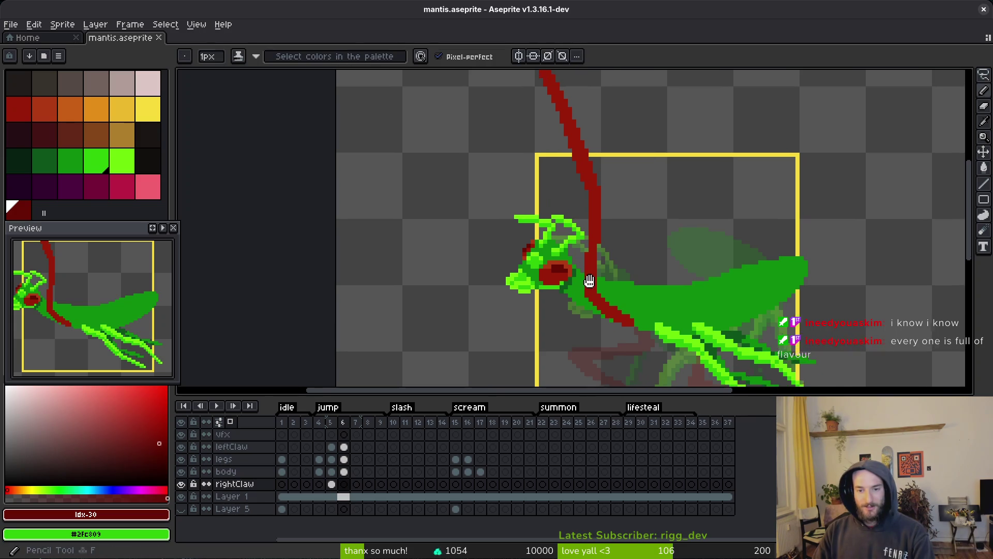
scroll(580, 279, "up", 1)
scroll(588, 297, "down", 1)
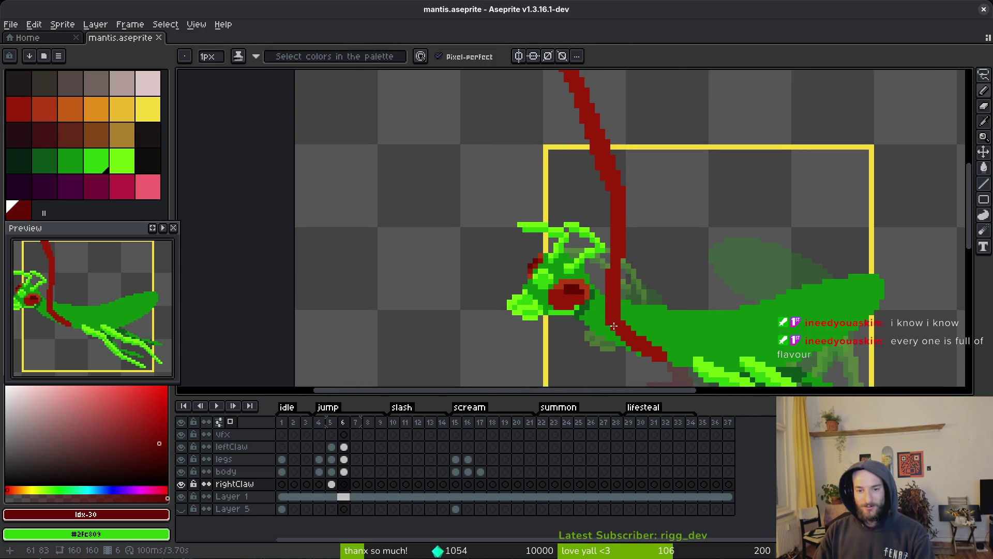
left_click(344, 471)
scroll(521, 231, "up", 1)
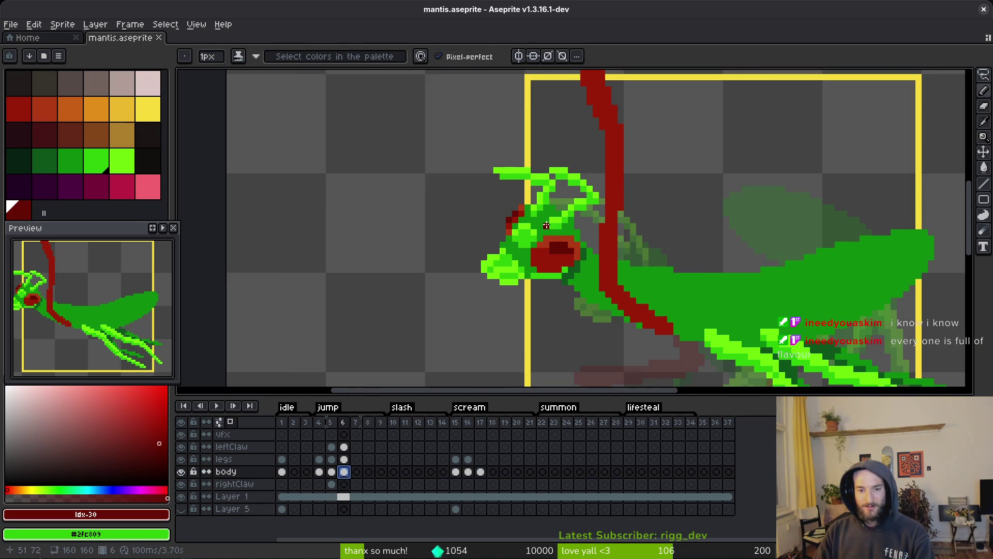
key("q")
scroll(521, 232, "up", 2)
scroll(521, 231, "down", 2)
scroll(521, 231, "up", 2)
mouse_move(521, 231)
left_mouse_down()
mouse_move(569, 155)
mouse_move(523, 132)
mouse_move(455, 171)
mouse_move(521, 228)
mouse_move(564, 207)
left_mouse_up()
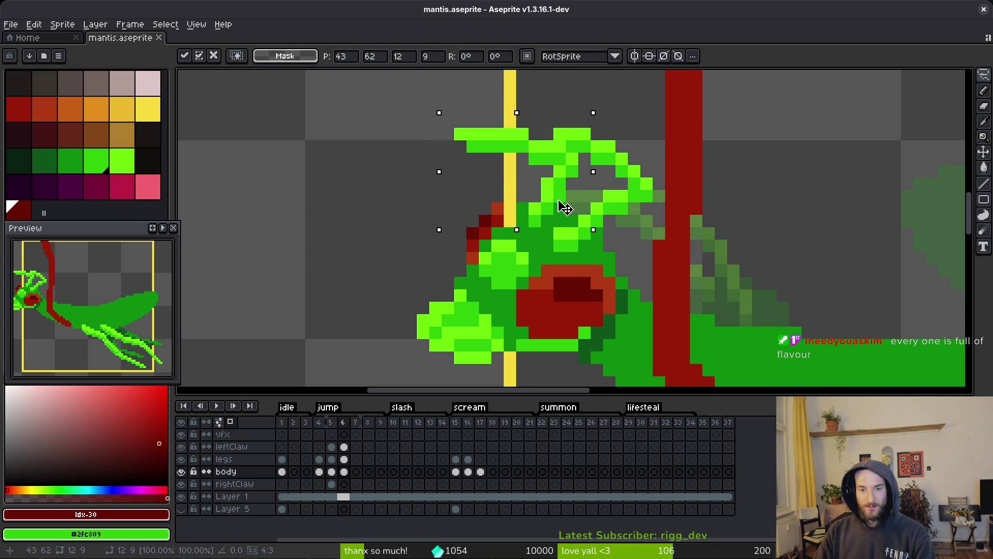
key("Return")
scroll(512, 115, "up", 1)
scroll(512, 115, "down", 1)
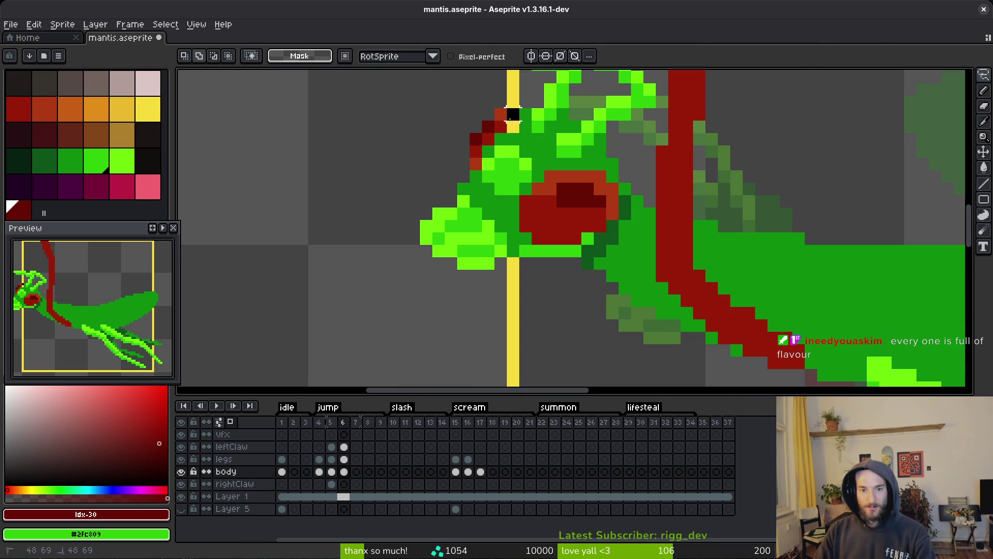
Step: Reselect the head's left side and shift it one pixel down-right
mouse_move(512, 114)
left_mouse_down()
mouse_move(466, 285)
mouse_move(486, 98)
mouse_move(512, 110)
mouse_move(513, 161)
left_mouse_up()
key("ctrl+d")
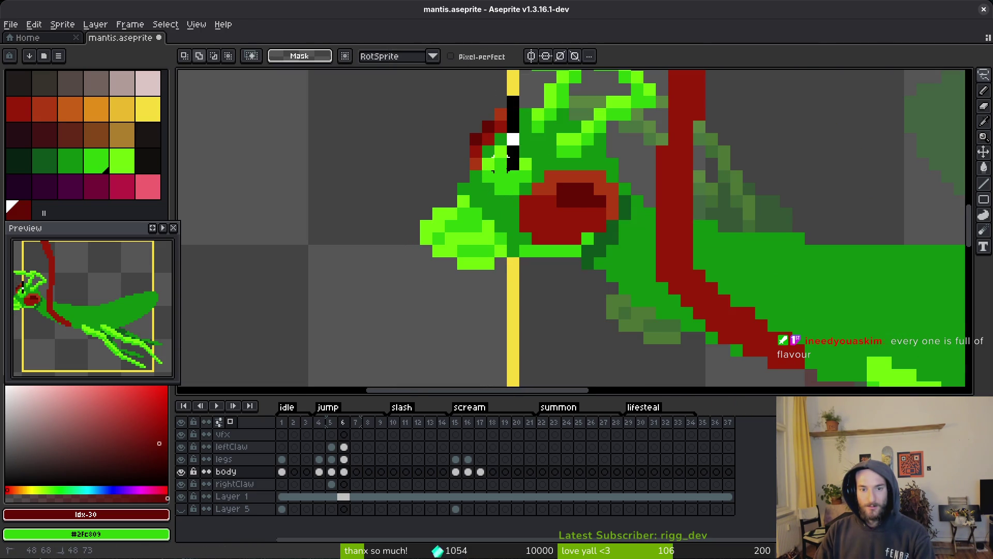
key("ctrl+z")
mouse_move(513, 95)
left_mouse_down()
mouse_move(485, 266)
mouse_move(450, 133)
mouse_move(507, 114)
left_mouse_up()
left_click_drag(505, 152, 518, 165)
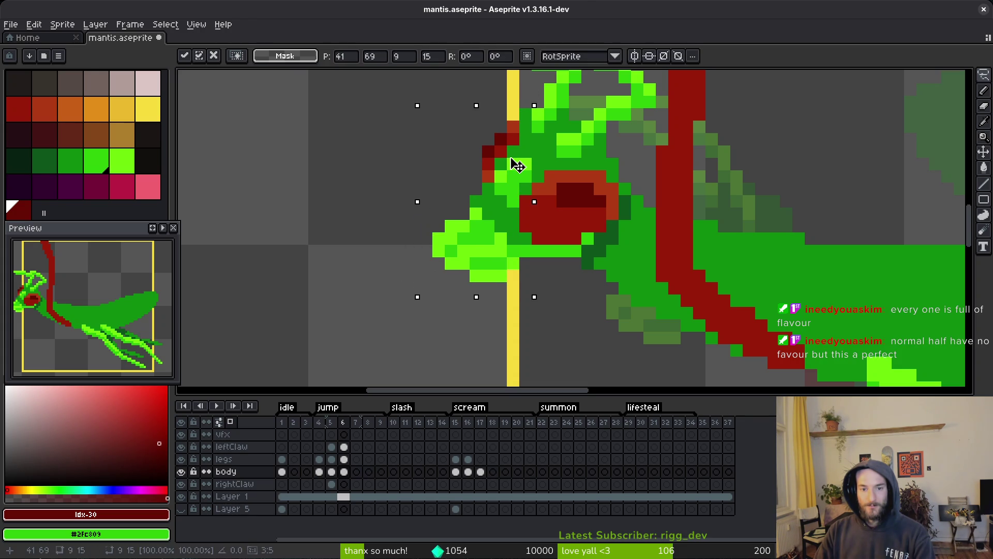
key("Return")
scroll(569, 196, "down", 2)
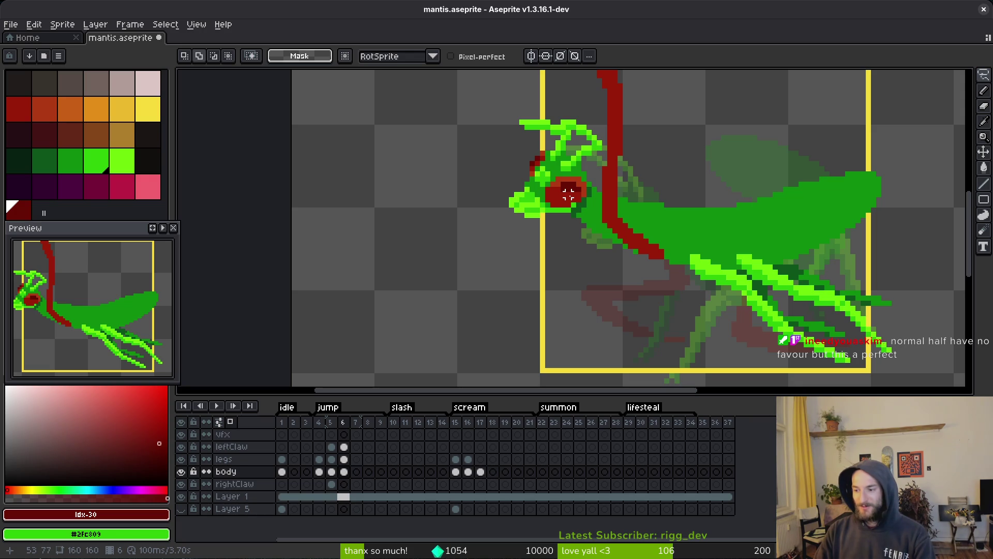
scroll(539, 186, "up", 3)
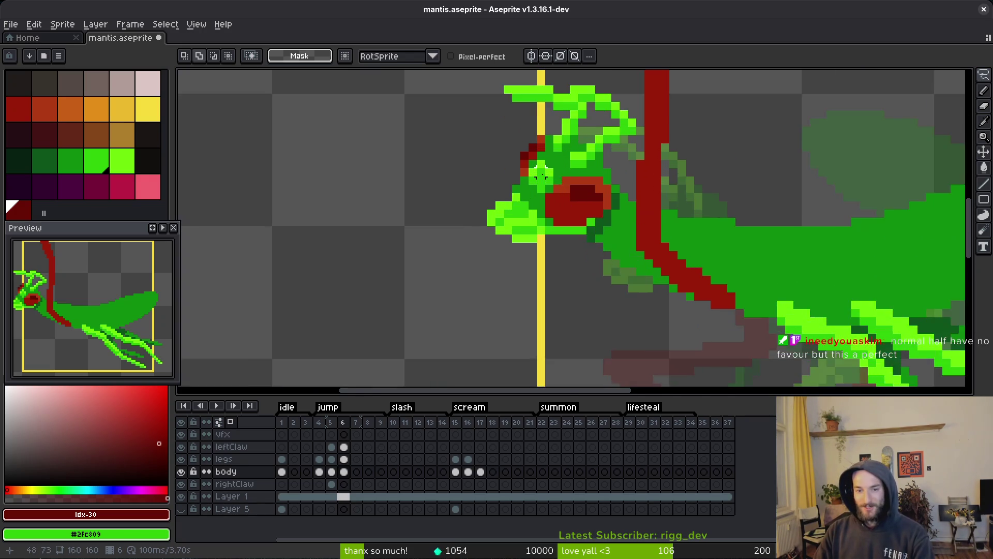
scroll(505, 152, "down", 3)
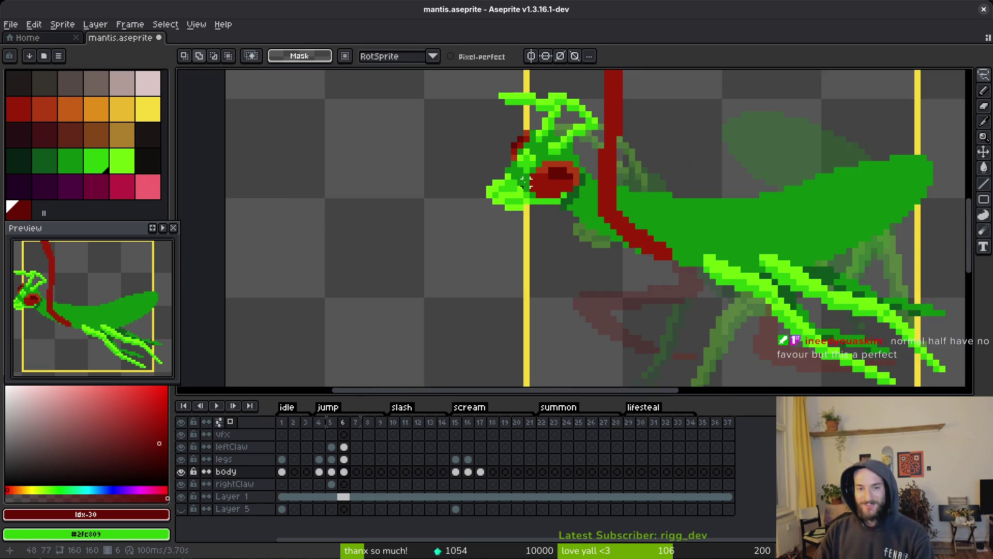
scroll(507, 155, "up", 3)
Step: Nudge the small mouthpart block right with a rectangular selection and save the file
key("i")
key("b")
scroll(517, 194, "down", 3)
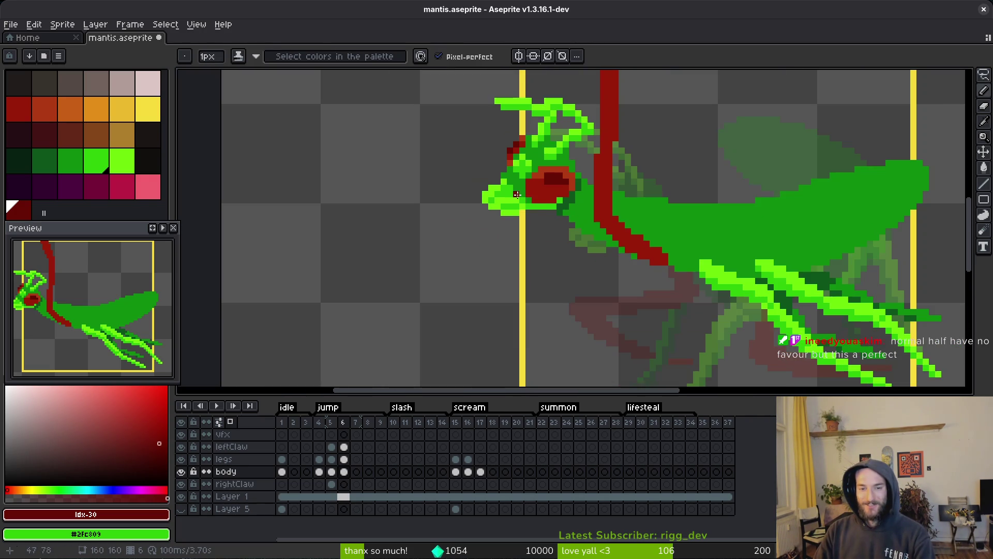
scroll(504, 200, "up", 4)
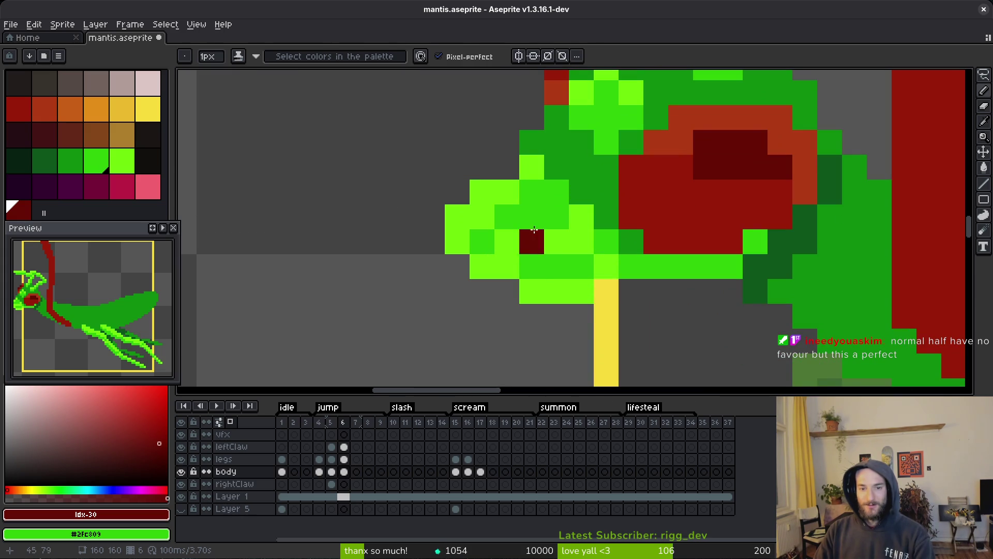
key("m")
mouse_move(556, 289)
left_mouse_down()
mouse_move(512, 207)
mouse_move(445, 155)
mouse_move(556, 282)
left_mouse_up()
key("b")
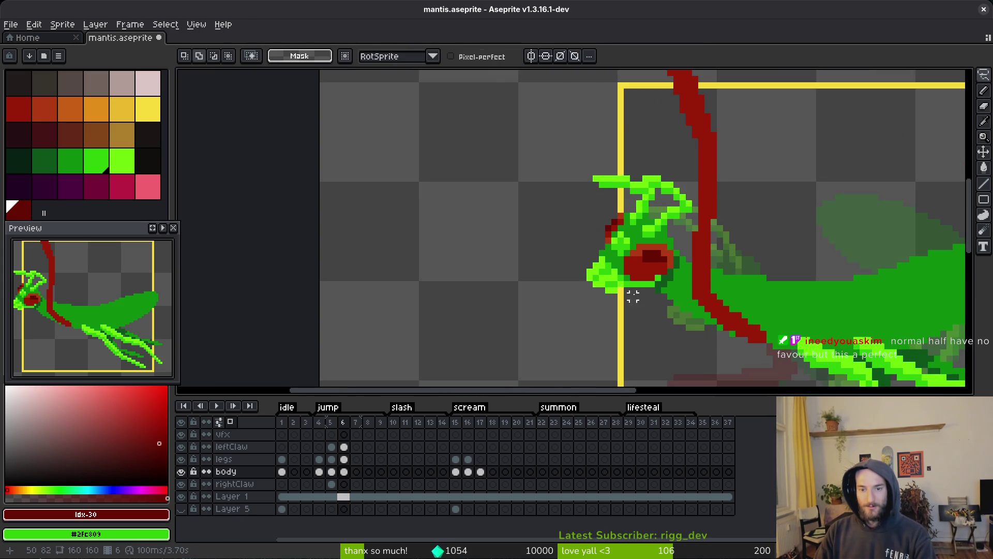
scroll(641, 298, "down", 3)
key("i")
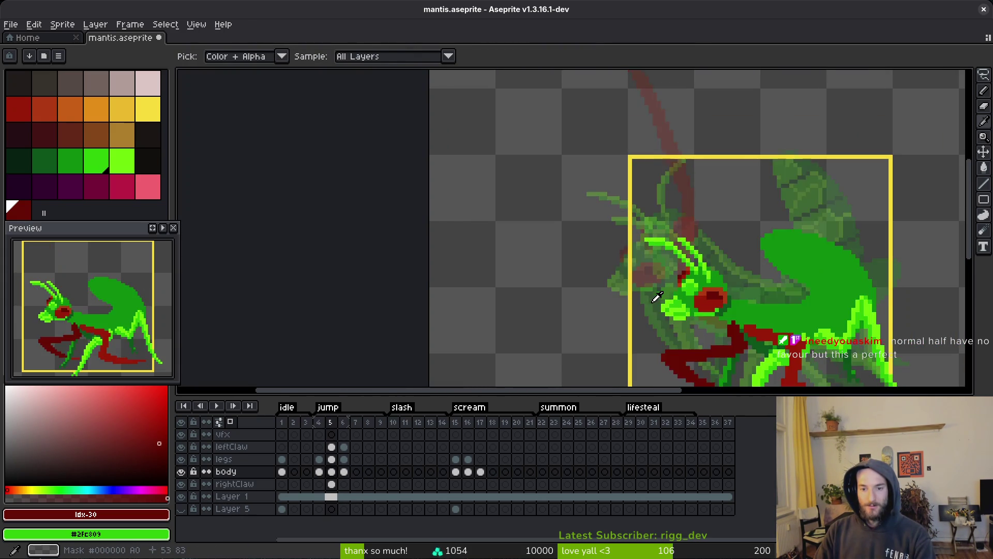
key("m")
key("ctrl+s")
scroll(637, 287, "up", 5)
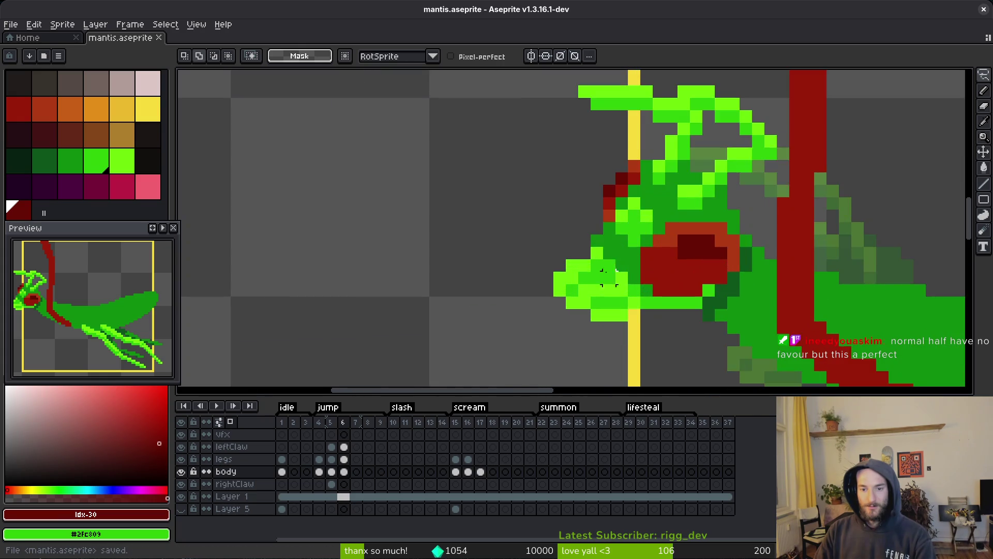
key("i")
Step: Repaint claw-tip pixels, alternating light green #6cff0a and medium green #2fc809
left_click(579, 284)
key("b")
left_click(561, 267)
scroll(574, 282, "down", 4)
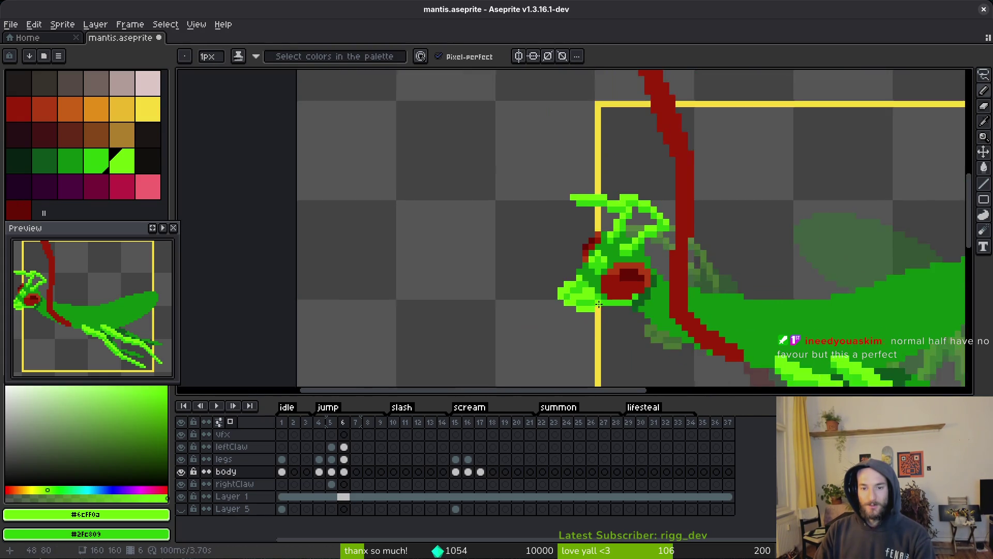
scroll(574, 282, "up", 5)
left_click(489, 214)
right_click(537, 238)
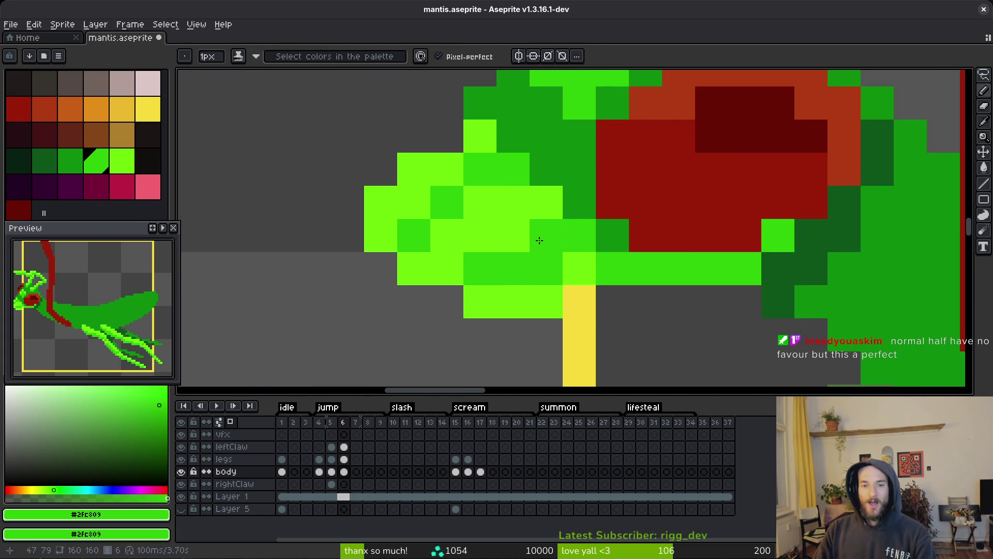
right_click(526, 237)
left_click(558, 265)
right_click(557, 265)
left_click(579, 249)
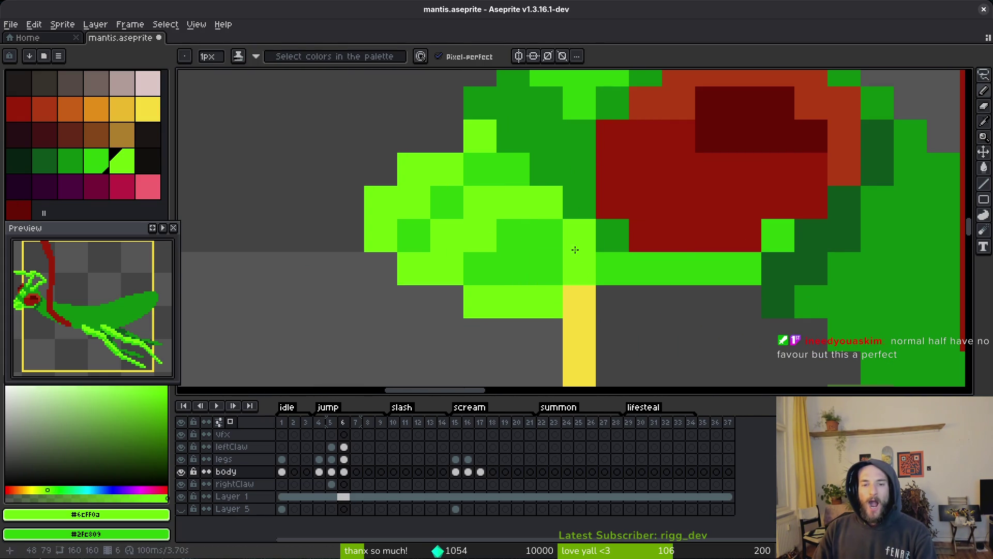
left_click_drag(547, 269, 514, 273)
scroll(585, 294, "down", 5)
scroll(610, 306, "up", 5)
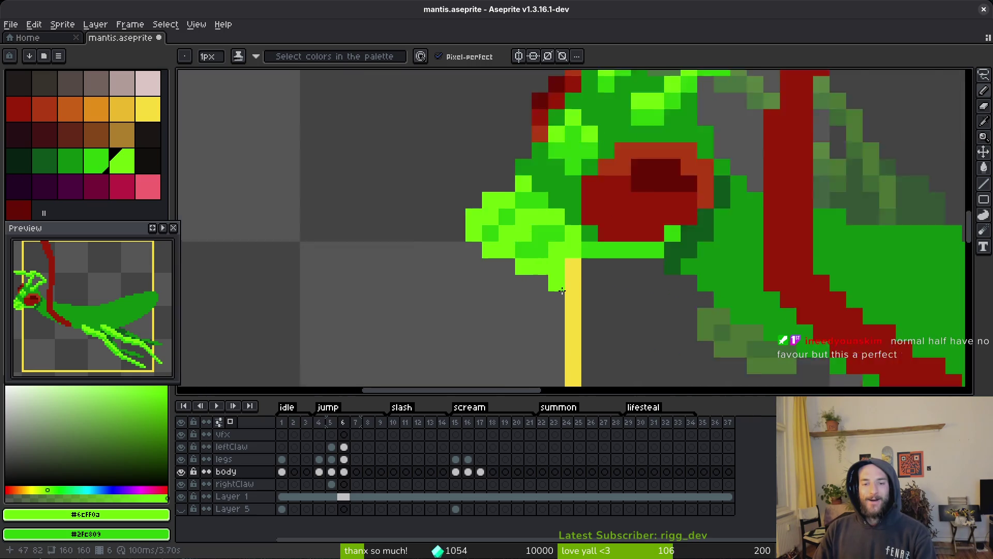
scroll(527, 250, "down", 4)
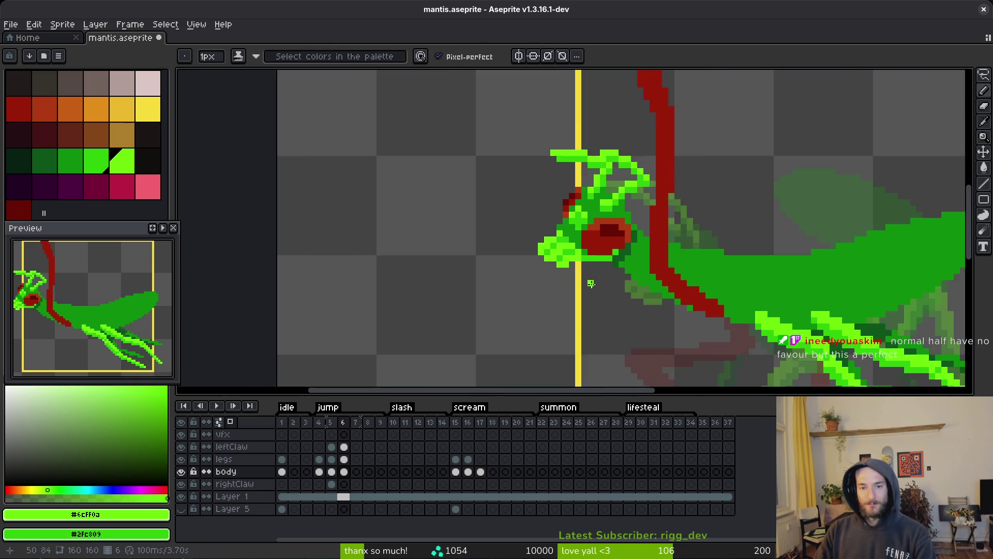
scroll(527, 249, "up", 4)
Step: Darken one more claw pixel to medium green #2fc809, then reselect light green #6cff0a
left_click(533, 196, "alt")
left_click(521, 212)
scroll(590, 257, "down", 4)
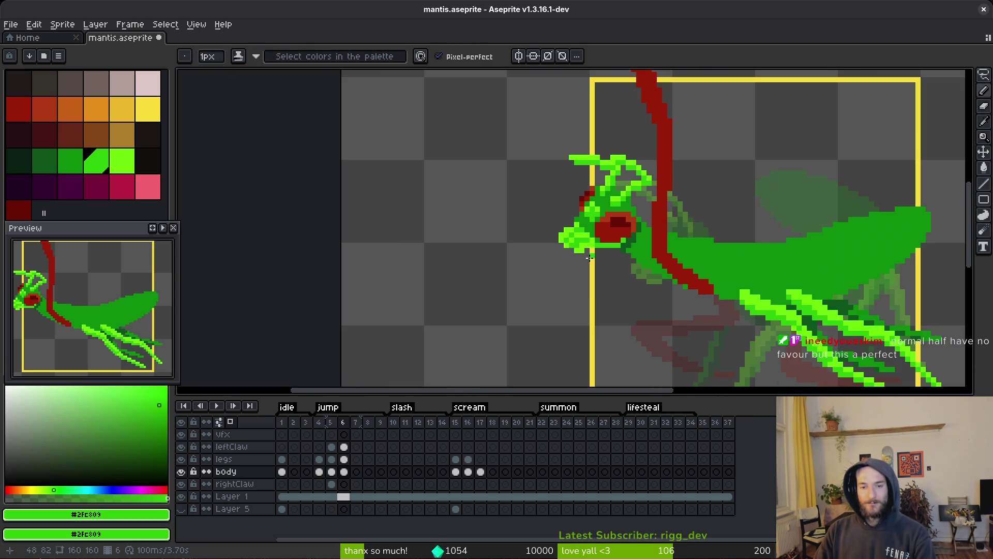
scroll(588, 258, "up", 3)
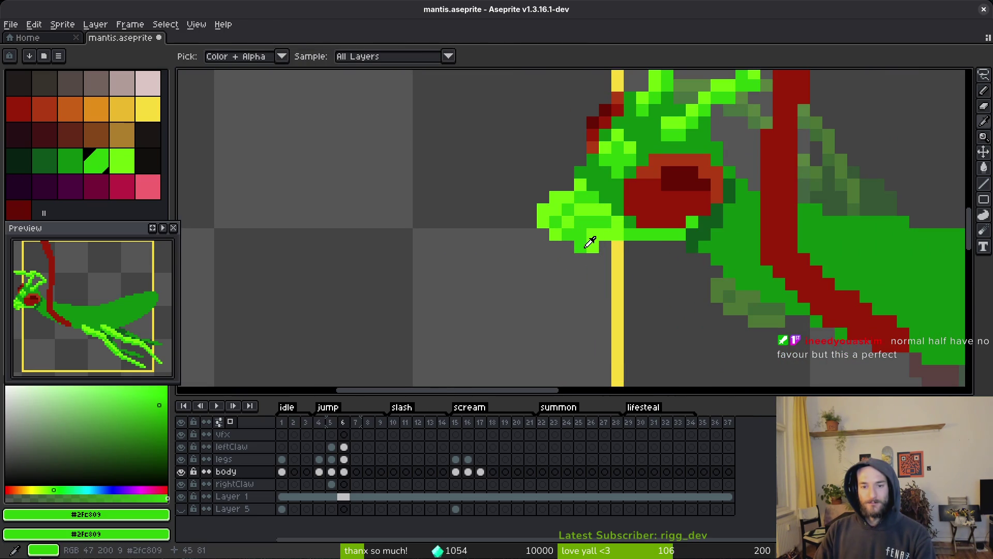
left_click(598, 242, "alt")
scroll(611, 270, "down", 3)
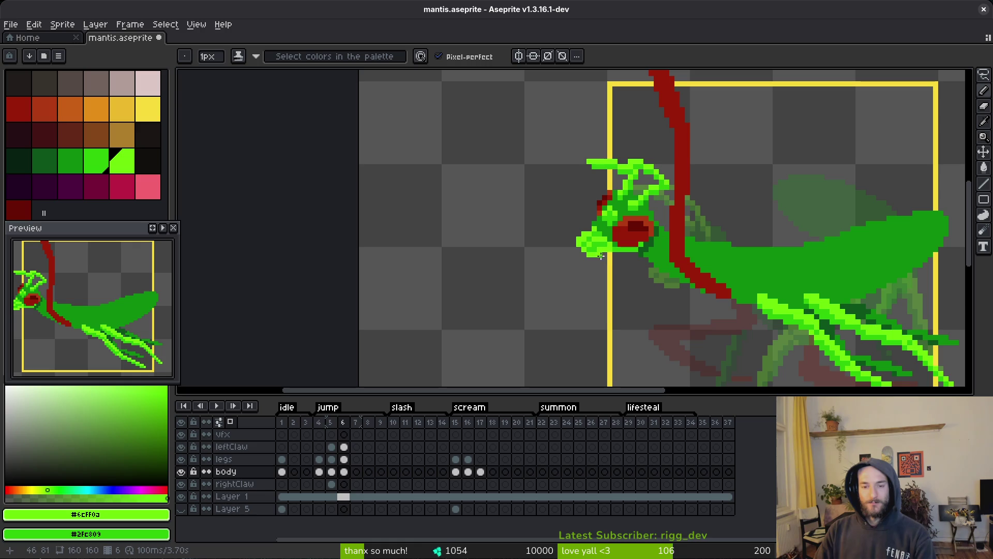
scroll(596, 259, "down", 3)
key("alt")
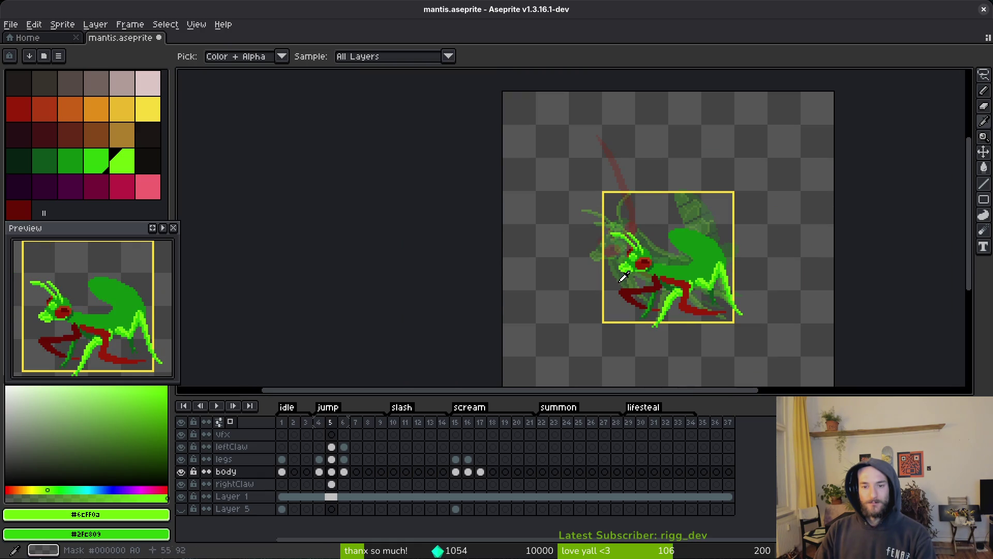
Step: Undo the erased pixels, keep the pencil stroke, and save the sprite
scroll(626, 258, "up", 5)
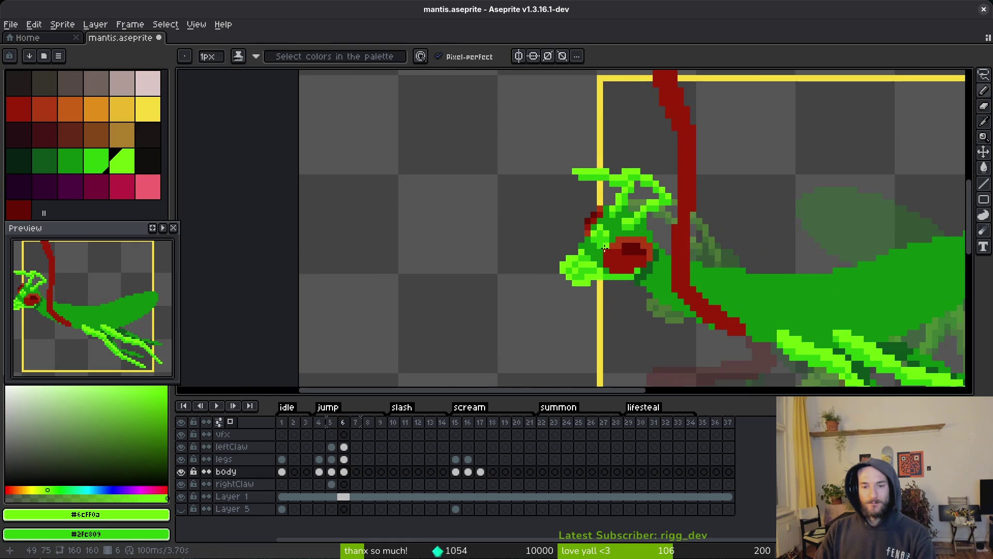
key("ctrl+z")
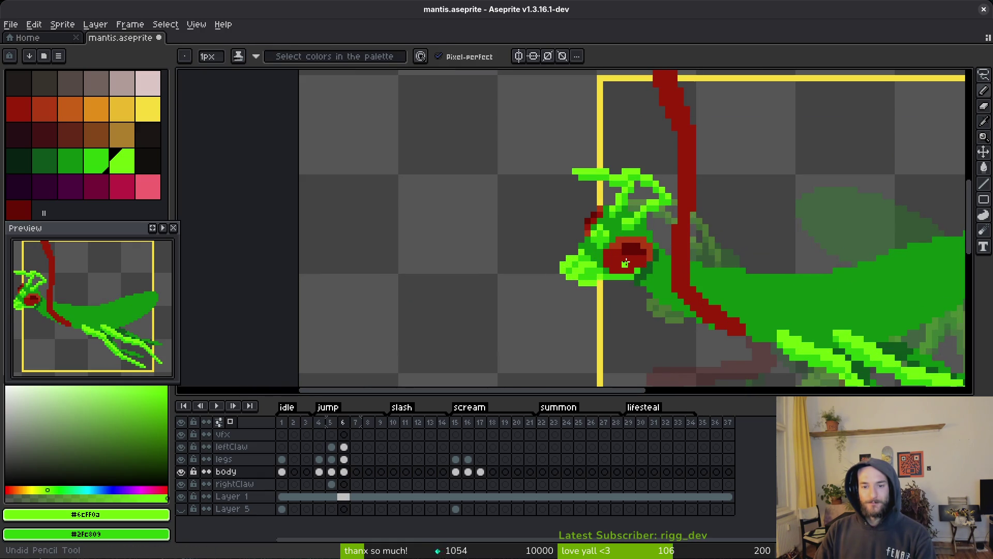
key("ctrl+z")
key("ctrl+y")
key("ctrl+s")
scroll(625, 261, "down", 2)
scroll(556, 242, "up", 5)
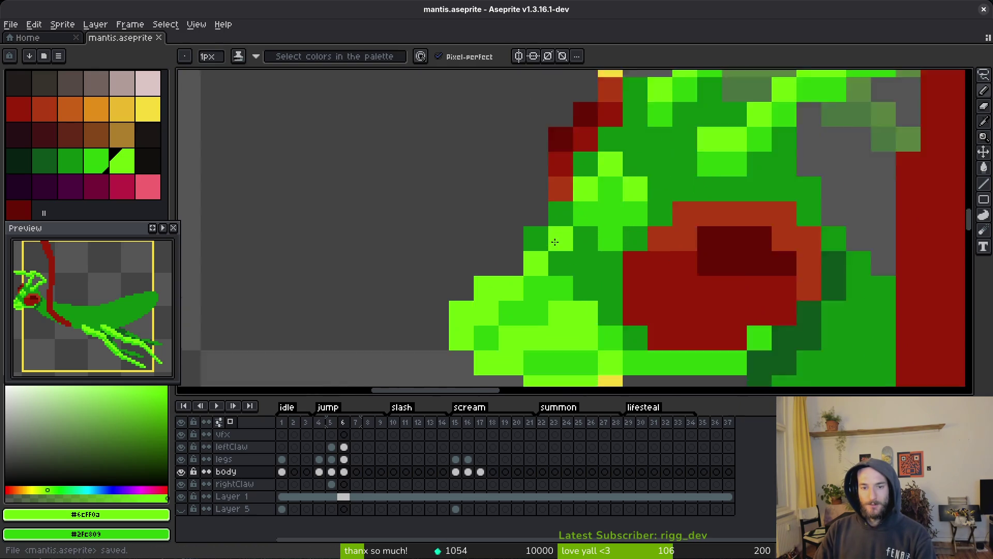
Step: Erase a stray dark green head pixel, shift the red head pixels down one, and save
key("e")
left_click(536, 238)
scroll(536, 239, "down", 3)
scroll(599, 208, "up", 3)
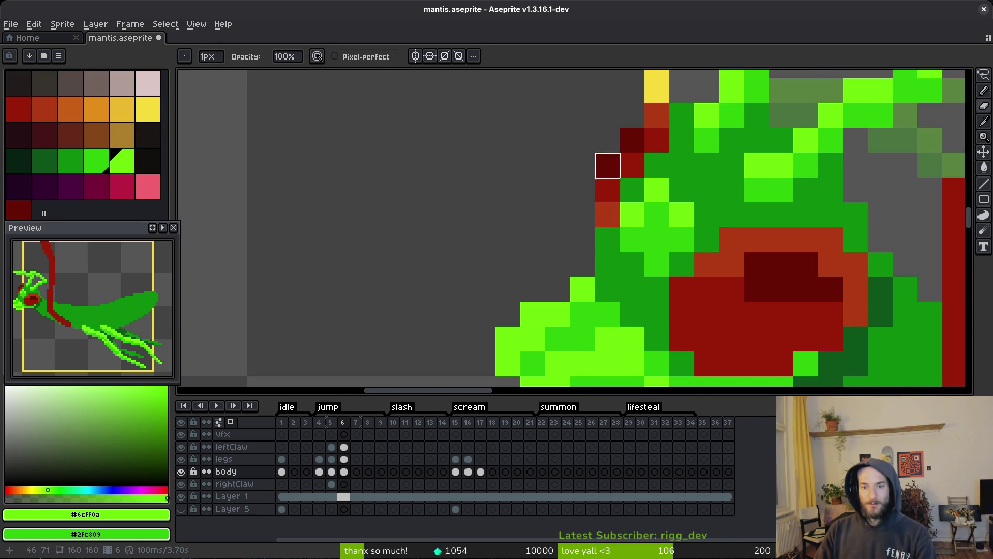
key("q")
mouse_move(608, 166)
left_mouse_down()
mouse_move(657, 90)
mouse_move(608, 214)
mouse_move(652, 139)
mouse_move(639, 160)
mouse_move(645, 235)
left_mouse_up()
key("ctrl+d")
key("b")
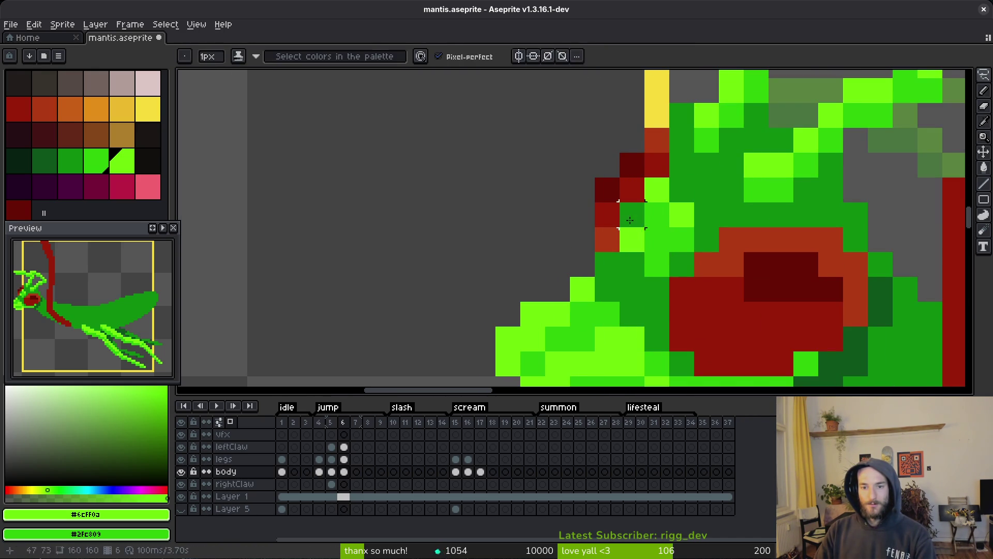
left_click(630, 221, "alt")
scroll(660, 238, "down", 2)
key("ctrl+s")
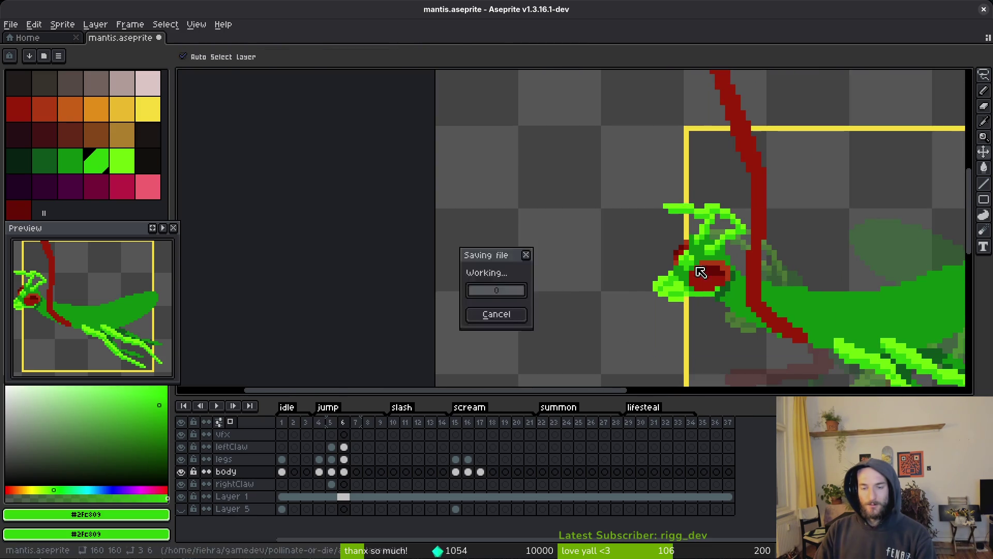
scroll(681, 260, "up", 3)
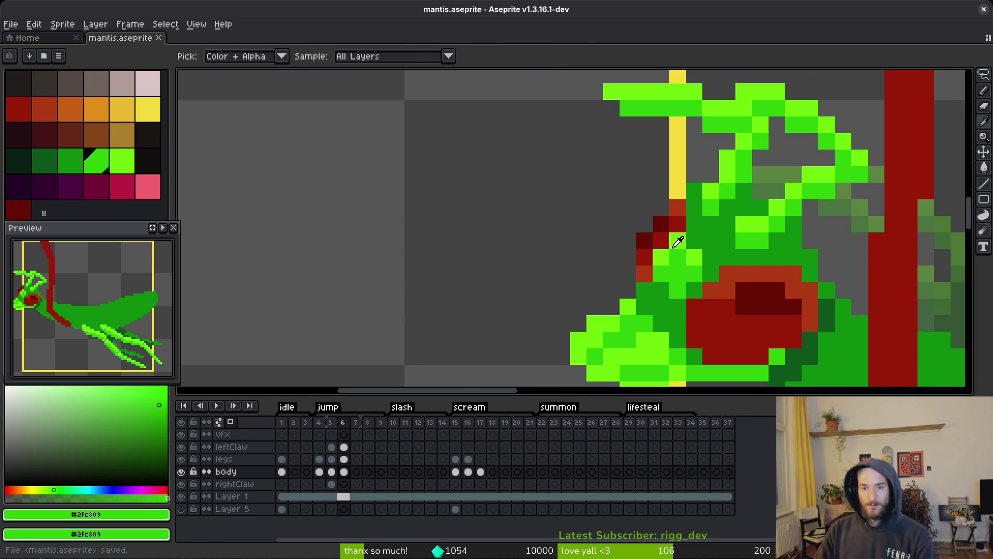
Step: Paint a dark red #981b08 pixel on the head edge, sampling #680d05 too, and save
left_click(654, 252, "alt")
scroll(653, 252, "down", 2)
scroll(704, 271, "up", 2)
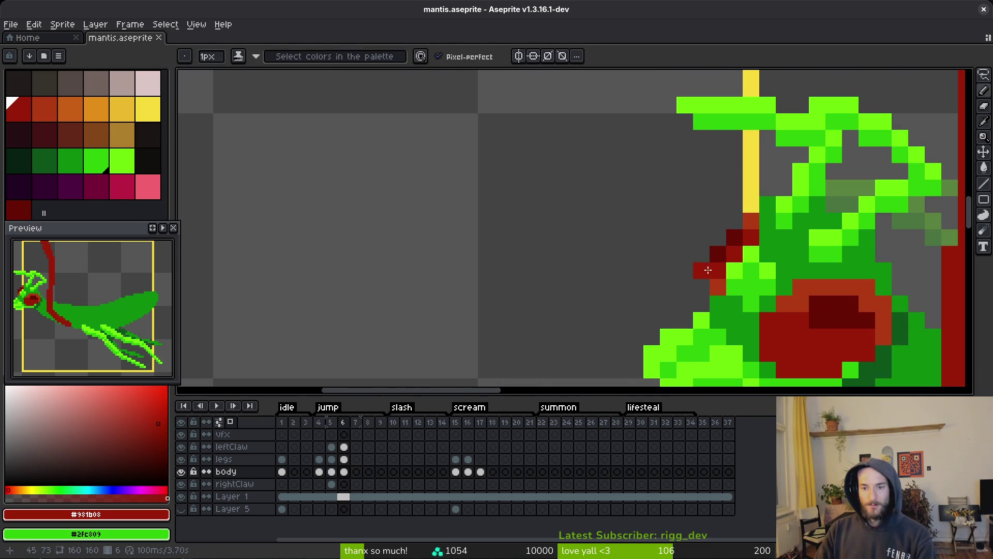
left_click(718, 254)
left_click(735, 238, "alt")
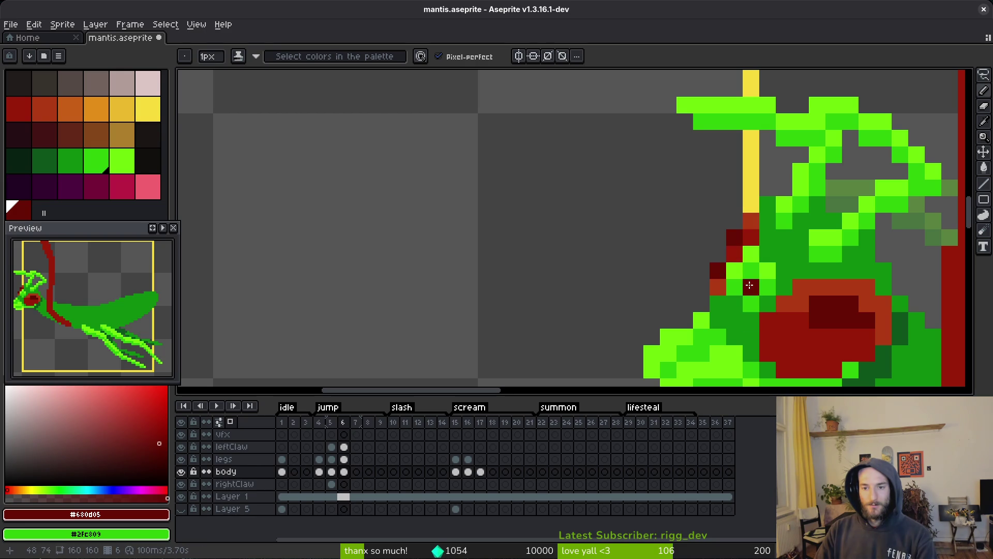
scroll(754, 301, "down", 3)
scroll(754, 302, "up", 4)
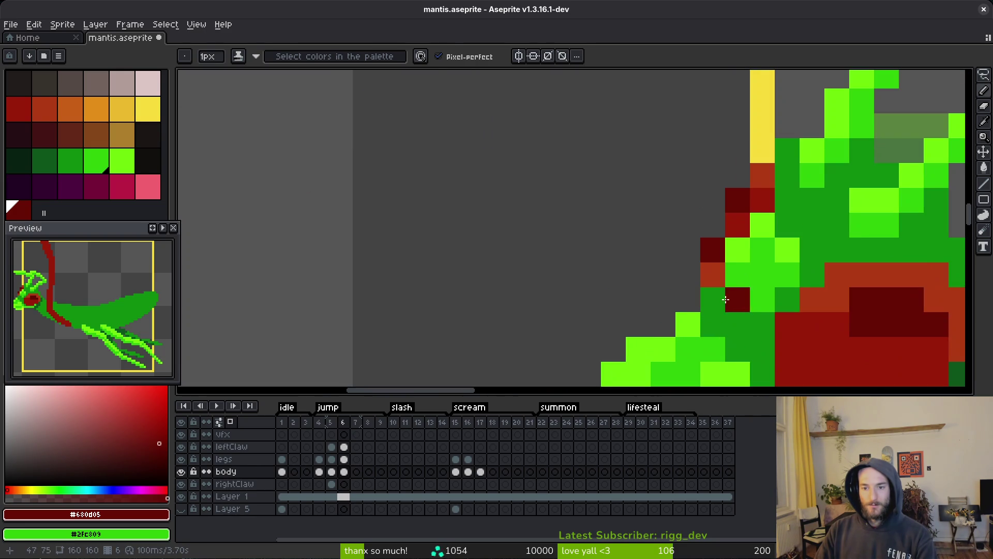
left_click(722, 269, "alt")
scroll(722, 269, "down", 3)
key("ctrl+s")
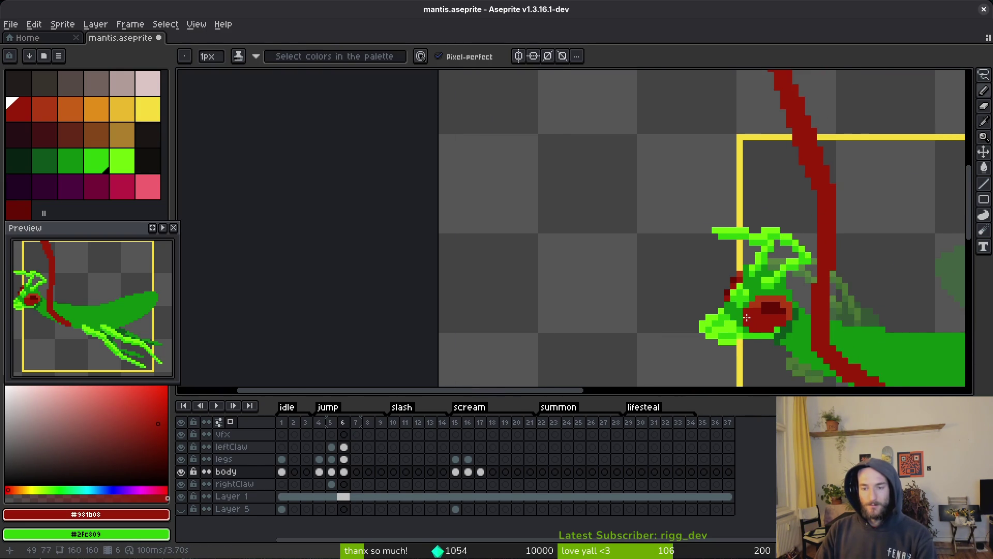
scroll(751, 313, "up", 4)
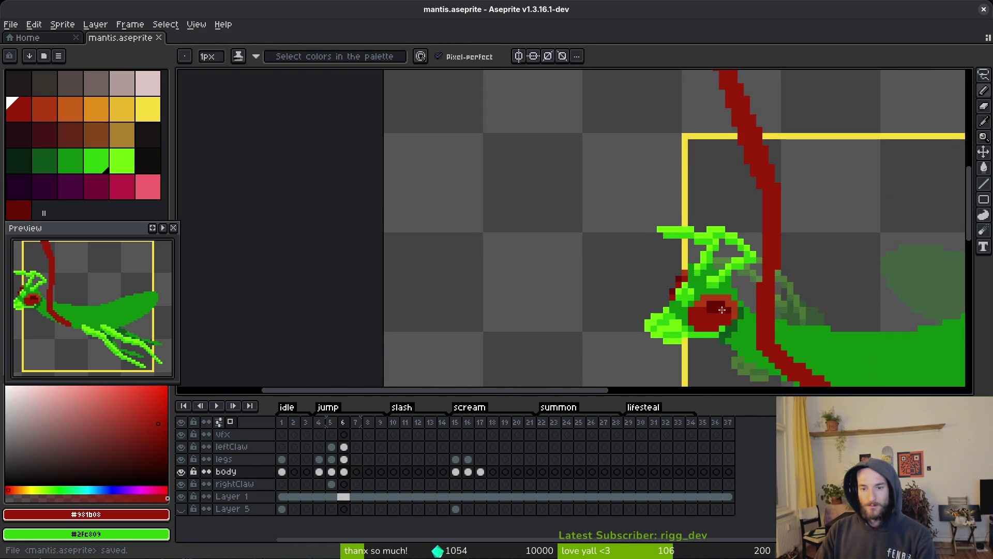
Step: Erase one green pixel at the head's top, sample dark green #0c8b0c, and save
left_click_drag(685, 294, 648, 258)
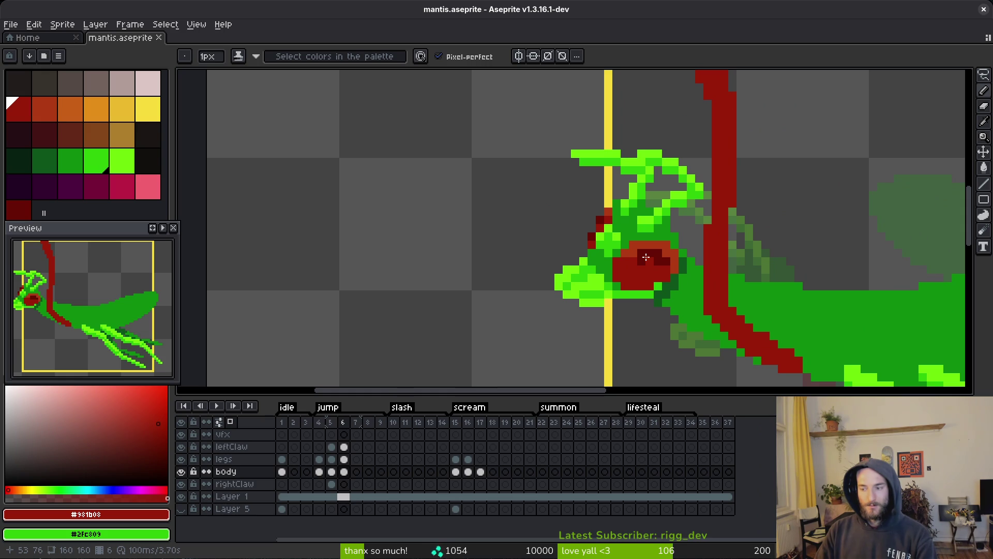
scroll(645, 257, "up", 3)
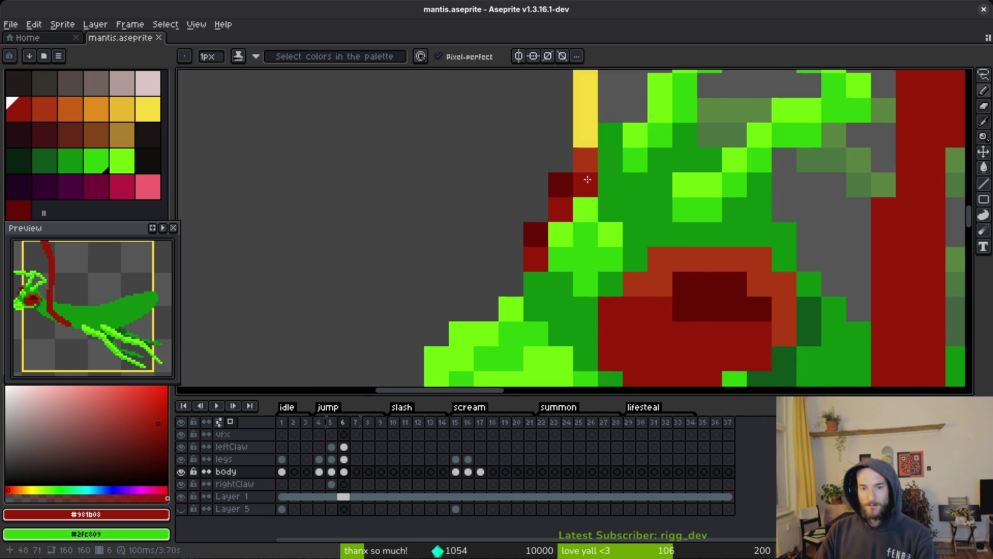
scroll(647, 259, "down", 3)
key("v")
scroll(660, 292, "down", 5)
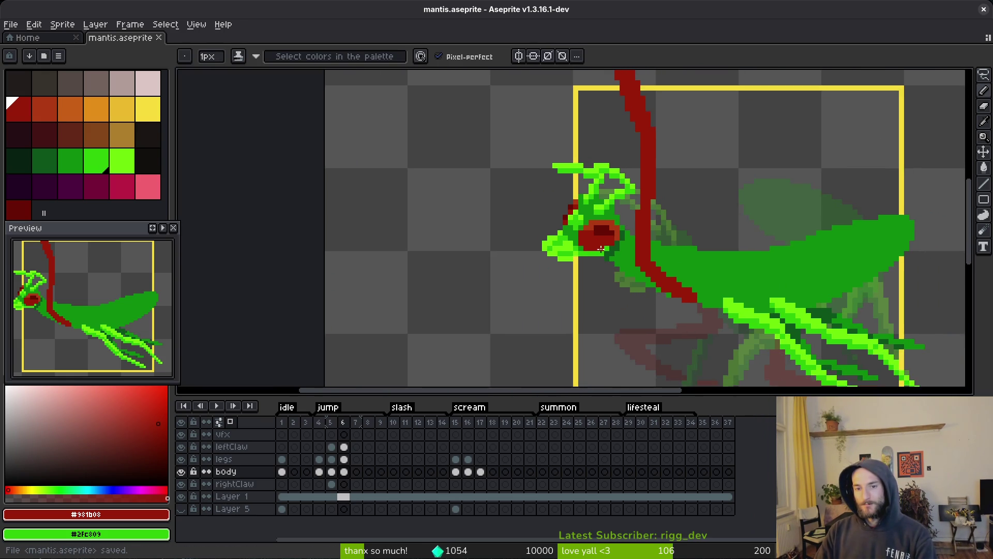
scroll(564, 233, "up", 8)
key("e")
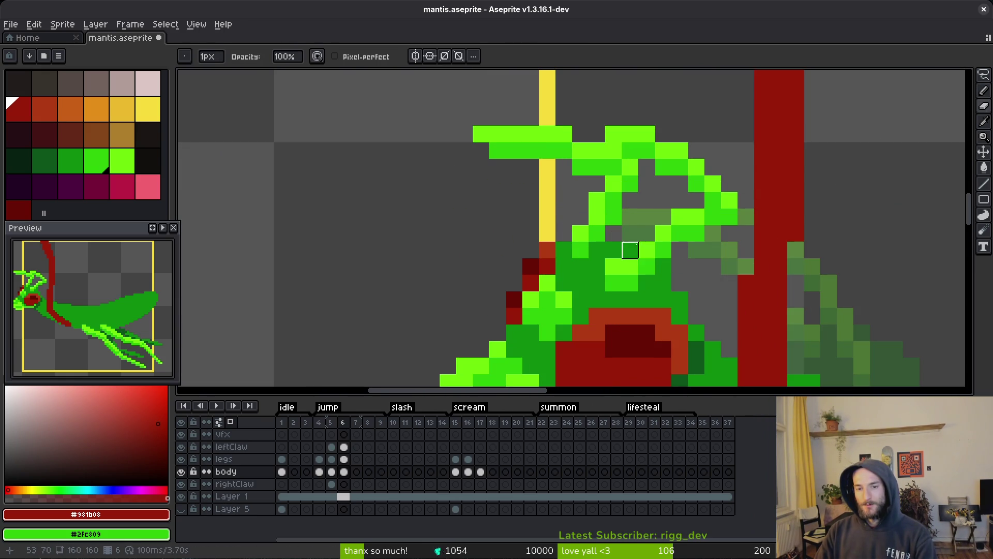
scroll(630, 250, "down", 3)
scroll(635, 253, "up", 3)
left_click(635, 254)
key("i")
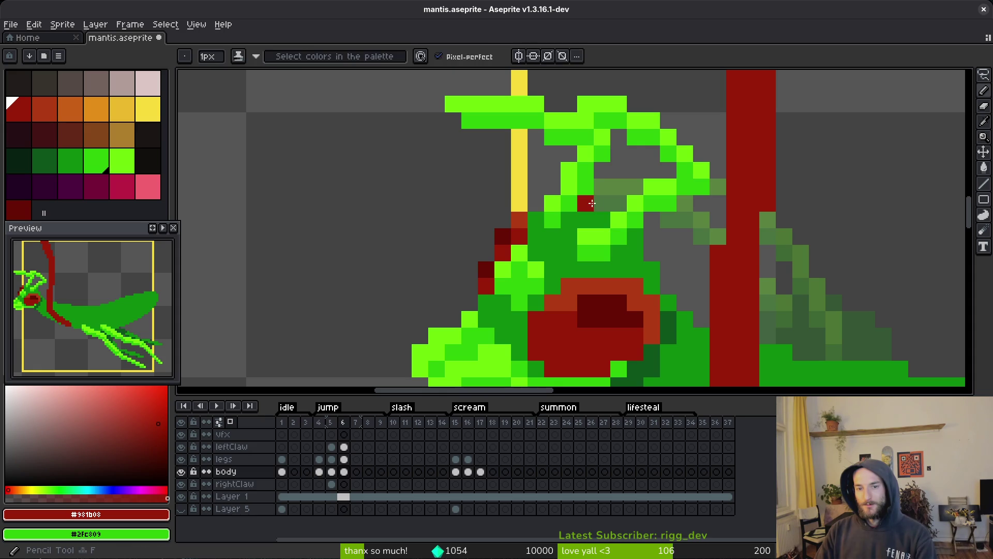
left_click(582, 214)
scroll(627, 270, "down", 5)
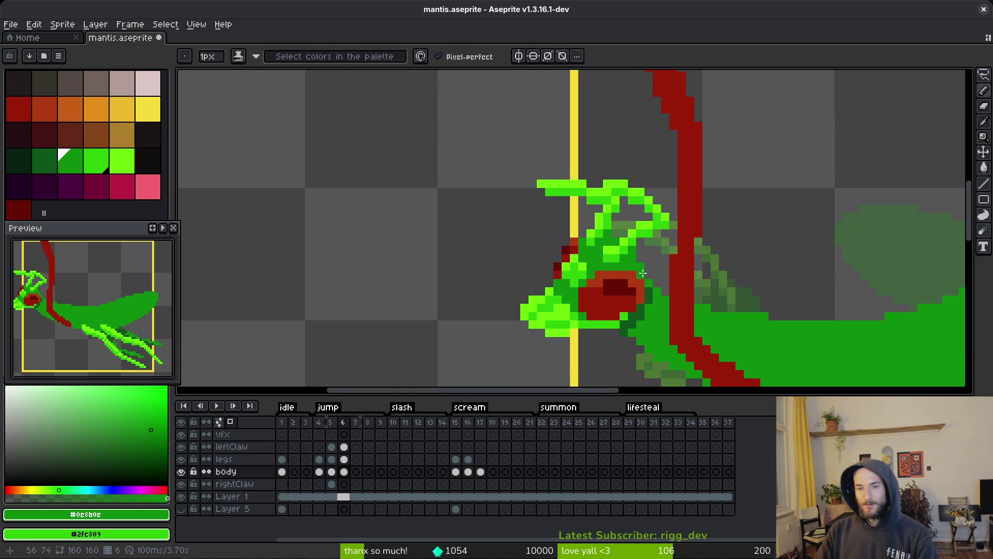
key("ctrl+s")
Step: Play the jump animation and take dark red #680d05 from the claw as the drawing colour
key("i")
key("Return")
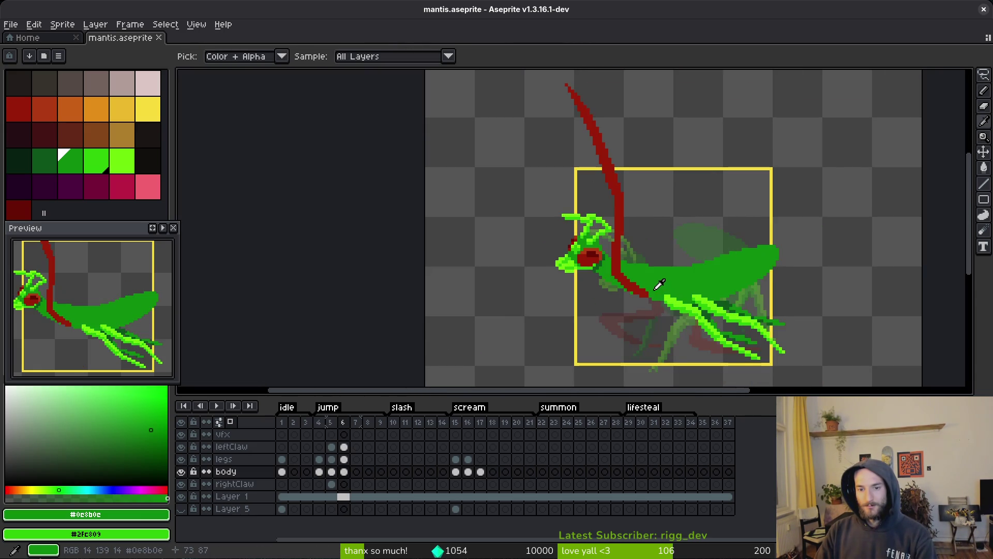
left_click(640, 312)
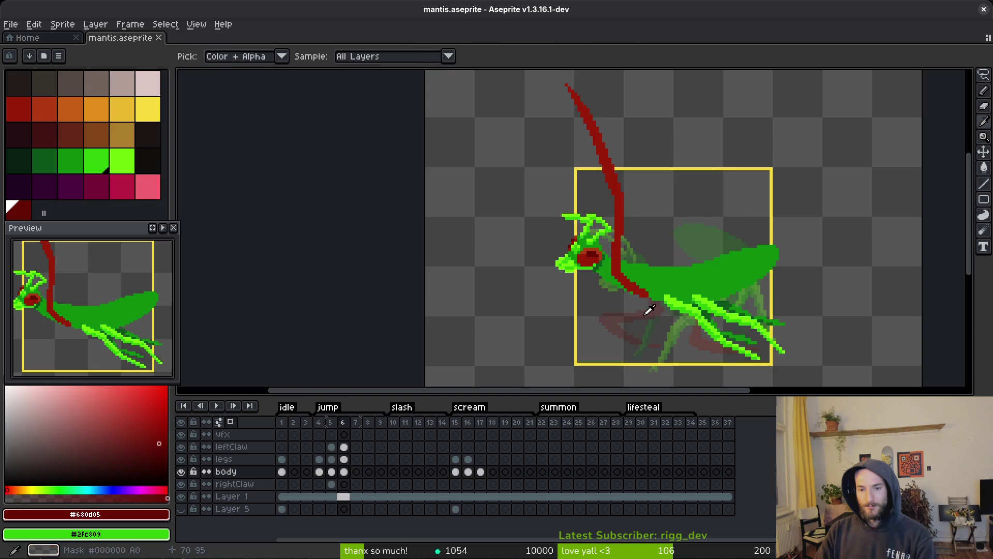
key("b")
scroll(641, 300, "up", 2)
scroll(641, 291, "up", 3)
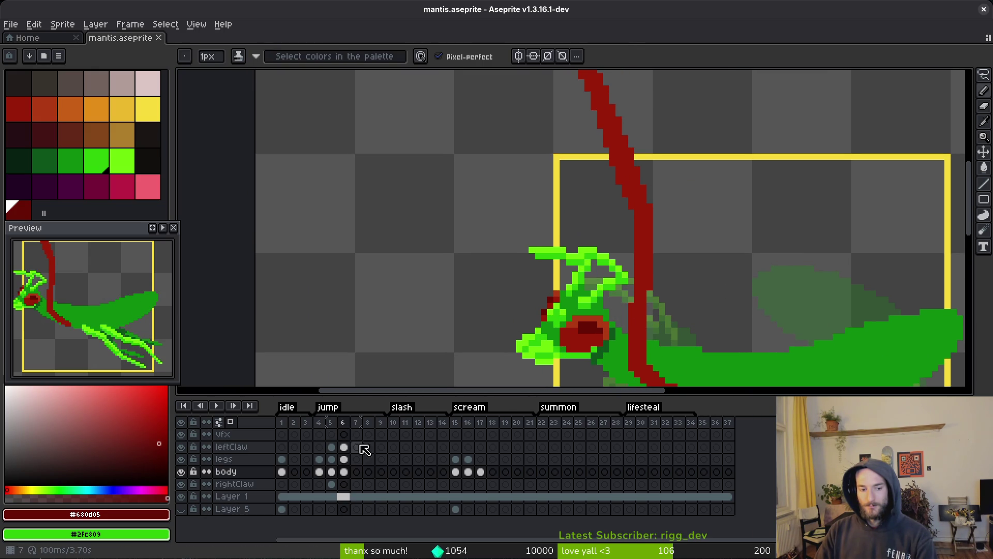
Step: On the rightClaw layer, draw dark red line strokes extending the claw toward the head
left_click(344, 484)
scroll(588, 280, "down", 3)
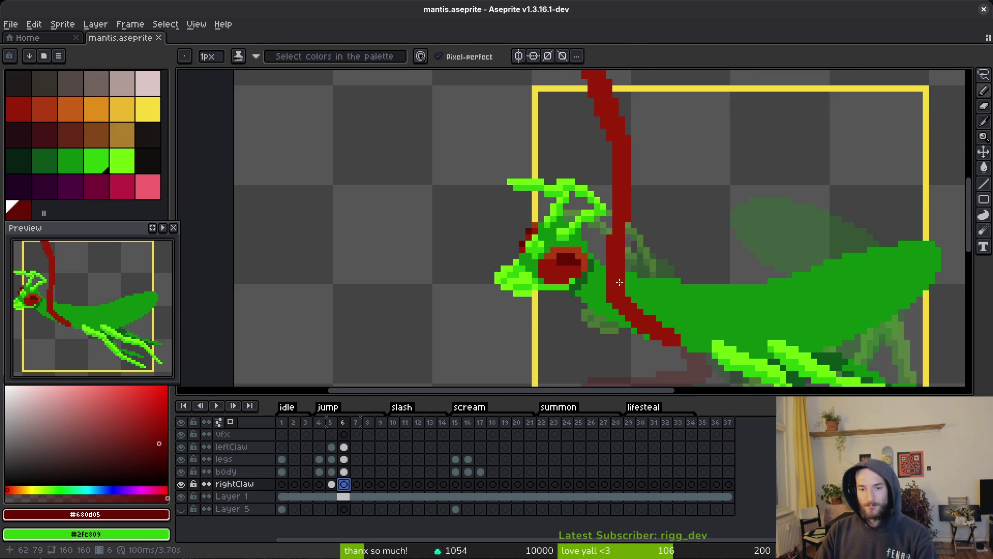
key("plus")
key("plus")
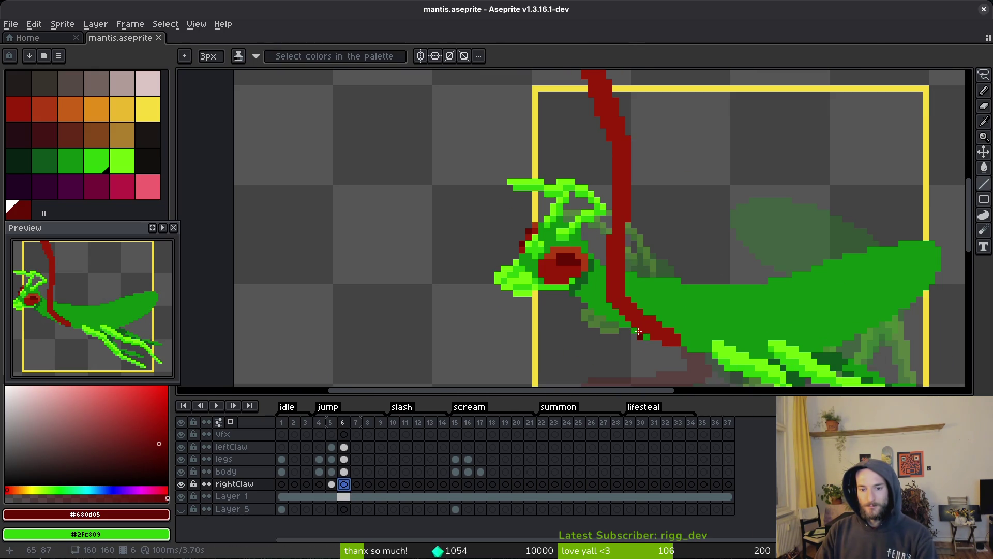
left_click_drag(645, 337, 583, 296)
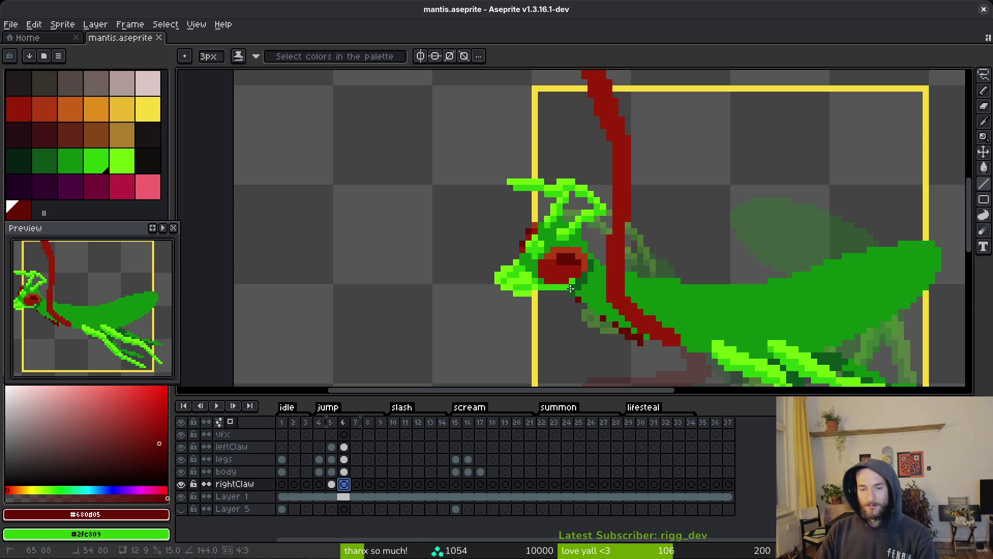
left_click_drag(580, 299, 580, 299)
scroll(570, 259, "up", 1)
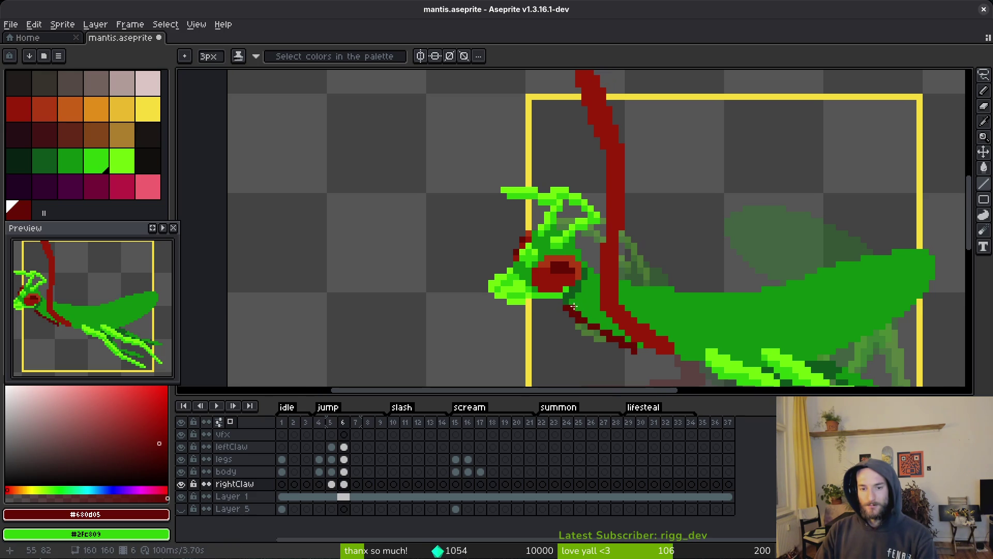
mouse_move(563, 227)
left_mouse_down()
mouse_move(537, 162)
mouse_move(539, 178)
mouse_move(550, 168)
mouse_move(631, 312)
mouse_move(614, 288)
mouse_move(646, 362)
mouse_move(599, 226)
left_mouse_up()
Step: Try a thin dark red pencil stroke beside the blade, then undo it
key("b")
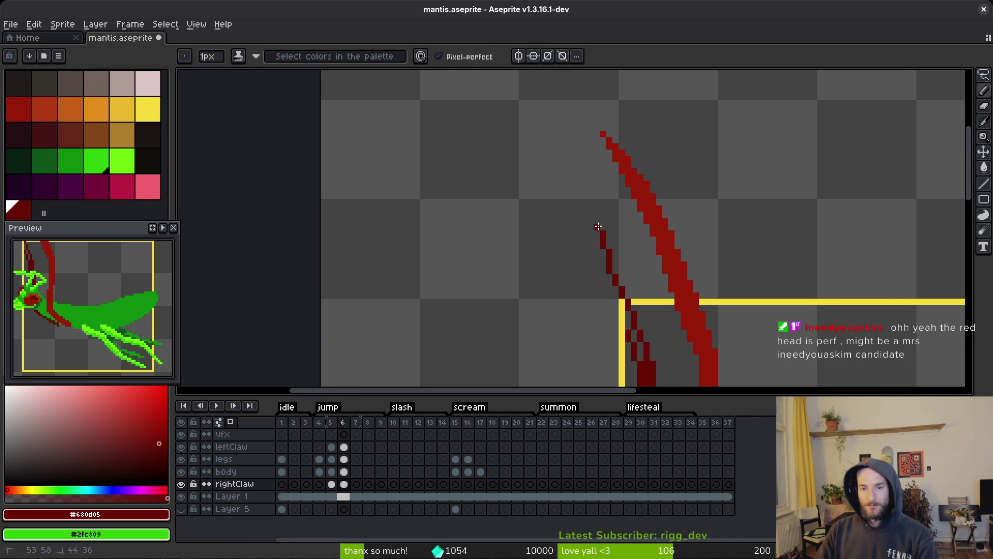
left_click_drag(567, 166, 558, 150)
scroll(657, 284, "down", 3)
scroll(646, 255, "up", 1)
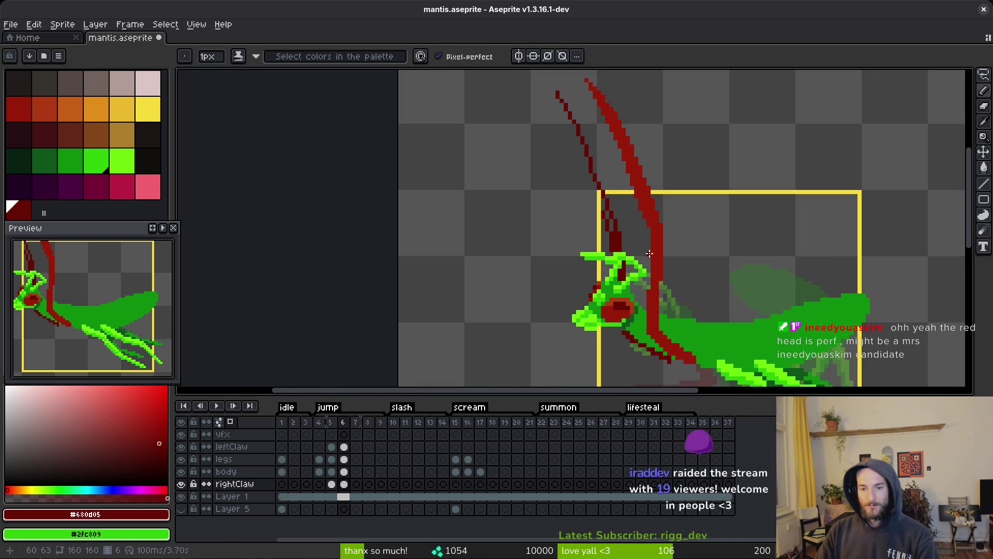
key("ctrl+z")
key("ctrl+z")
scroll(637, 260, "up", 1)
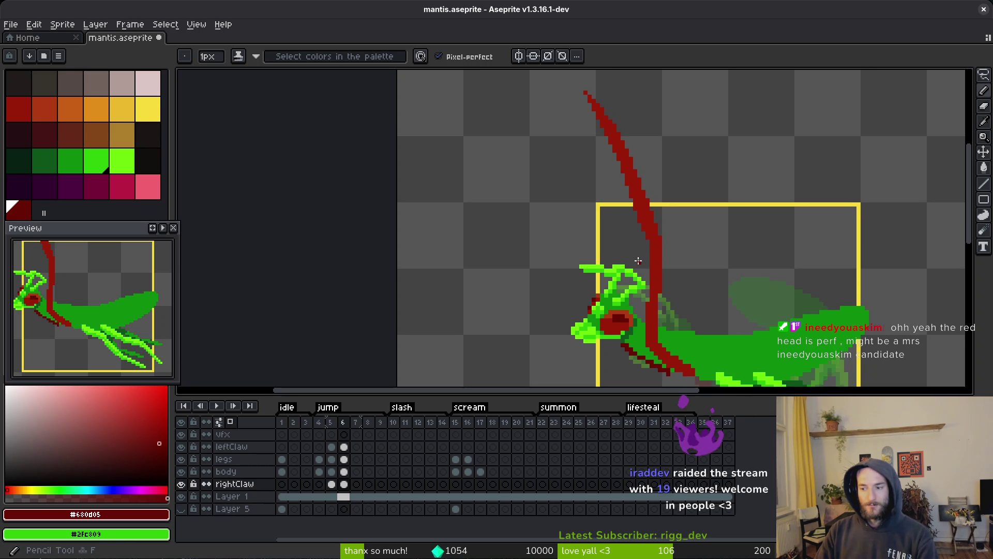
scroll(623, 340, "up", 1)
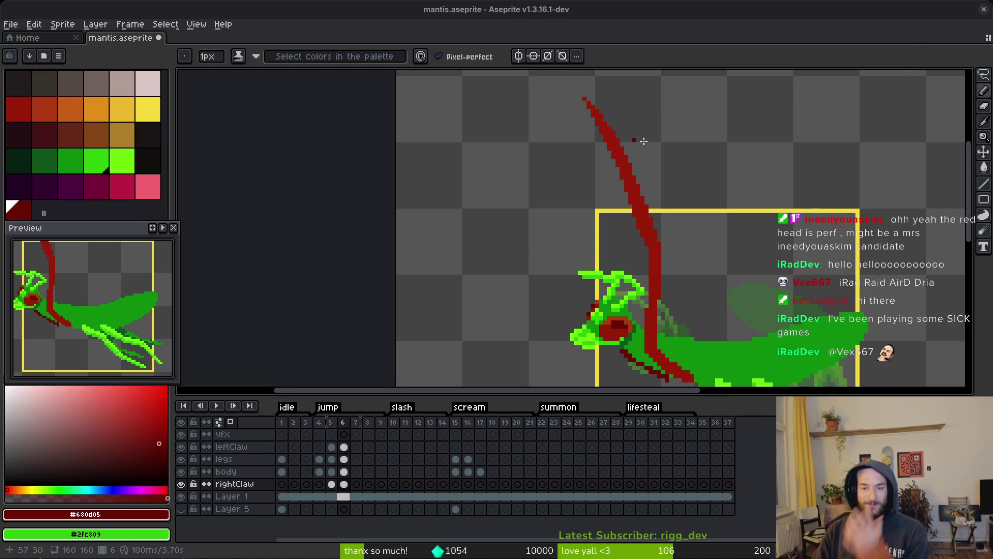
scroll(707, 306, "down", 5)
scroll(658, 282, "up", 3)
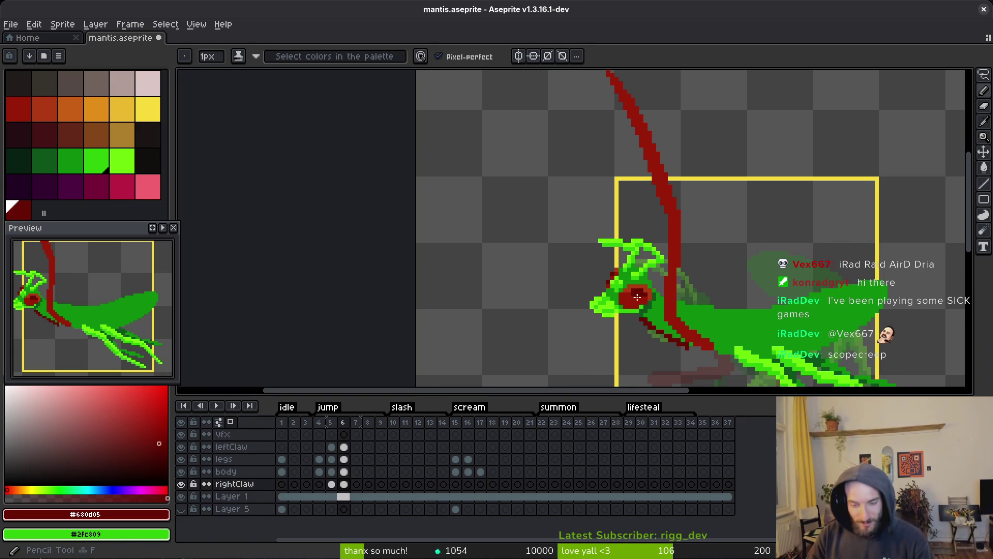
Step: Draw a straight dark red line along the claw and a thin line up the blade
mouse_move(711, 305)
left_mouse_down()
mouse_move(708, 272)
mouse_move(712, 280)
left_mouse_up()
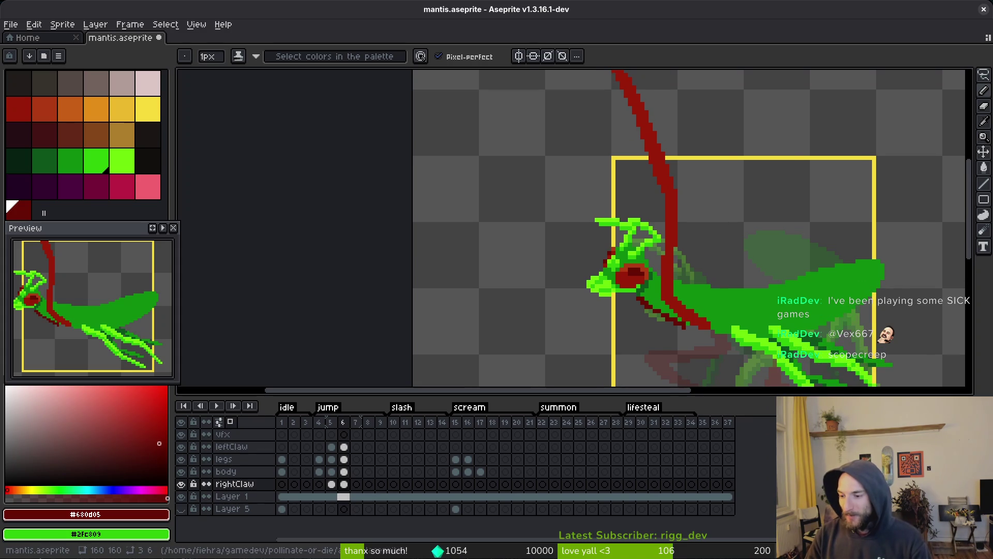
mouse_move(628, 270)
left_mouse_down()
mouse_move(639, 312)
mouse_move(663, 248)
mouse_move(653, 211)
mouse_move(705, 362)
left_mouse_up()
key("b")
left_click_drag(700, 343, 683, 284)
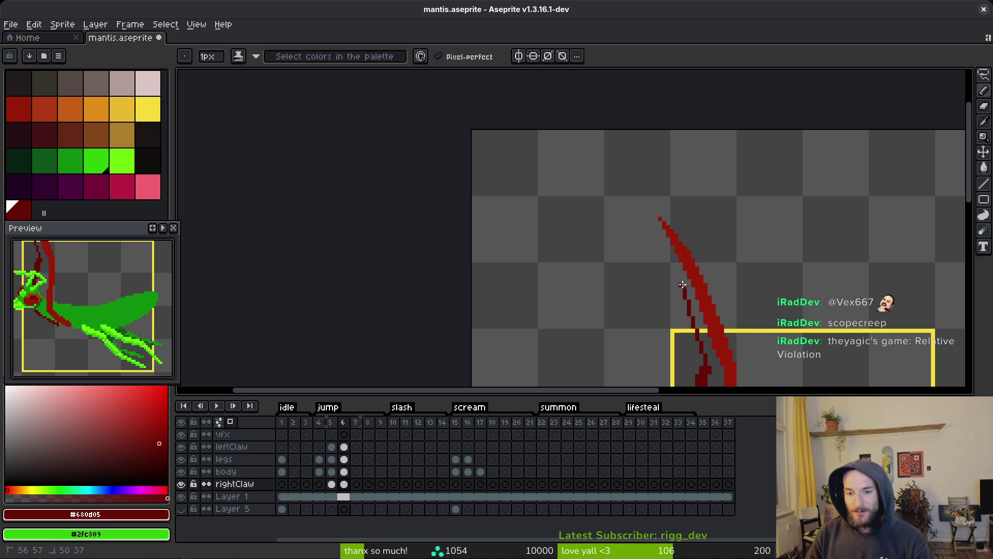
Step: Add dark red pixels along the blade's left edge and one left of the claw
scroll(653, 230, "up", 1)
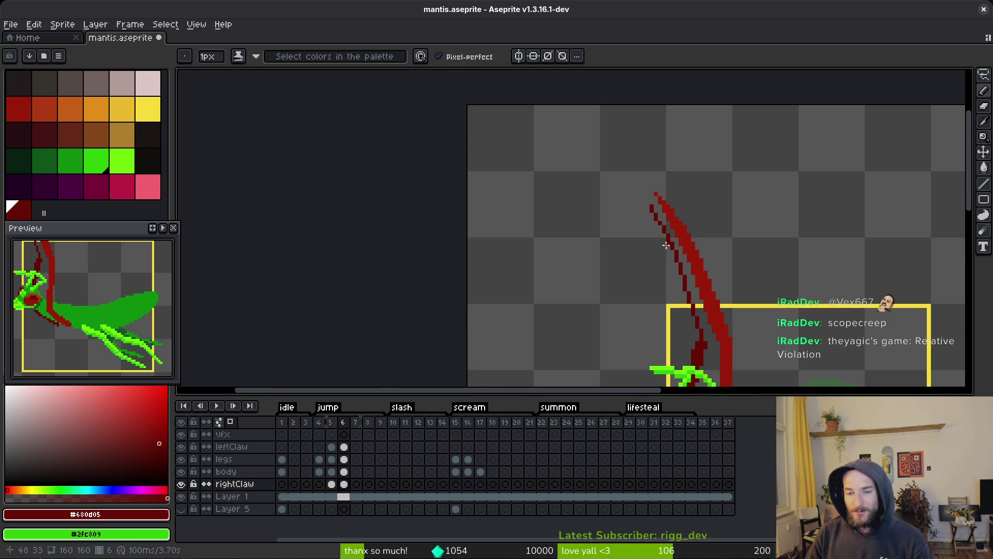
scroll(651, 212, "up", 1)
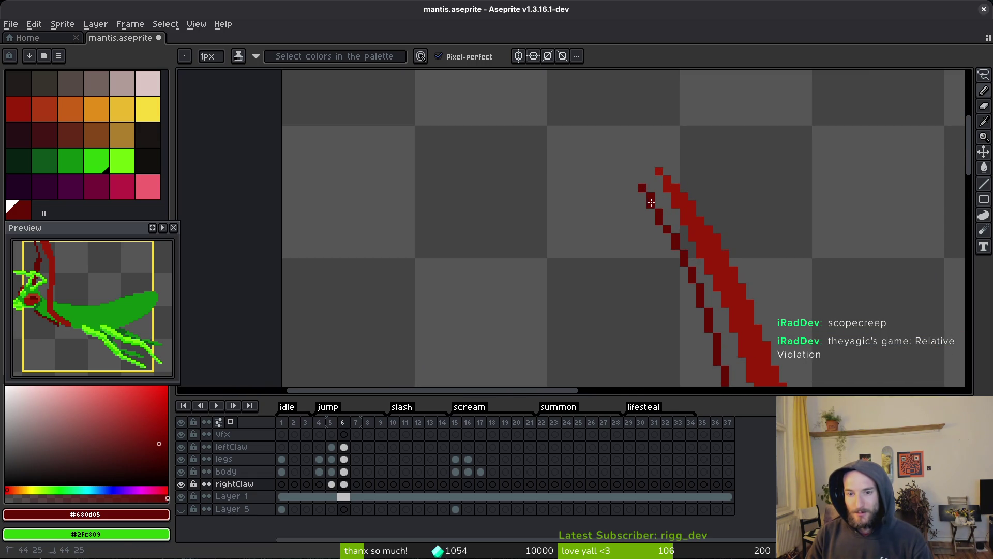
left_click_drag(655, 220, 669, 256)
mouse_move(668, 256)
left_mouse_down()
mouse_move(638, 151)
mouse_move(681, 339)
mouse_move(679, 289)
mouse_move(640, 168)
left_mouse_up()
left_click(637, 155)
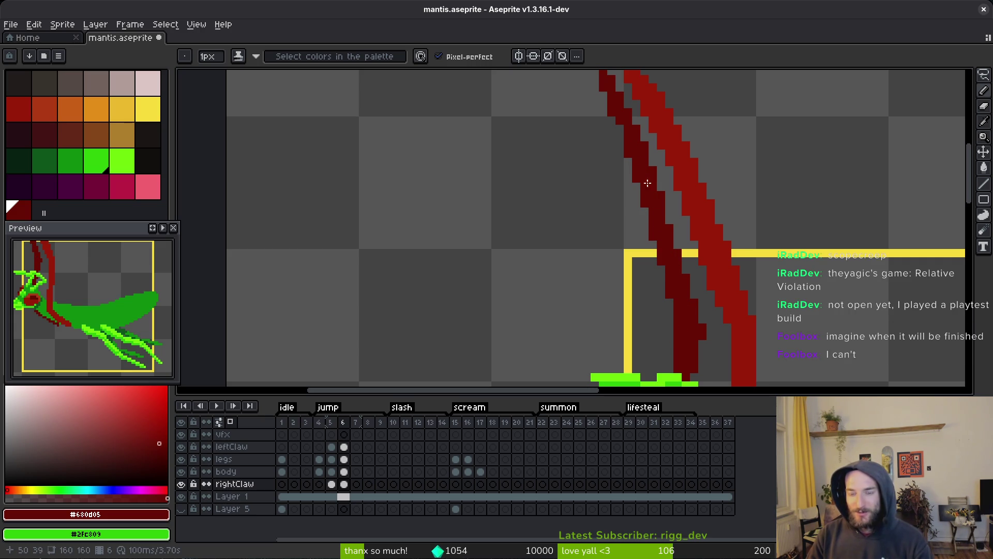
left_click(619, 221)
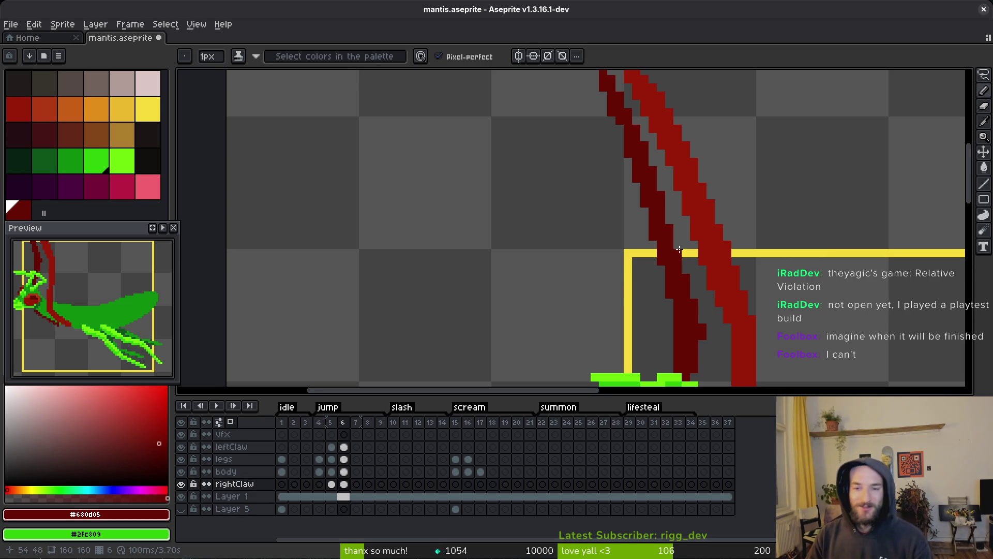
scroll(679, 250, "up", 2)
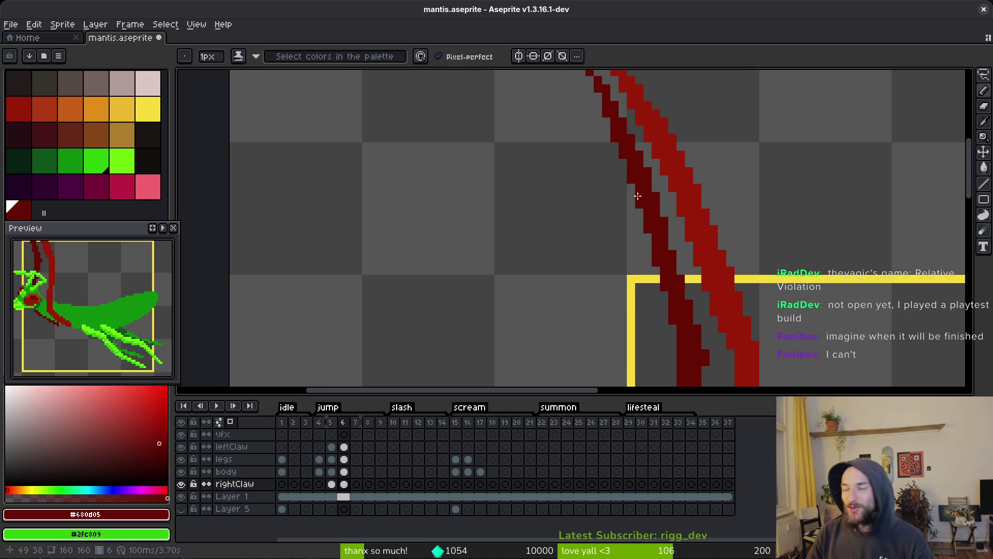
scroll(624, 244, "down", 2)
scroll(659, 284, "down", 3)
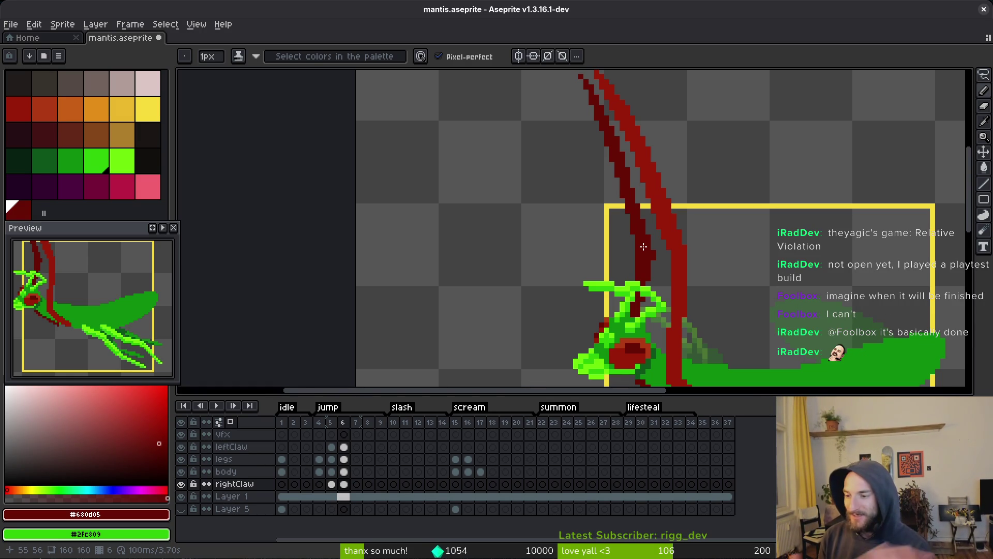
Step: Centre the view on the red claw blade and zoom in and out to inspect it
left_click_drag(658, 234, 676, 248)
scroll(676, 248, "up", 3)
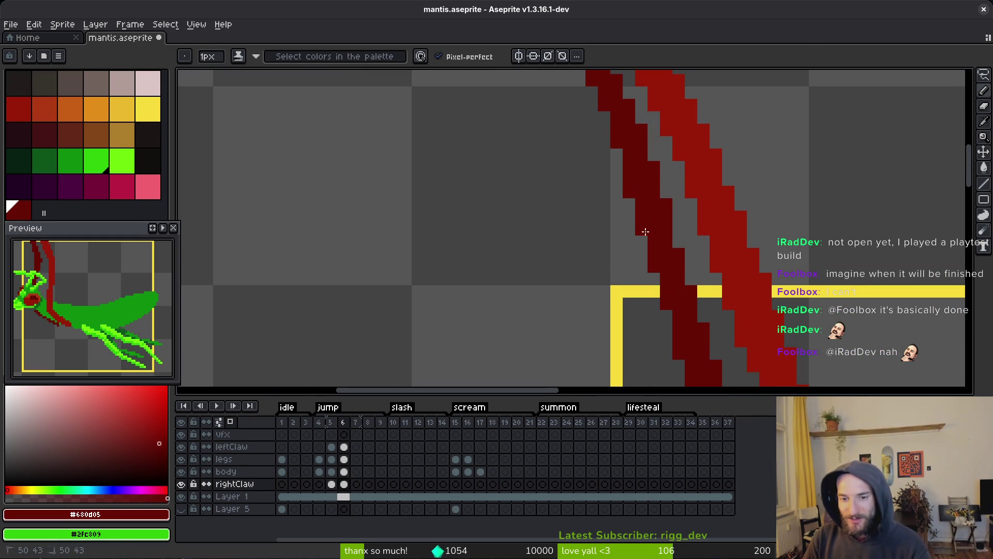
scroll(640, 222, "down", 1)
scroll(640, 234, "down", 1)
scroll(636, 232, "up", 1)
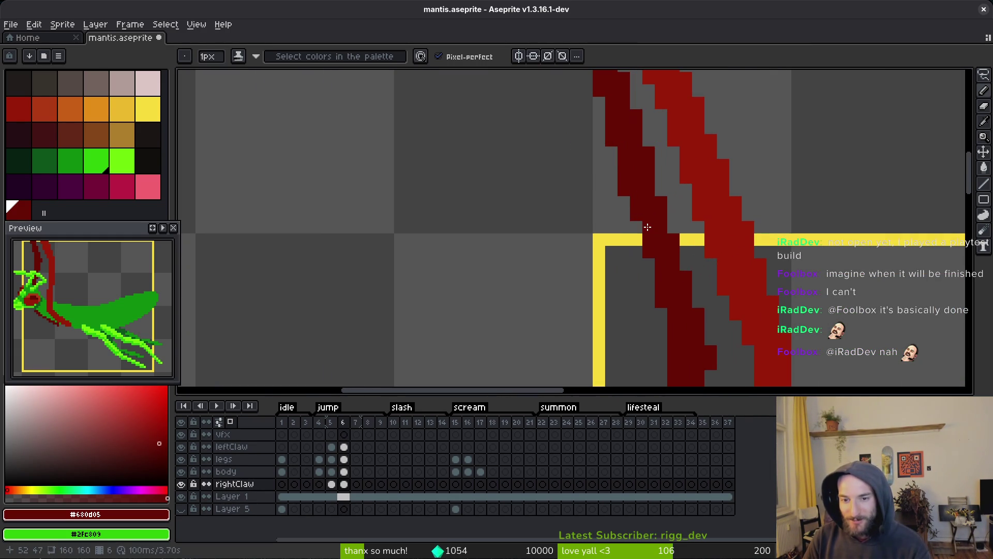
scroll(657, 269, "down", 1)
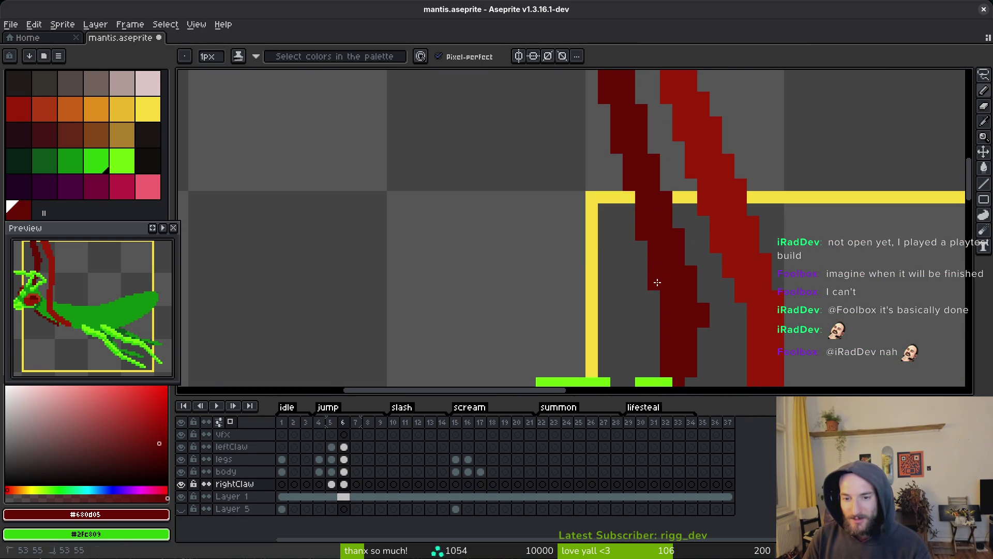
scroll(692, 306, "down", 1)
scroll(677, 318, "up", 4)
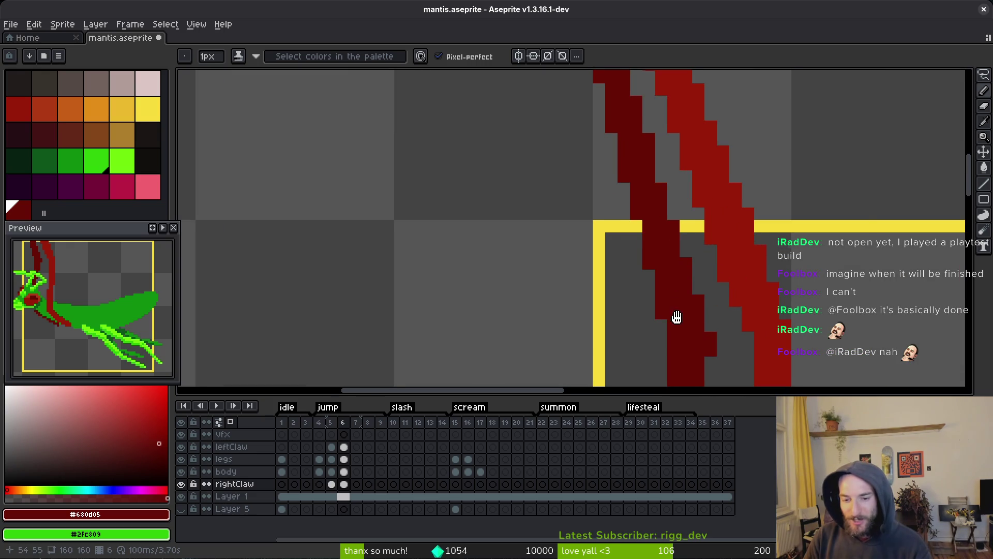
scroll(688, 288, "up", 1)
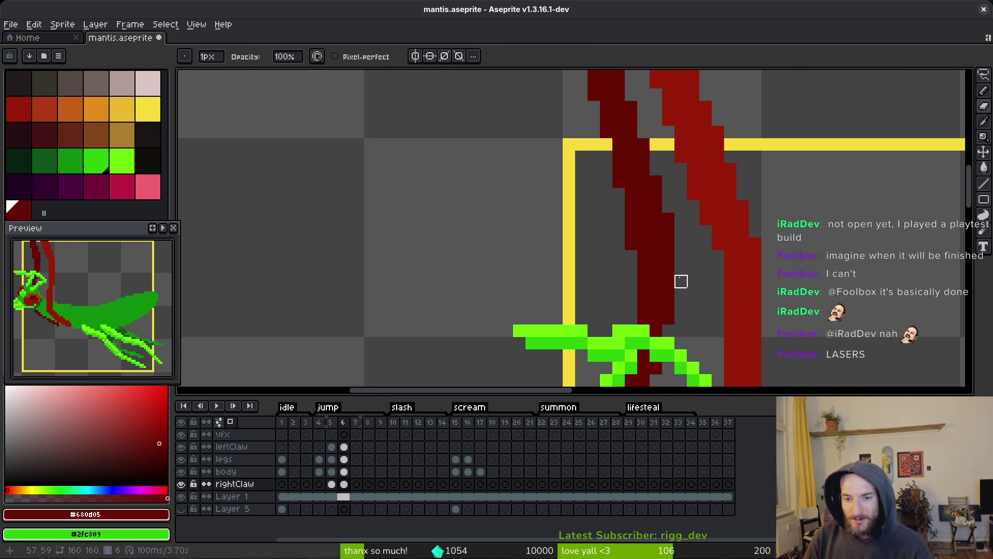
scroll(681, 282, "down", 2)
scroll(688, 287, "up", 1)
scroll(688, 288, "up", 1)
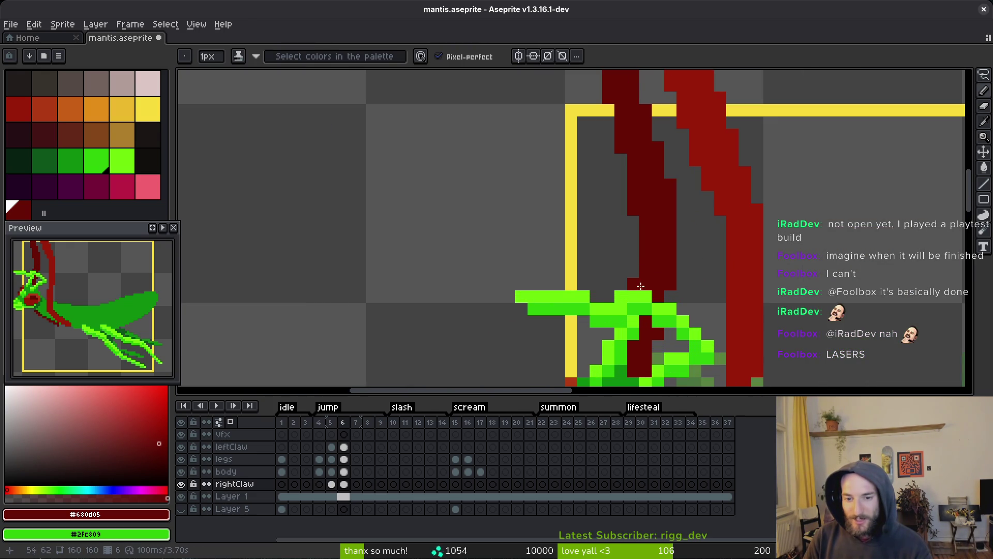
scroll(641, 287, "down", 2)
Step: Save the mantis sprite with Ctrl+S and switch to the Eraser
key("ctrl+s")
scroll(653, 226, "up", 1)
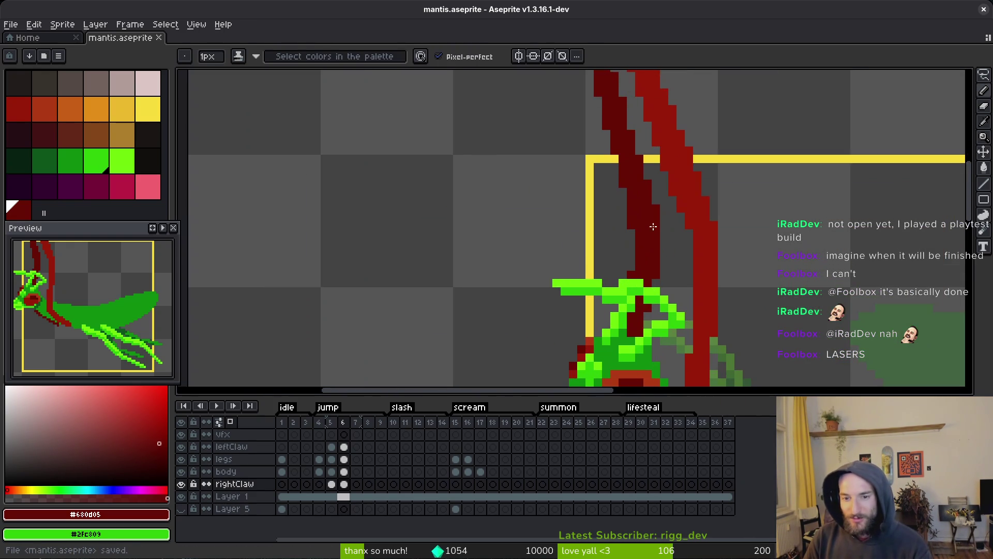
left_click_drag(645, 224, 663, 255)
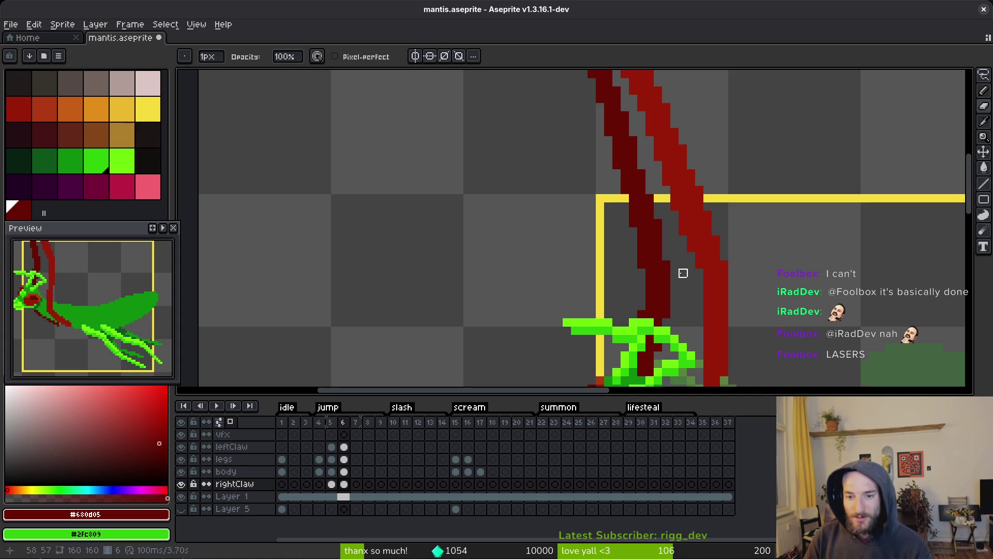
key("e")
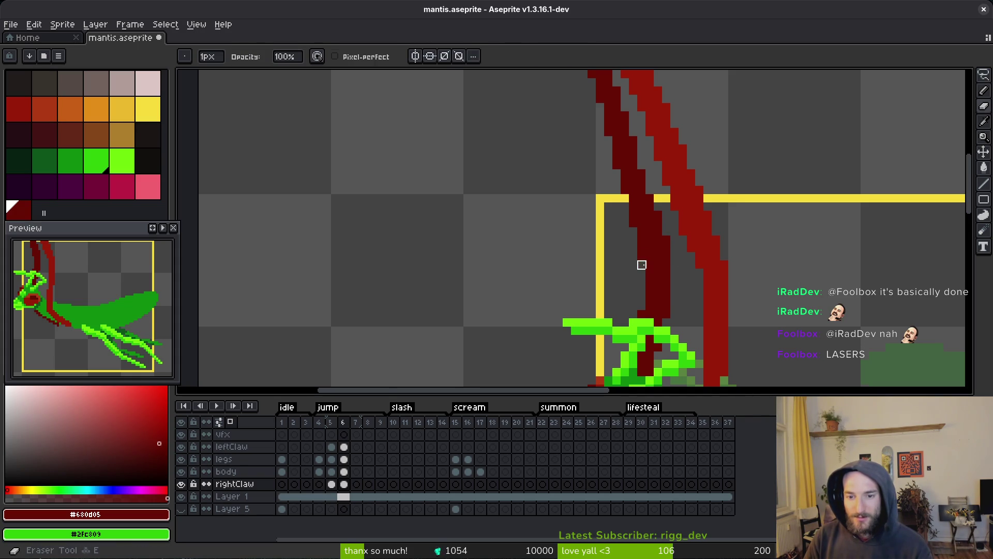
scroll(675, 291, "down", 4)
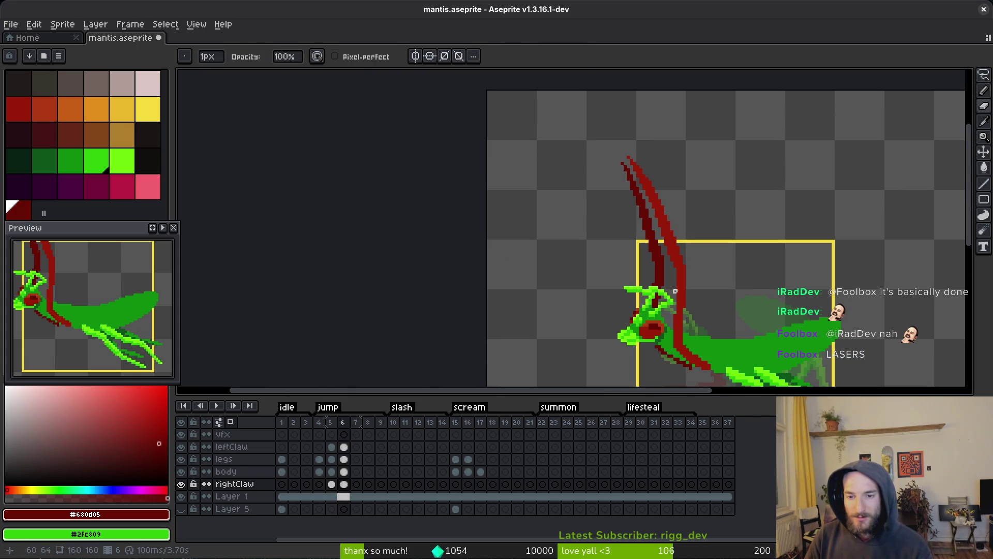
Step: Save the sprite again, return to the Pencil, and unmaximize the Aseprite window
key("ctrl+s")
scroll(681, 274, "down", 4)
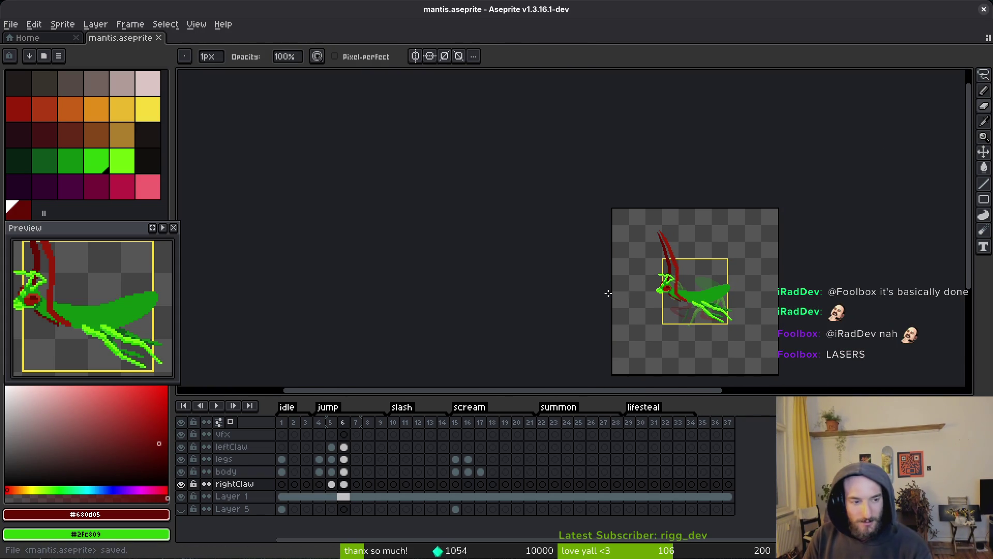
scroll(608, 293, "down", 1)
scroll(662, 301, "up", 1)
key("i")
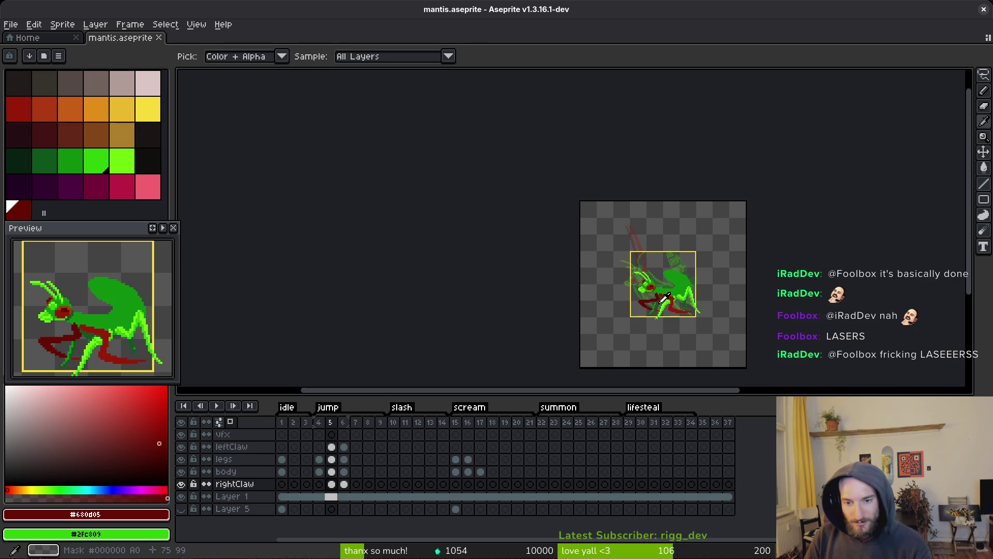
key("b")
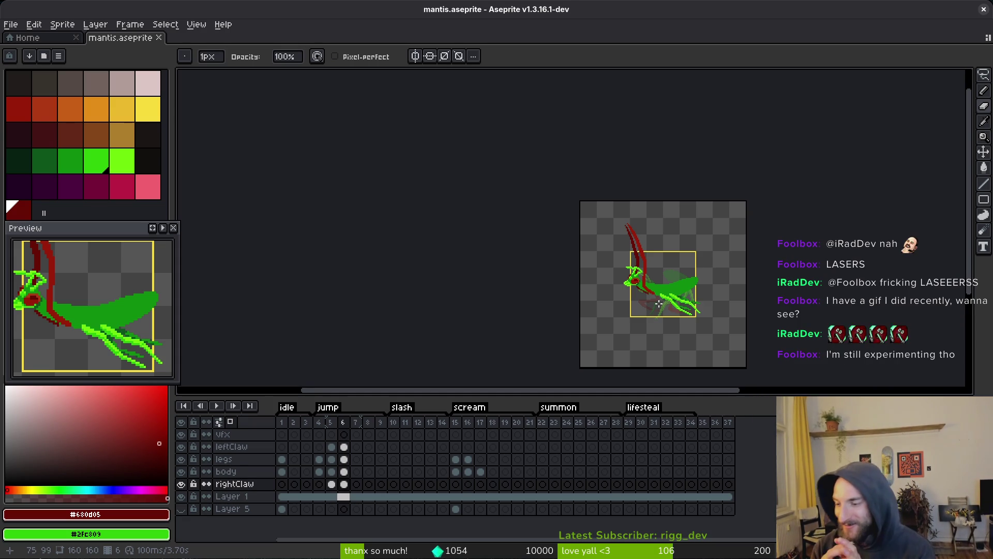
key("super+Down")
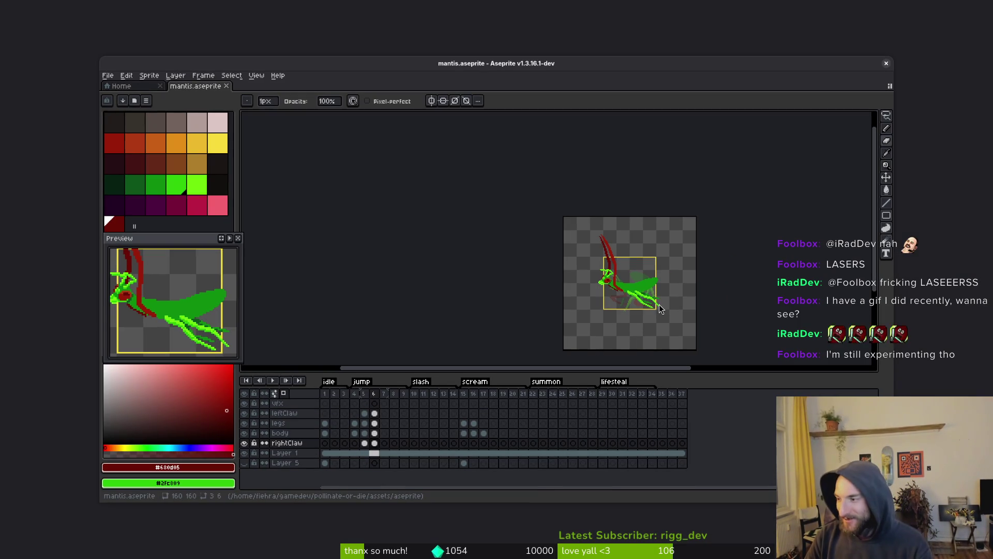
Step: Open a file browser and navigate from Home into Pictures > Screenshots
key("super+Up")
key("ctrl+o")
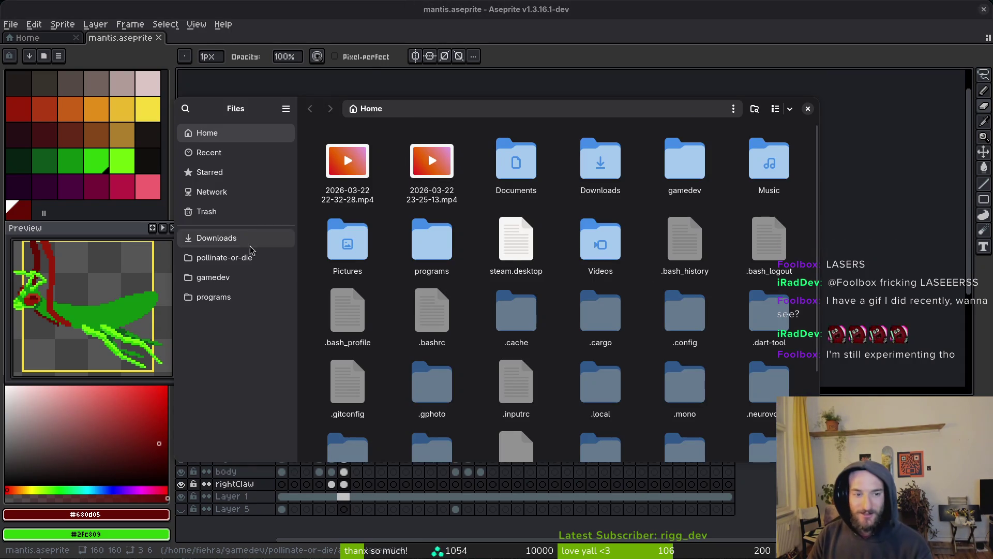
left_click(250, 243)
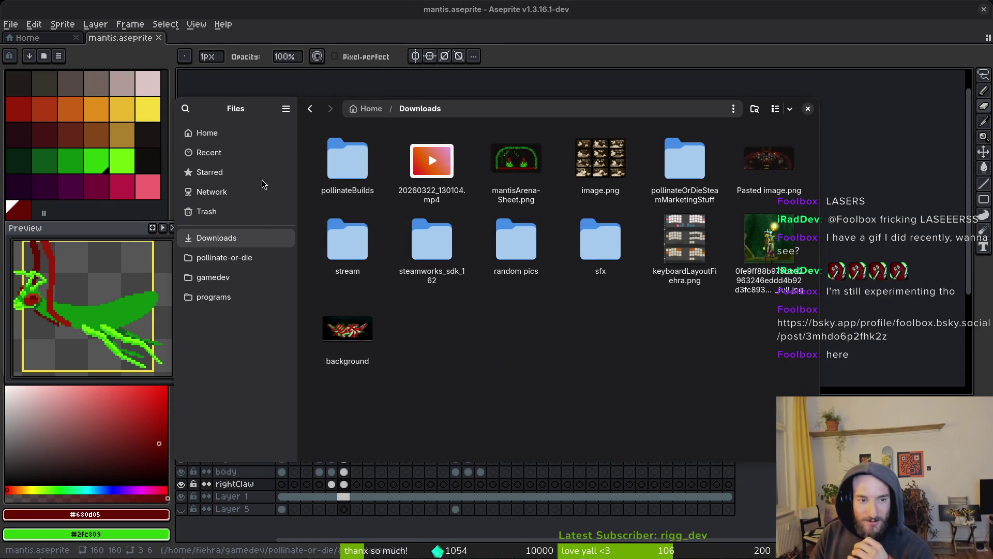
left_click(207, 133)
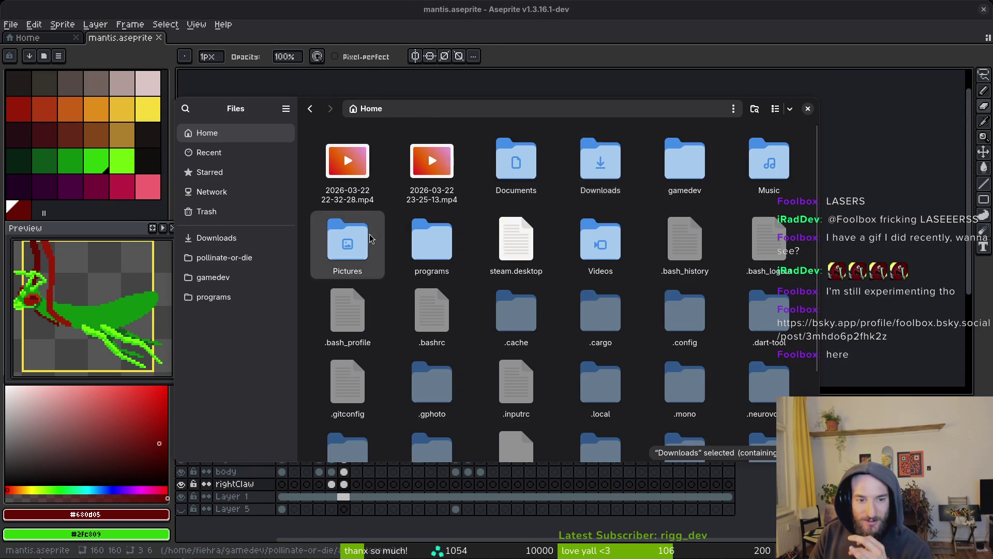
double_click(347, 243)
double_click(343, 160)
scroll(569, 290, "down", 3)
left_click(766, 406)
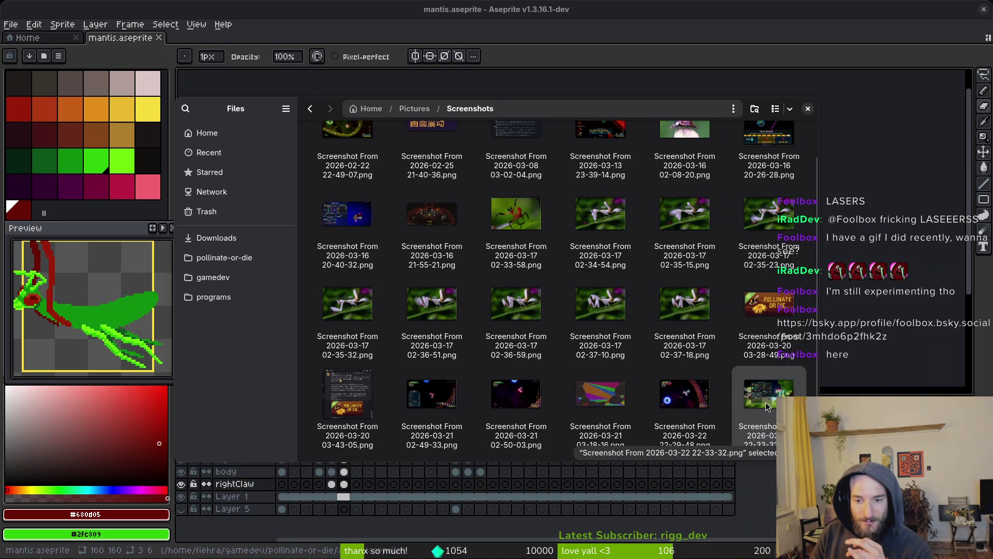
double_click(767, 406)
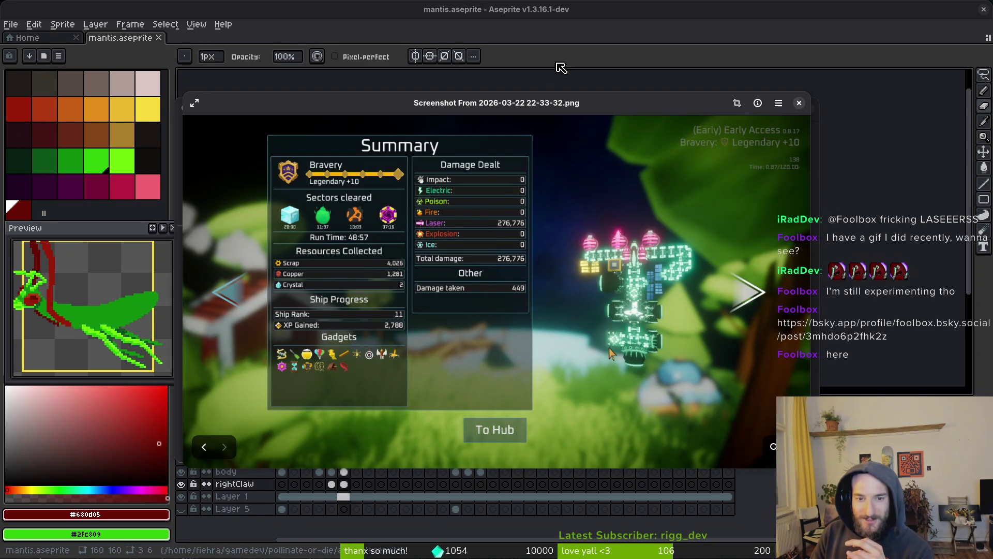
mouse_move(538, 101)
left_mouse_down()
mouse_move(443, 43)
mouse_move(356, 9)
left_mouse_up()
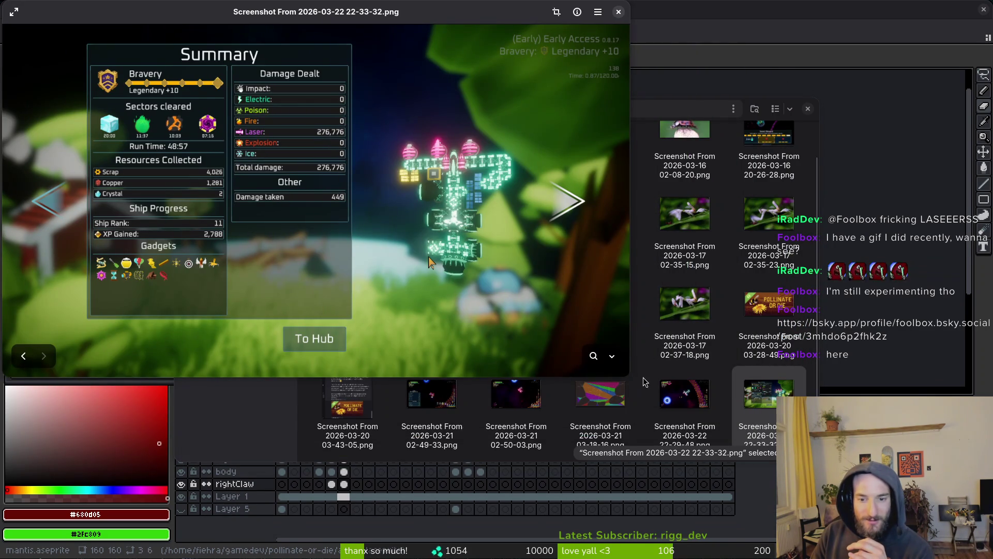
key("super+Up")
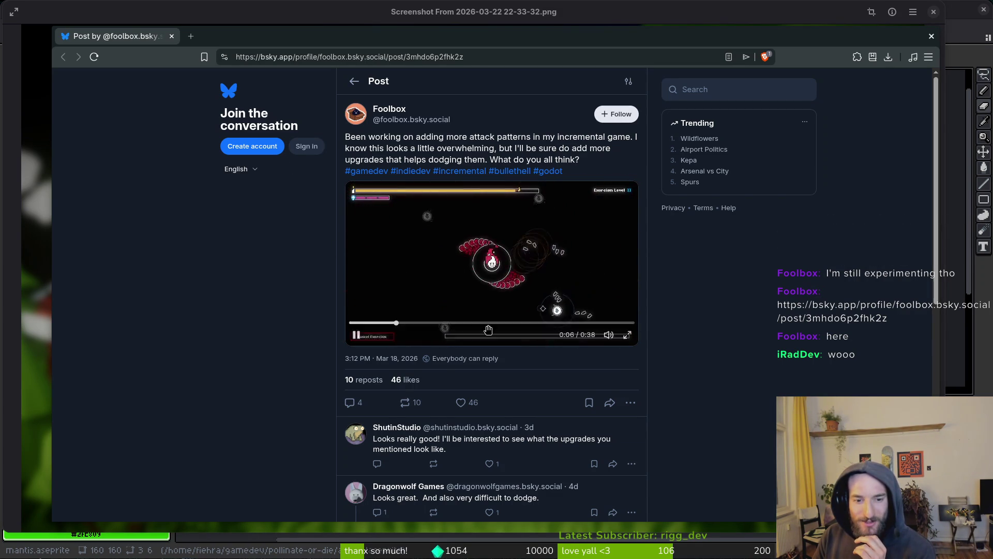
Step: Rewind the 38-second bullet-hell clip to 0:00 and let it play through
left_click_drag(397, 323, 307, 331)
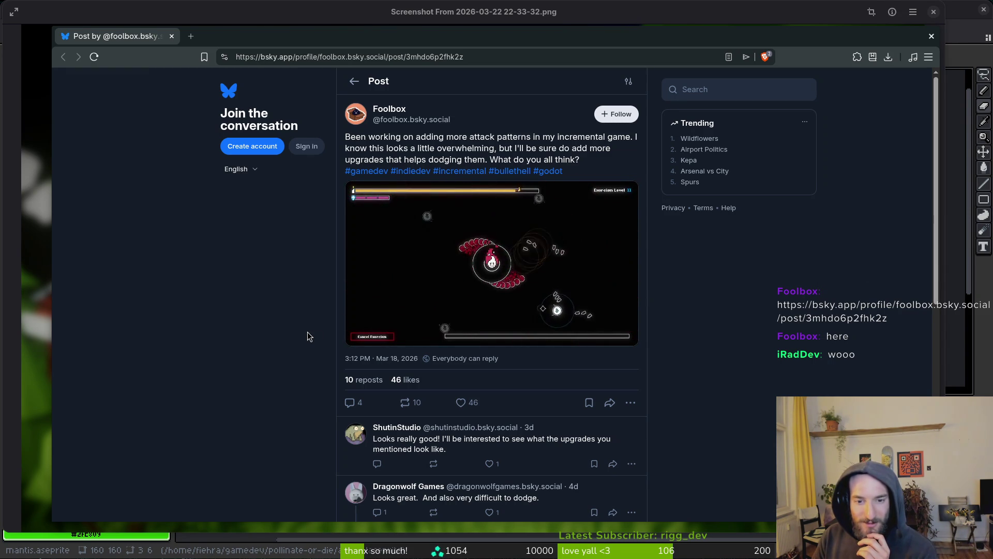
mouse_move(504, 283)
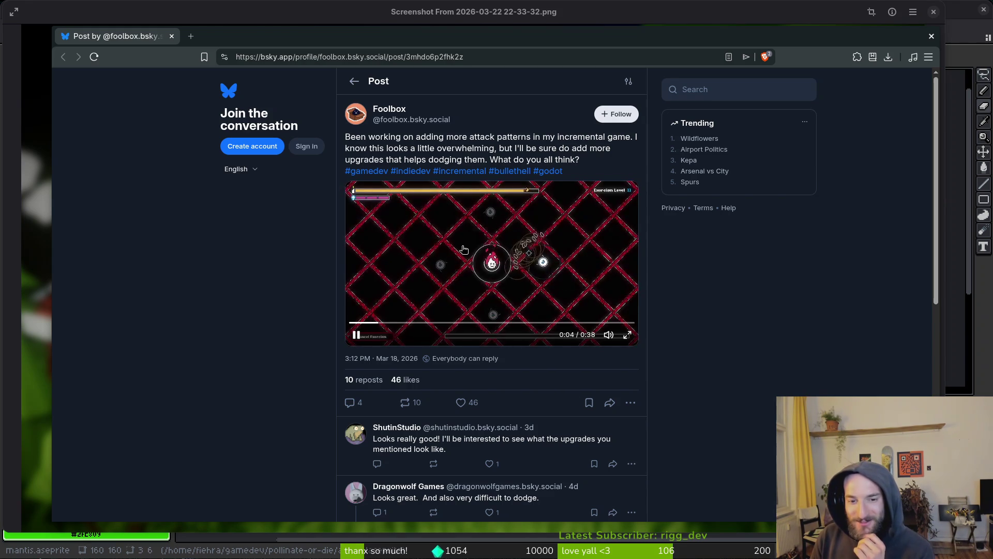
Step: Scroll down through the replies under the game clip and back up to the post
scroll(313, 381, "down", 2)
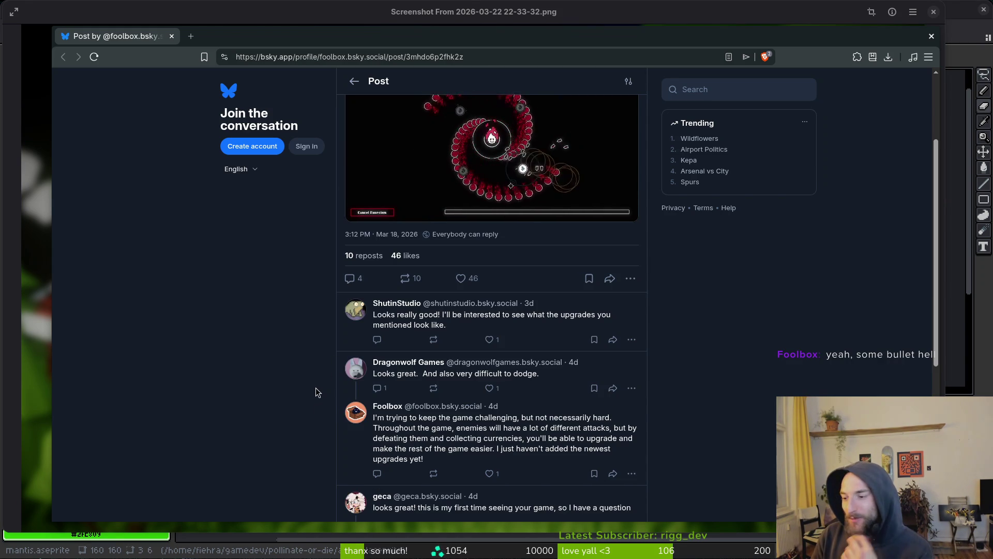
scroll(345, 351, "up", 2)
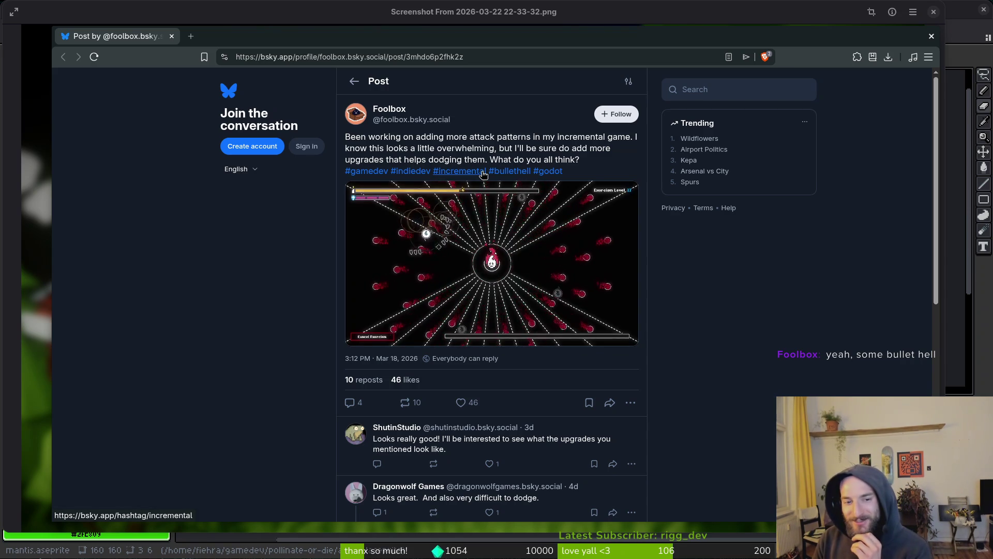
mouse_move(518, 308)
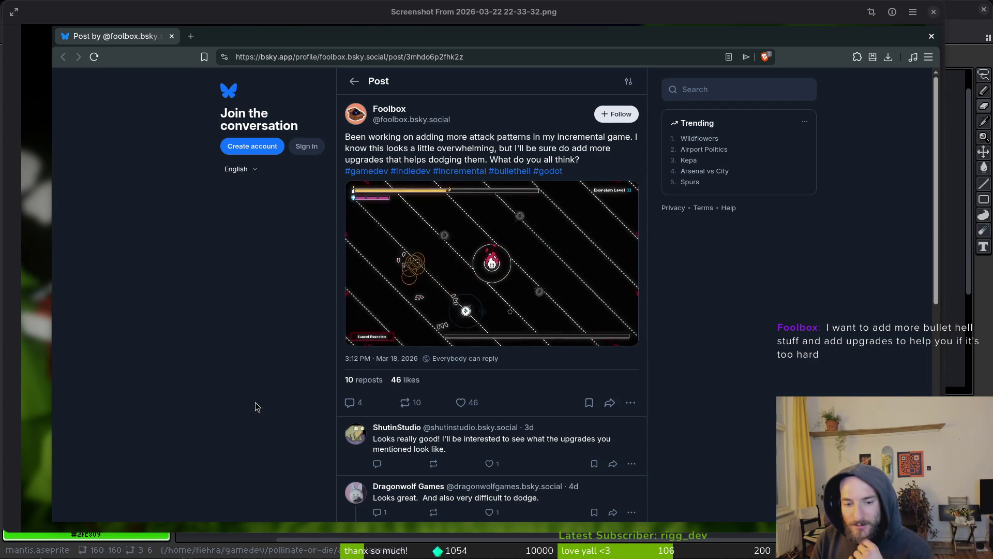
scroll(218, 406, "down", 3)
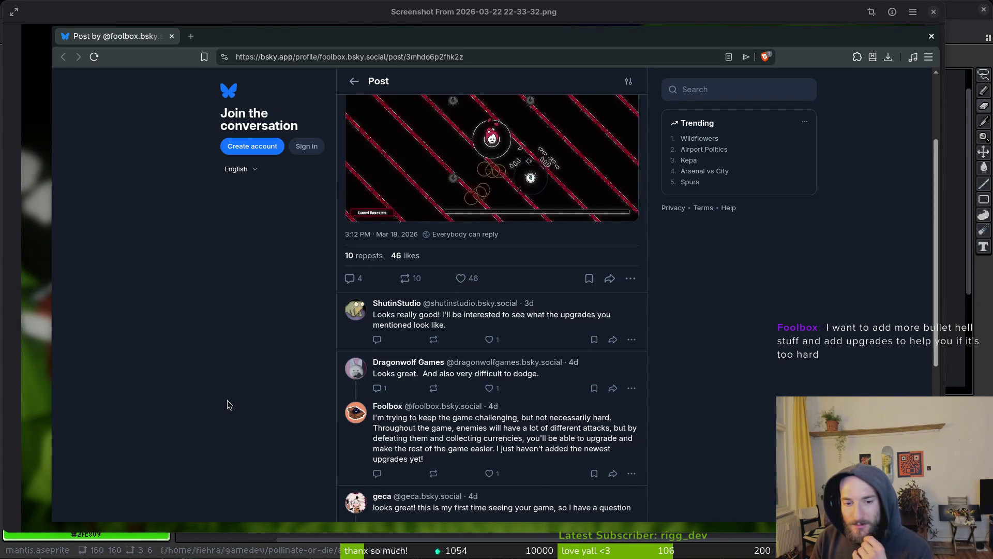
scroll(249, 391, "up", 3)
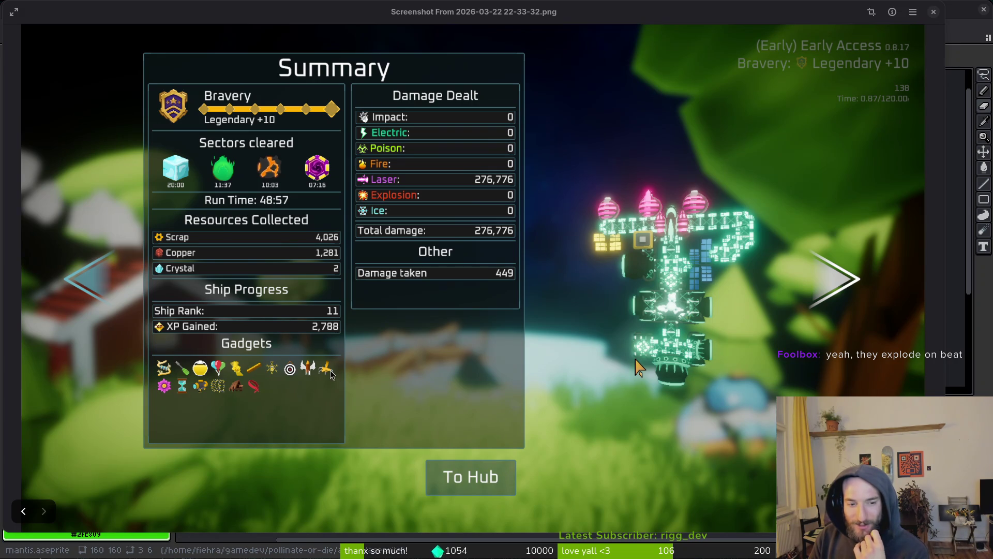
Step: Close the Summary screenshot, then view the 22-29-48 and 02-50-03 screenshots, zooming over the ship
left_click(933, 17)
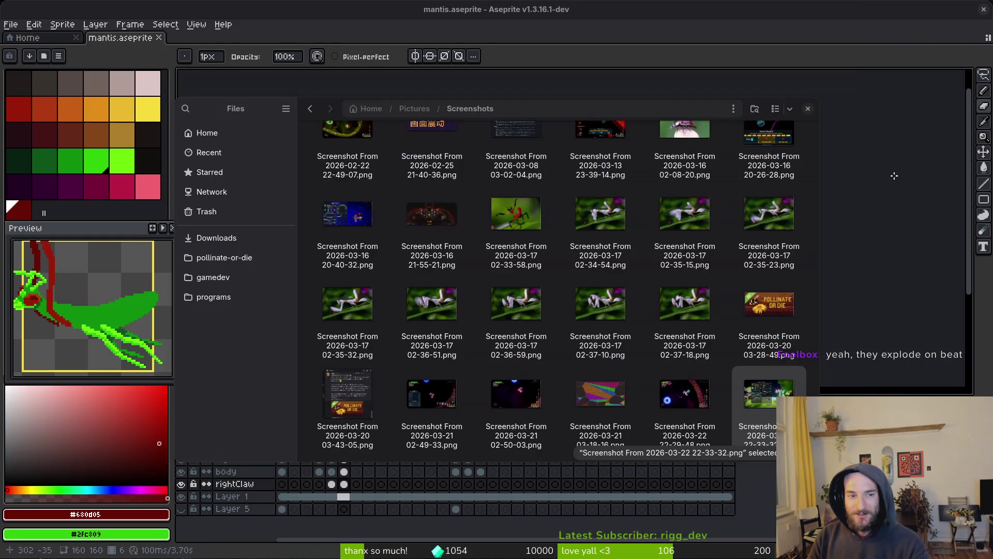
double_click(675, 402)
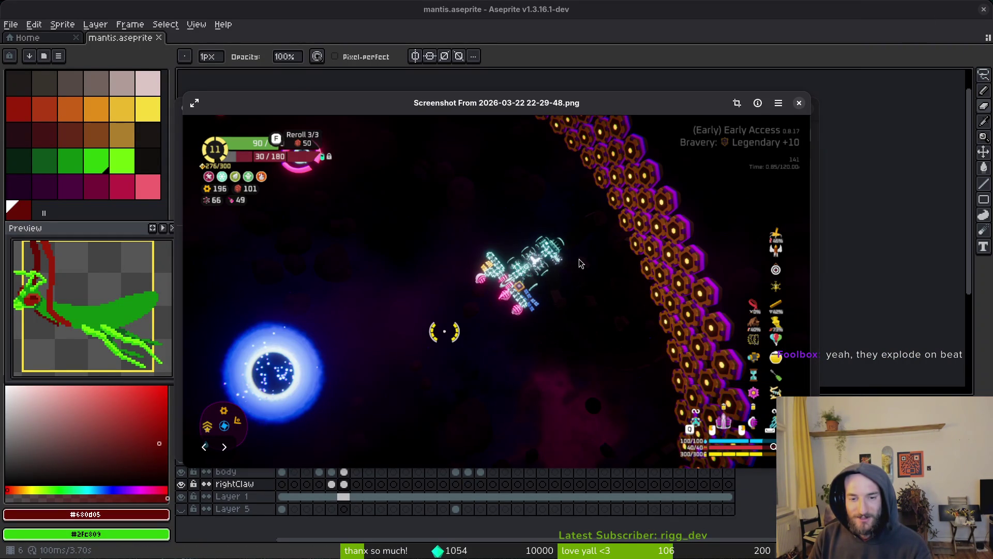
left_click(799, 103)
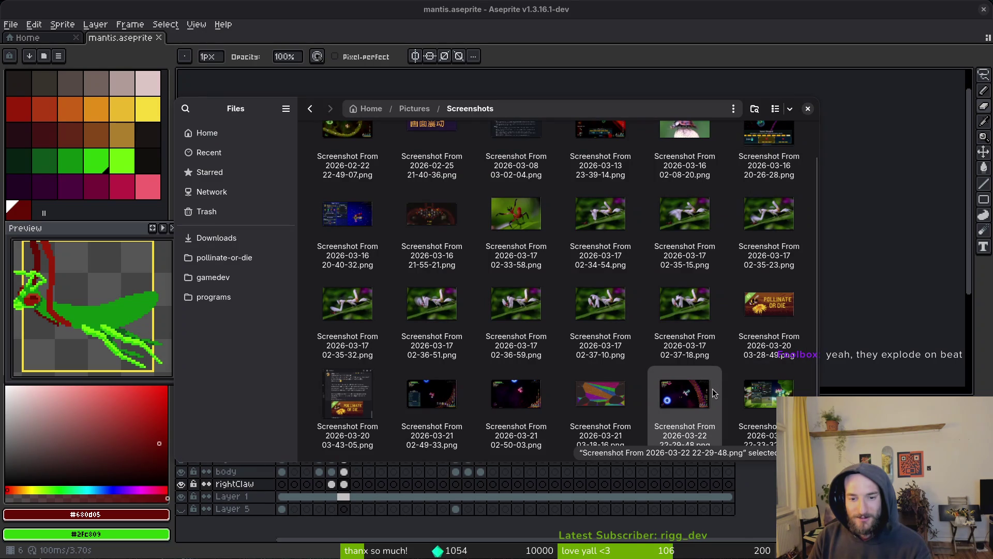
double_click(512, 409)
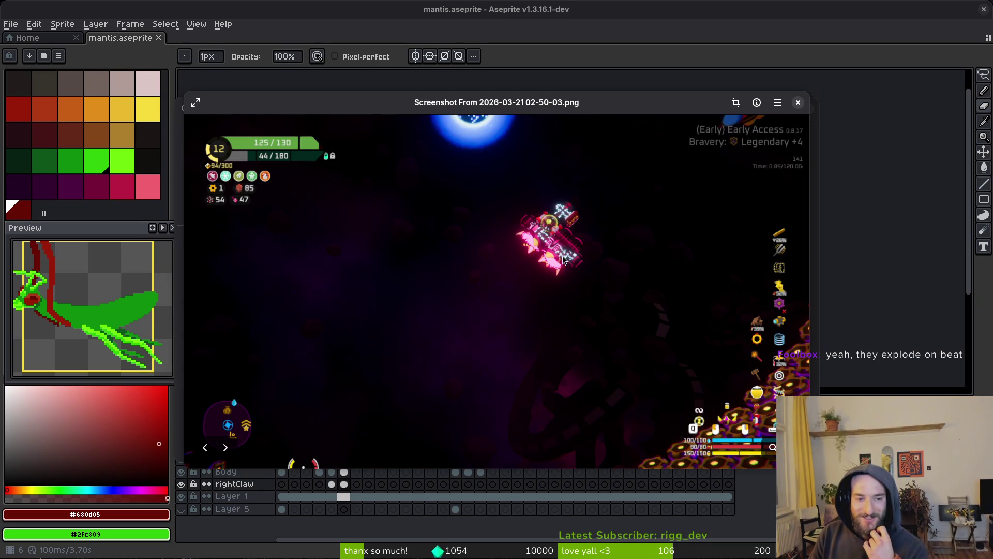
scroll(564, 259, "up", 3)
left_click_drag(552, 221, 543, 275)
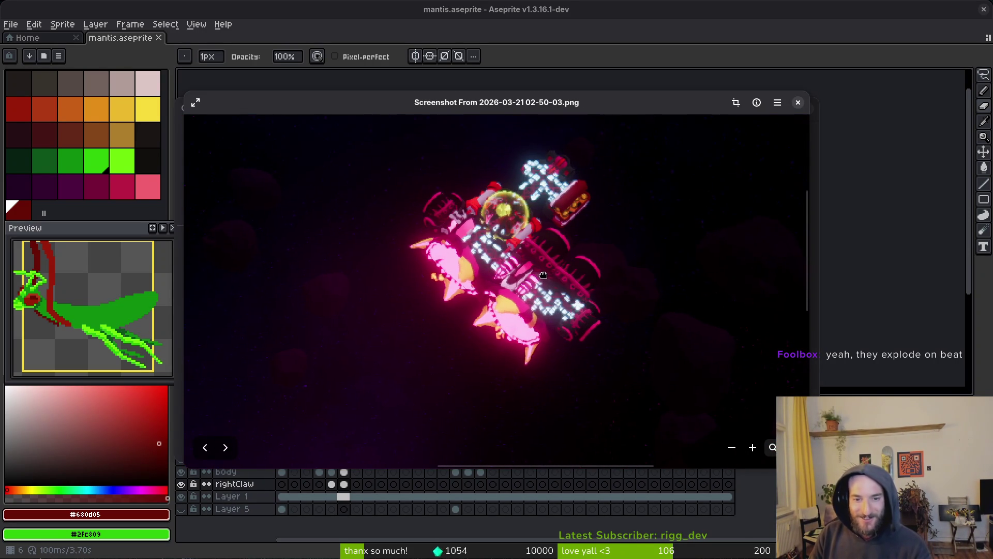
scroll(546, 274, "down", 3)
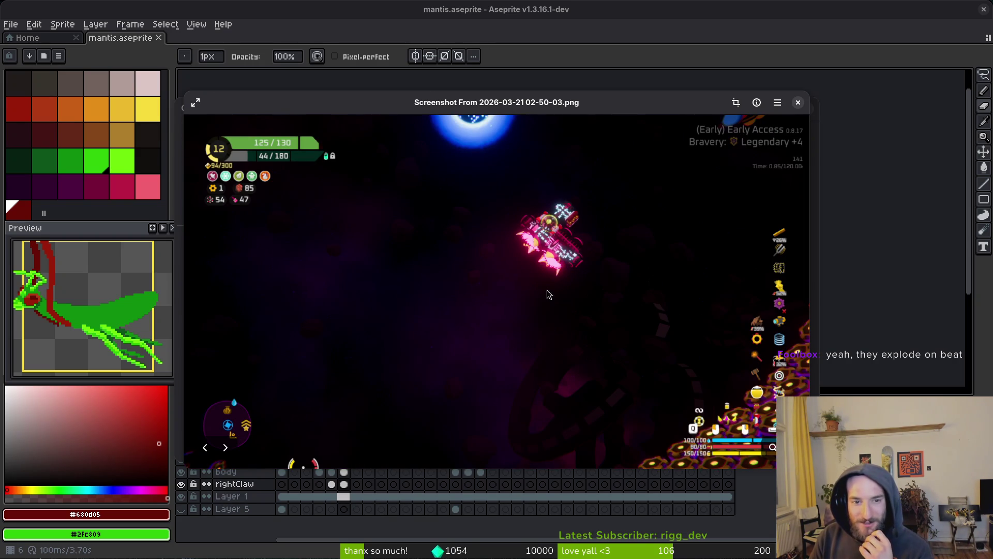
scroll(549, 274, "up", 4)
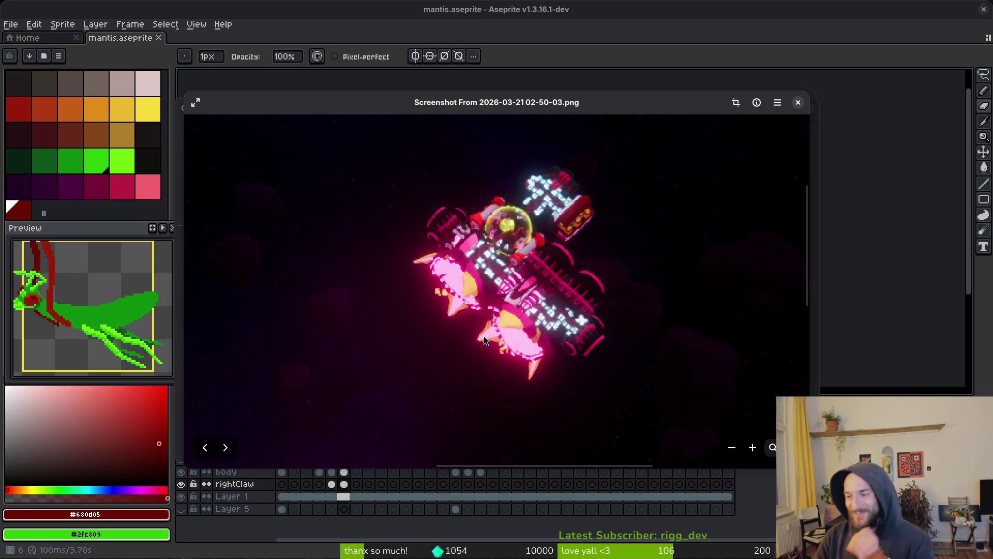
scroll(494, 246, "down", 5)
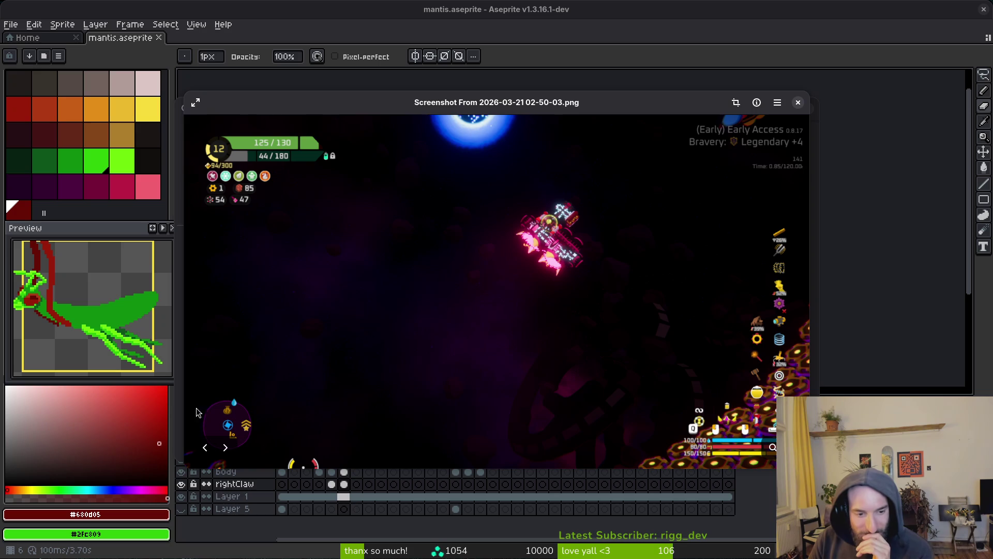
left_click(798, 102)
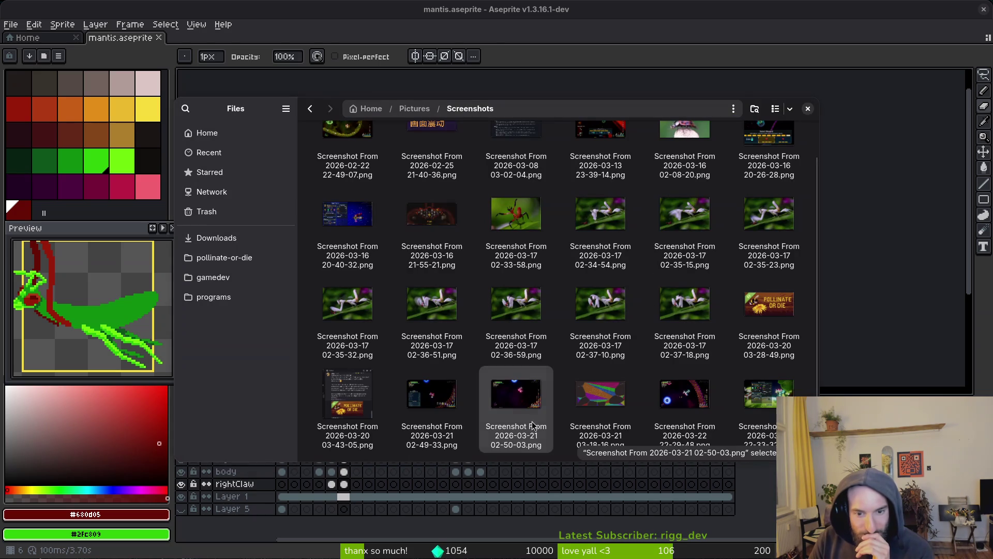
Step: Preview and close the 02-49-33, 20-26-28, 23-39-14 and 20-40-32 screenshots
double_click(444, 402)
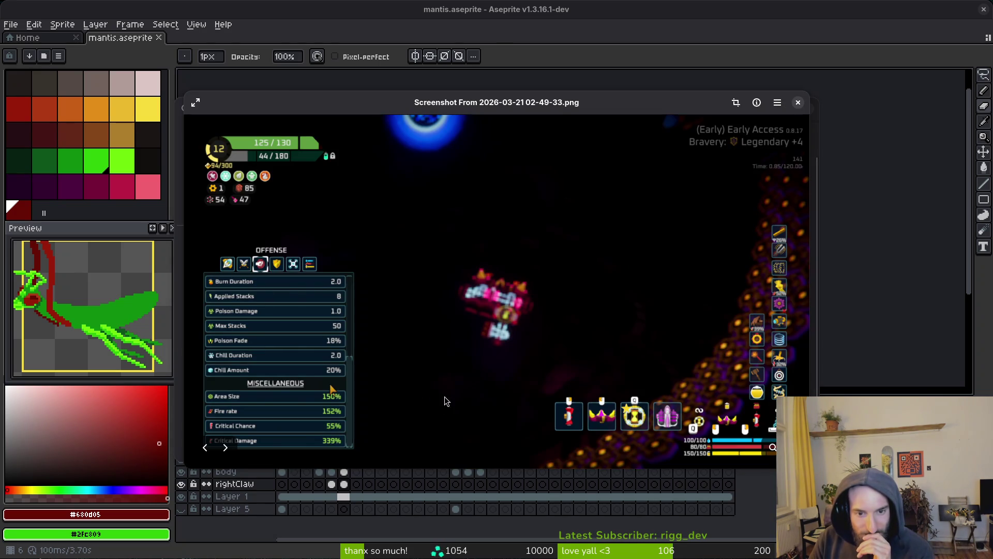
left_click(802, 105)
key("Return")
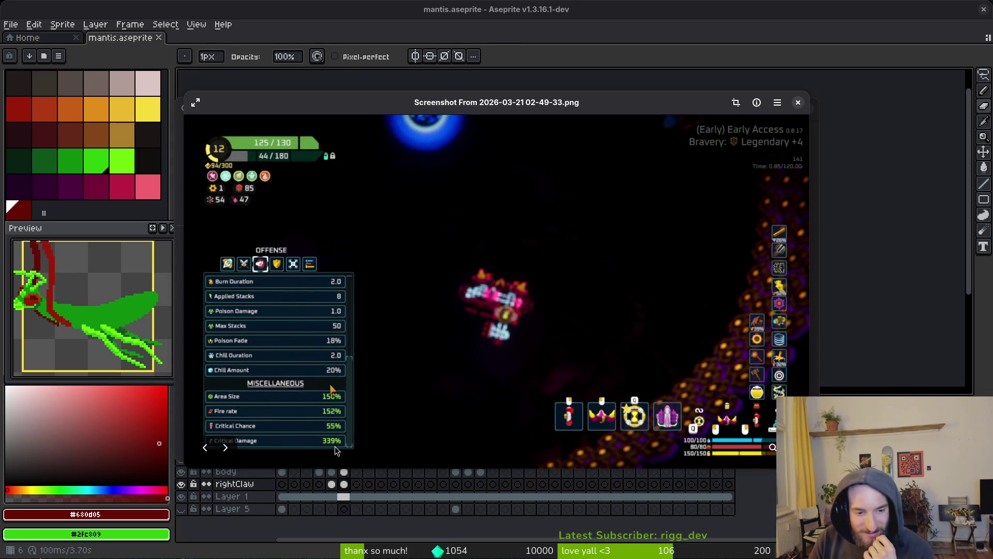
left_click(800, 103)
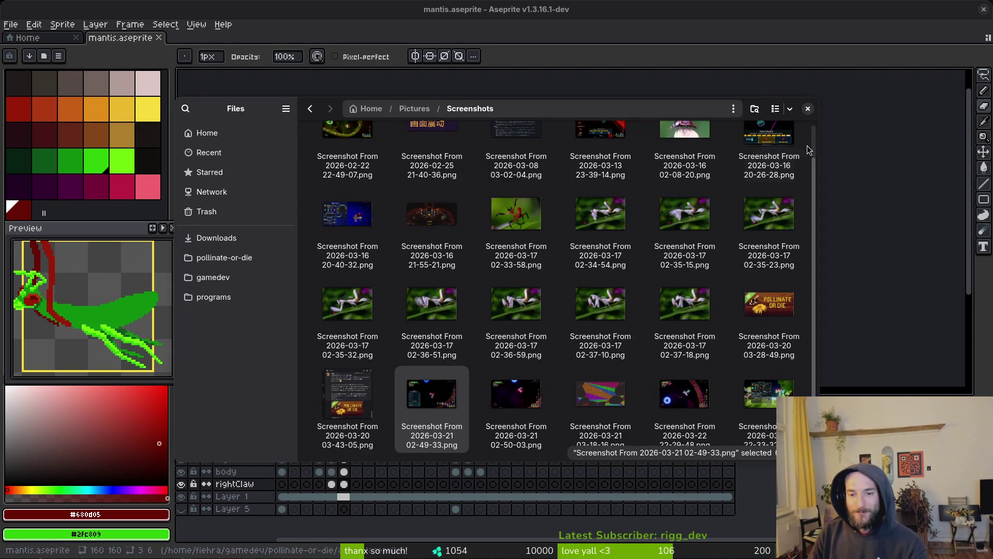
scroll(772, 196, "up", 1)
double_click(772, 182)
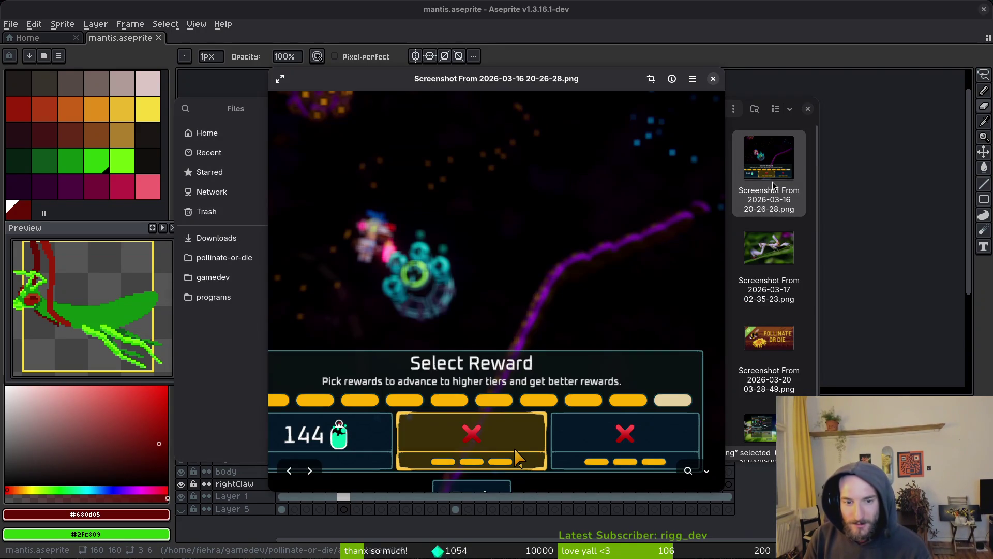
left_click(714, 79)
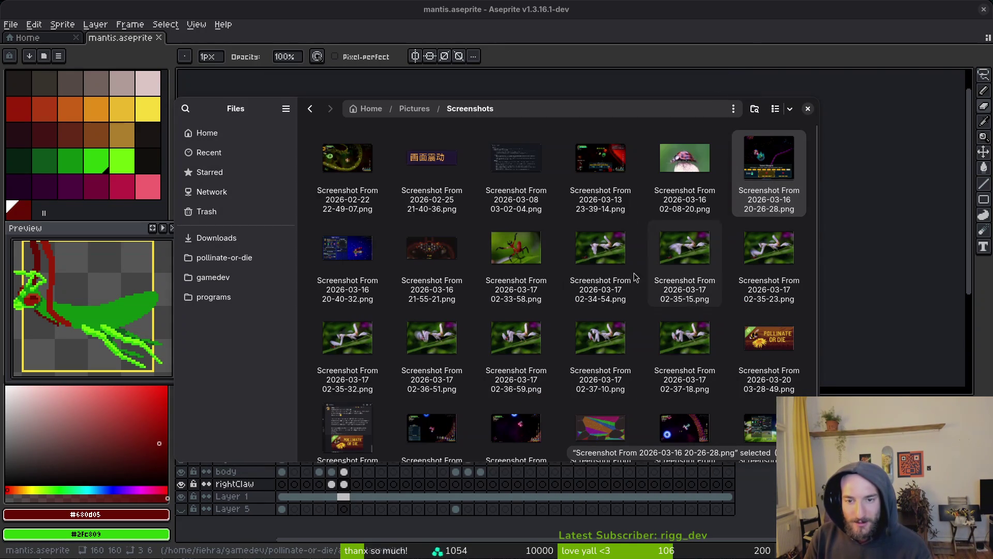
double_click(613, 159)
left_click(805, 105)
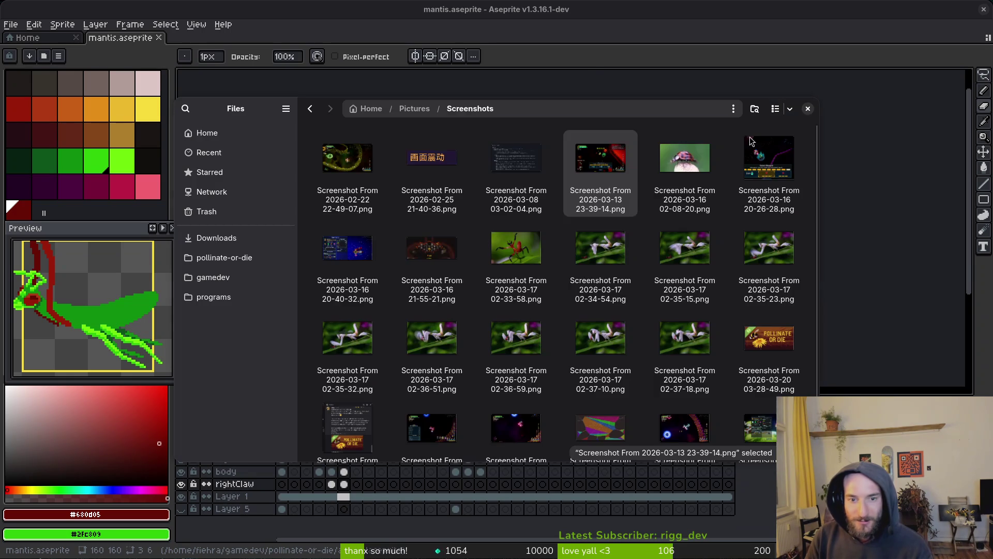
double_click(318, 241)
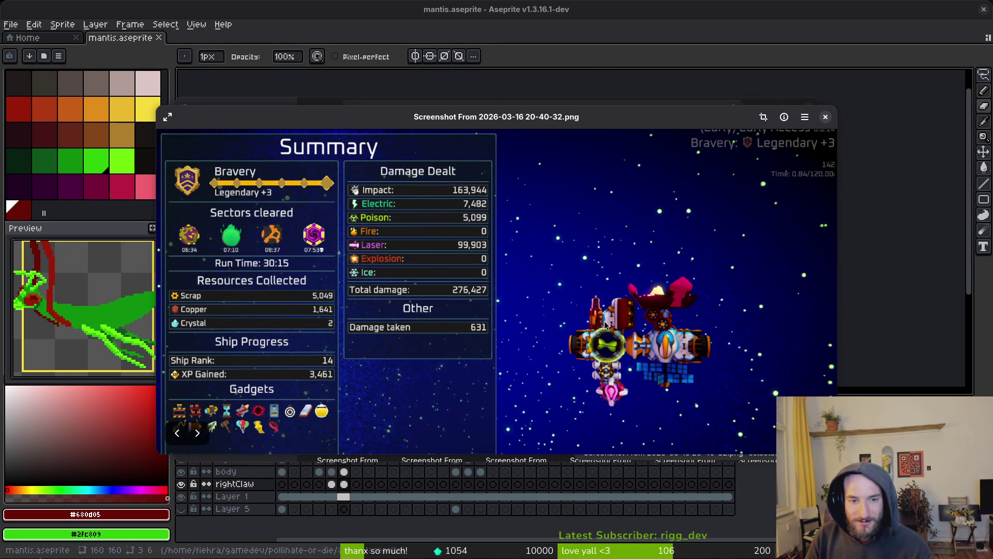
left_click(826, 116)
Step: Back in Aseprite, pick dark green #0e8b0e, step to empty frame 7 and select the body cel
left_click(805, 106)
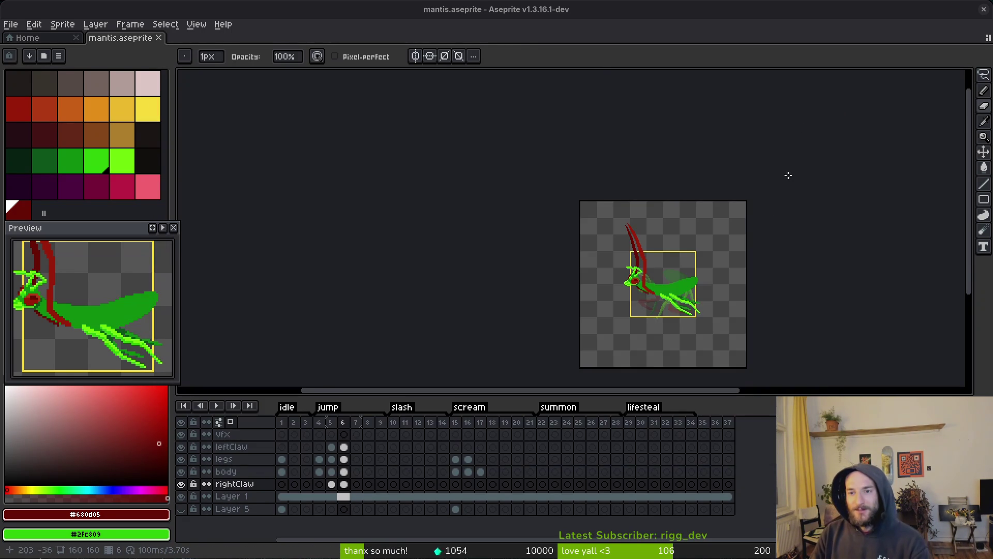
scroll(739, 318, "up", 2)
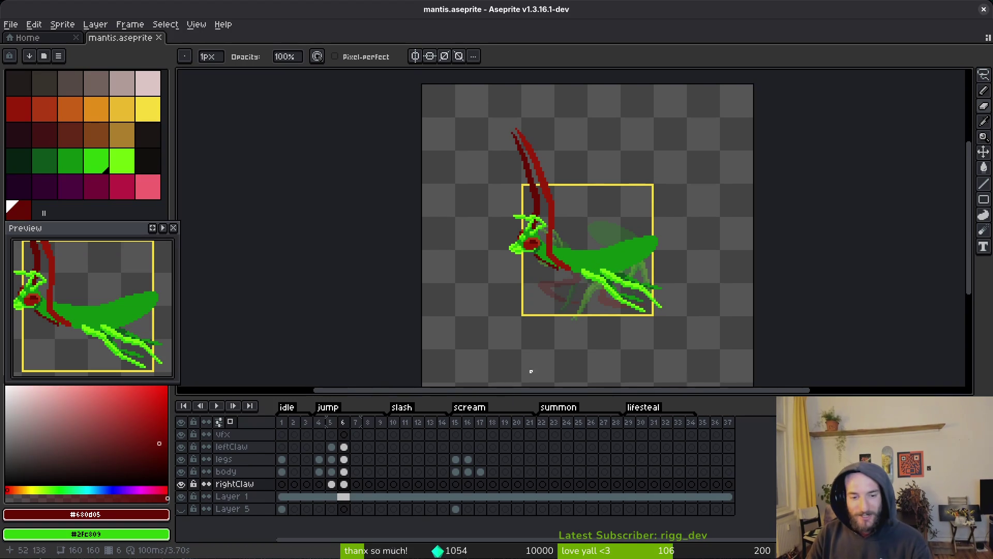
scroll(594, 288, "up", 3)
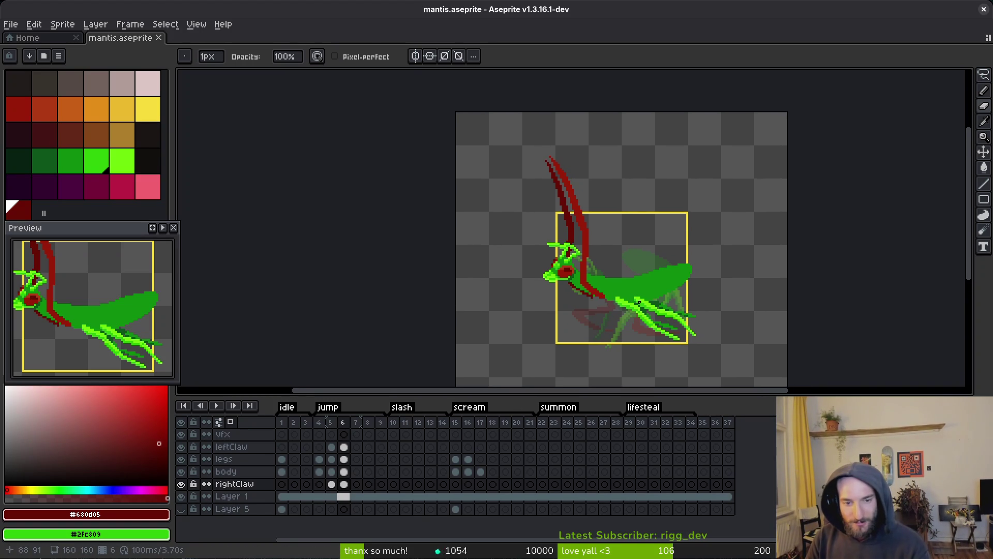
key("i")
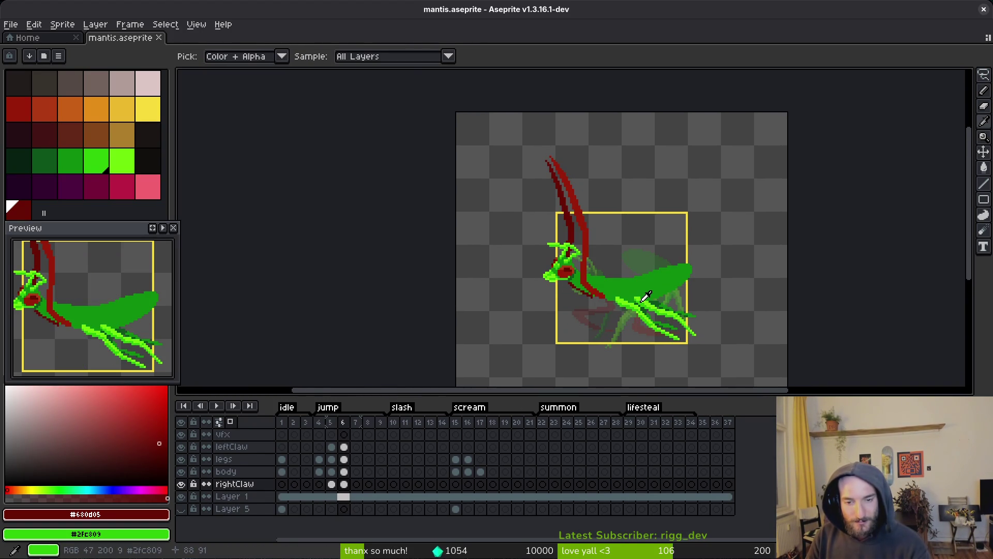
key("Right")
key("b")
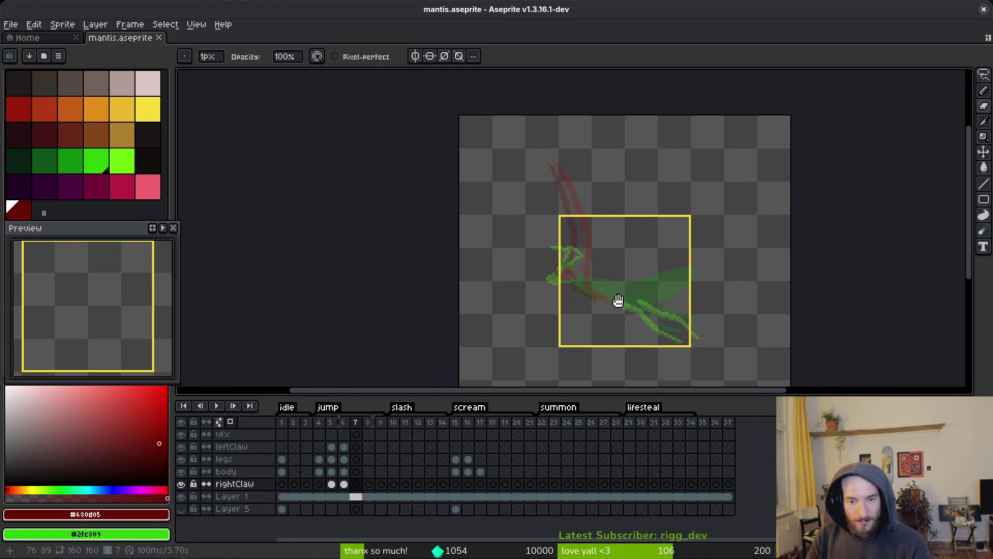
scroll(615, 305, "down", 1)
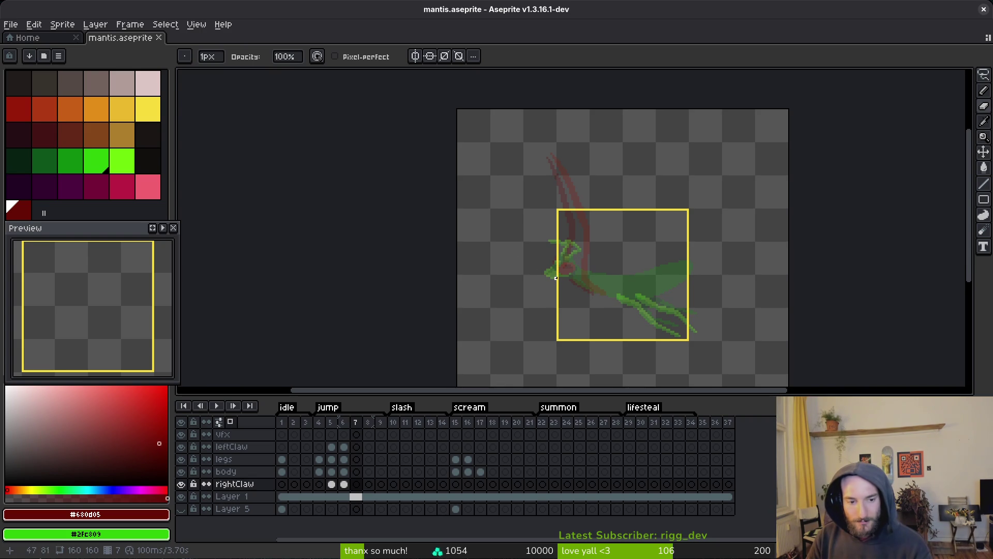
scroll(556, 278, "down", 5)
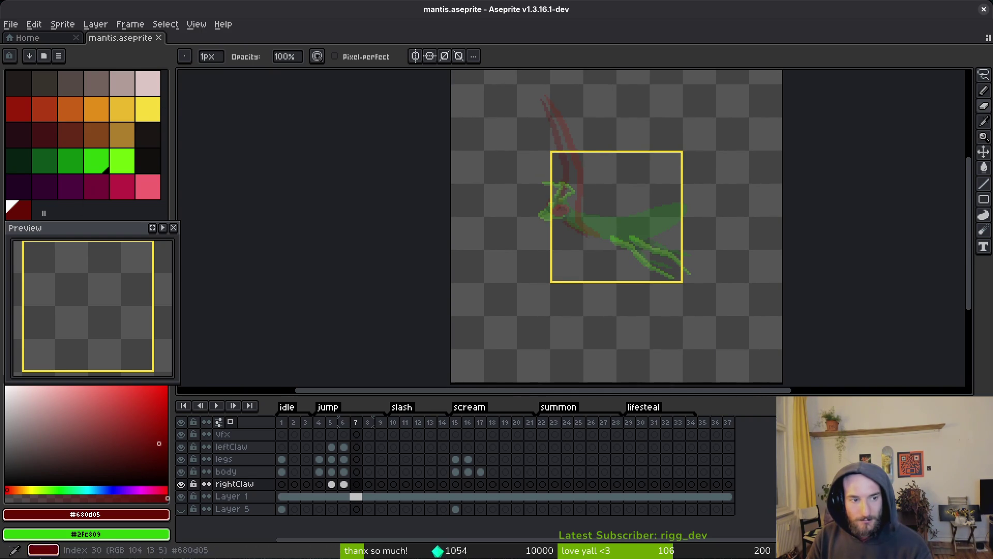
scroll(595, 262, "down", 1)
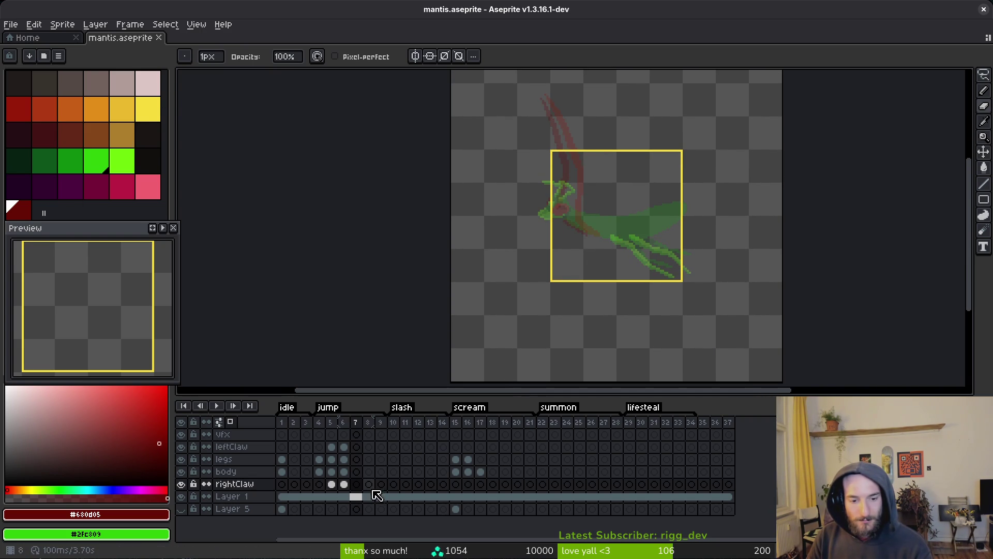
left_click(348, 473)
scroll(588, 288, "up", 3)
Step: Trace the top and lower edges of the mantis body outline in dark green
key("period")
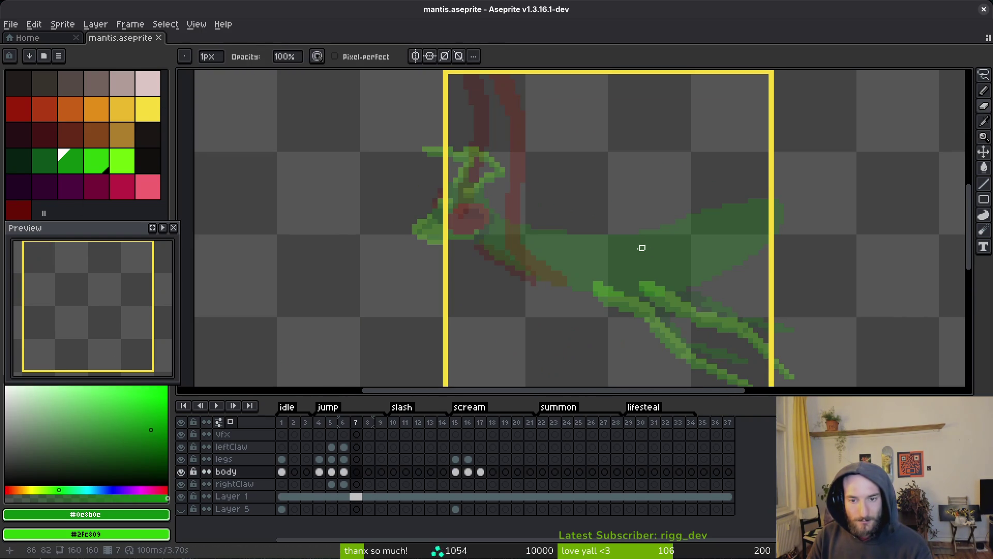
key("b")
scroll(599, 236, "up", 1)
mouse_move(573, 198)
left_mouse_down()
mouse_move(754, 248)
mouse_move(797, 309)
mouse_move(732, 326)
mouse_move(522, 268)
mouse_move(406, 252)
mouse_move(338, 219)
left_mouse_up()
scroll(765, 262, "up", 1)
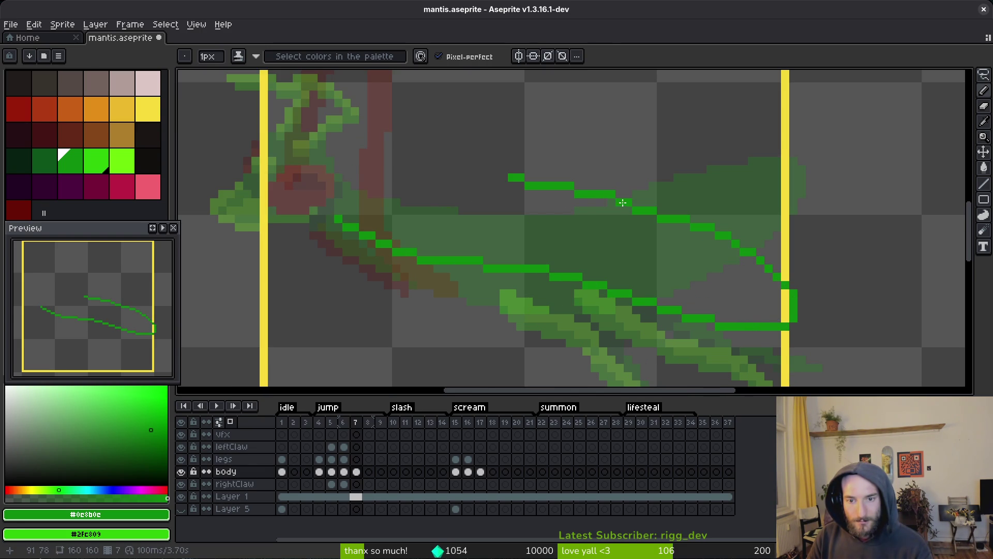
mouse_move(622, 203)
left_mouse_down()
mouse_move(512, 182)
mouse_move(350, 181)
left_mouse_up()
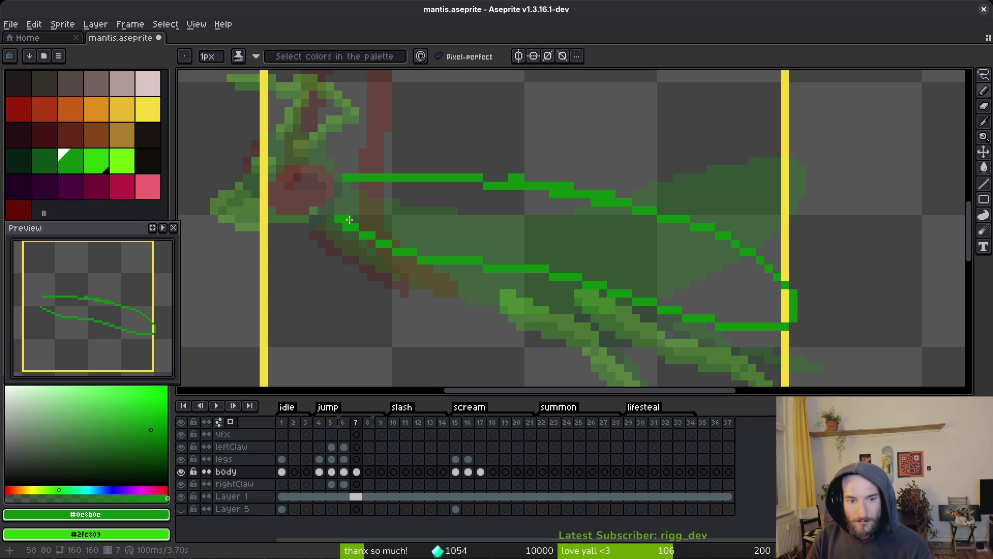
mouse_move(349, 220)
left_mouse_down()
mouse_move(496, 268)
mouse_move(379, 242)
mouse_move(435, 257)
left_mouse_up()
Step: Fill gaps in the upper body outline with extra green pixels
key("e")
key("b")
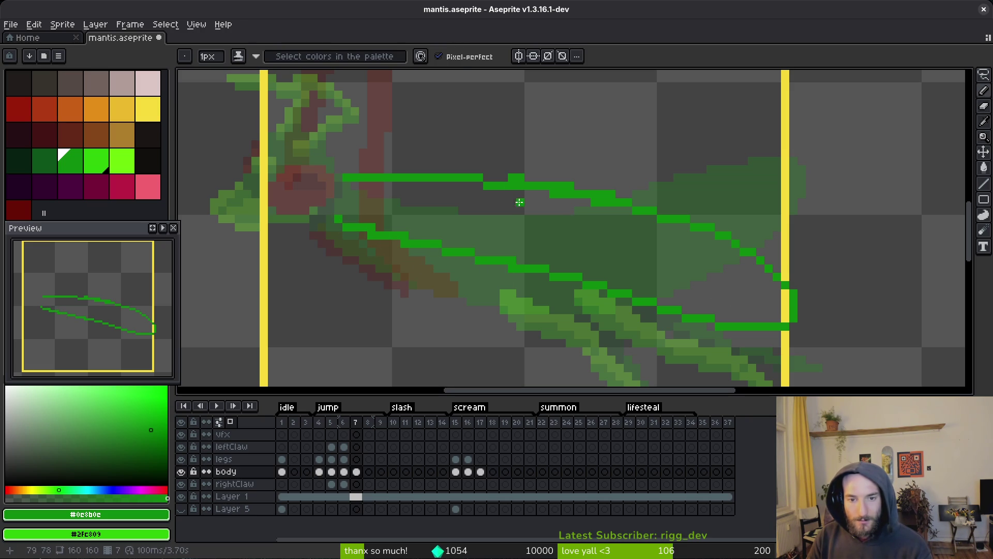
left_click_drag(478, 178, 540, 178)
left_click(498, 178)
key("e")
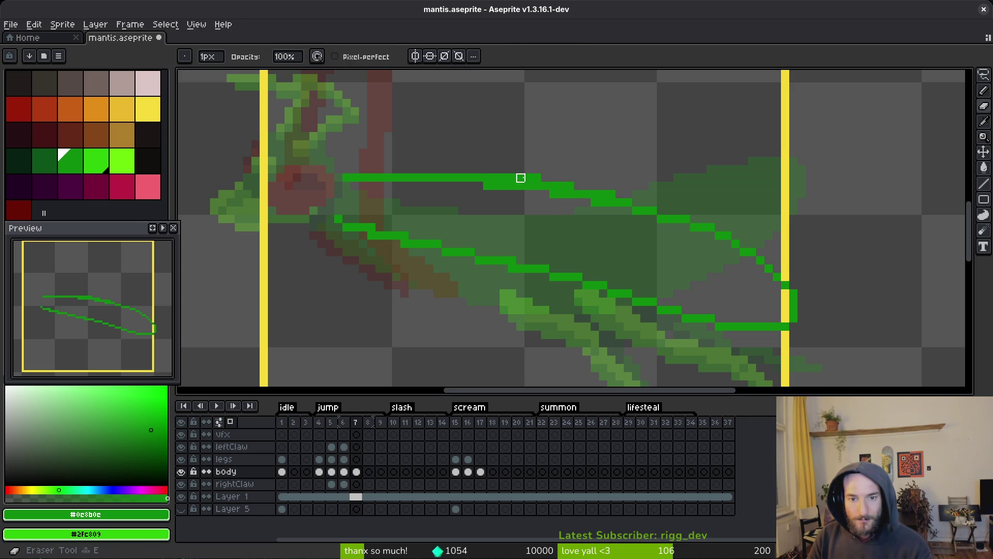
key("b")
Step: Close the outline at the rear tip and extend the lower edge toward the legs
scroll(809, 294, "up", 2)
left_click(808, 294)
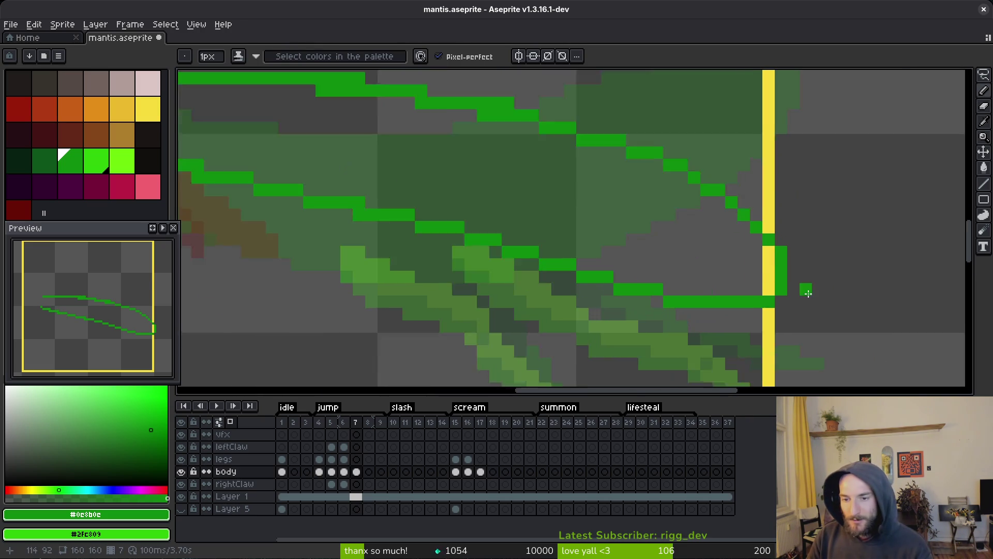
scroll(808, 293, "down", 1)
scroll(774, 230, "up", 1)
scroll(774, 231, "down", 1)
scroll(800, 210, "up", 1)
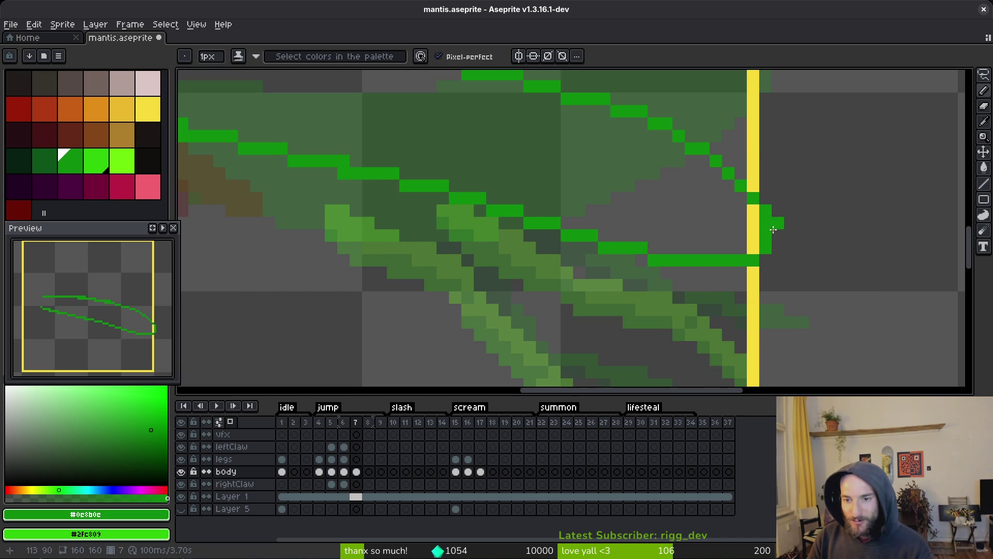
mouse_move(773, 229)
left_mouse_down()
mouse_move(777, 261)
mouse_move(747, 266)
mouse_move(730, 307)
left_mouse_up()
scroll(777, 262, "up", 1)
left_click(763, 290)
scroll(766, 300, "left", 2)
left_click_drag(786, 287, 713, 272)
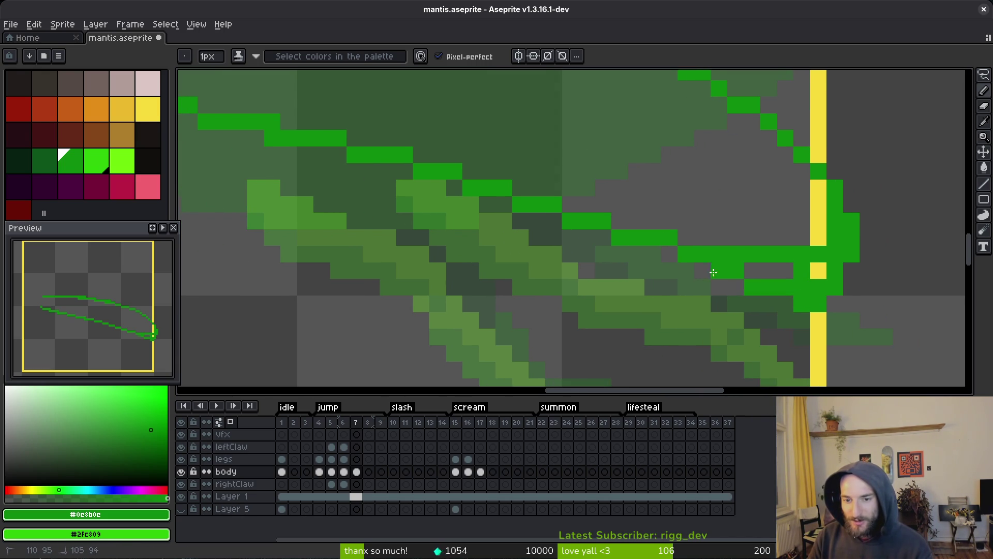
left_click_drag(761, 303, 628, 251)
scroll(723, 249, "down", 3)
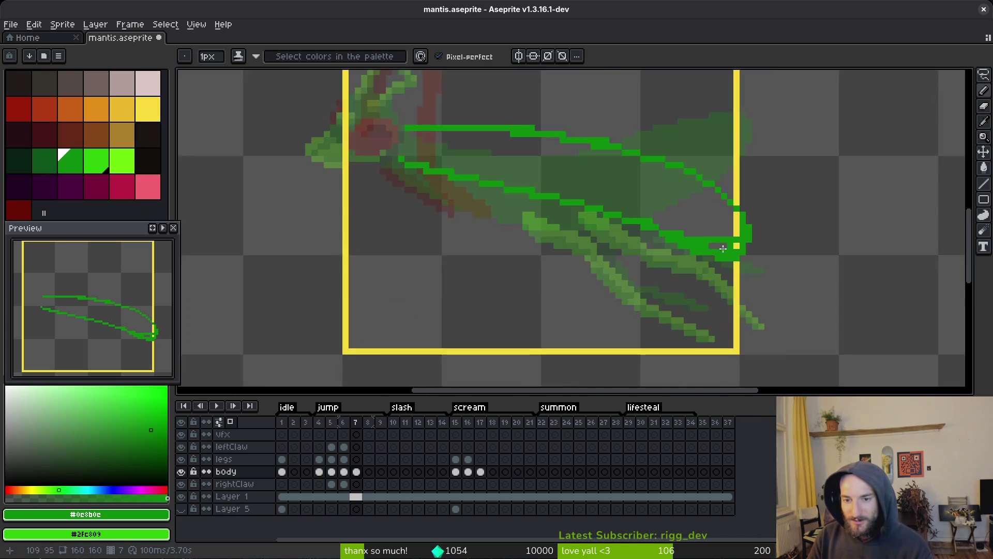
scroll(723, 249, "up", 3)
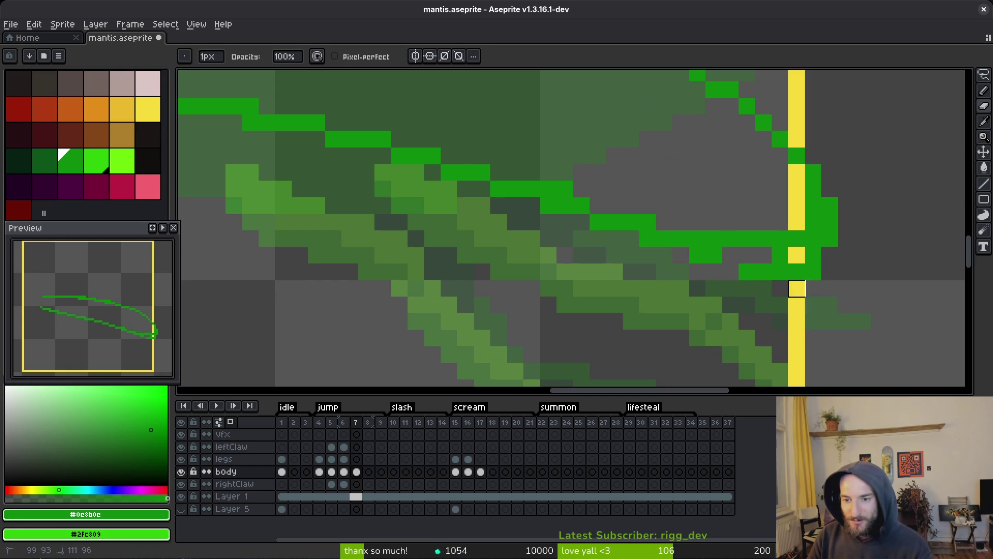
Step: Close the outline gap near the head and flood-fill the body solid green
key("g")
left_click(743, 250)
left_click(759, 212)
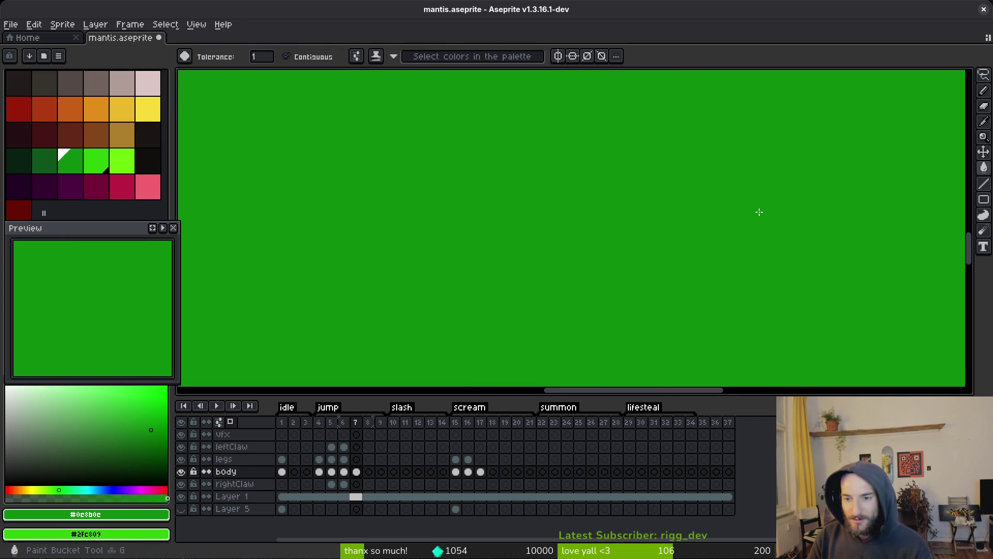
key("ctrl+z")
scroll(445, 207, "down", 3)
key("b")
scroll(432, 148, "up", 3)
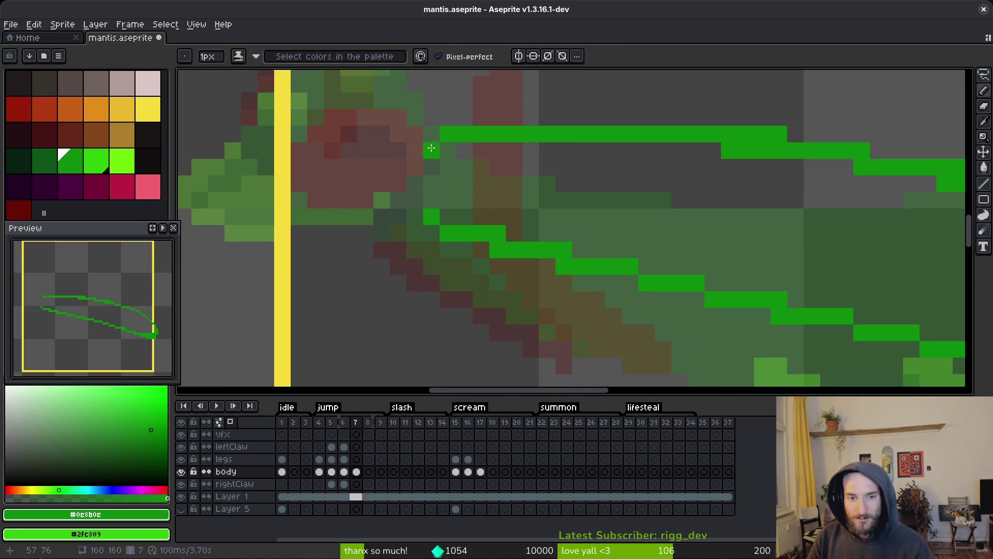
left_click_drag(431, 148, 432, 202)
scroll(564, 184, "down", 4)
key("g")
left_click(758, 240)
Step: Trim the lower edge of the green body with the Eraser
scroll(808, 258, "up", 2)
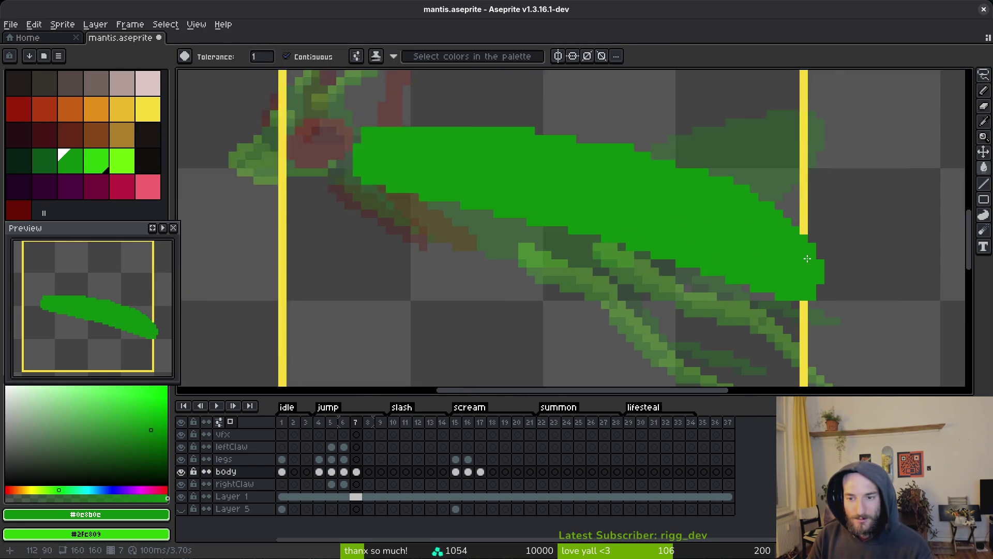
scroll(808, 258, "up", 1)
key("b")
scroll(823, 299, "down", 4)
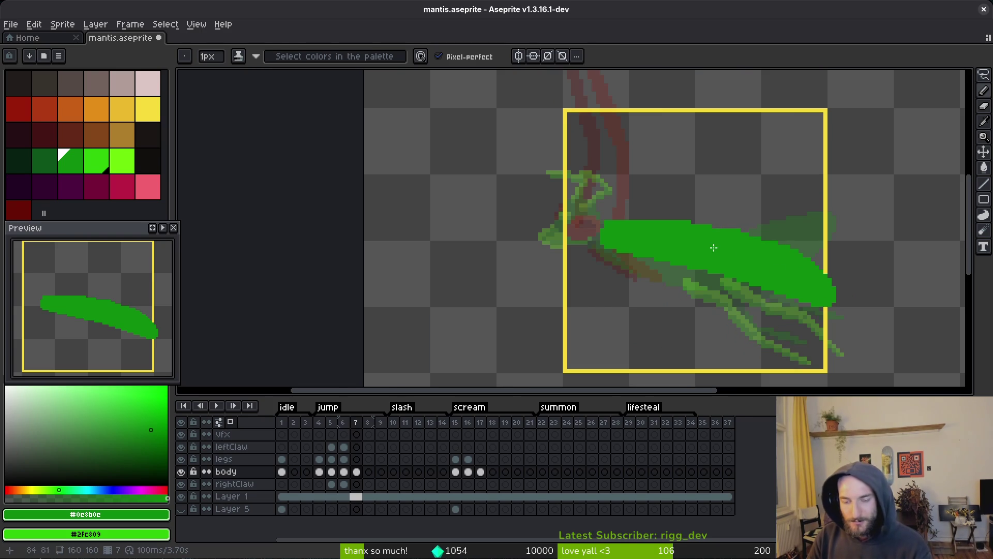
scroll(685, 247, "up", 2)
key("e")
mouse_move(570, 254)
left_mouse_down()
mouse_move(685, 286)
mouse_move(659, 270)
mouse_move(719, 296)
left_mouse_up()
scroll(770, 304, "up", 3)
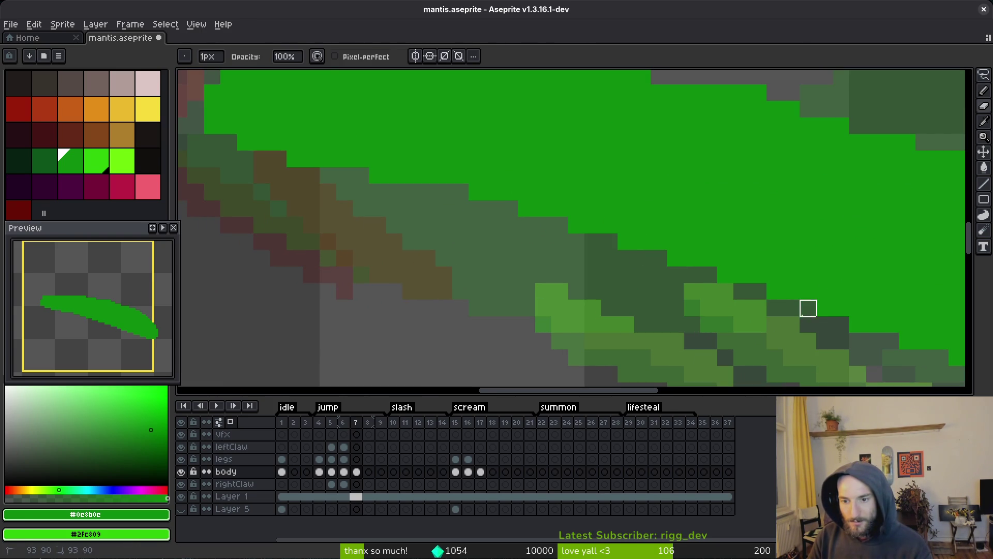
scroll(787, 285, "down", 2)
scroll(854, 295, "down", 2)
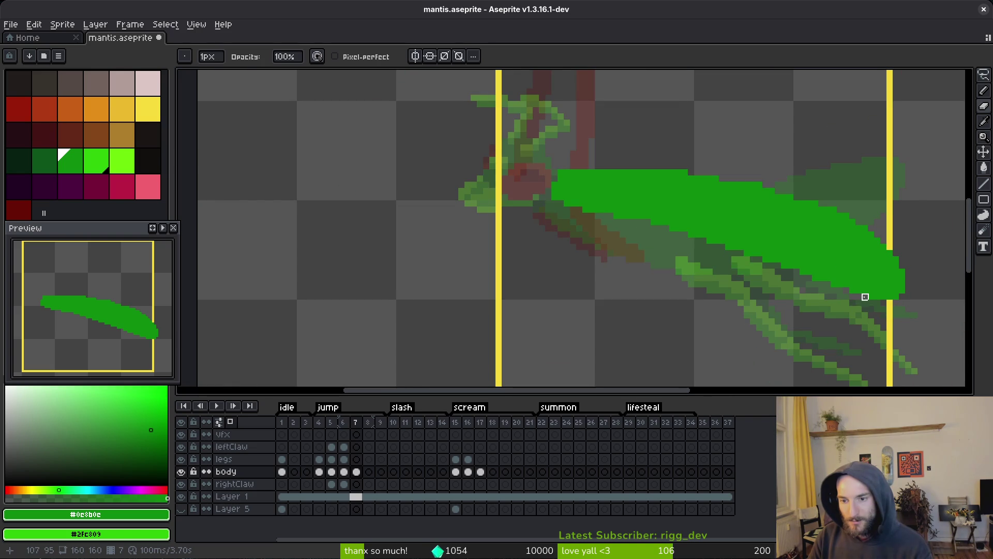
scroll(716, 231, "down", 1)
scroll(658, 164, "up", 4)
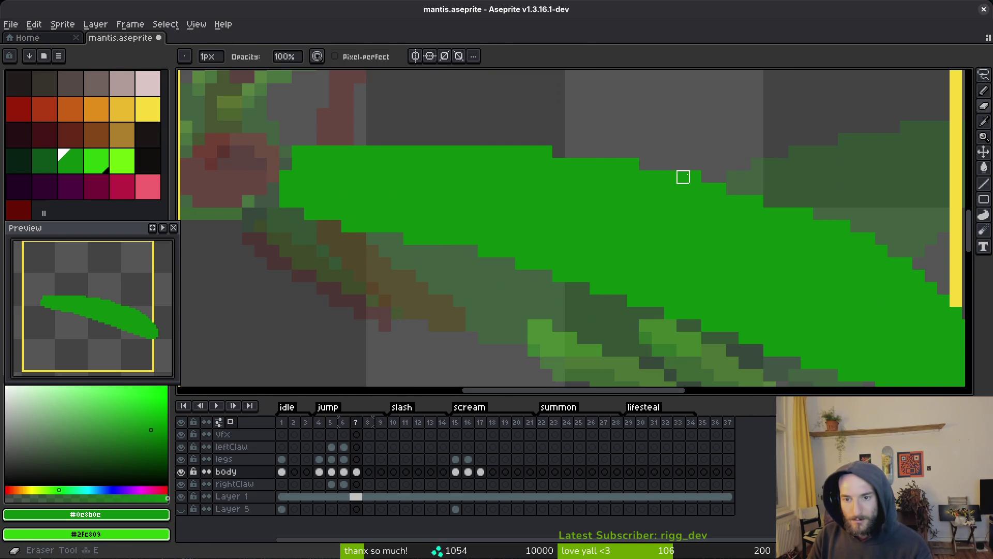
Step: Erase the top row of green along the mantis's back
key("b")
scroll(828, 209, "down", 1)
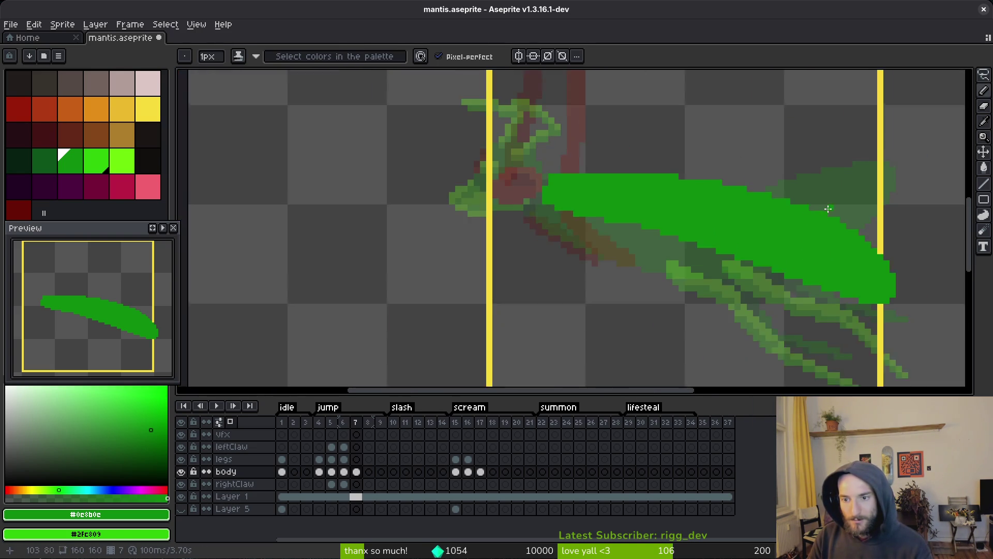
scroll(786, 209, "up", 1)
key("e")
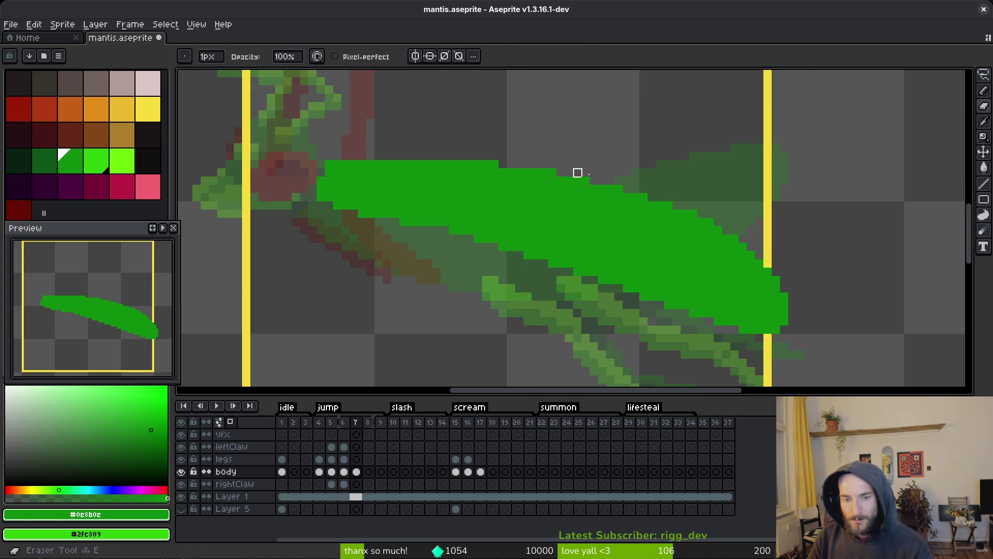
scroll(610, 194, "down", 1)
scroll(405, 212, "up", 4)
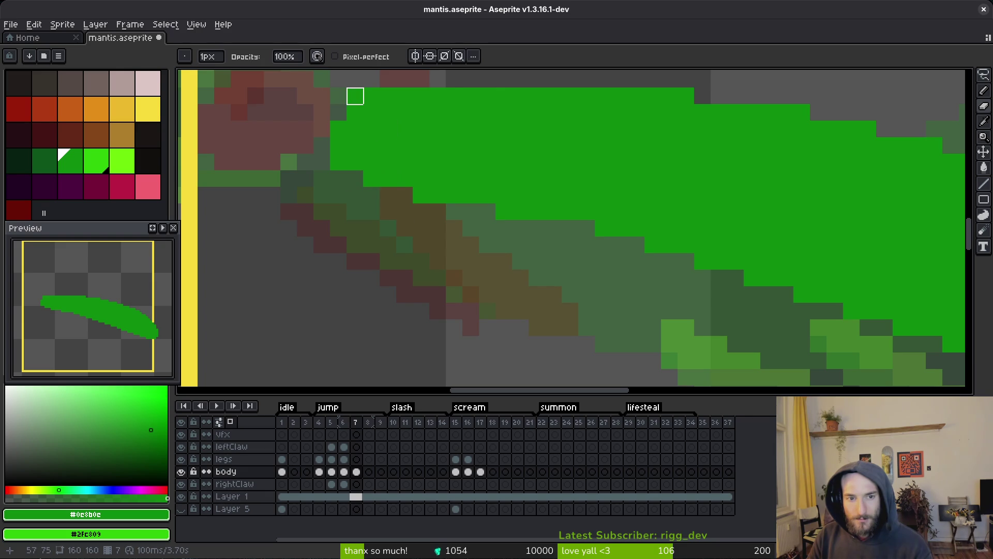
left_click_drag(355, 96, 471, 96)
scroll(534, 148, "down", 4)
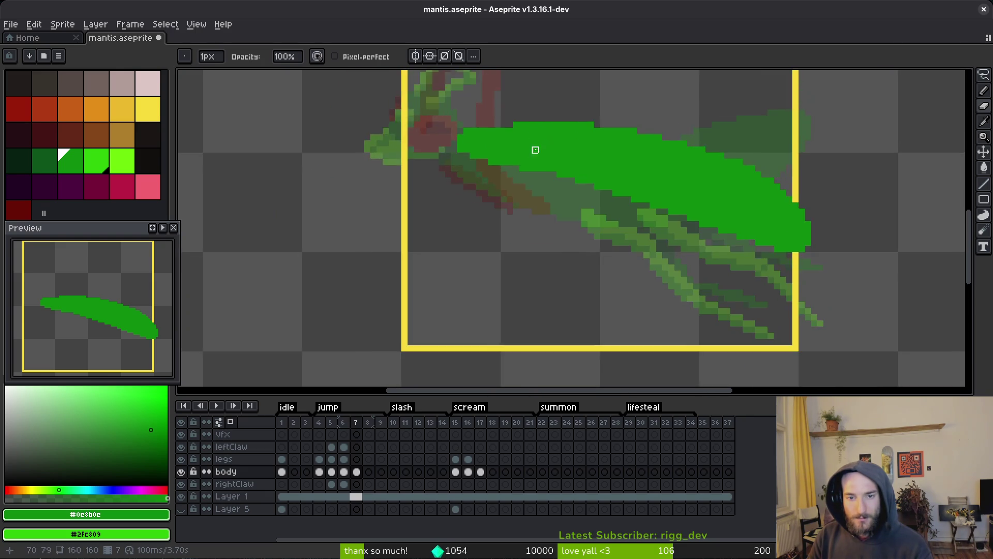
scroll(464, 199, "up", 4)
Step: Remove a stray green pixel and paint a missing one to round out the body
key("f")
right_click(382, 179)
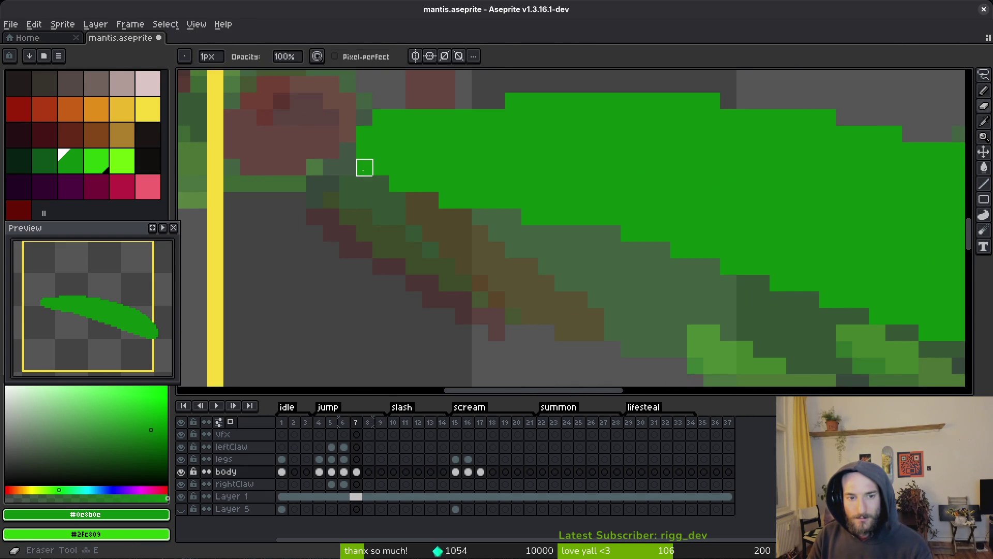
left_click(456, 228)
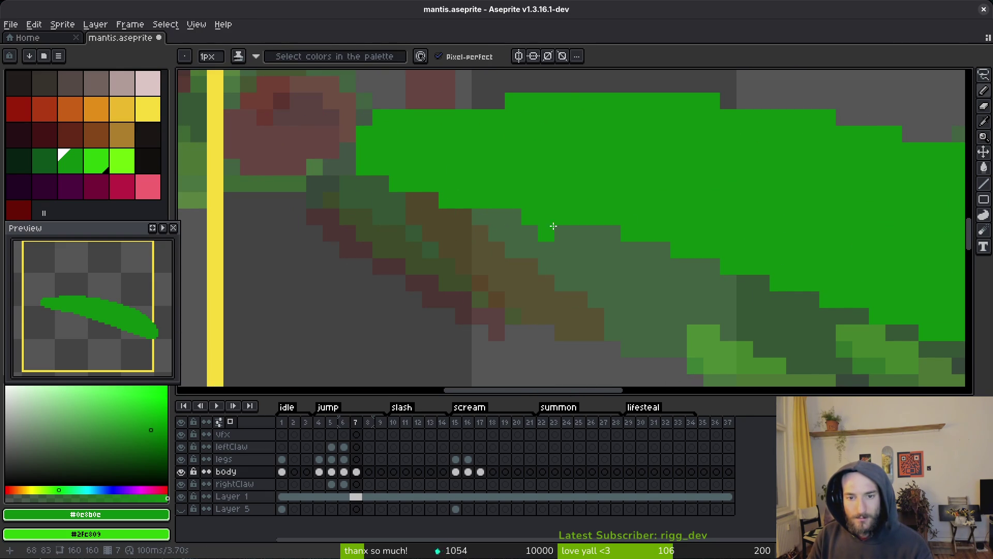
scroll(872, 242, "down", 3)
Step: Lasso the green body shape and nudge it slightly right and down
key("q")
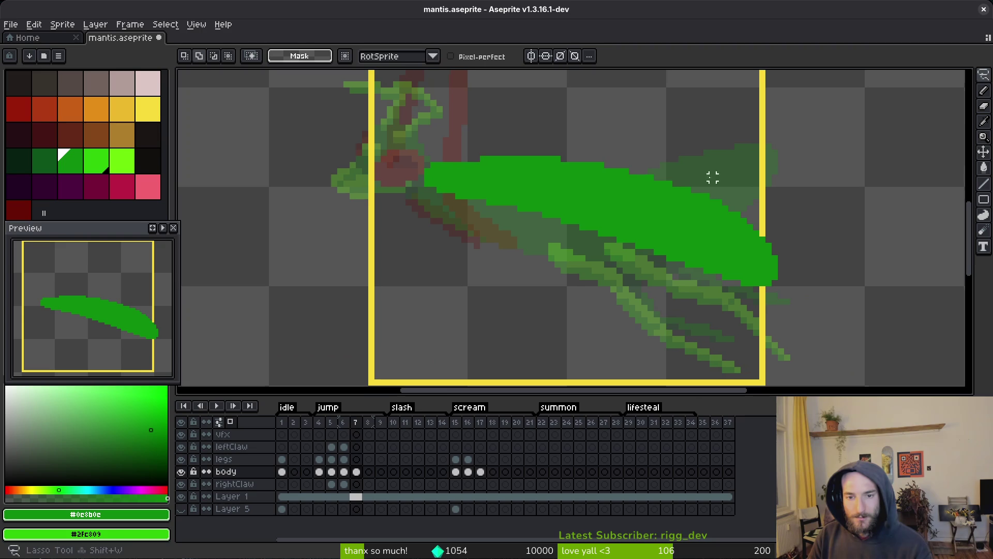
mouse_move(311, 222)
left_mouse_down()
mouse_move(781, 173)
mouse_move(310, 227)
left_mouse_up()
mouse_move(672, 218)
left_mouse_down()
mouse_move(703, 231)
mouse_move(661, 230)
mouse_move(671, 229)
left_mouse_up()
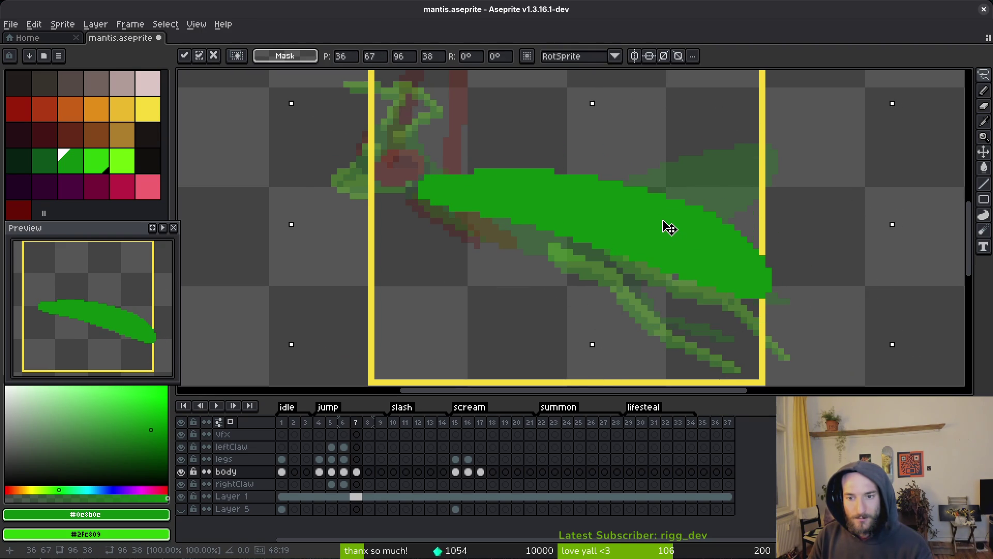
key("Return")
Step: Save mantis.aseprite and pick dark red as the drawing colour
key("ctrl+s")
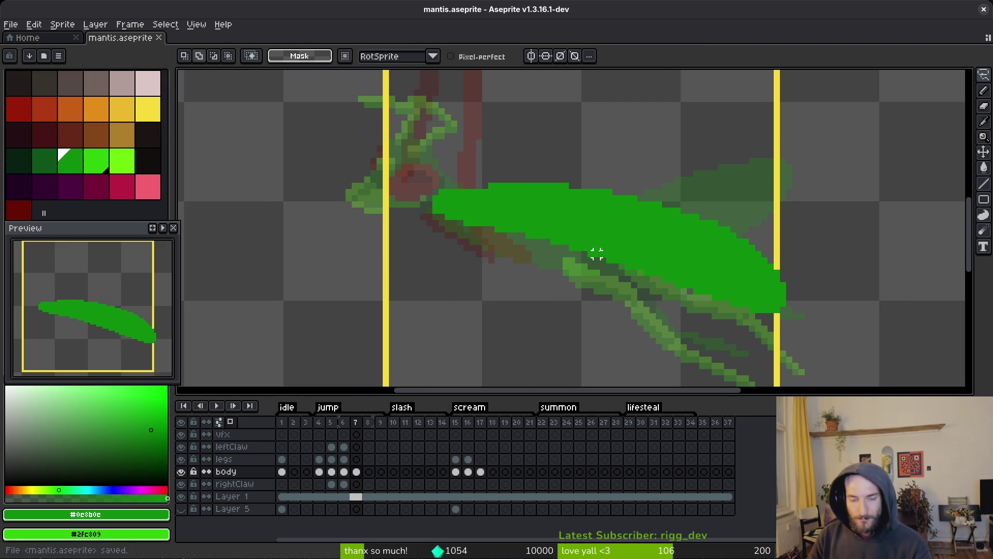
scroll(597, 253, "down", 2)
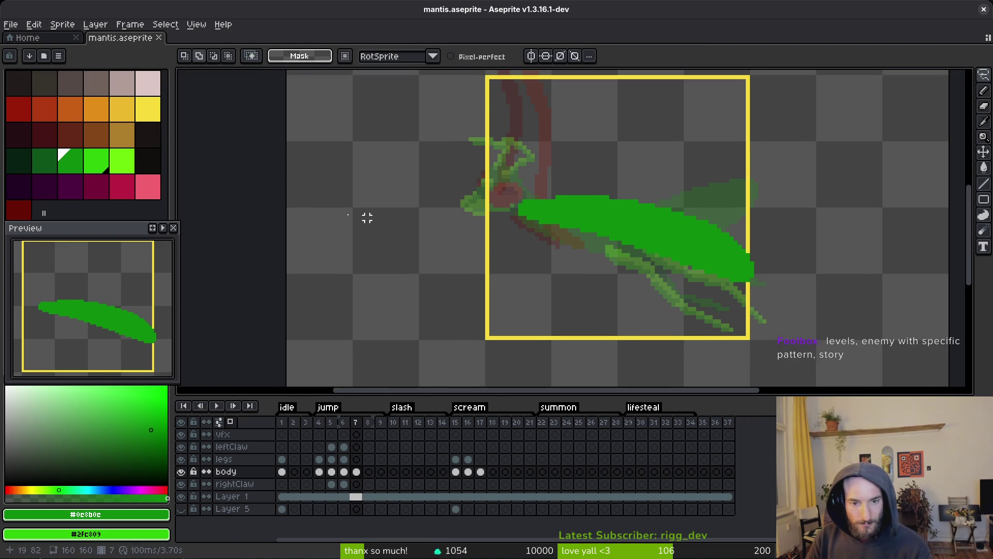
left_click(19, 108)
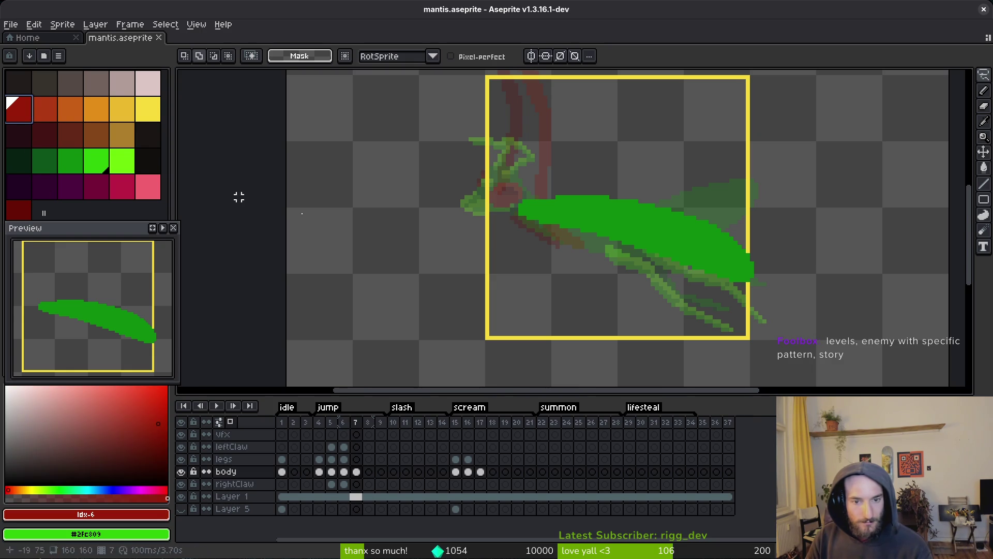
Step: Select the frame 7 cel on the legs row of the timeline
left_click(356, 460)
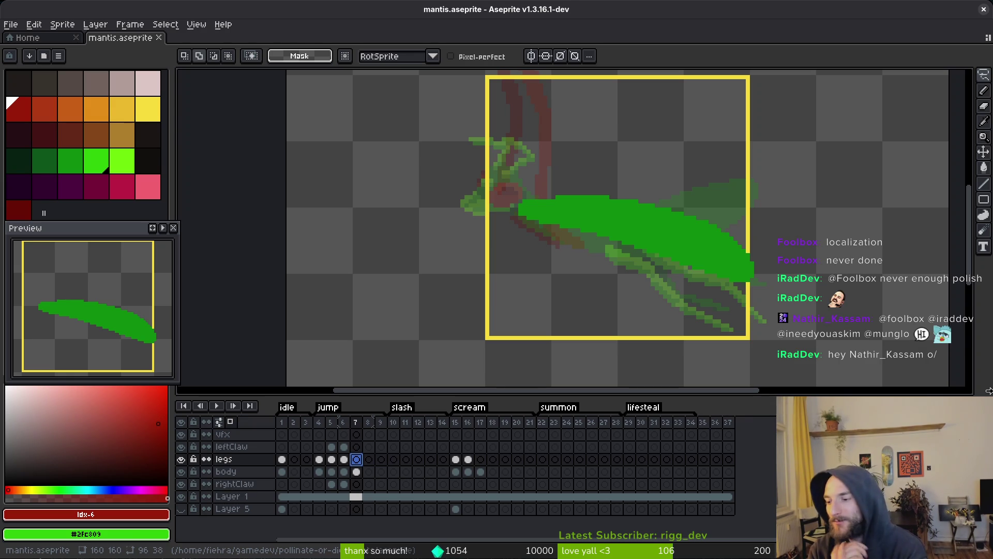
Step: Pencil two dark red blade edge lines curving down-right below the body, redoing the tail
key("b")
scroll(725, 207, "up", 3)
mouse_move(705, 130)
left_mouse_down()
mouse_move(730, 185)
mouse_move(712, 290)
mouse_move(629, 134)
mouse_move(696, 217)
mouse_move(805, 272)
left_mouse_up()
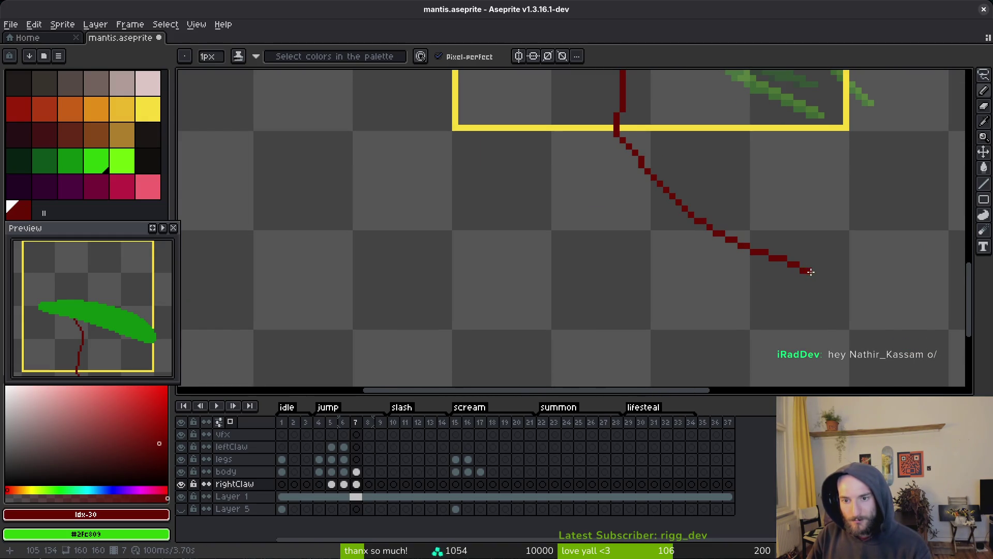
scroll(694, 153, "down", 1)
left_click_drag(694, 153, 765, 254)
scroll(765, 254, "up", 2)
key("ctrl+z")
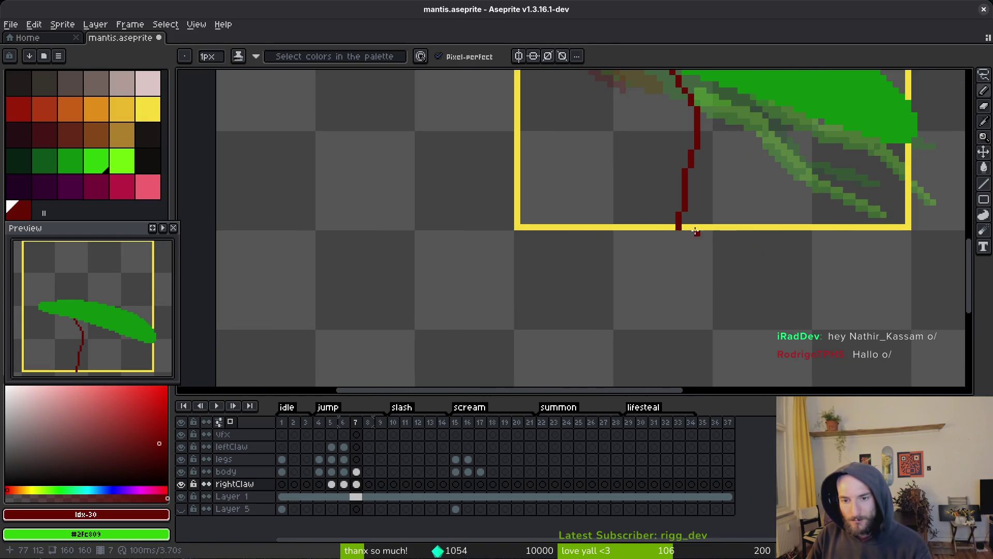
scroll(694, 220, "up", 1)
left_click_drag(678, 236, 879, 331)
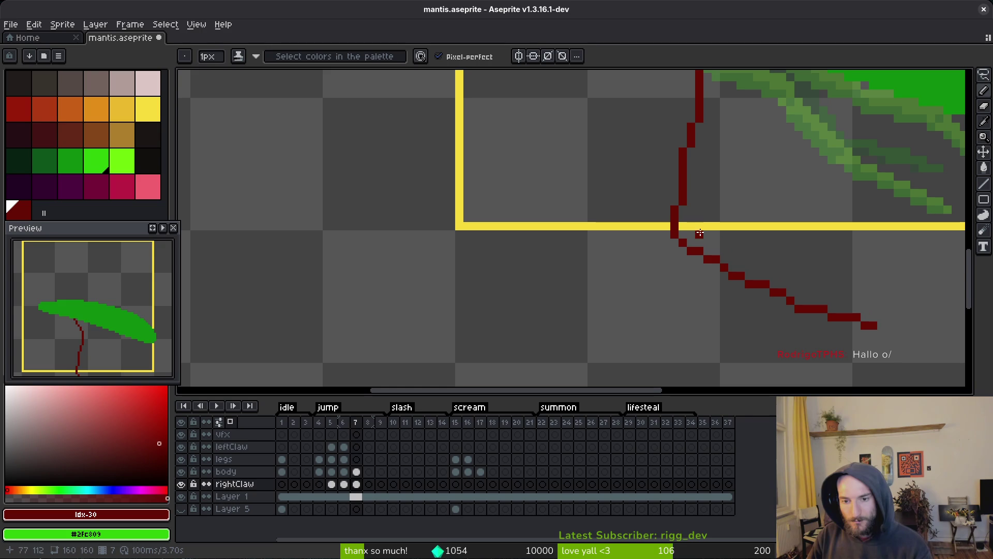
key("ctrl+z")
mouse_move(676, 228)
left_mouse_down()
mouse_move(749, 308)
mouse_move(882, 351)
left_mouse_up()
mouse_move(692, 198)
left_mouse_down()
mouse_move(765, 295)
mouse_move(841, 337)
left_mouse_up()
Step: Paint-bucket fill the gap between the two claw lines with dark red
scroll(854, 340, "up", 1)
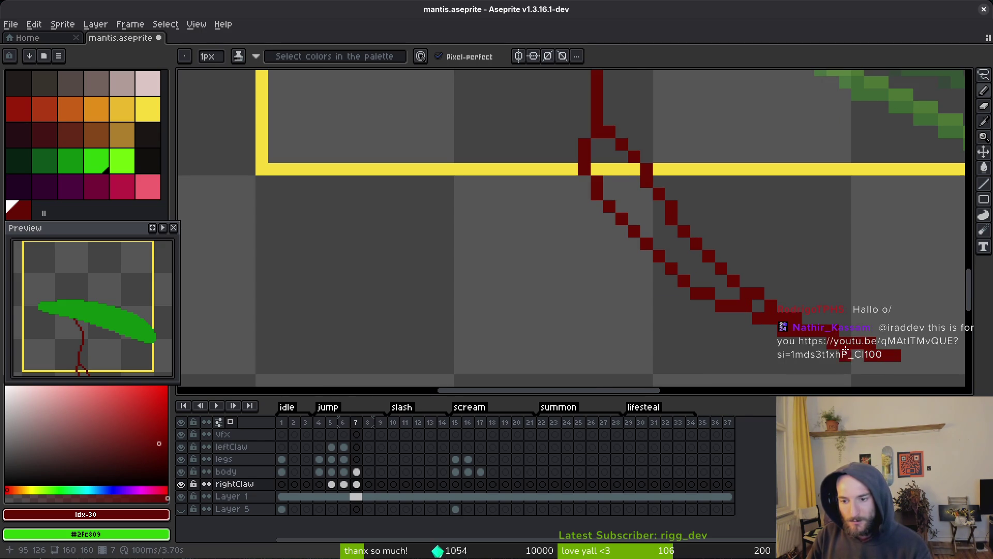
left_click_drag(760, 311, 736, 304)
key("g")
left_click(644, 232)
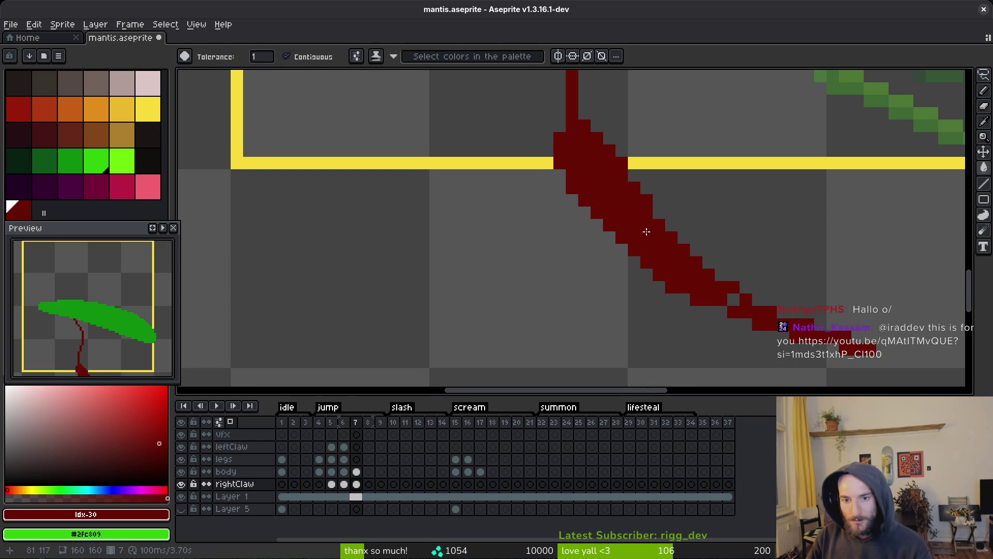
Step: Thicken the claw's upper-right edge with the pencil and save mantis.aseprite
key("b")
left_click_drag(712, 265, 659, 213)
scroll(693, 271, "down", 3)
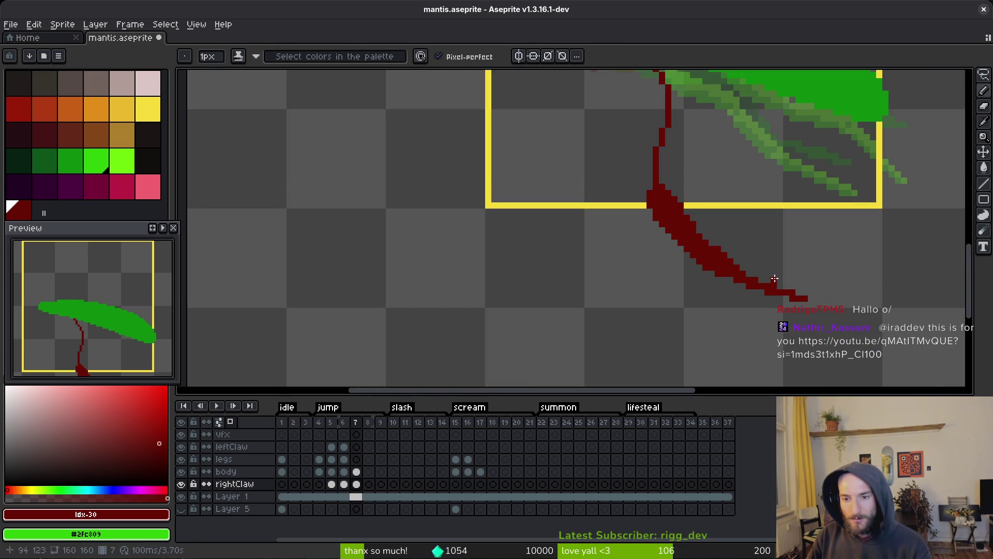
scroll(717, 272, "up", 4)
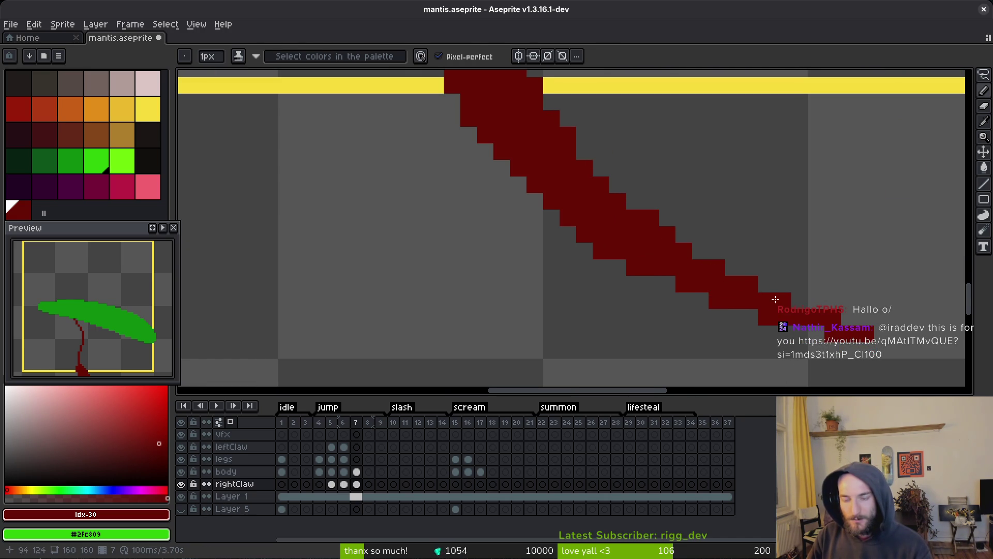
left_click_drag(733, 201, 732, 280)
key("e")
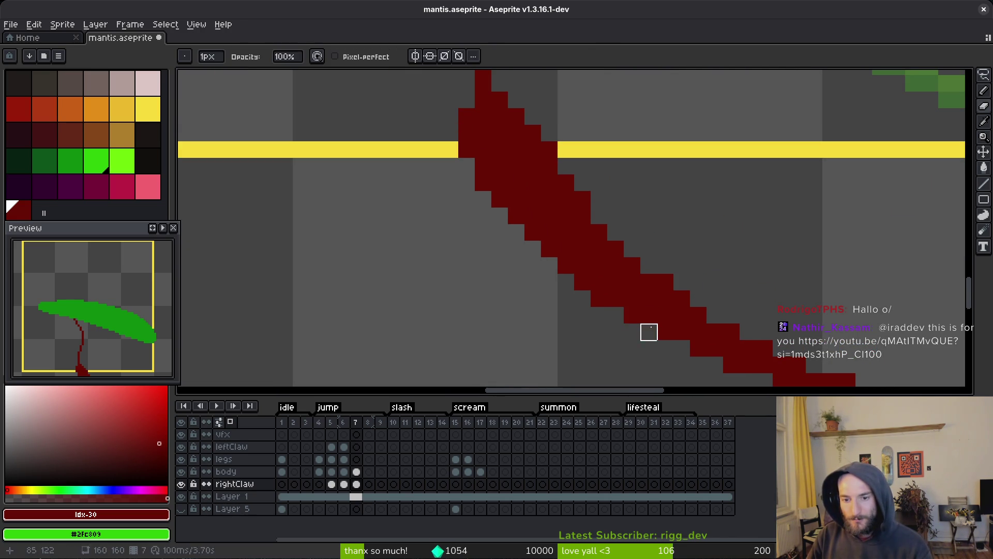
scroll(747, 275, "down", 2)
key("f")
key("ctrl+s")
Step: Draw a parallel dark red stem line from body to blade and fill the gap inside
scroll(721, 259, "down", 1)
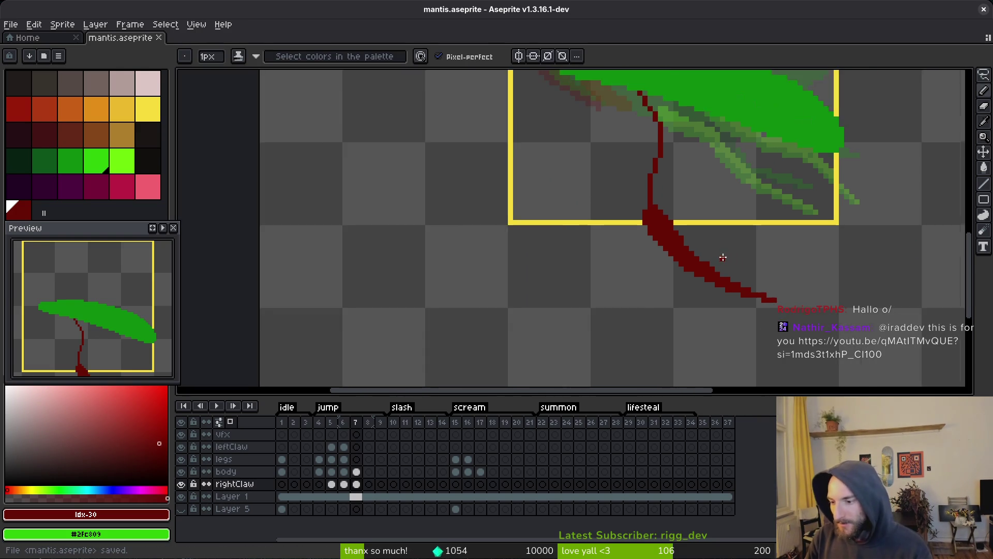
scroll(683, 235, "up", 4)
scroll(700, 224, "up", 5)
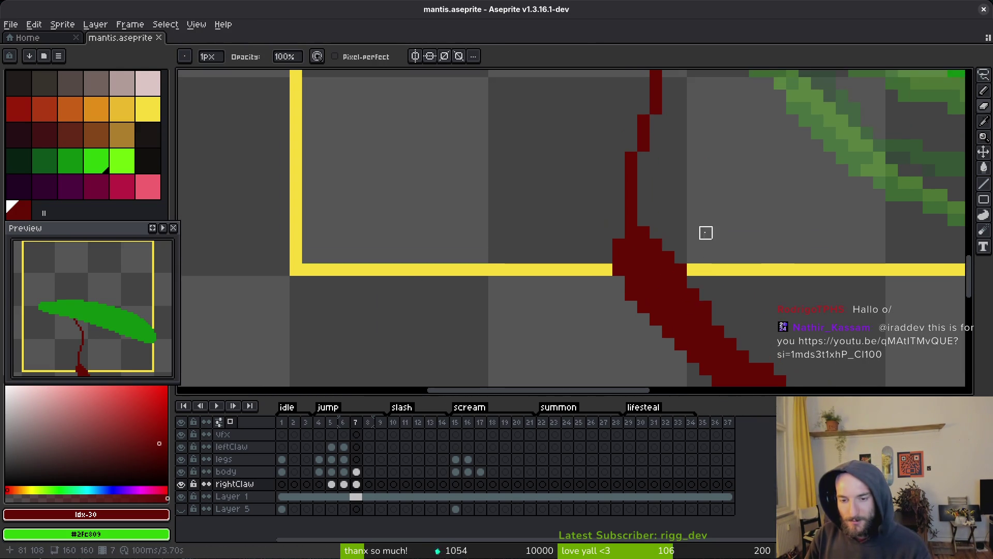
left_click_drag(695, 134, 672, 311)
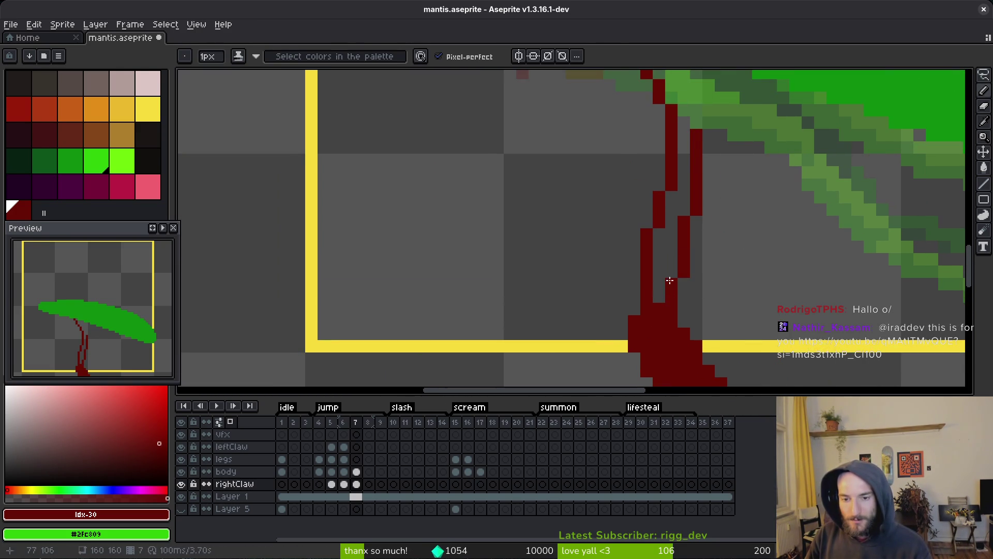
left_click(687, 128)
key("g")
left_click(676, 196)
Step: Erase stray dark red pixels along the claw stem's left, lower and right edges
scroll(691, 241, "down", 2)
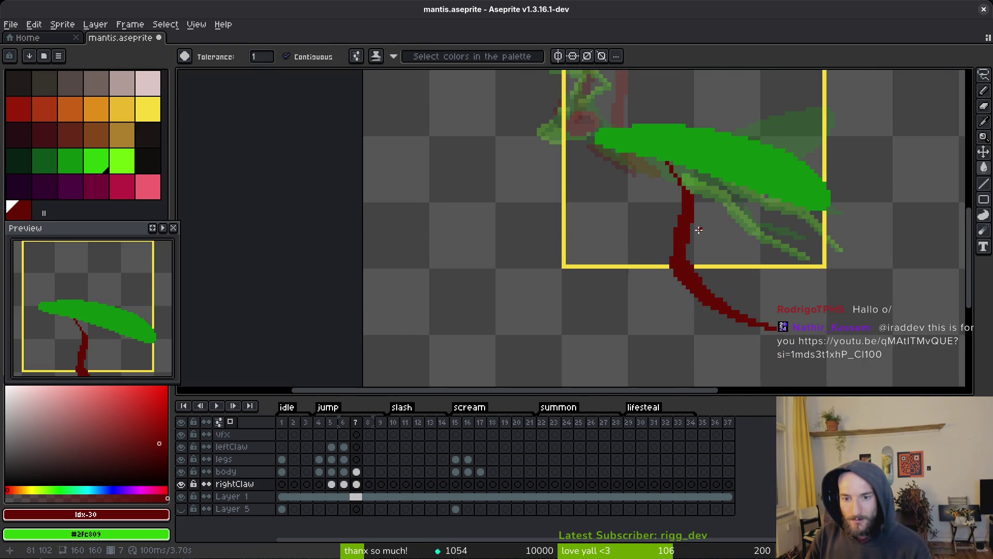
scroll(682, 302, "up", 2)
key("e")
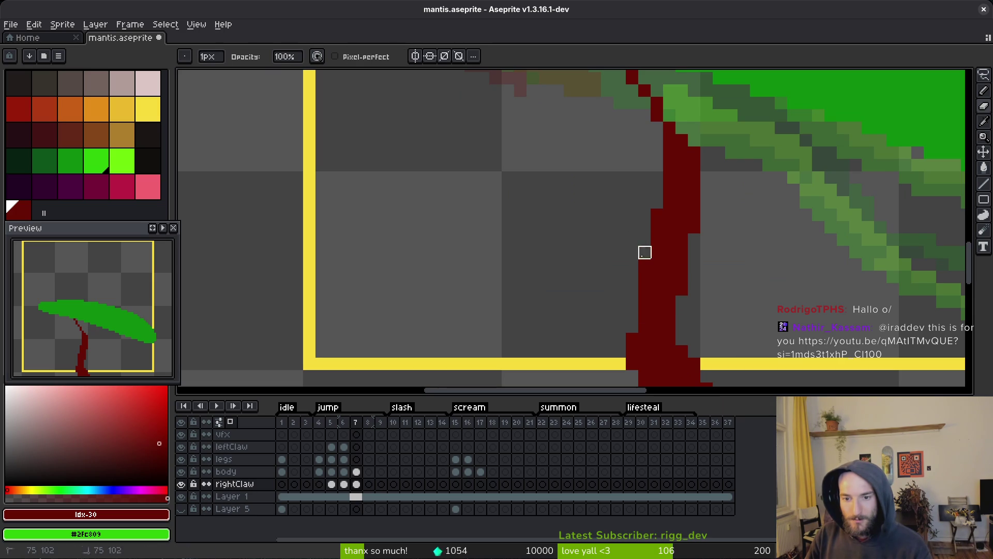
left_click(657, 215)
left_click(682, 289)
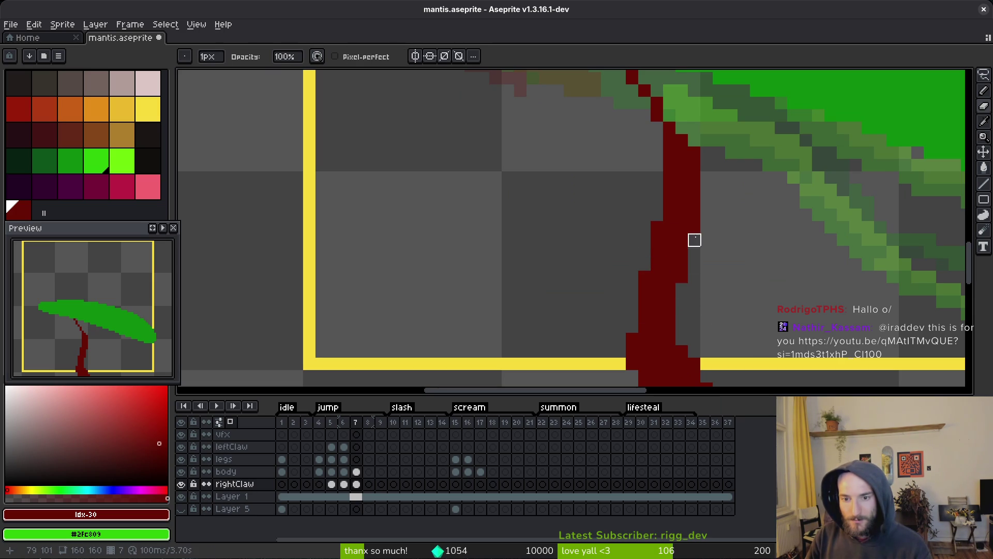
left_click(694, 228)
left_click(695, 215)
left_click(682, 276)
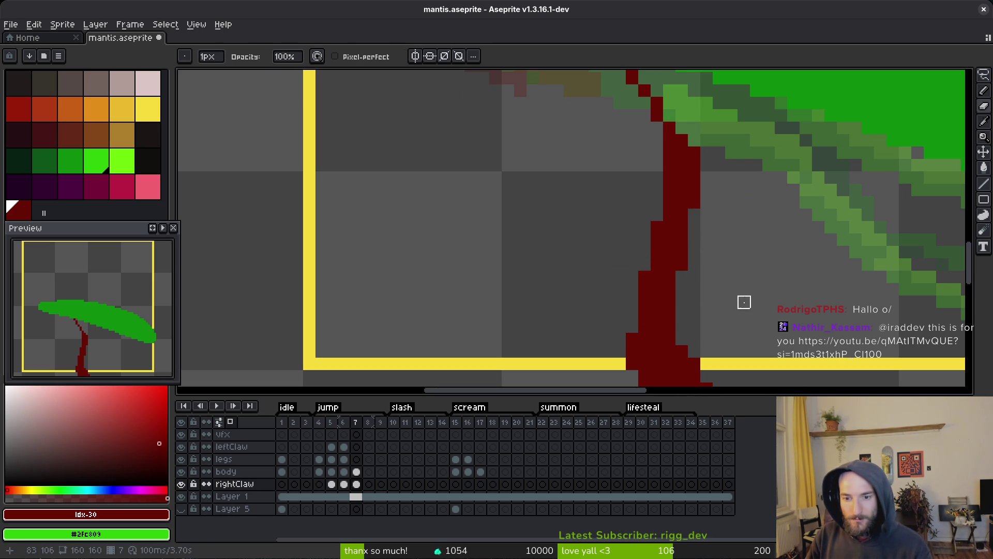
scroll(743, 300, "down", 5)
scroll(729, 290, "up", 3)
scroll(704, 243, "down", 3)
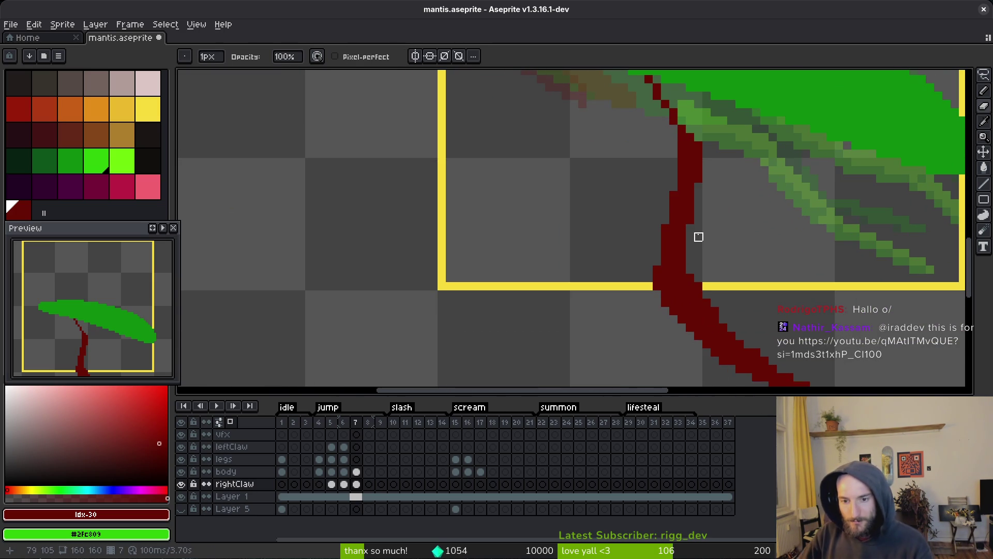
scroll(714, 209, "up", 5)
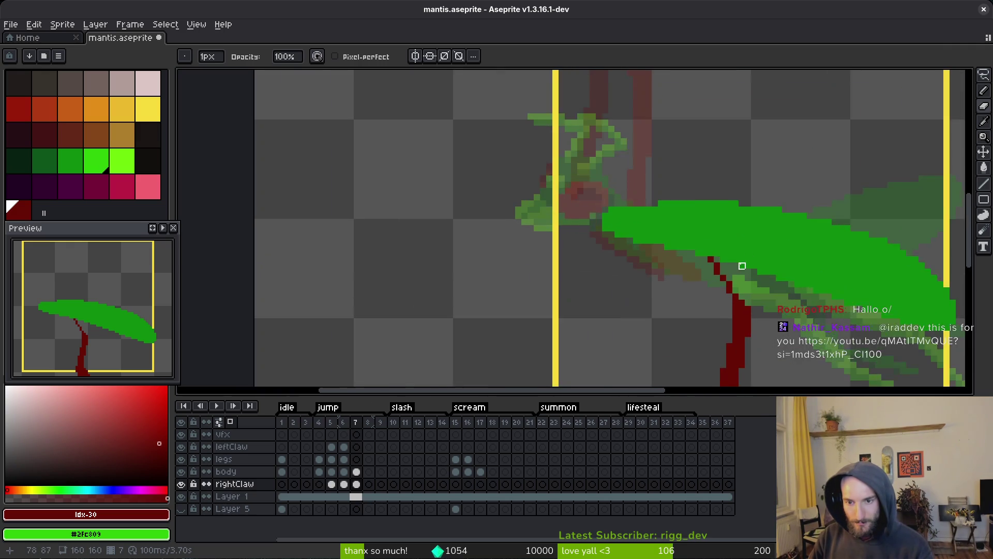
Step: Thicken the stem at the body edge, filling small gaps and removing an extra pixel
key("b")
mouse_move(615, 163)
left_mouse_down()
mouse_move(694, 258)
mouse_move(644, 197)
mouse_move(644, 254)
mouse_move(604, 193)
left_mouse_up()
left_click(628, 188)
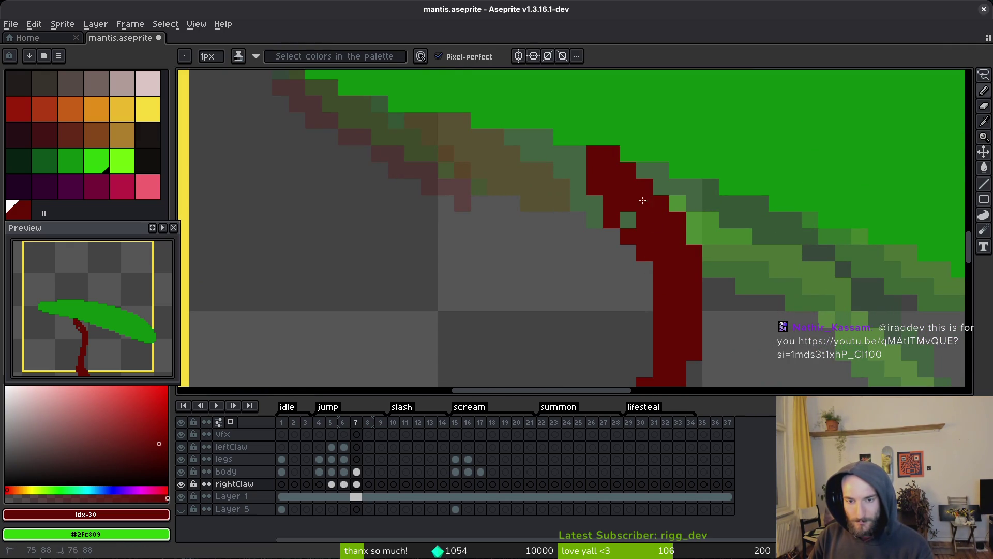
left_click(628, 220)
key("e")
left_click(612, 220)
key("b")
left_click(645, 171)
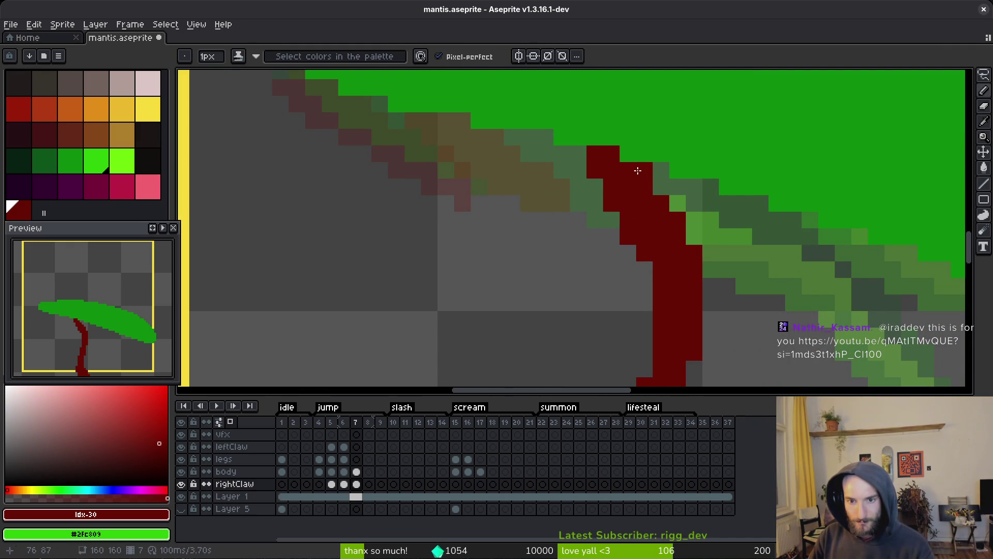
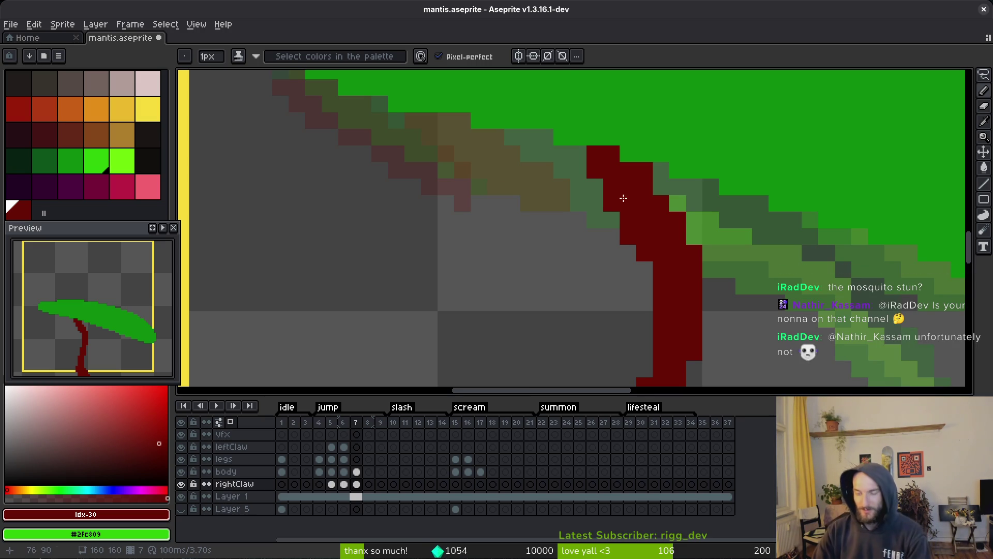
Step: Flip between frames 6 and 7 to compare the mantis claw poses
scroll(709, 222, "down", 5)
scroll(706, 251, "down", 2)
key("i")
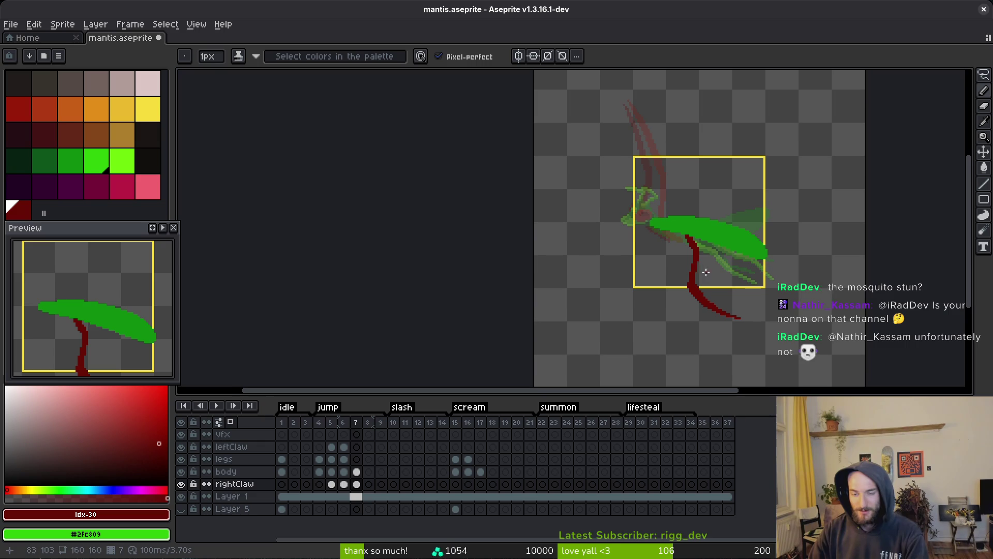
key("Left")
key("Right")
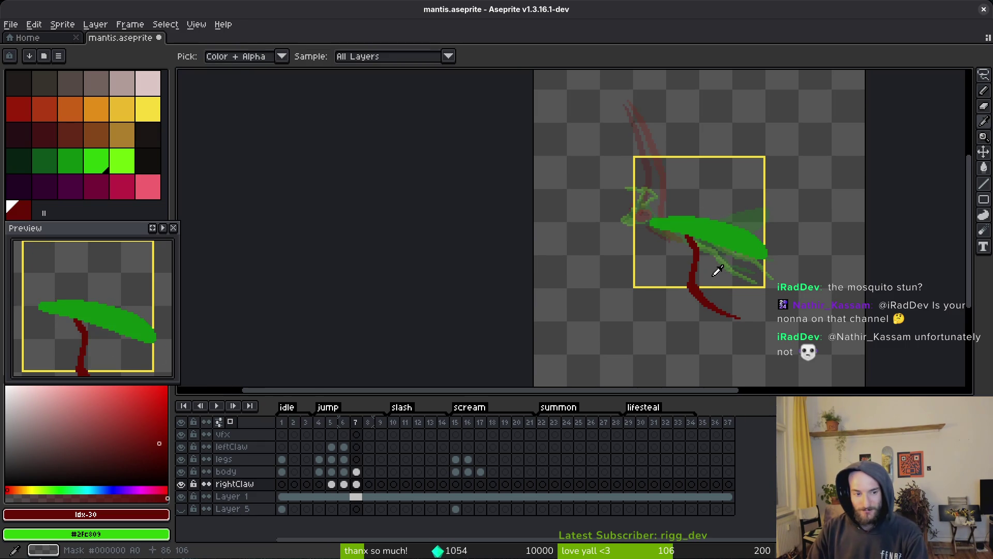
key("Left")
key("Right")
scroll(718, 271, "up", 4)
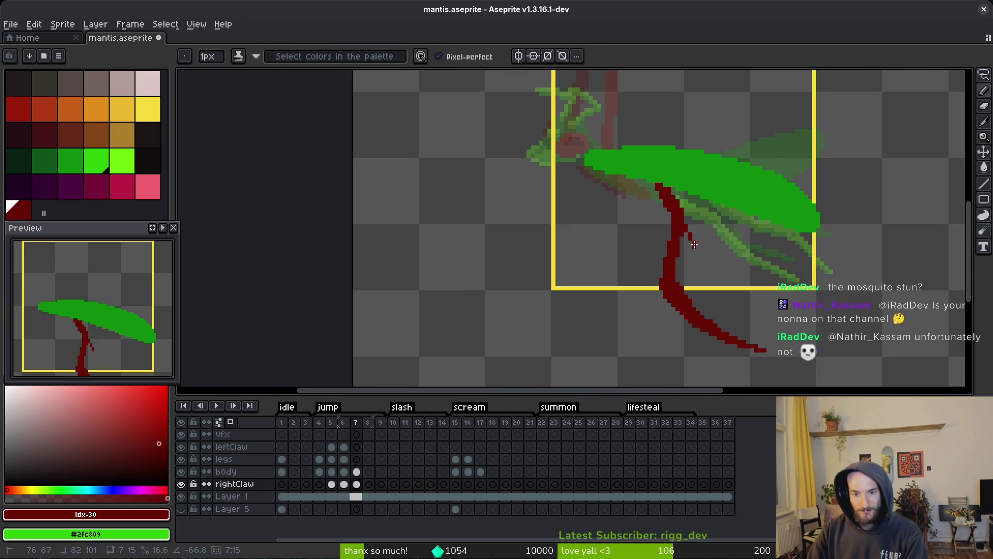
Step: Lasso-select the lower part of the dark-red claw on frame 7
key("m")
scroll(646, 202, "up", 2)
scroll(632, 186, "down", 1)
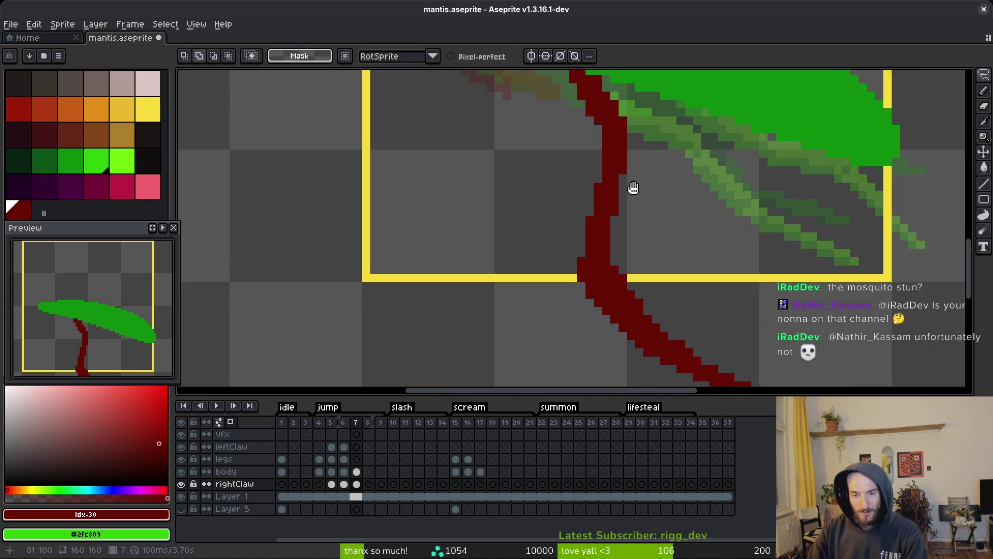
scroll(630, 211, "right", 2)
scroll(625, 205, "down", 1)
key("q")
mouse_move(632, 273)
left_mouse_down()
mouse_move(616, 255)
mouse_move(723, 310)
mouse_move(667, 274)
mouse_move(443, 274)
left_mouse_up()
scroll(630, 288, "up", 2)
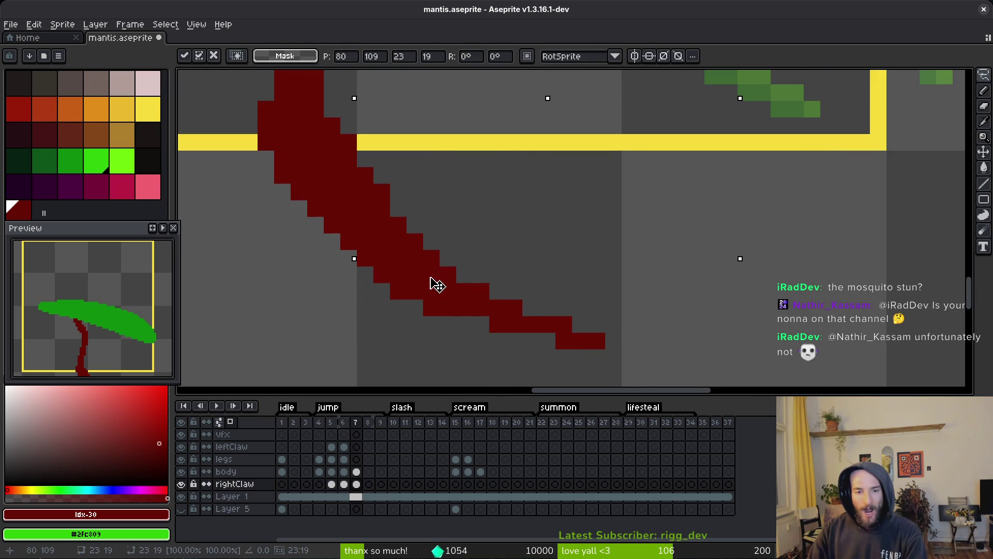
scroll(466, 261, "down", 2)
scroll(538, 282, "up", 1)
Step: Erase the bottom pixels of the claw tip
key("b")
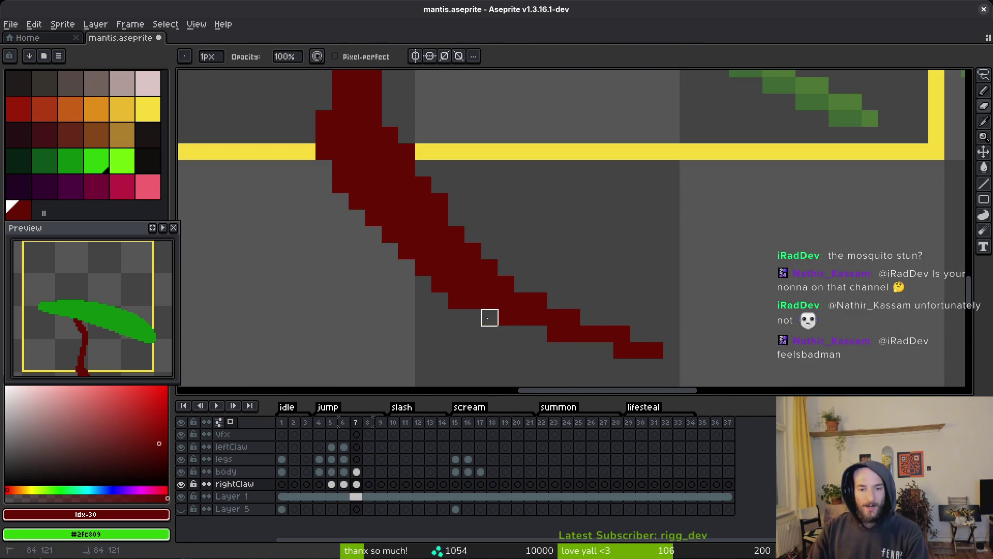
scroll(566, 268, "down", 3)
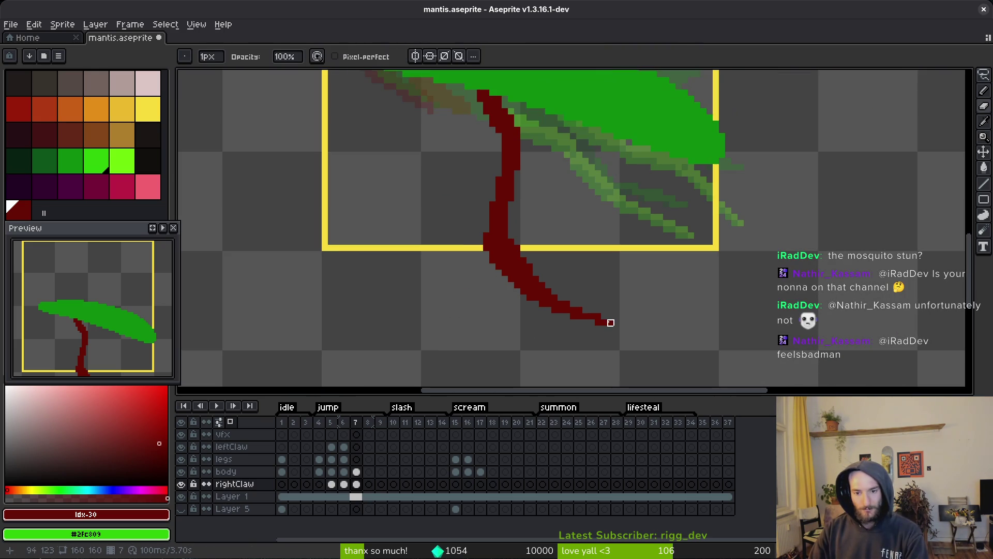
scroll(602, 319, "up", 2)
left_click_drag(594, 328, 621, 329)
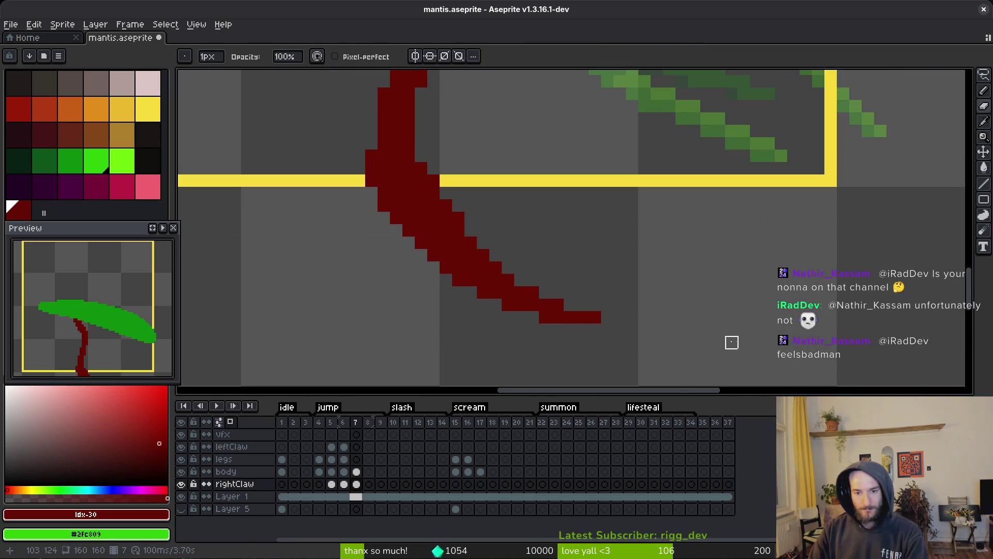
scroll(603, 250, "down", 2)
left_click_drag(604, 250, 630, 292)
scroll(569, 280, "up", 4)
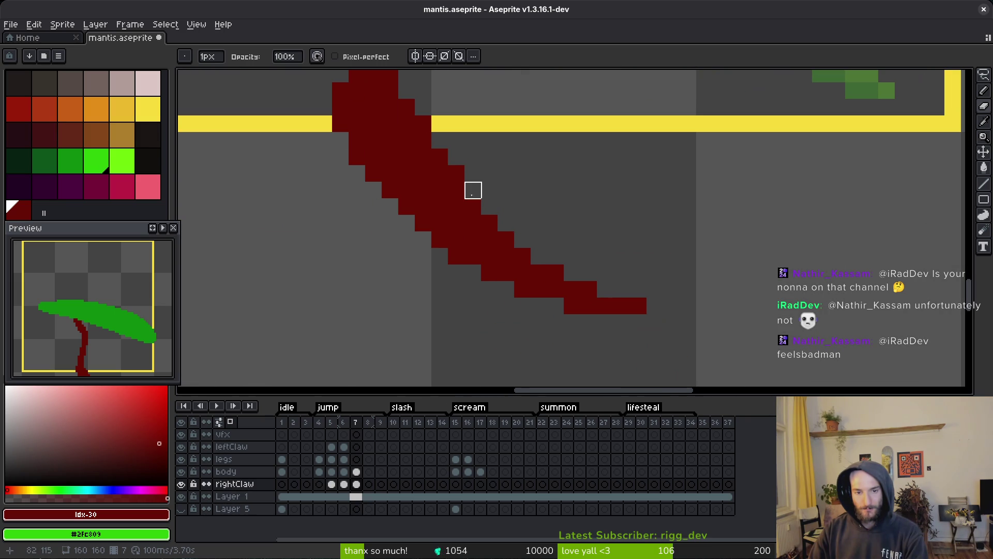
Step: Remove stray pixels along the claw's stepped edge and save mantis.aseprite
right_click(423, 123)
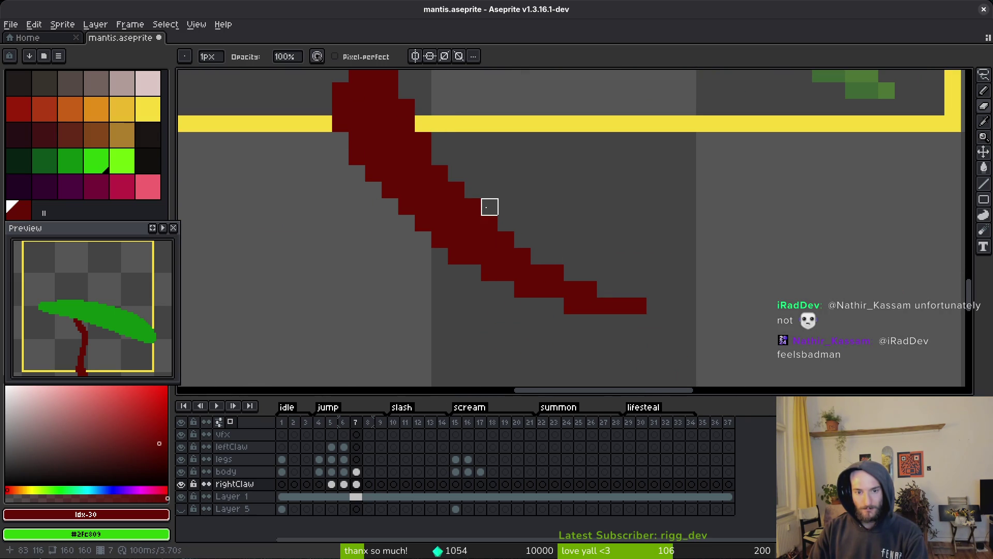
right_click(523, 256)
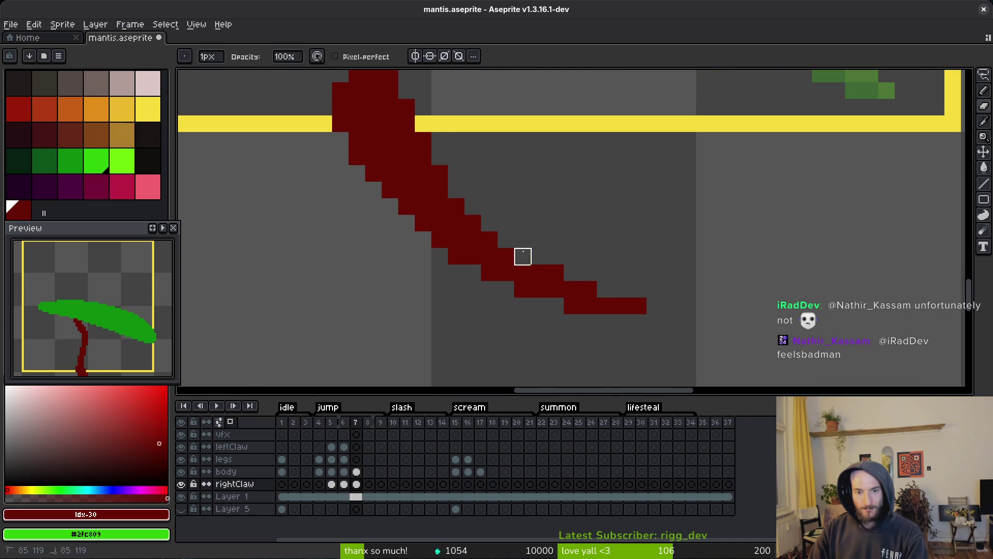
right_click(556, 273)
left_click(539, 273)
right_click(588, 290)
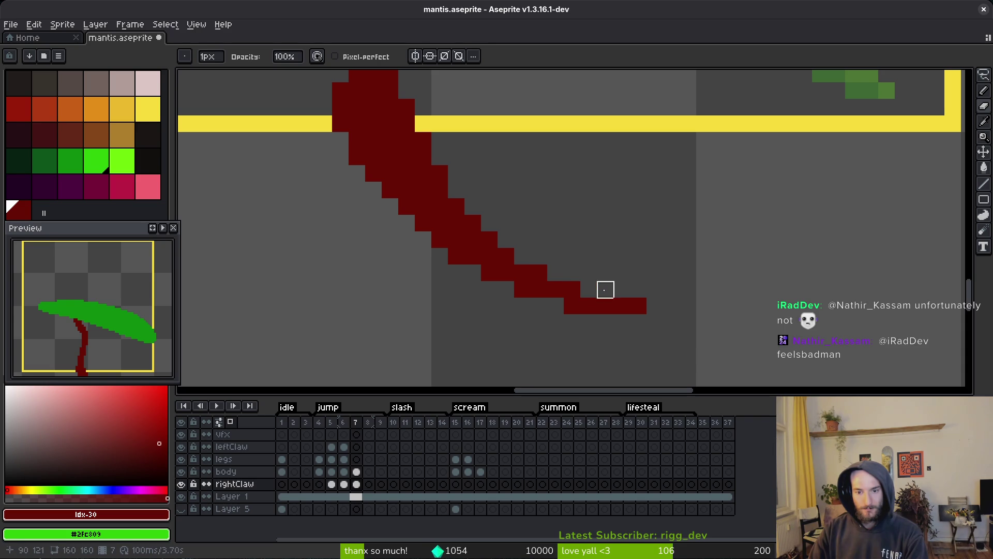
scroll(638, 306, "down", 4)
key("ctrl+s")
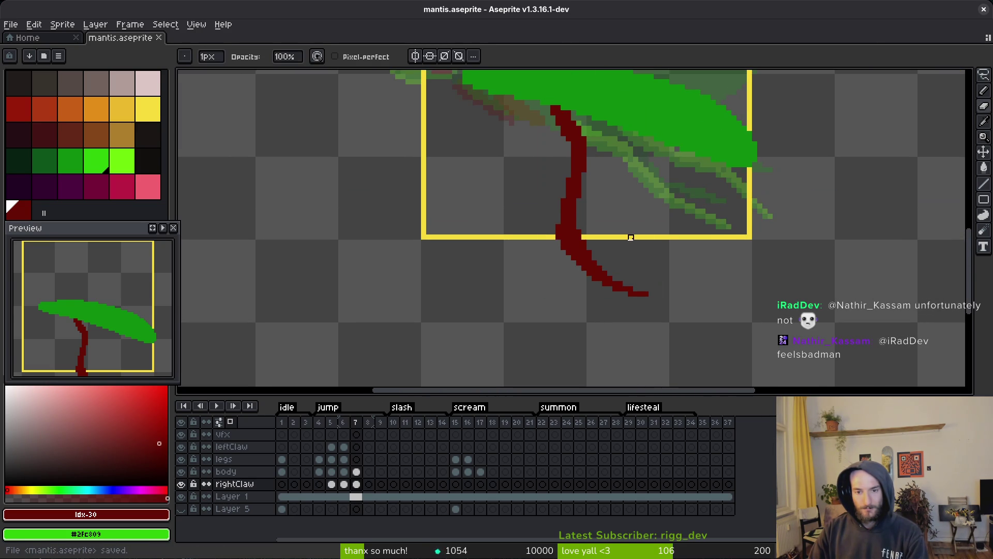
scroll(593, 236, "up", 3)
Step: Pencil a dark-red pixel where the claw meets the frame edge
left_click_drag(593, 247, 618, 291)
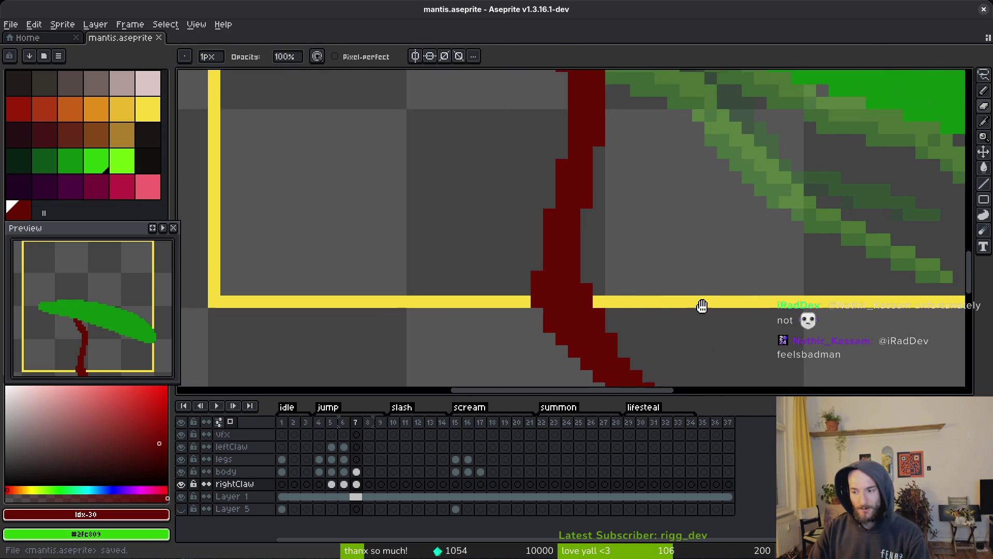
key("b")
left_click(668, 294)
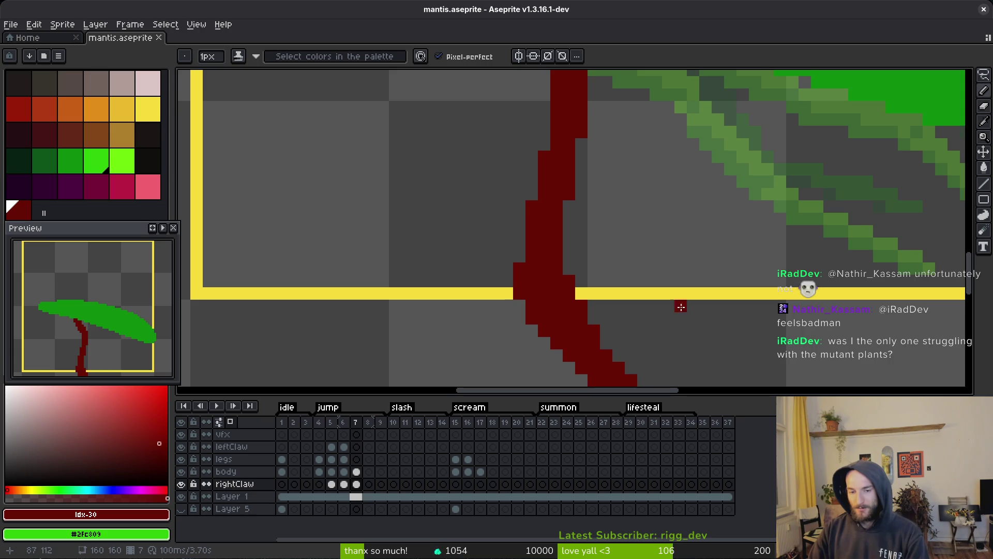
left_click_drag(682, 304, 674, 303)
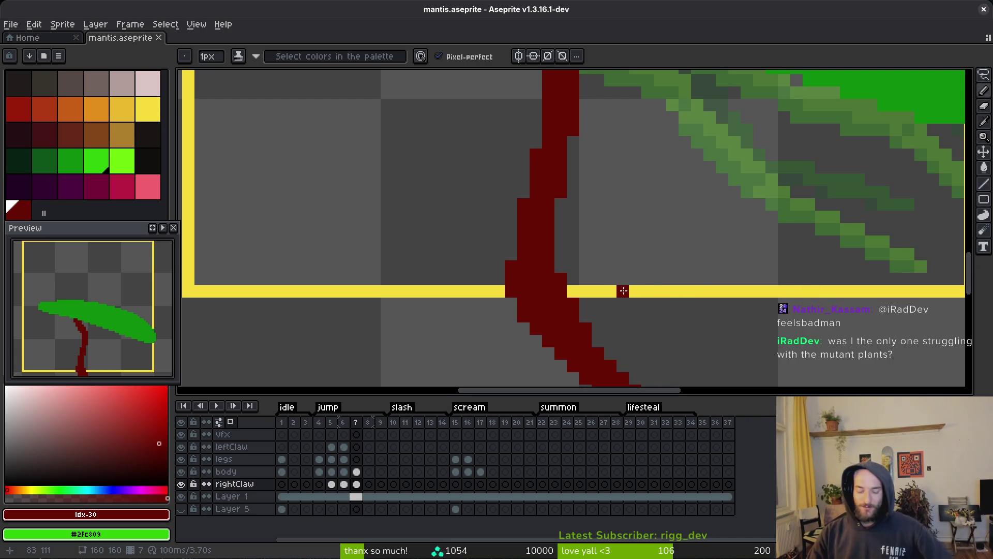
scroll(570, 207, "down", 6)
scroll(564, 207, "up", 4)
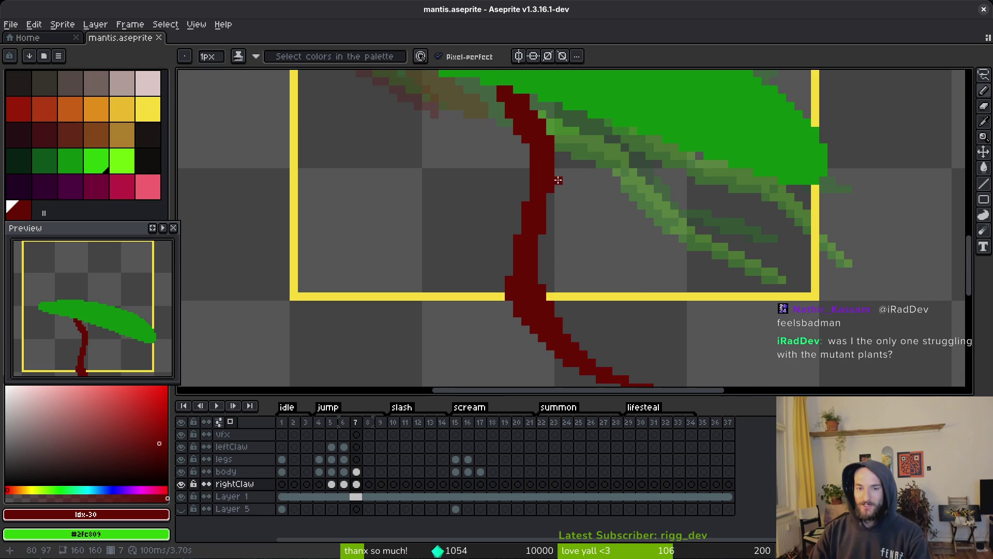
Step: Nudge the lower claw up one pixel, drop the selection, and save mantis.aseprite
key("m")
mouse_move(562, 209)
left_mouse_down()
mouse_move(543, 200)
mouse_move(532, 355)
mouse_move(555, 262)
mouse_move(510, 220)
left_mouse_up()
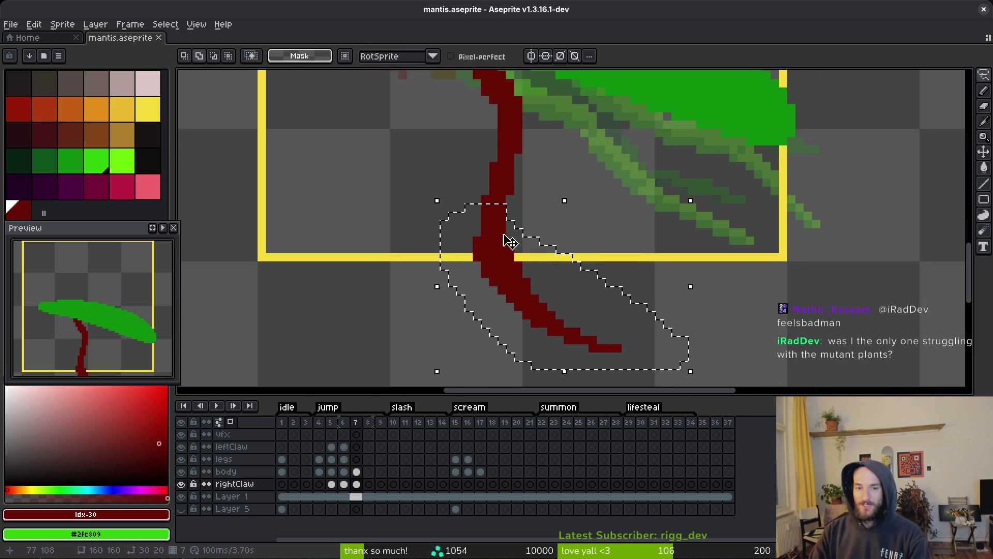
key("Up")
key("Return")
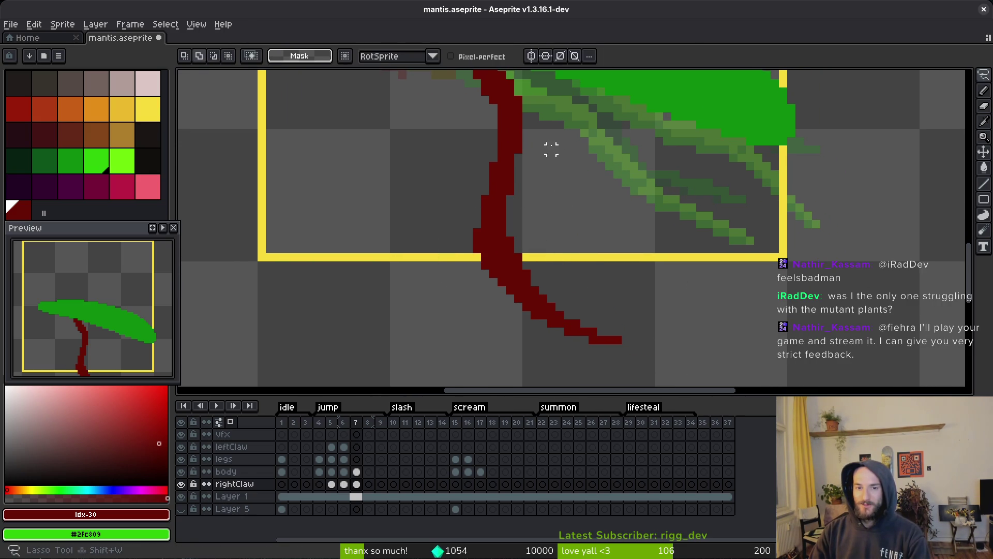
mouse_move(541, 142)
left_mouse_down()
mouse_move(471, 332)
mouse_move(688, 289)
mouse_move(693, 369)
mouse_move(585, 304)
left_mouse_up()
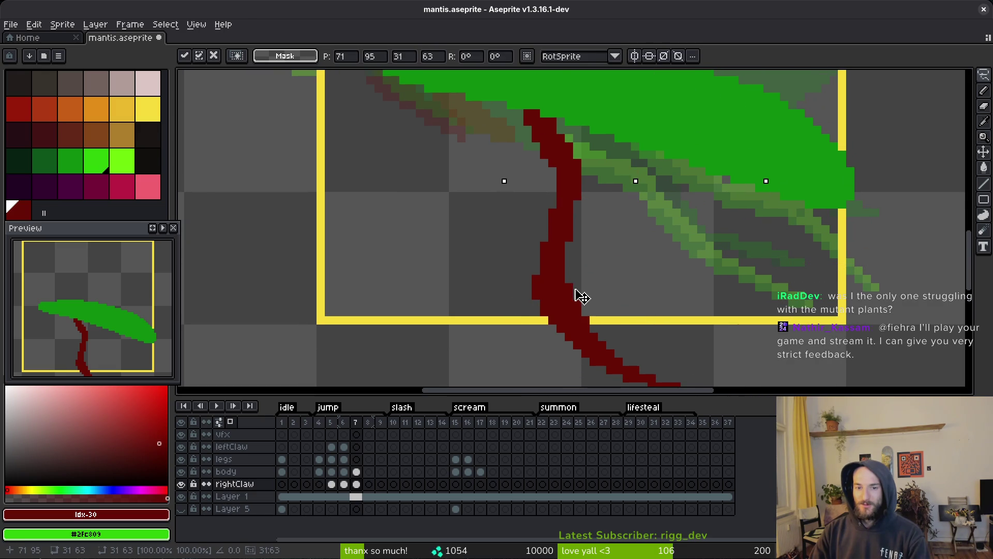
key("ctrl+d")
key("ctrl+s")
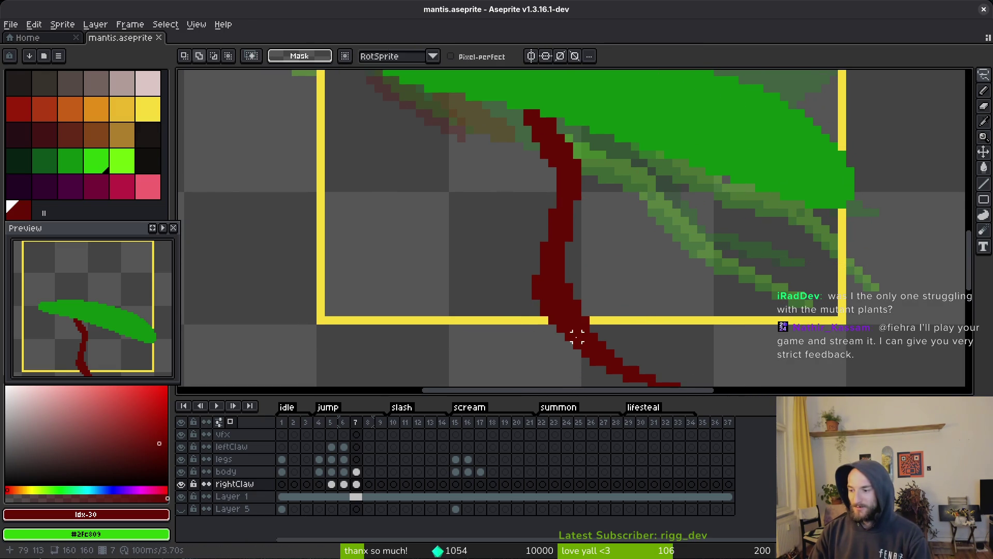
left_click_drag(602, 270, 625, 278)
Step: Sample the claw's dark red and pencil a pixel onto the claw edge
key("i")
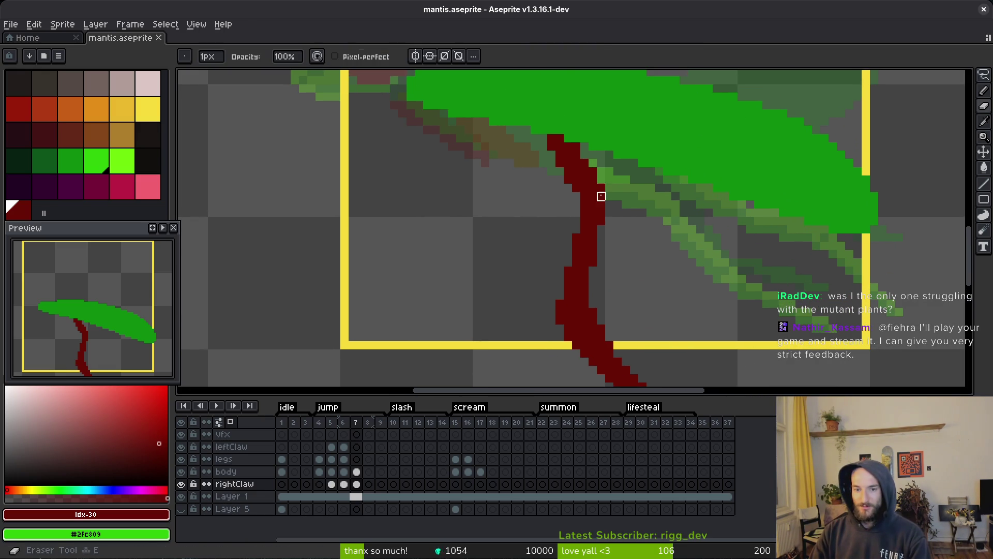
left_click(599, 195)
scroll(595, 207, "up", 3)
key("b")
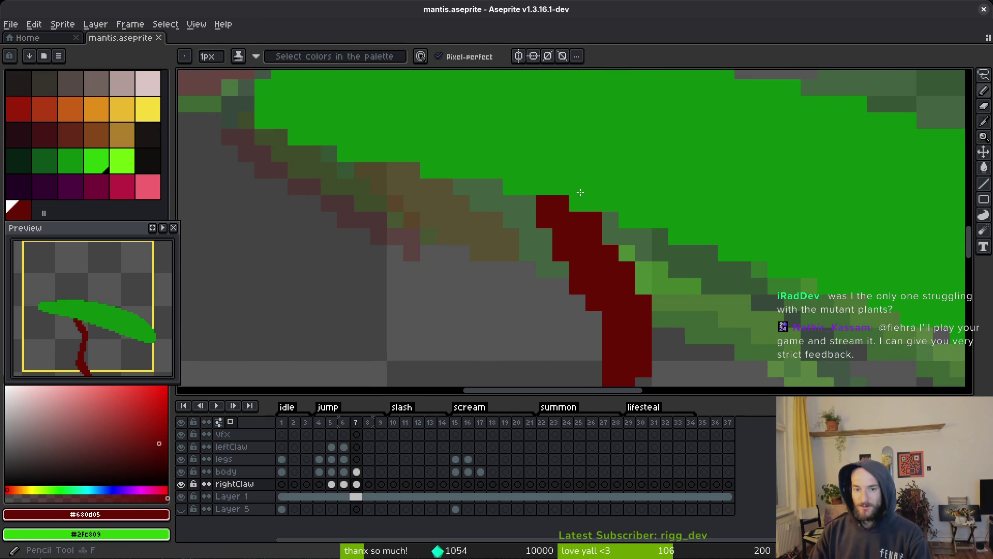
scroll(605, 267, "down", 5)
scroll(606, 274, "up", 4)
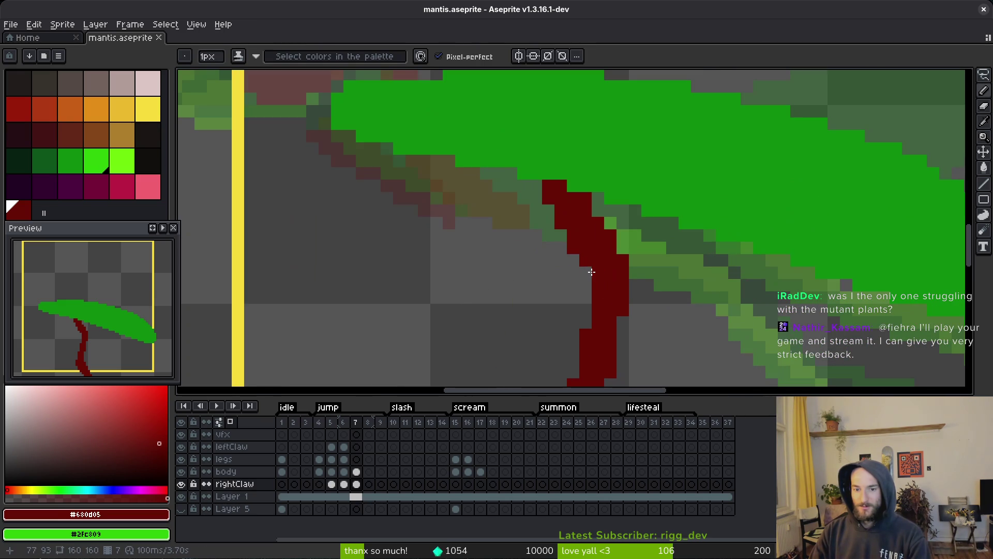
left_click(588, 273)
Step: Erase another claw-edge pixel and save mantis.aseprite
key("e")
left_click(610, 236)
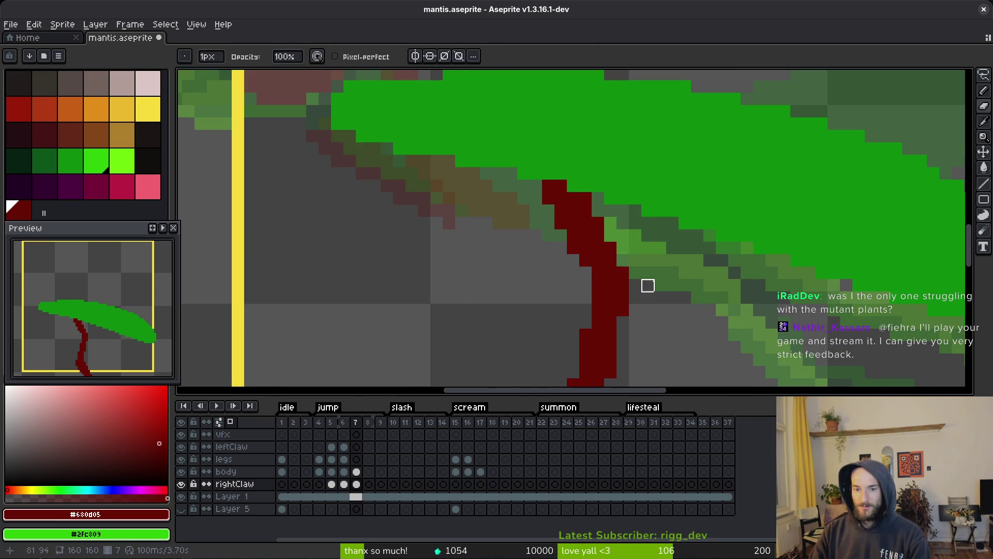
key("ctrl+s")
scroll(621, 289, "down", 2)
scroll(596, 260, "up", 2)
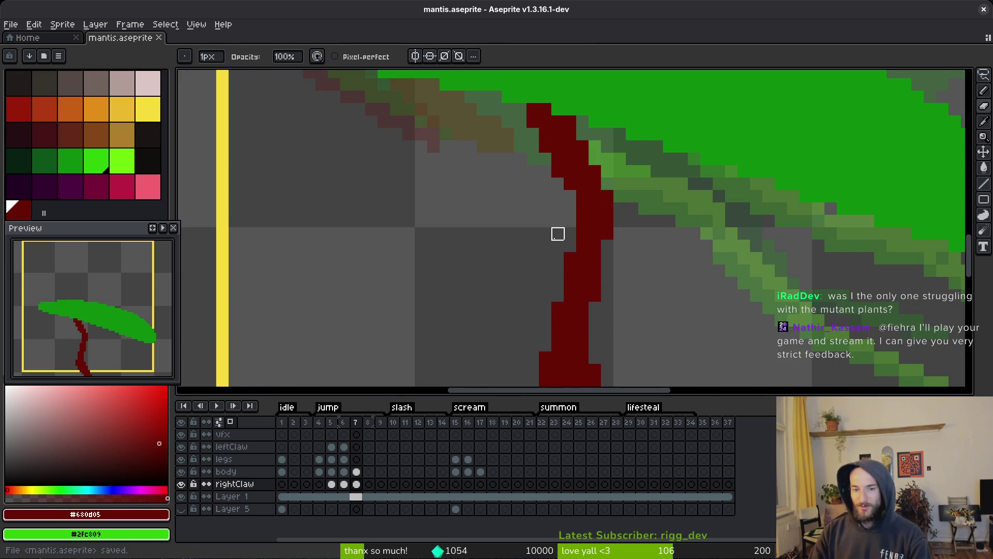
scroll(557, 274, "down", 1)
scroll(605, 280, "up", 1)
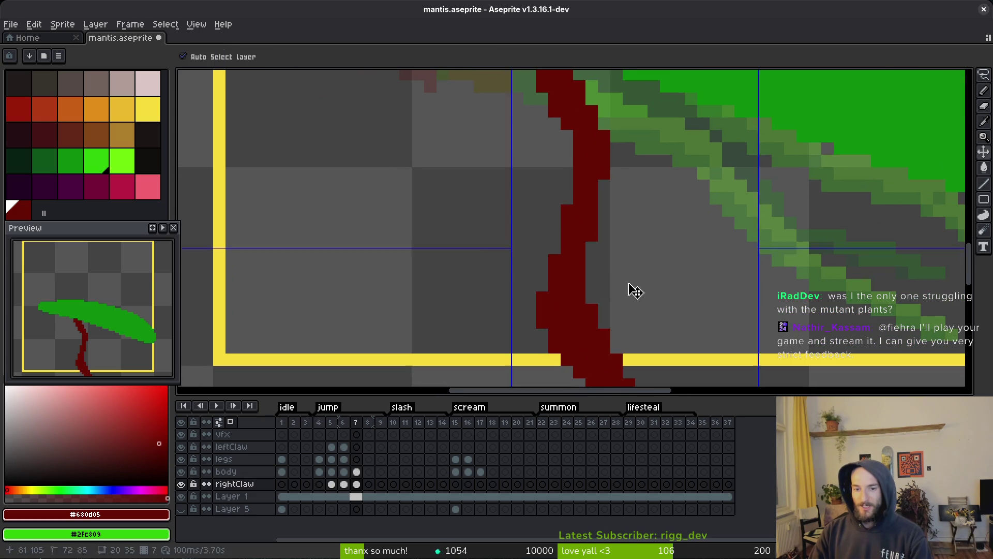
scroll(603, 255, "down", 5)
scroll(579, 229, "right", 5)
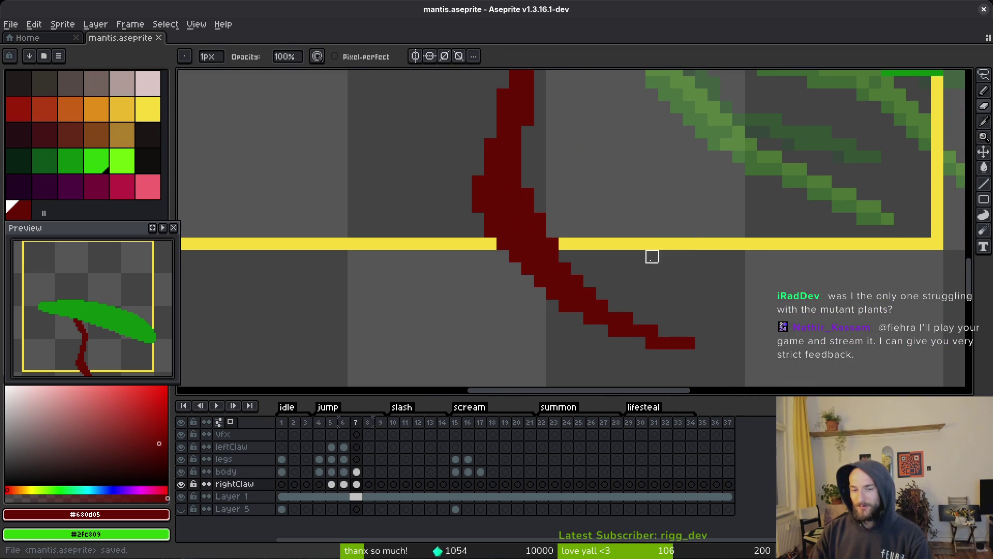
Step: Undo the last eraser stroke on the claw and save mantis.aseprite again
scroll(629, 254, "down", 1)
scroll(593, 237, "up", 1)
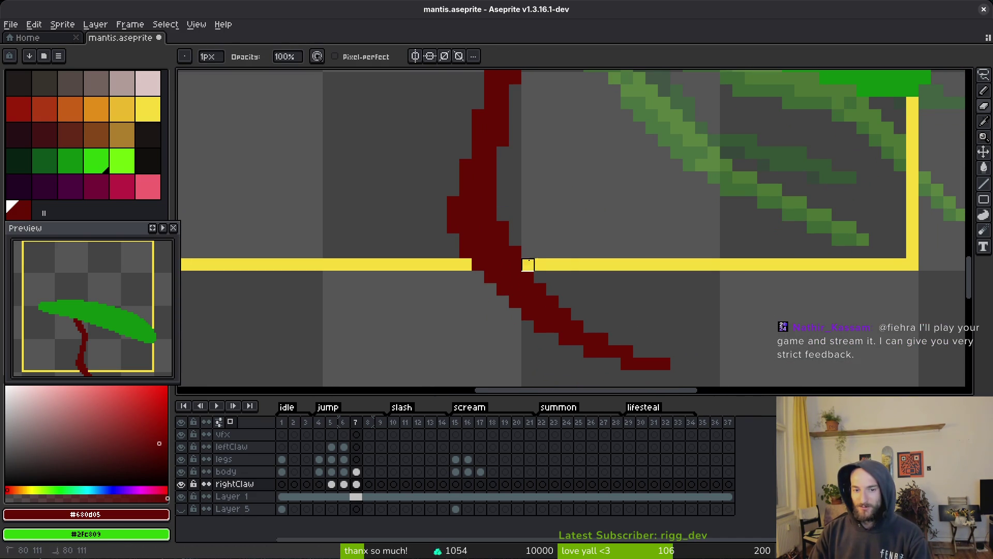
scroll(634, 282, "down", 1)
scroll(634, 283, "right", 1)
scroll(603, 282, "down", 1)
scroll(603, 282, "right", 1)
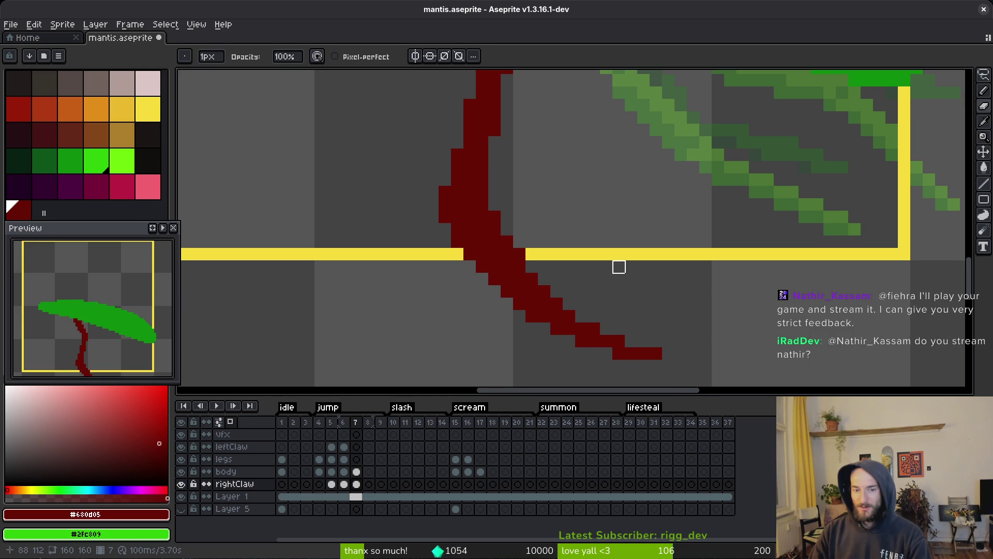
key("ctrl+s")
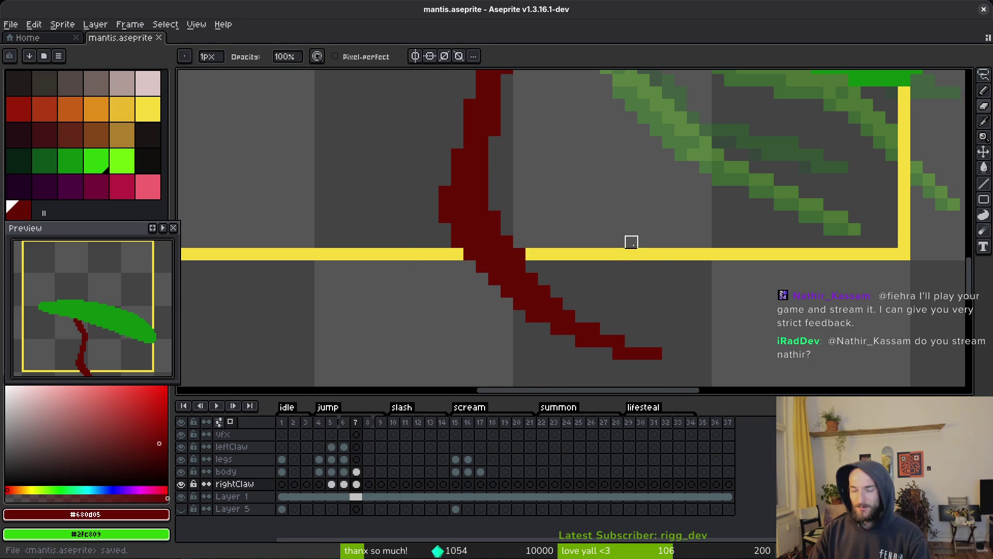
scroll(631, 242, "down", 3)
key("ctrl+z")
key("ctrl+s")
scroll(626, 249, "down", 2)
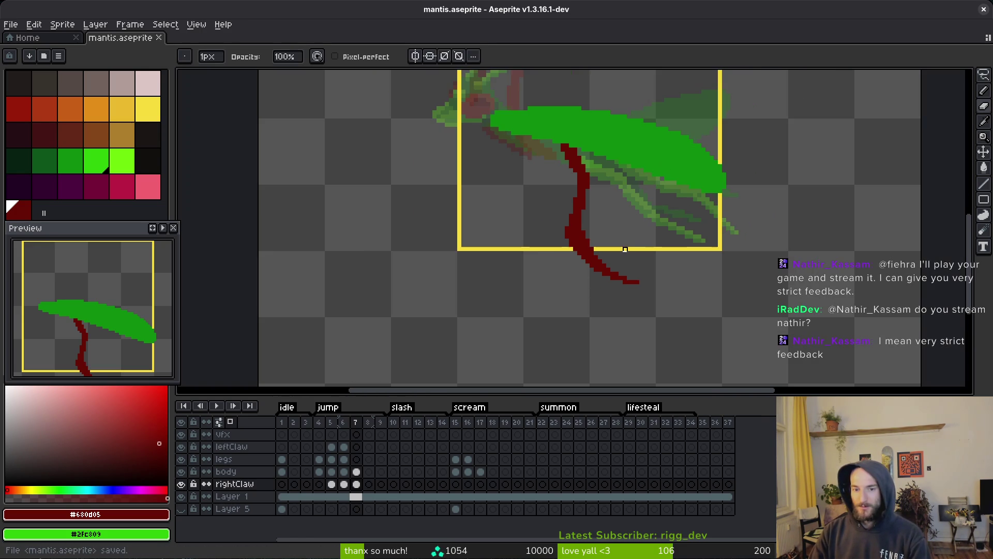
Step: Erase a pixel from the red claw and save mantis.aseprite
left_click(629, 249)
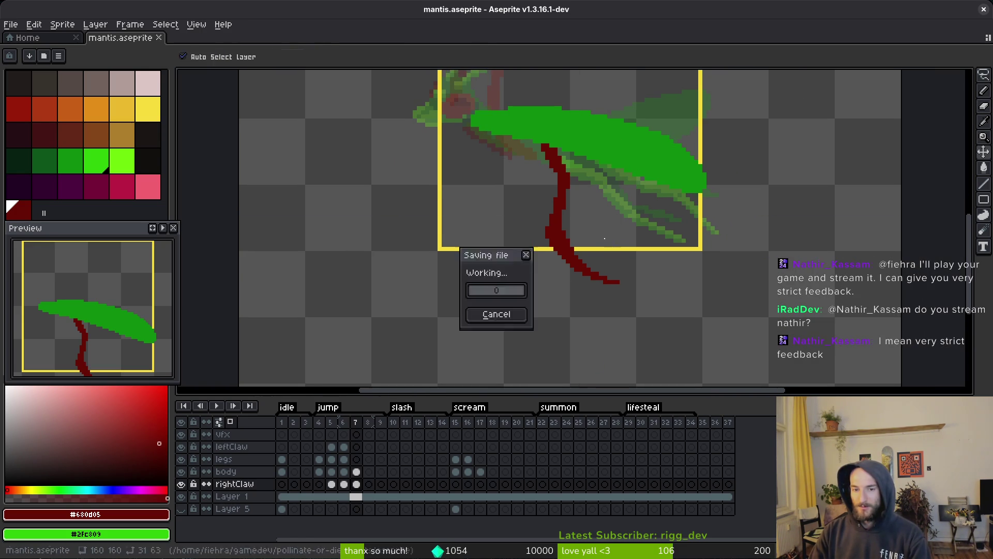
scroll(623, 266, "up", 2)
scroll(607, 260, "down", 2)
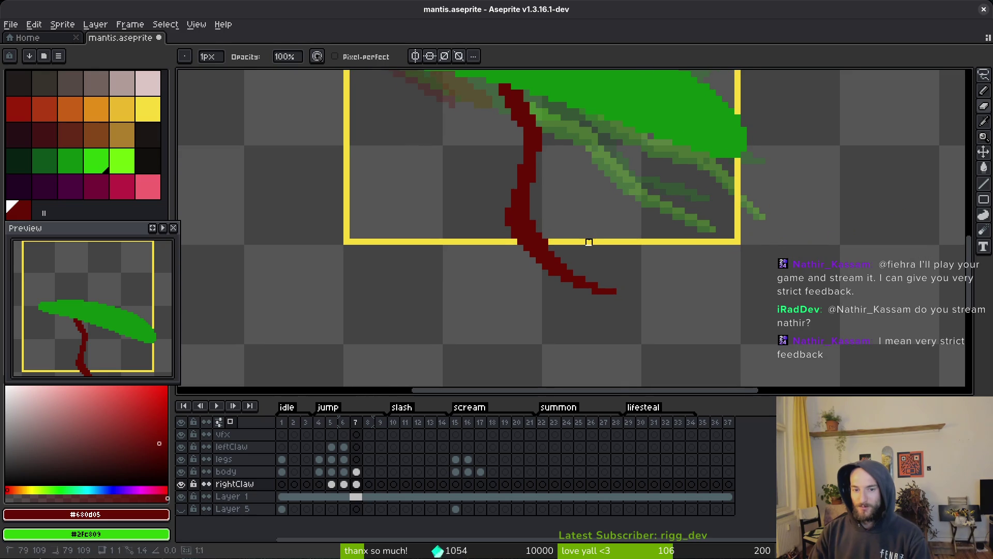
scroll(582, 248, "up", 2)
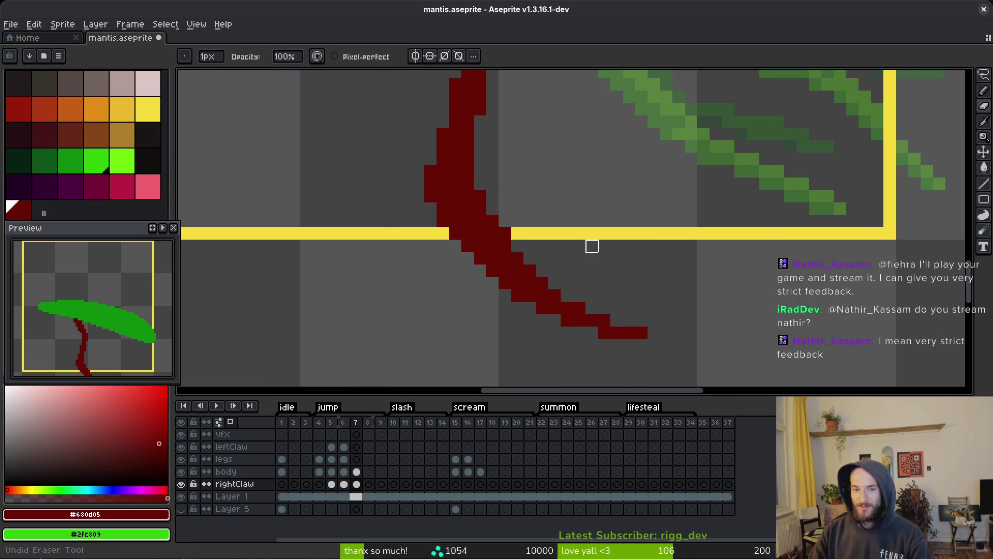
key("ctrl+s")
scroll(605, 259, "down", 1)
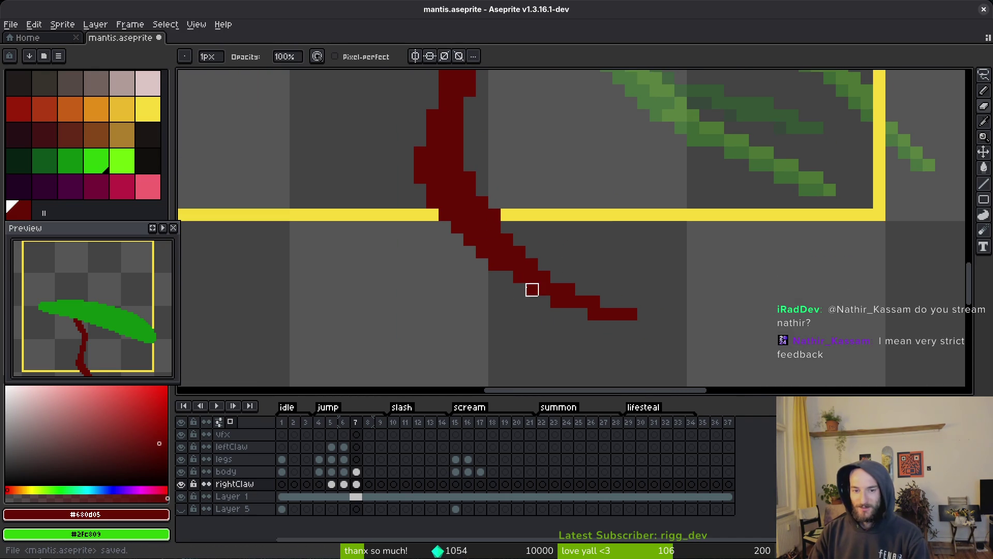
scroll(607, 314, "down", 3)
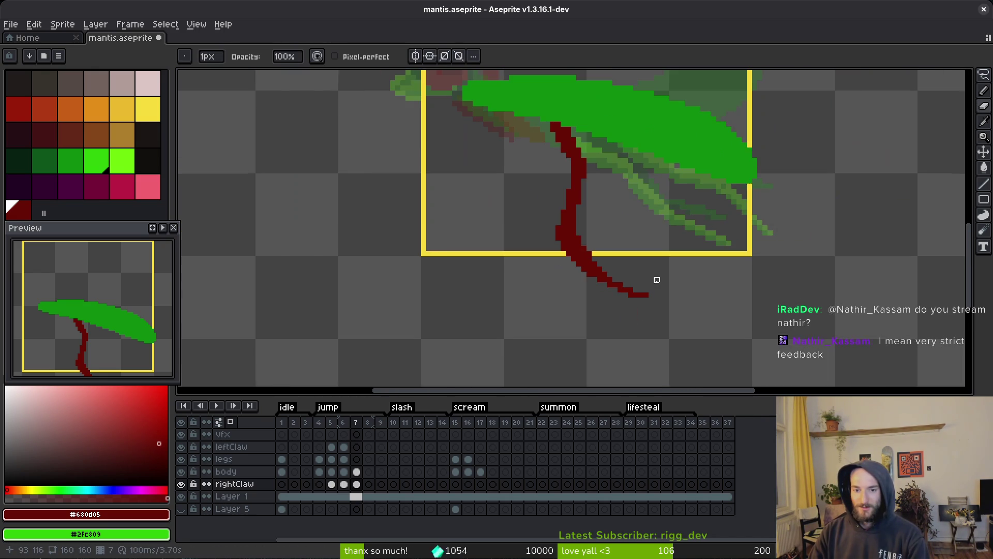
scroll(641, 295, "up", 3)
key("e")
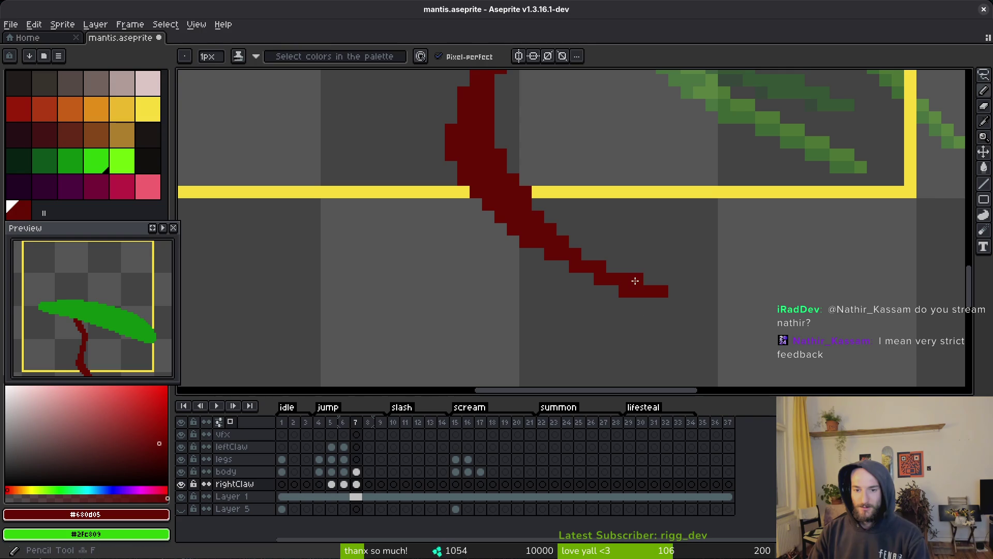
scroll(745, 292, "down", 4)
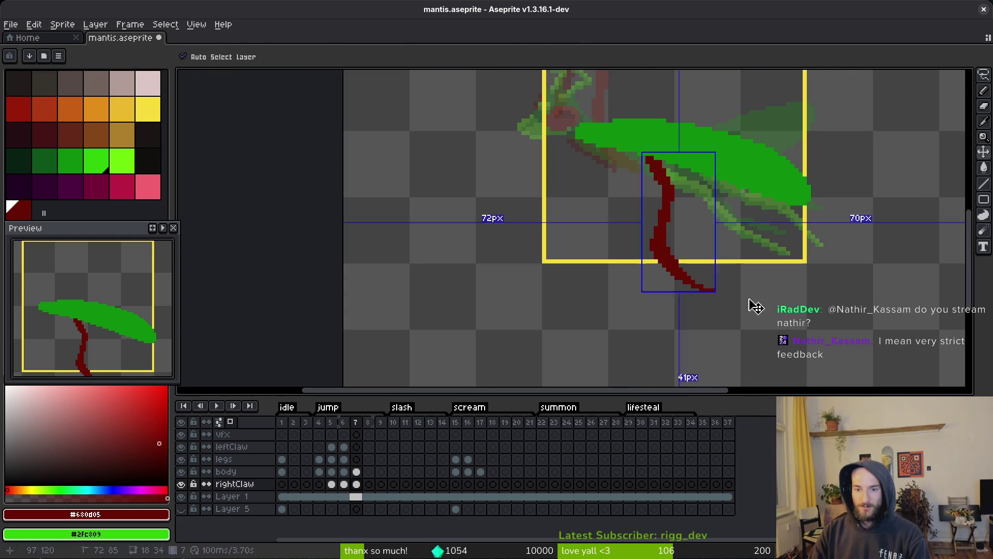
key("ctrl+s")
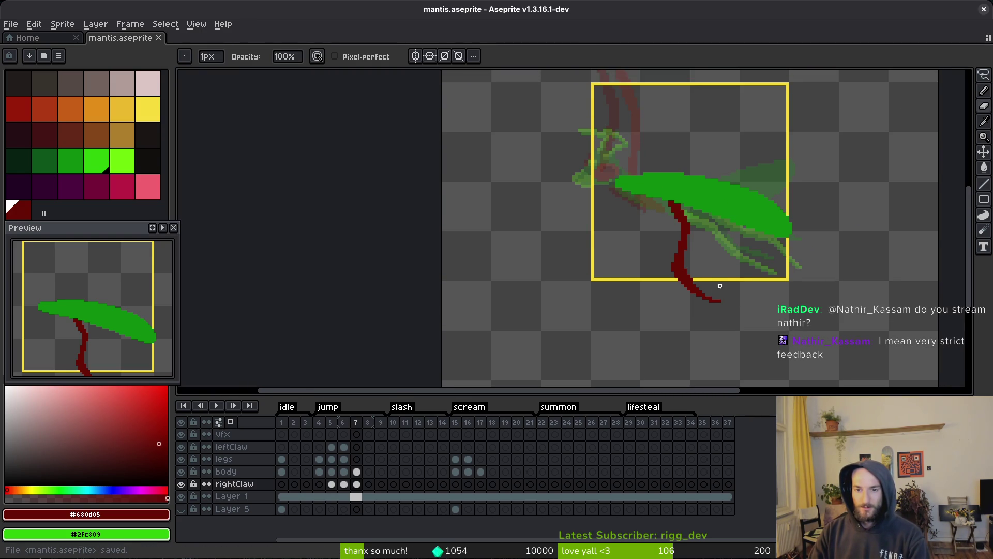
Step: Erase dark-red pixels from the claw's lower curve
scroll(681, 242, "up", 2)
scroll(637, 171, "down", 1)
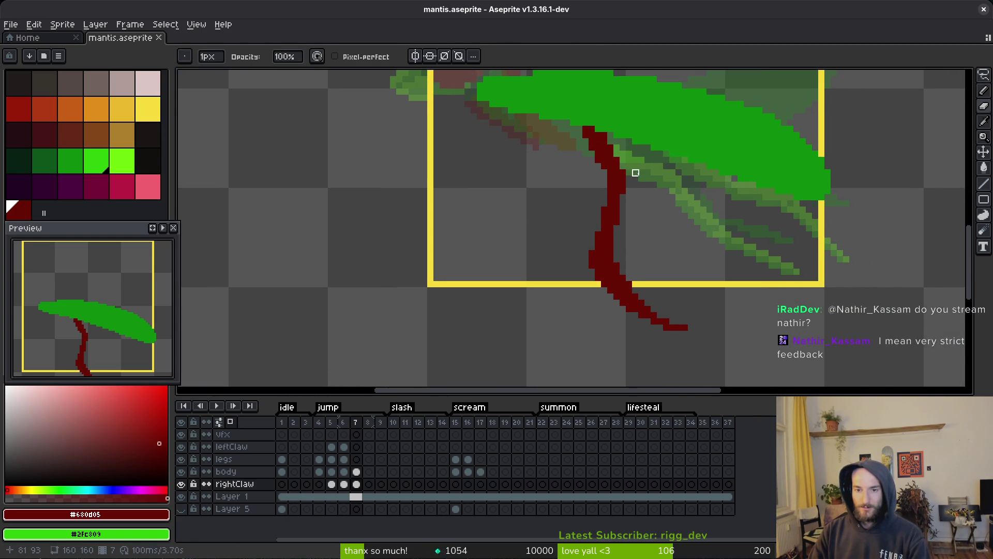
key("shift+w")
key("ctrl+s")
scroll(667, 226, "right", 1)
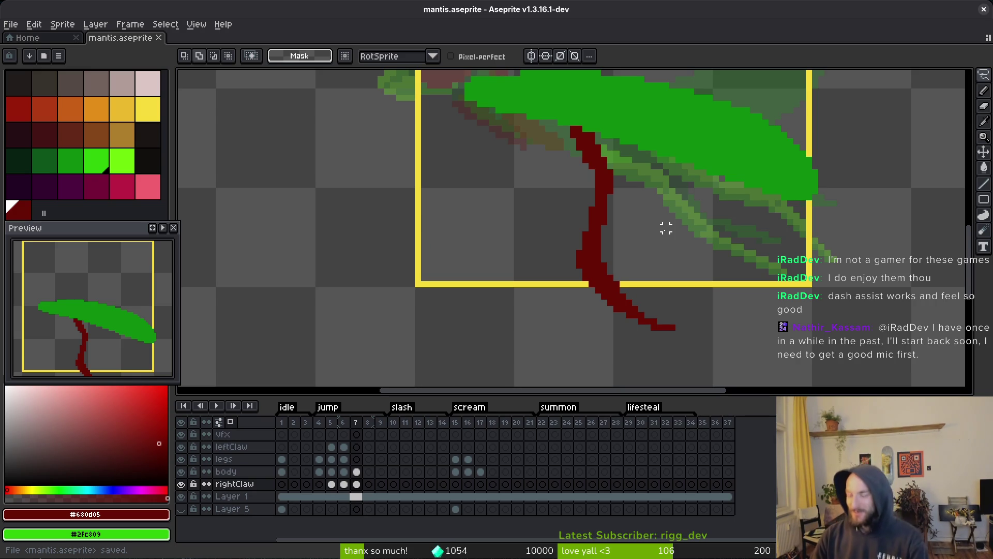
key("e")
scroll(657, 233, "up", 3)
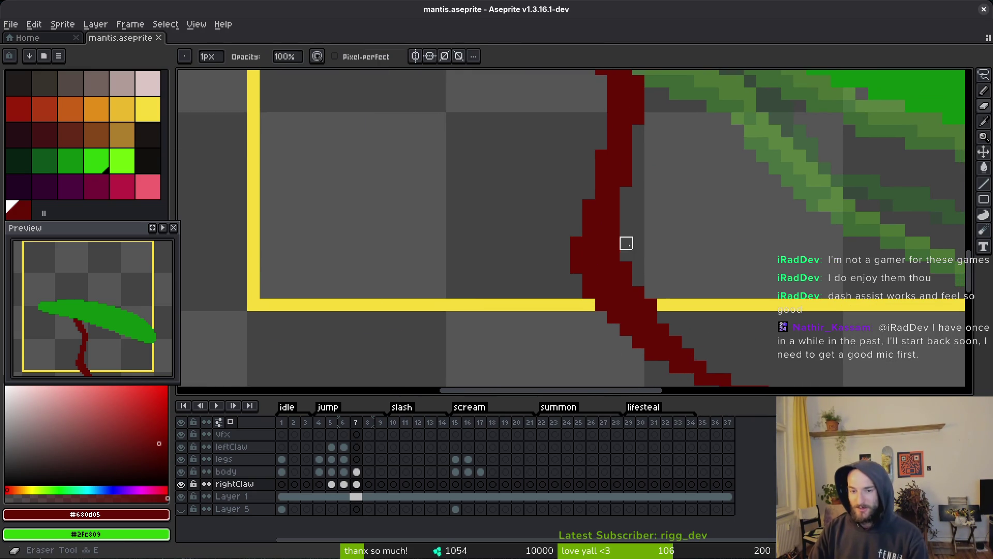
left_click(614, 241)
scroll(681, 226, "down", 3)
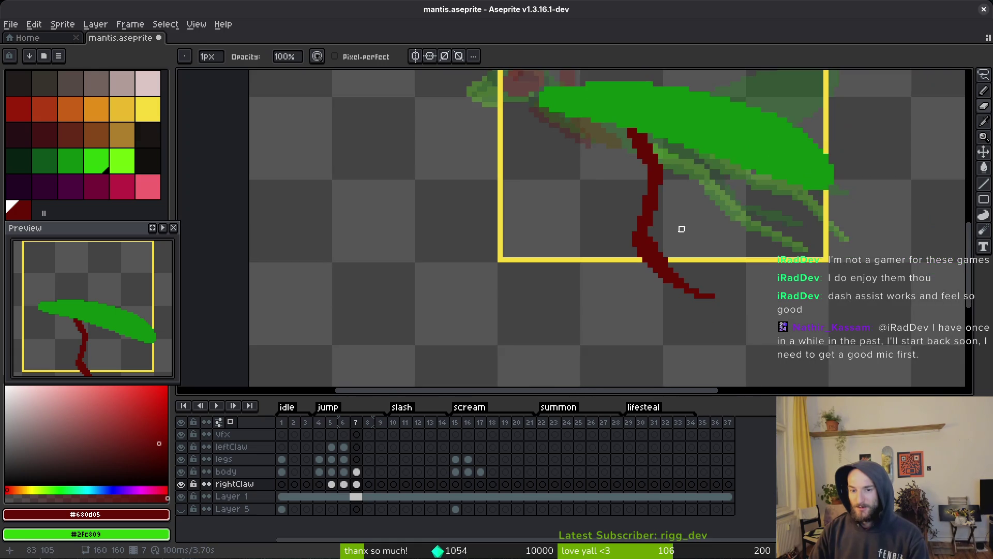
scroll(662, 222, "up", 3)
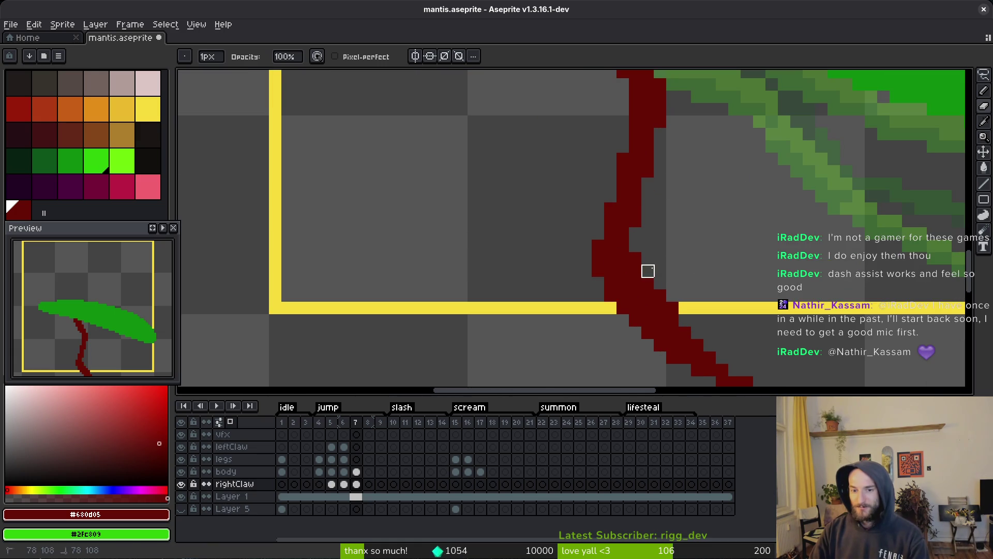
Step: Erase a claw pixel where it crosses the frame edge
scroll(702, 244, "down", 1)
scroll(697, 268, "up", 2)
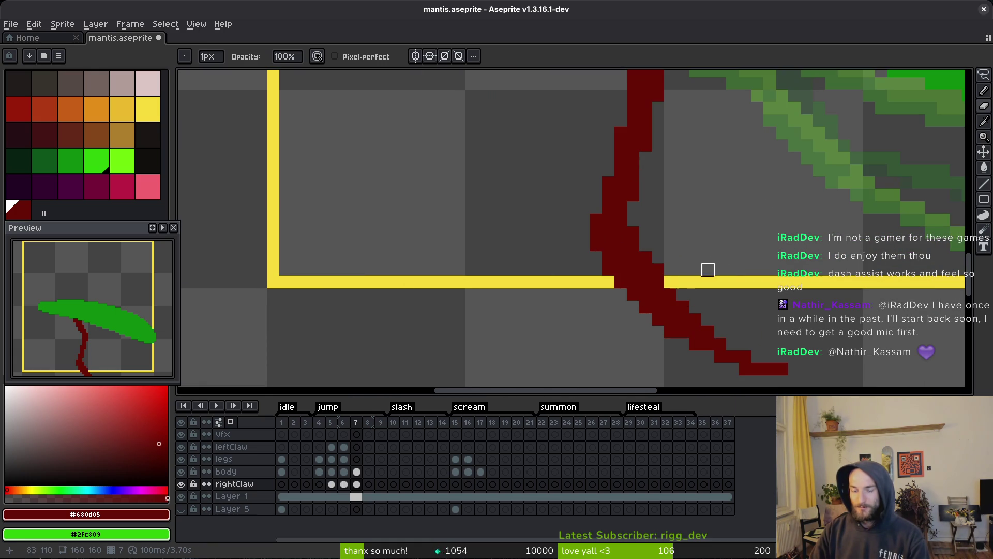
scroll(743, 264, "down", 2)
scroll(721, 271, "up", 3)
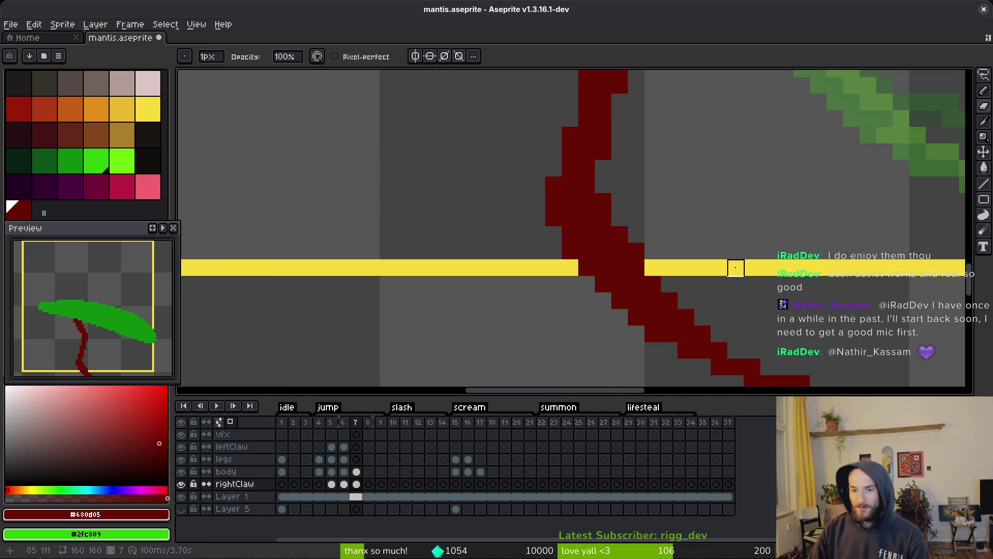
left_click(561, 224)
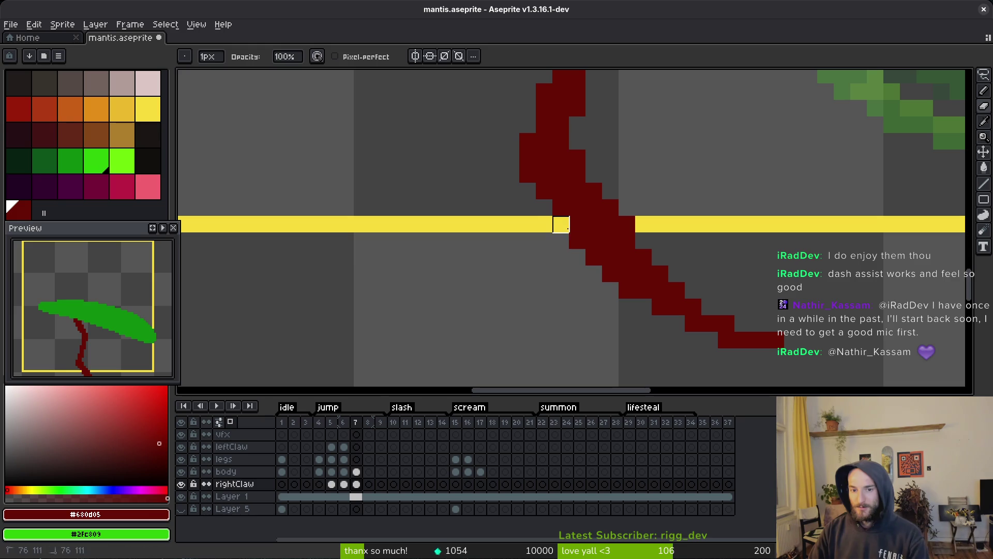
scroll(746, 261, "down", 1)
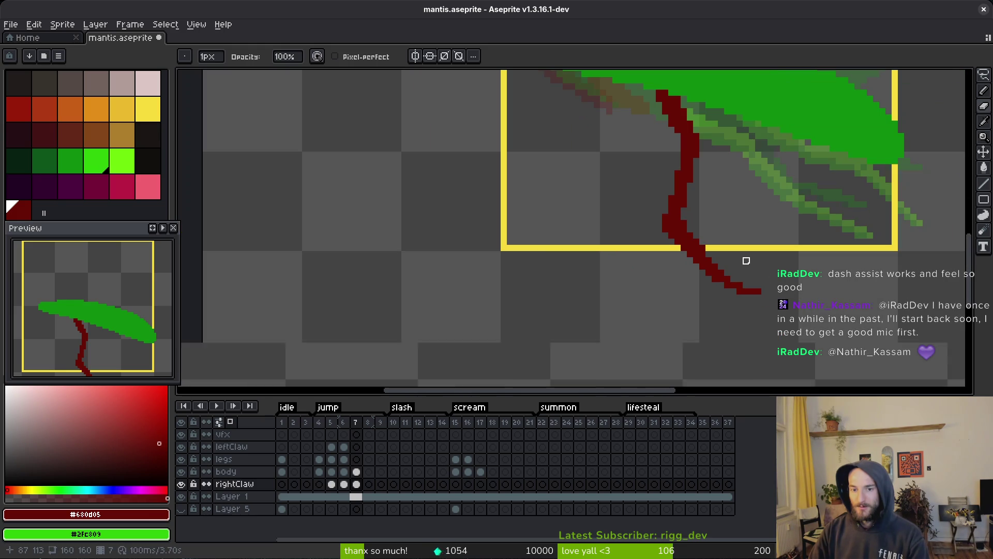
scroll(740, 249, "up", 1)
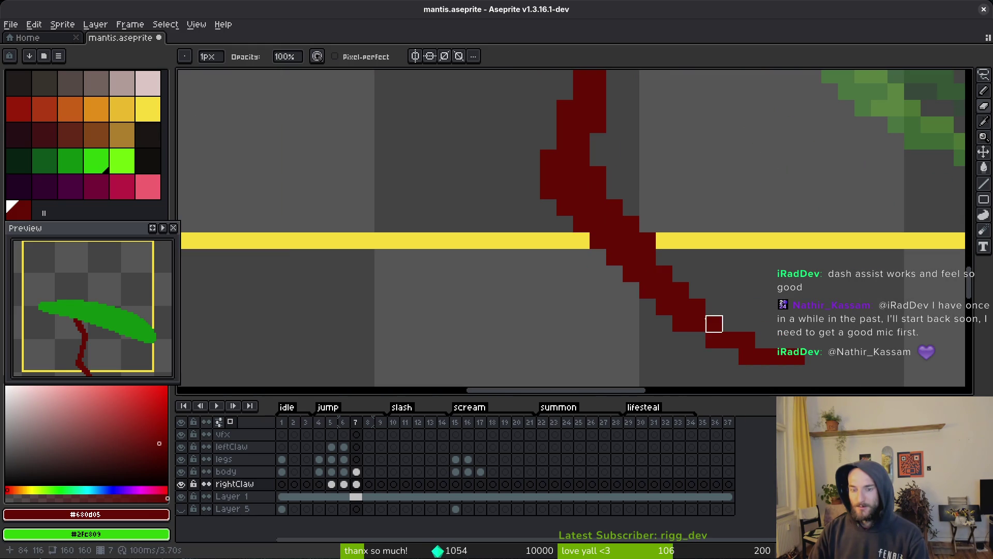
scroll(714, 324, "down", 2)
scroll(714, 324, "right", 2)
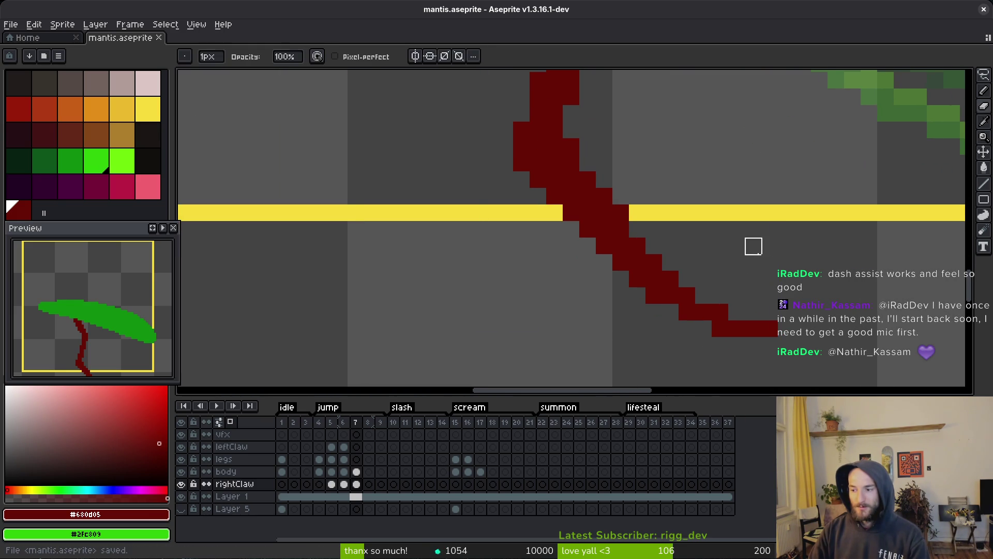
Step: Save, then pencil one dark-red pixel just right of the claw
key("b")
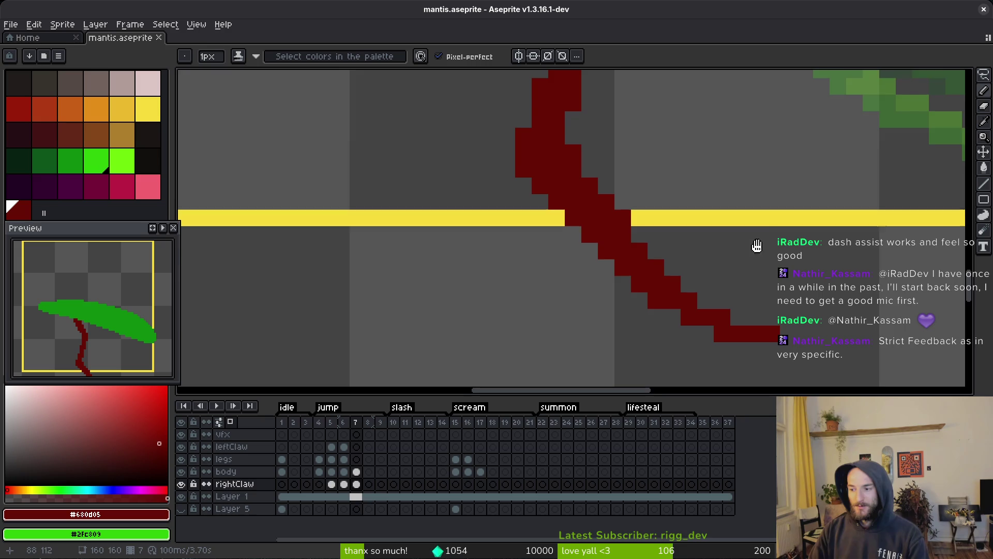
scroll(753, 254, "down", 1)
scroll(714, 256, "up", 2)
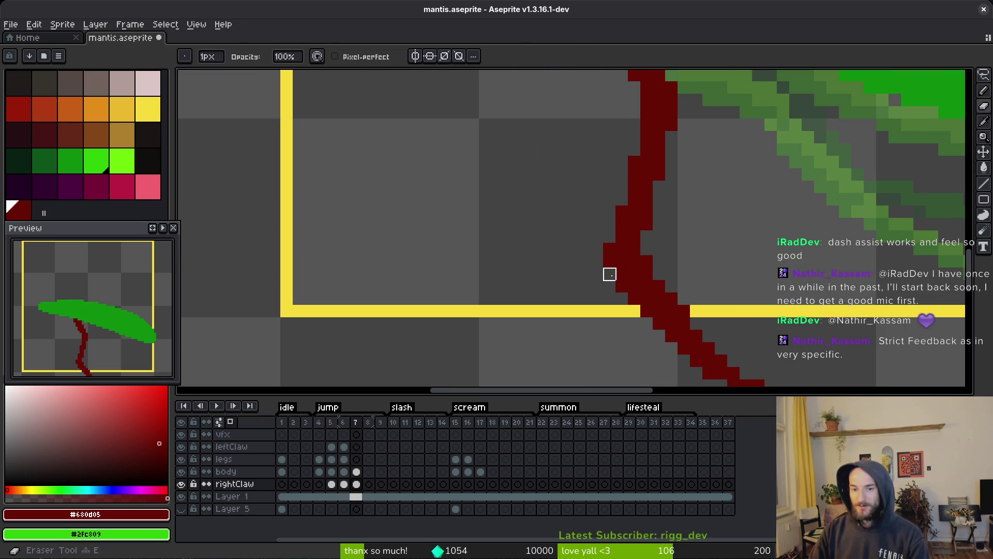
key("ctrl+s")
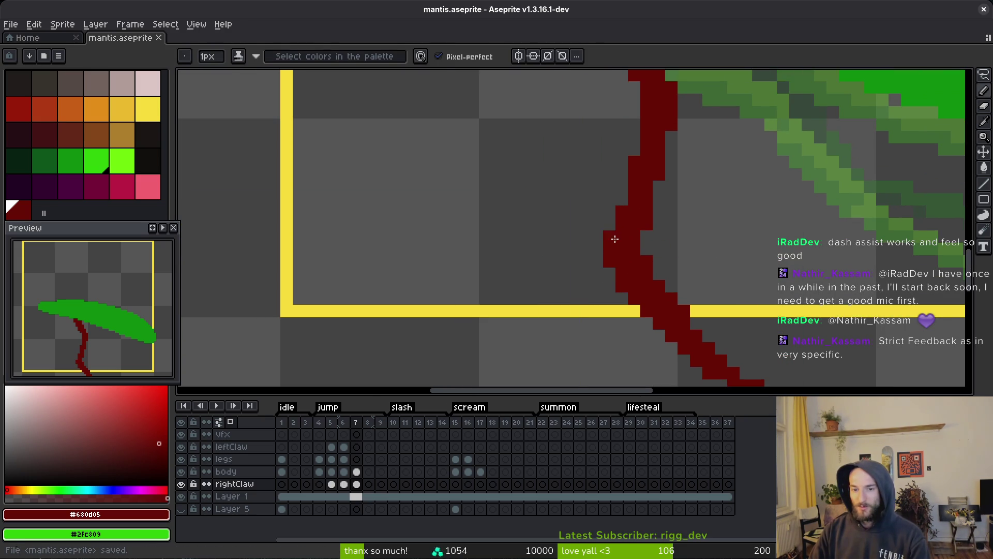
left_click(709, 262)
scroll(716, 273, "down", 5)
scroll(712, 286, "up", 4)
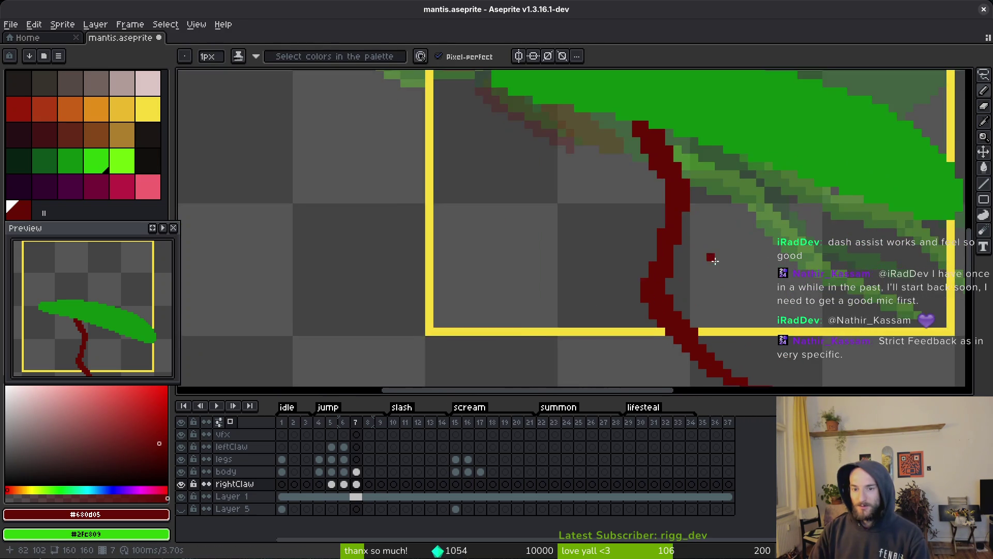
Step: Select the dark red claw stroke, clear the selection, return to the pencil and save mantis.aseprite
key("m")
mouse_move(631, 179)
left_mouse_down()
mouse_move(514, 204)
mouse_move(749, 222)
mouse_move(716, 289)
mouse_move(701, 391)
left_mouse_up()
scroll(701, 391, "up", 3)
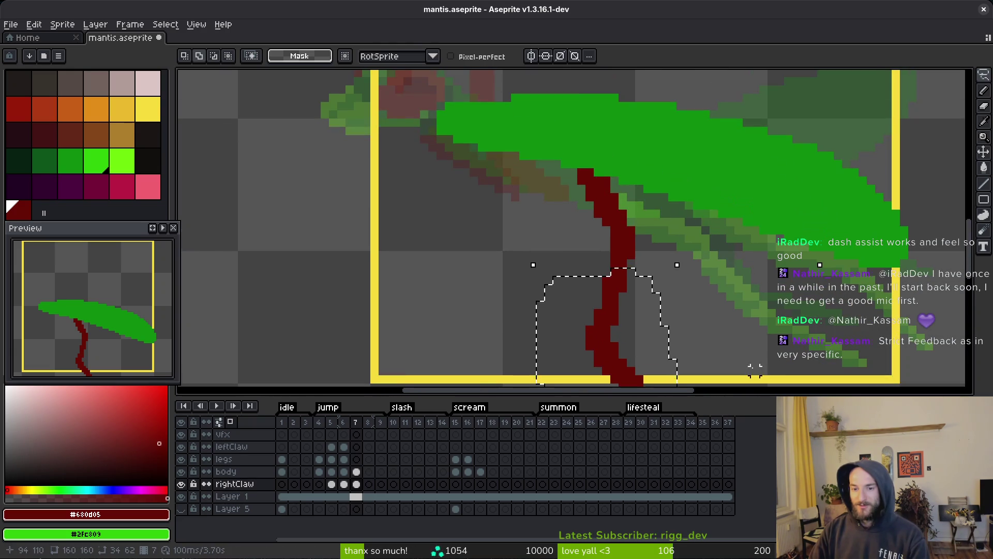
key("ctrl+d")
scroll(627, 310, "up", 2)
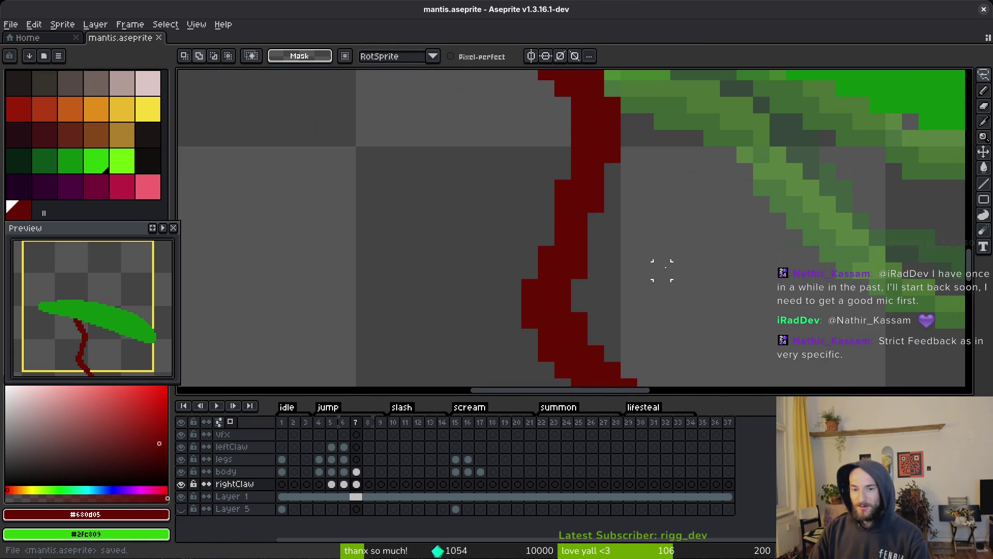
key("f")
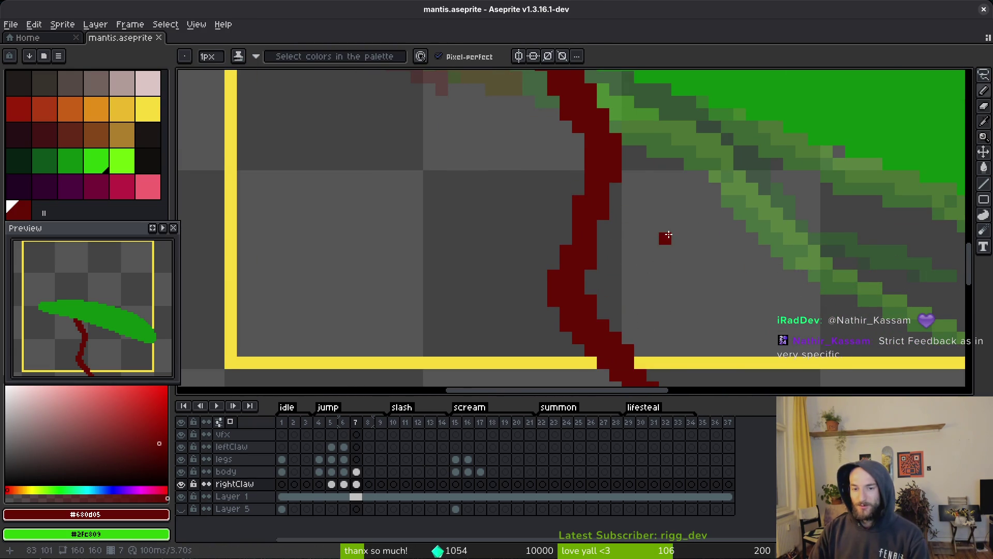
key("ctrl+s")
Step: Review the claw close-up and save the mantis sprite again
scroll(659, 252, "down", 3)
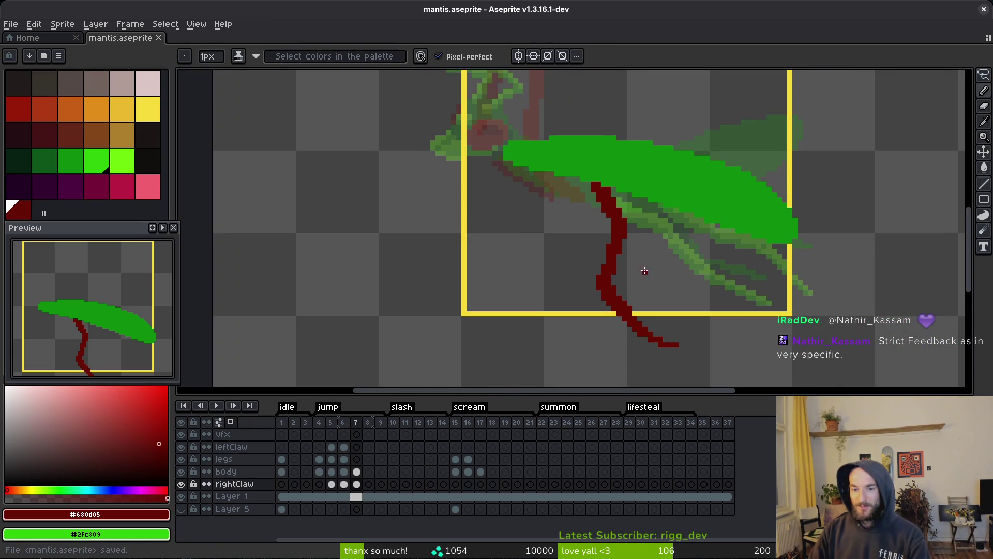
scroll(647, 248, "up", 4)
scroll(655, 234, "down", 3)
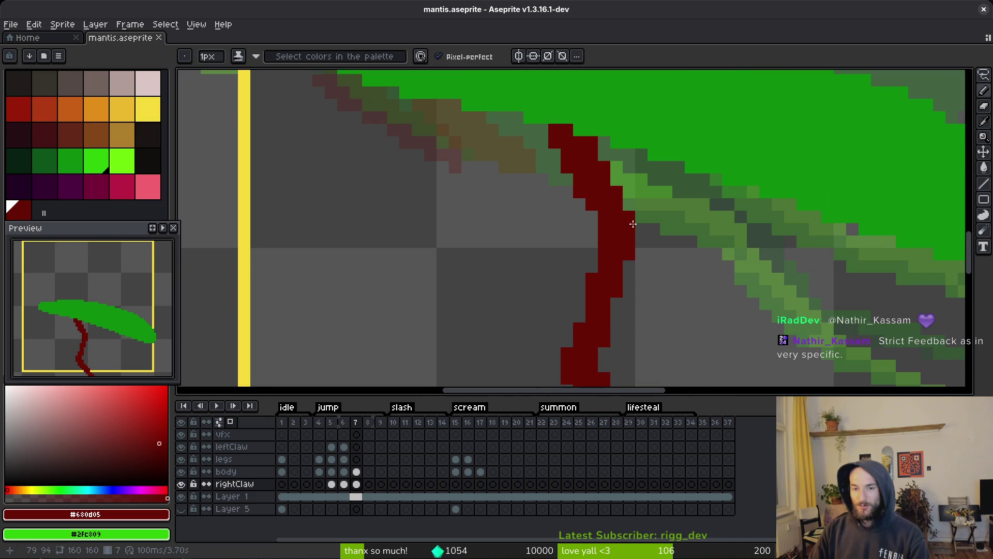
scroll(634, 223, "down", 1)
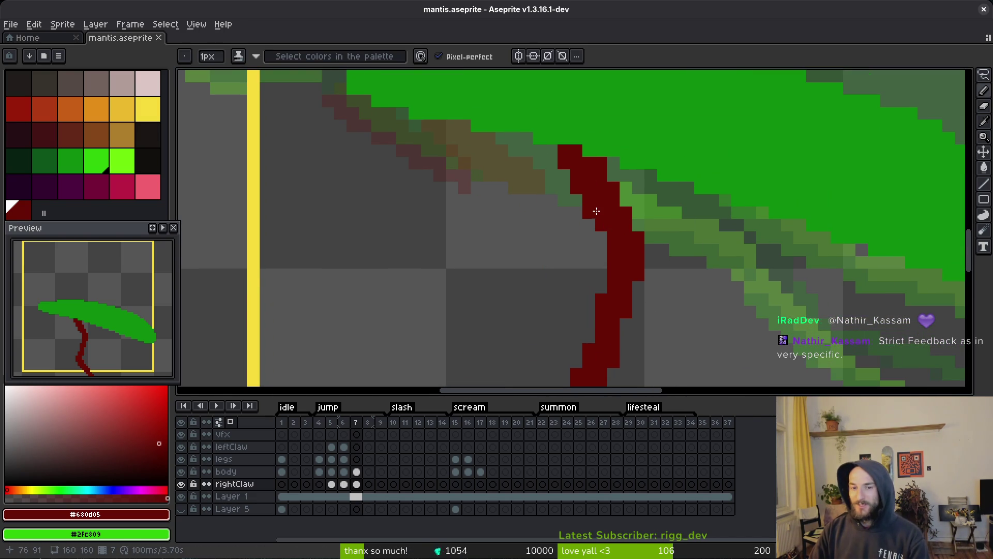
key("ctrl+s")
scroll(569, 217, "down", 3)
scroll(532, 226, "up", 4)
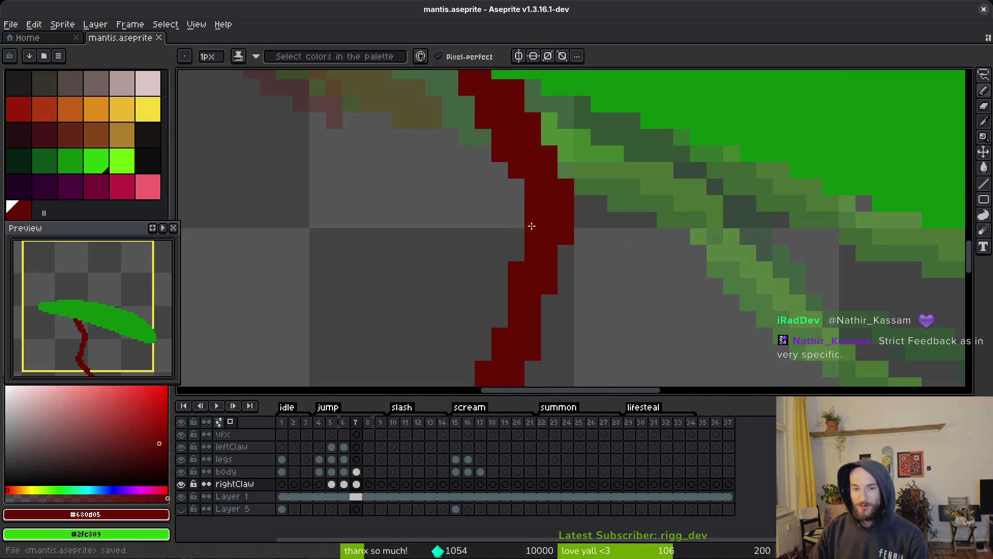
scroll(538, 224, "right", 1)
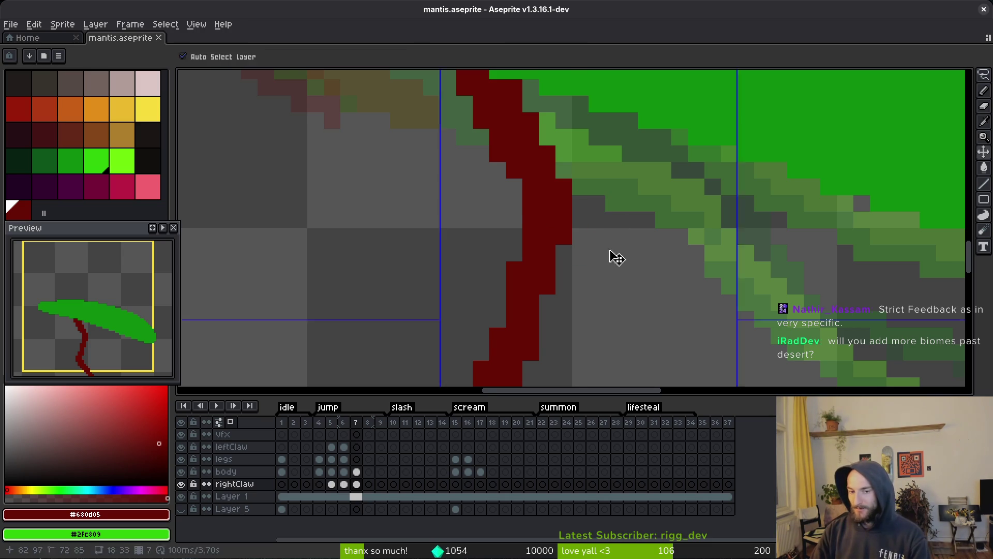
left_click_drag(612, 258, 571, 211)
scroll(571, 211, "down", 5)
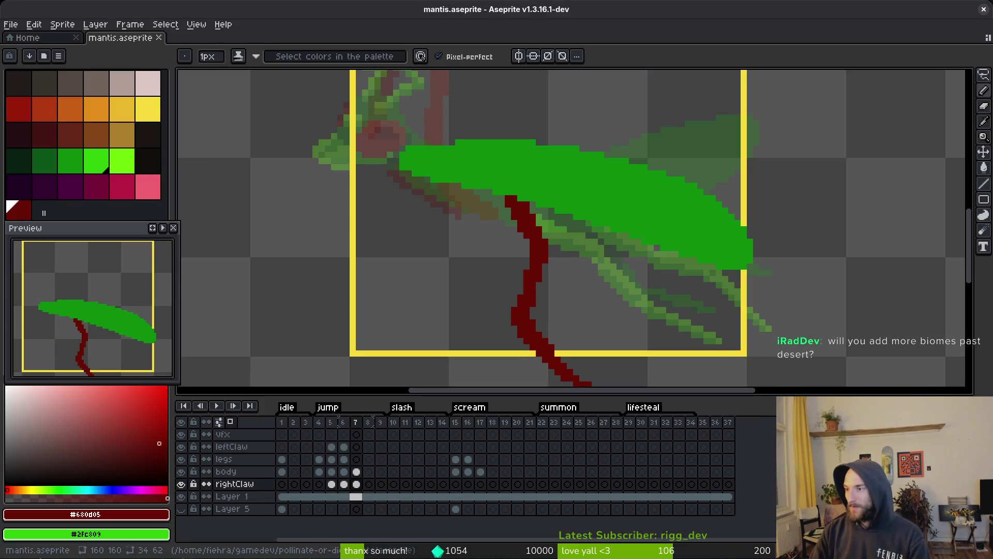
scroll(531, 268, "down", 2)
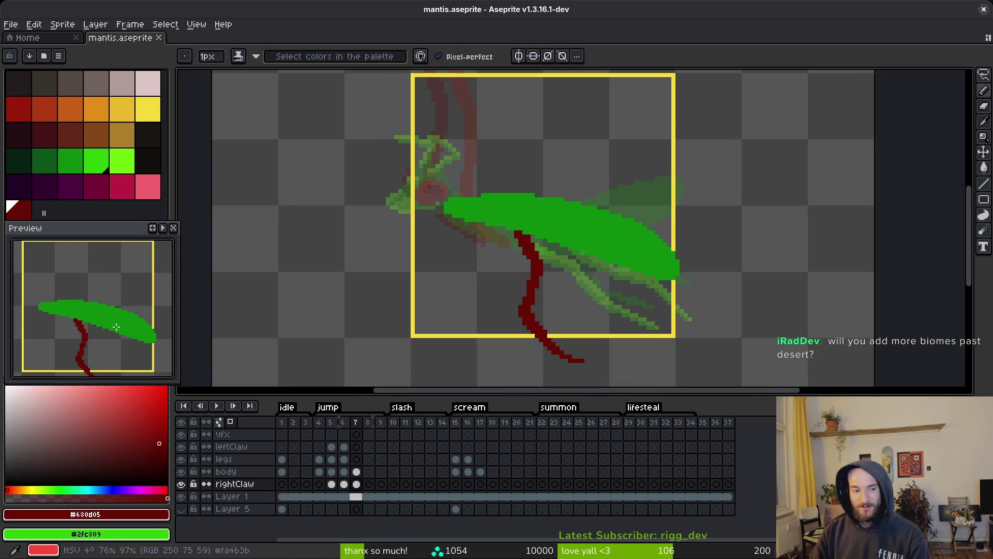
Step: Step through the jump frames to frame 7 and save mantis.aseprite
key("i")
key("Left")
key("b")
key("Left")
key("Left")
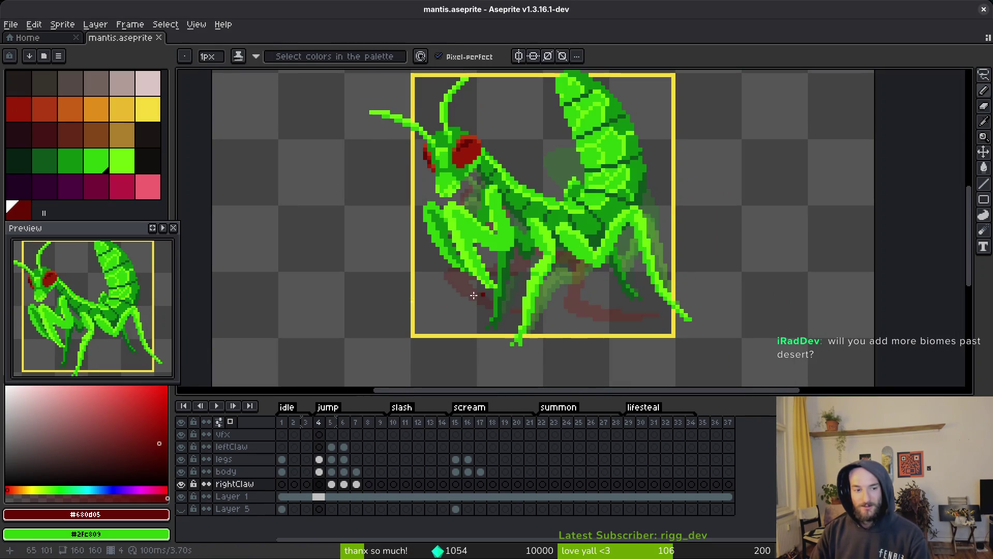
mouse_move(677, 269)
left_mouse_down()
mouse_move(751, 323)
mouse_move(723, 284)
left_mouse_up()
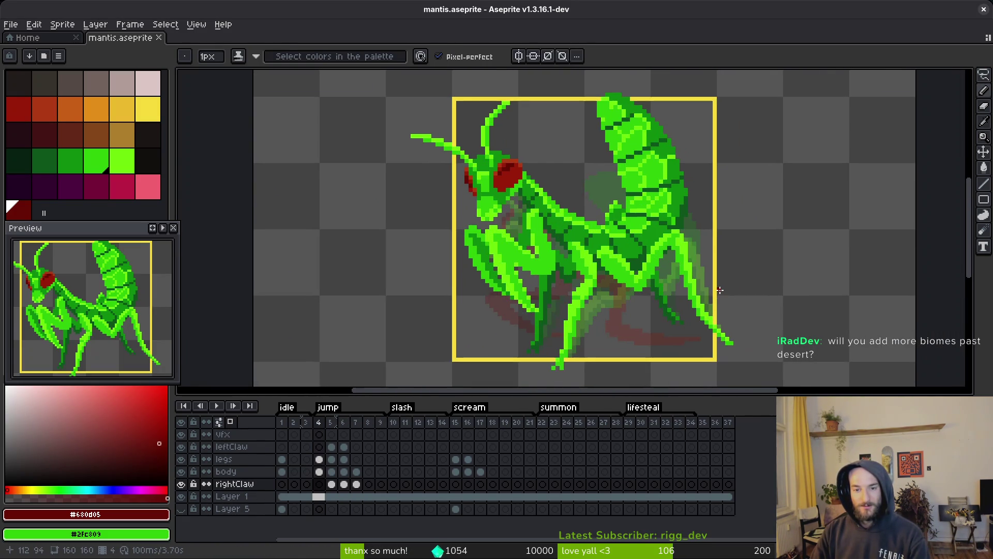
scroll(723, 284, "down", 1)
key("i")
key("Right")
key("Left")
key("Right")
key("Right")
key("Right")
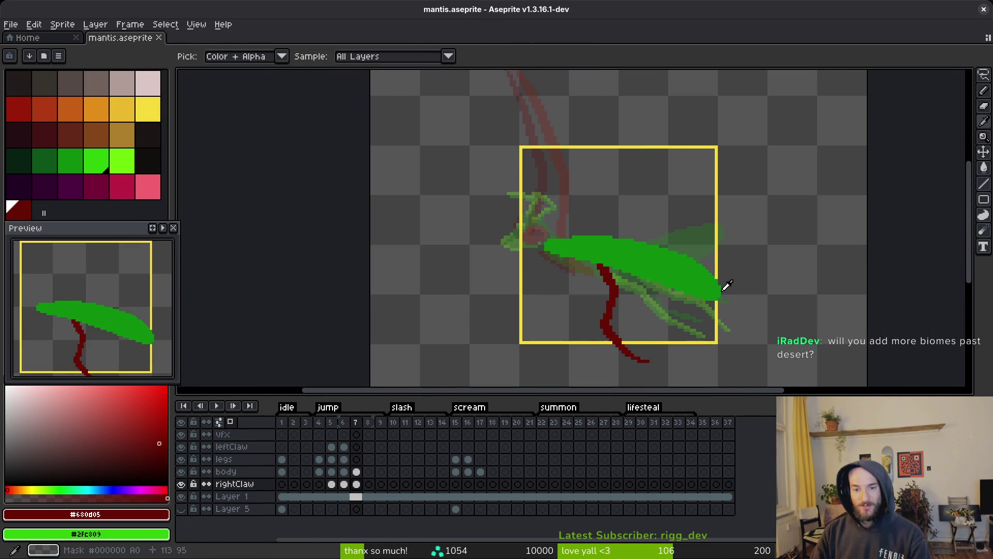
key("b")
key("ctrl+s")
Step: Run the pollinateOrDie game and turn on the debug level selector from the pause menu
key("alt+Tab")
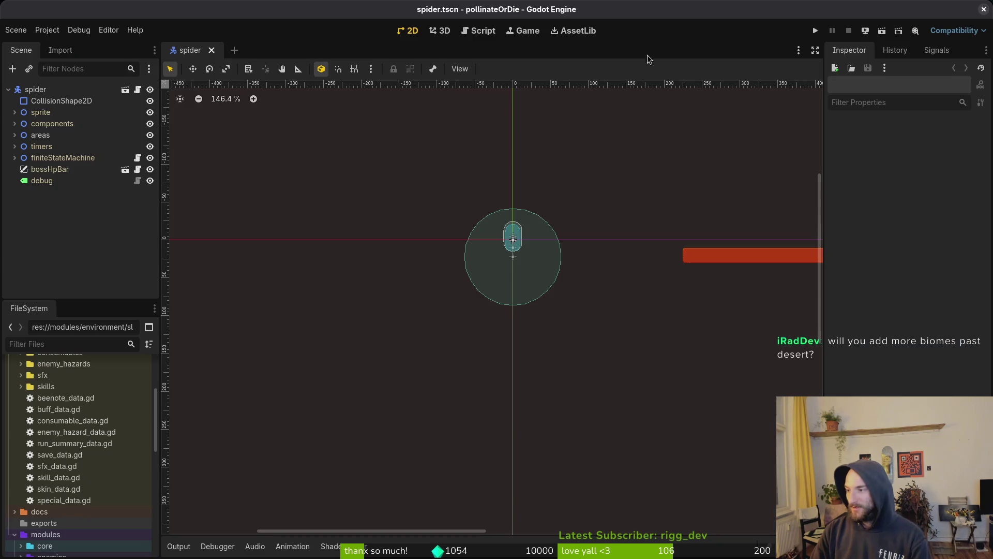
left_click(816, 32)
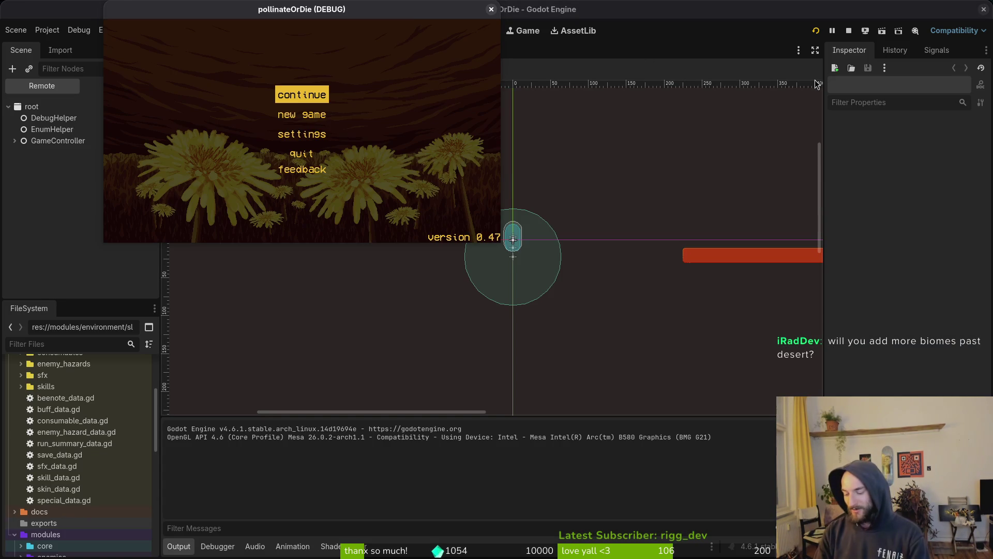
key("Return")
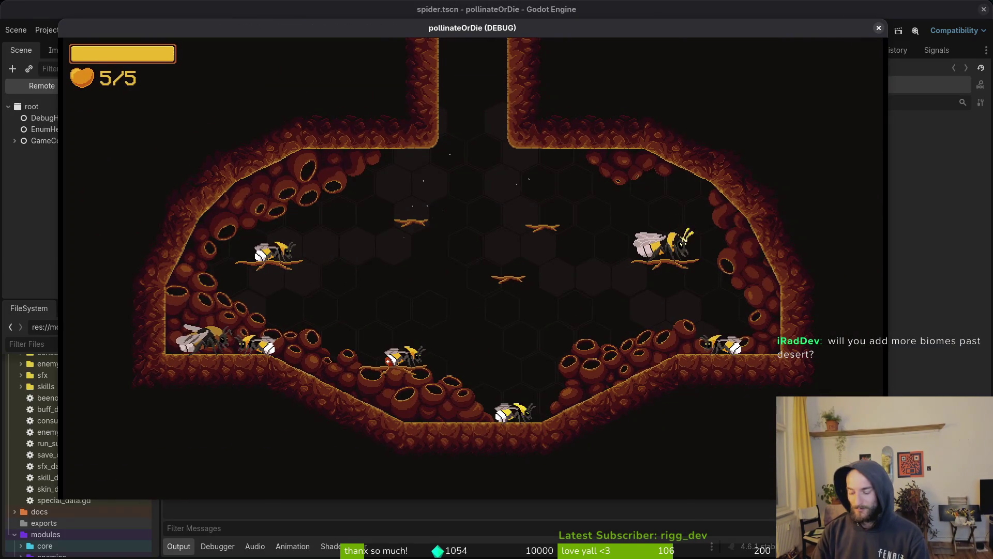
key("Escape")
key("Down")
key("Return")
key("Up")
key("Up")
key("Up")
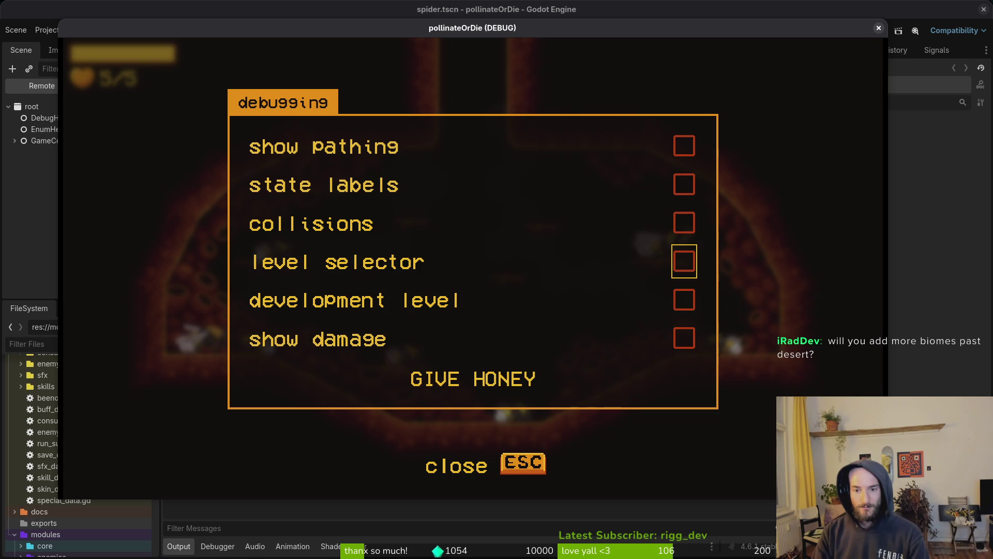
key("Escape")
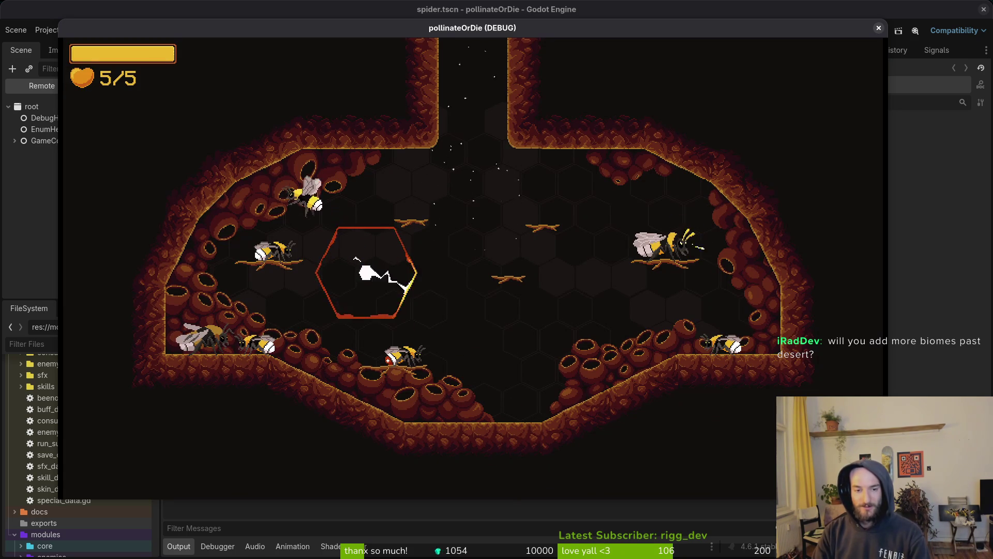
Step: Load level 3-0 and fly the bee left, right and down to the floor
key("Left")
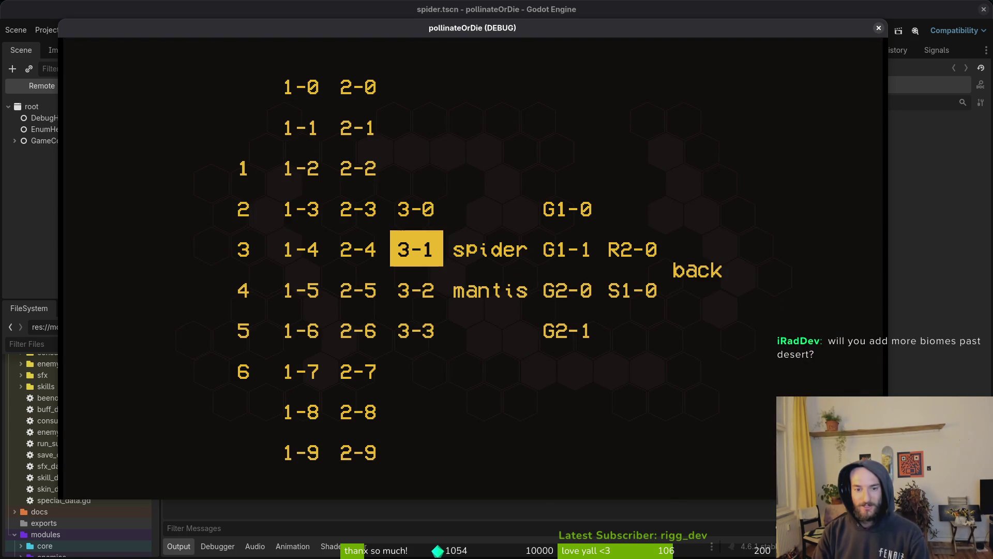
key("Up")
key("Return")
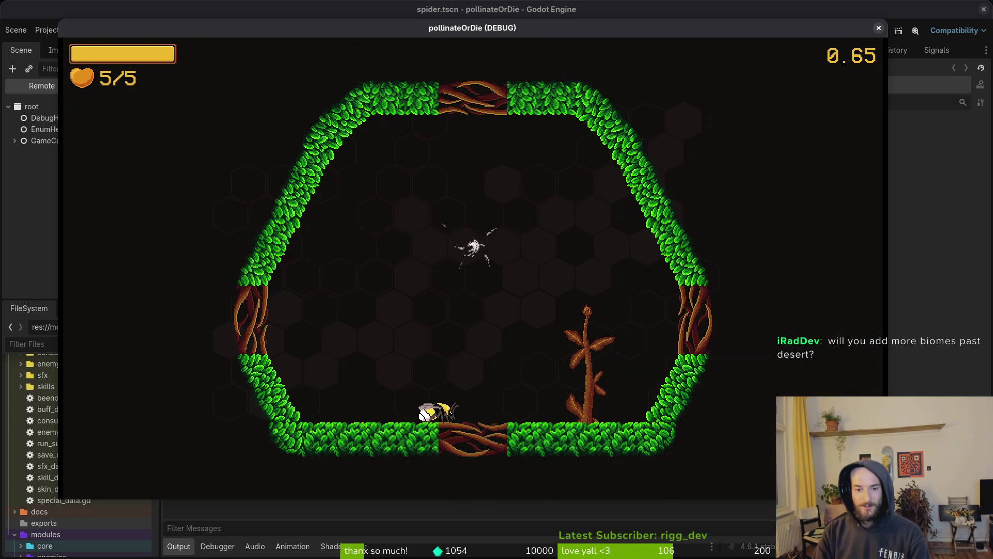
key("Left")
key("Right")
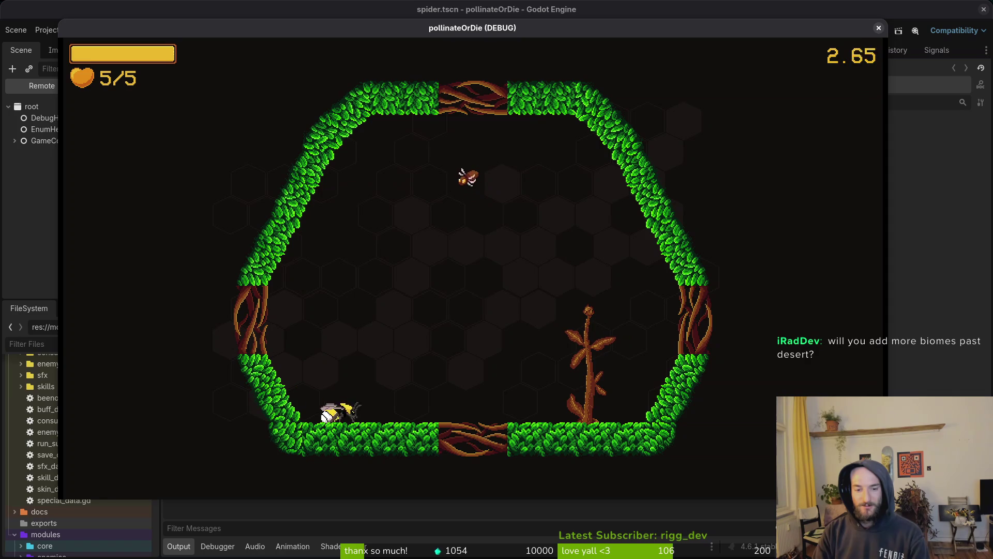
key("Down")
key("Right")
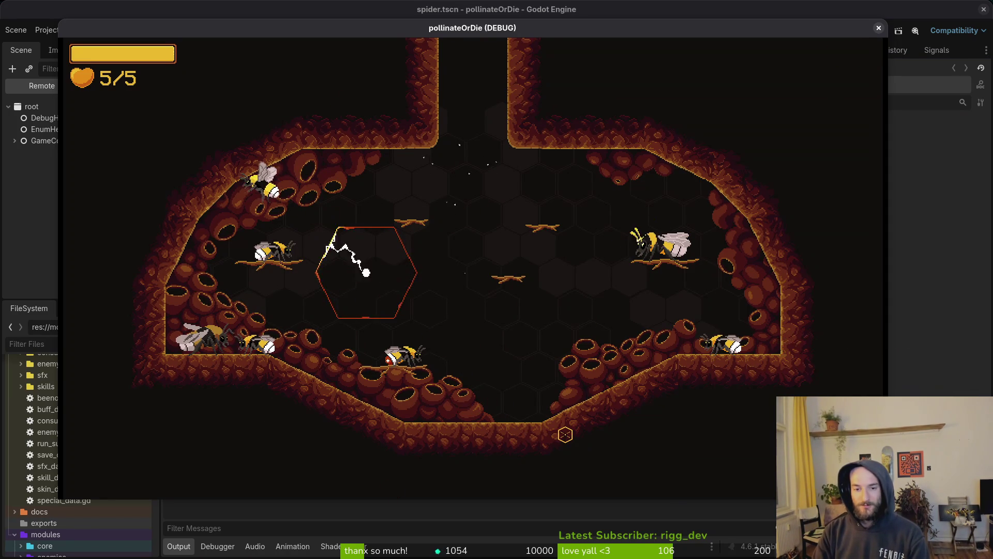
Step: Try levels 3-2 and 3-1, then close the game window with F8
key("Escape")
key("Down")
key("Left")
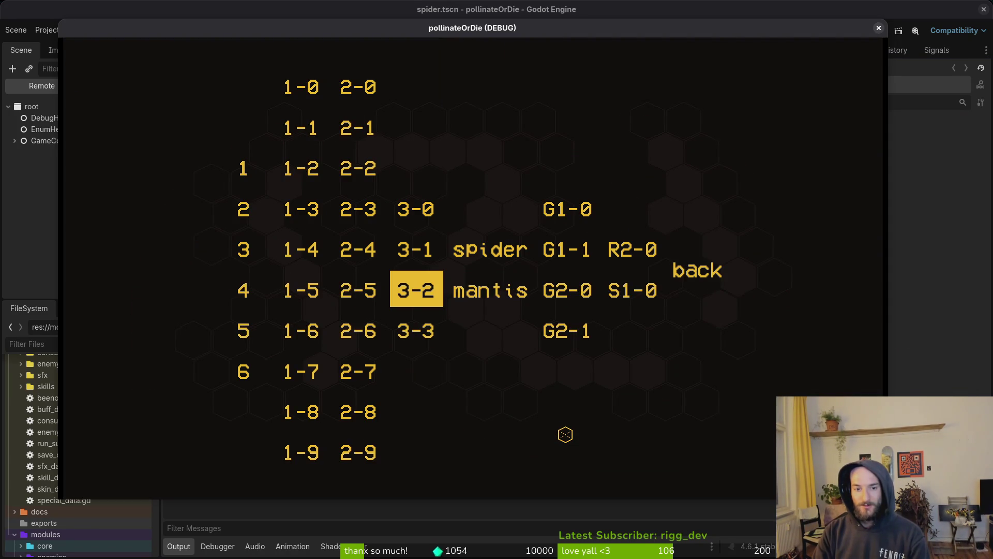
key("Return")
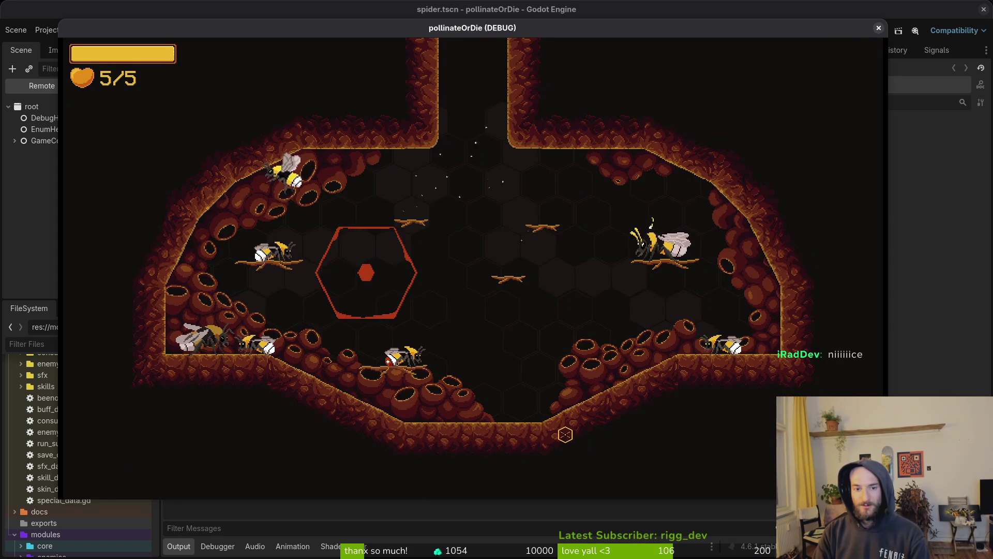
key("Escape")
key("Left")
key("Return")
key("Left")
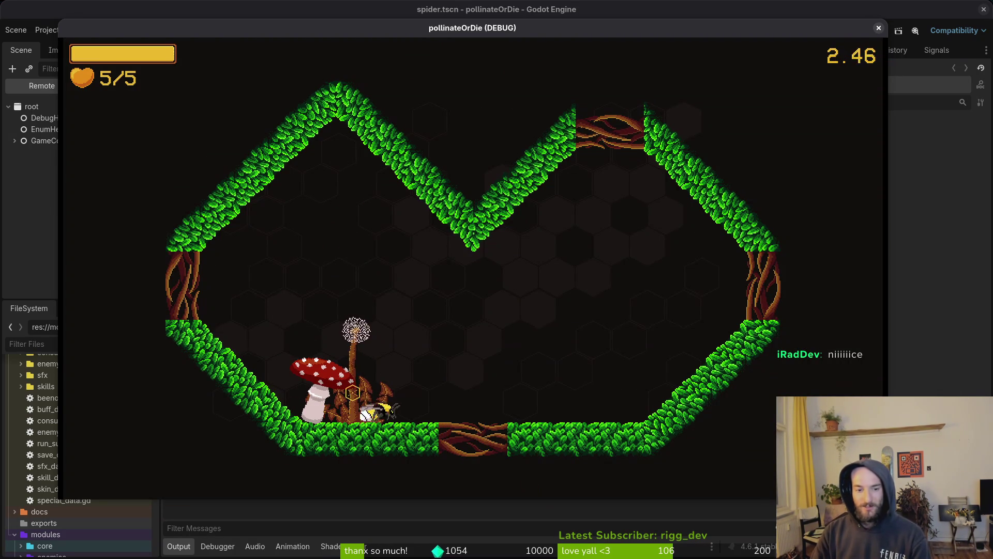
key("F8")
Step: Open amanitaMushroom.aseprite from Recent files, play its bounce animation from frame 1, then return to Home
key("alt+Tab")
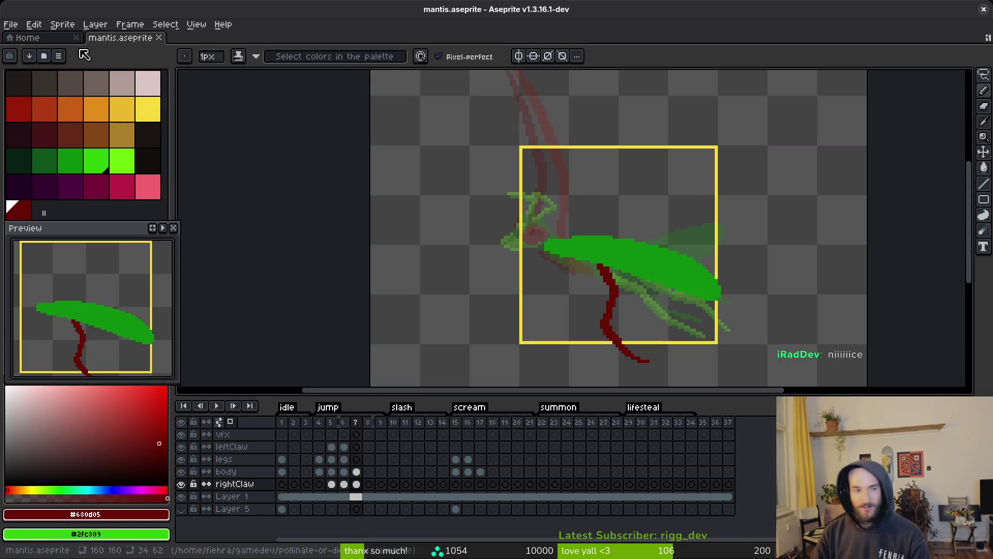
left_click(28, 40)
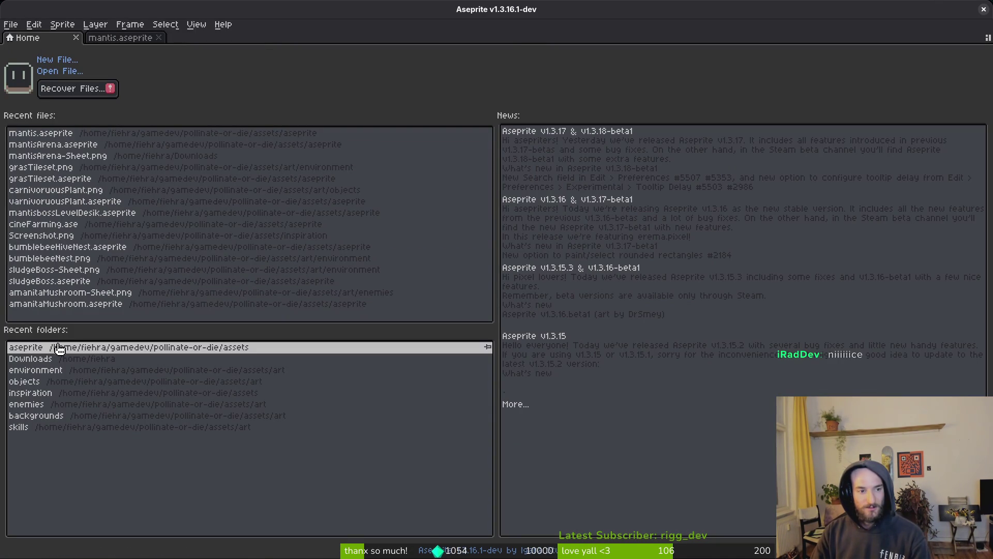
left_click(60, 306)
left_click(281, 422)
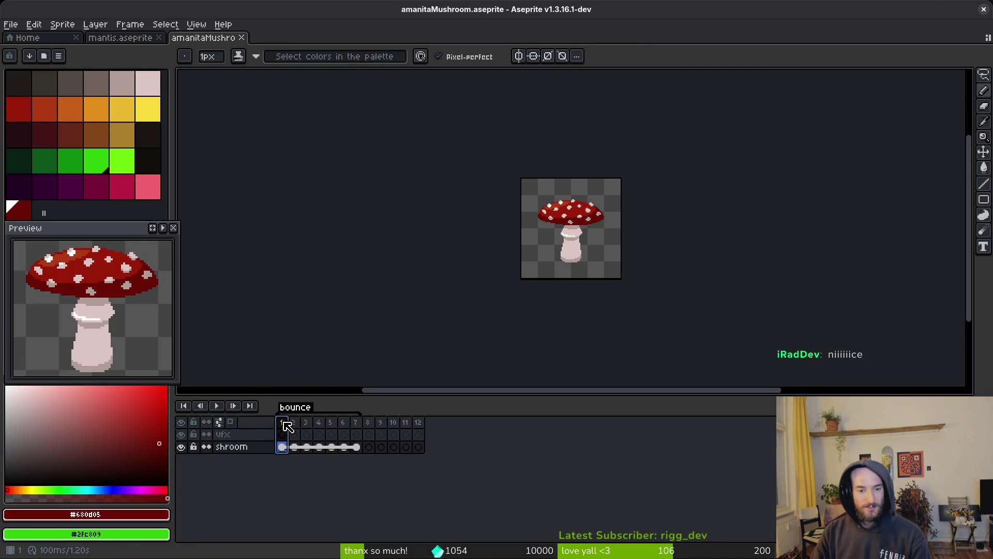
key("Return")
left_click_drag(632, 282, 626, 291)
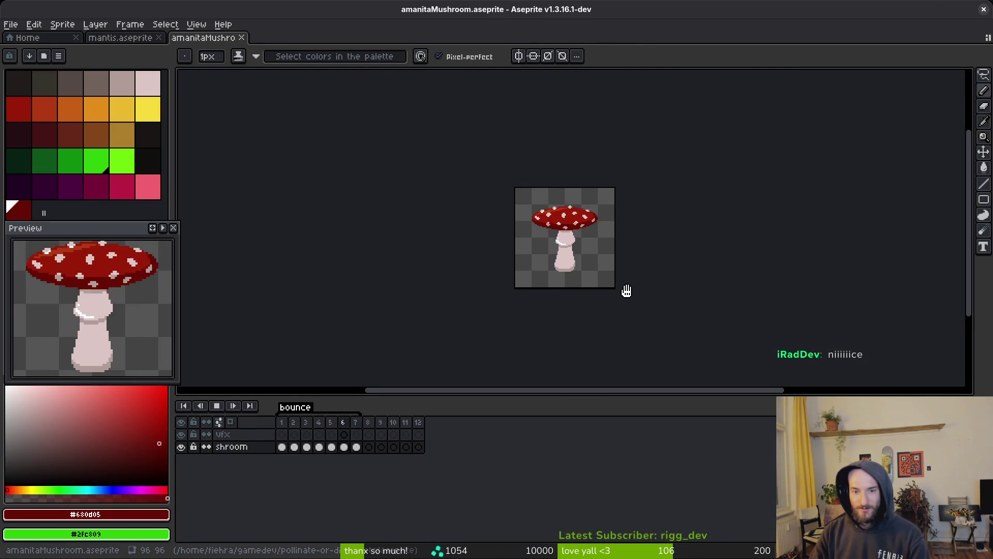
scroll(600, 296, "up", 2)
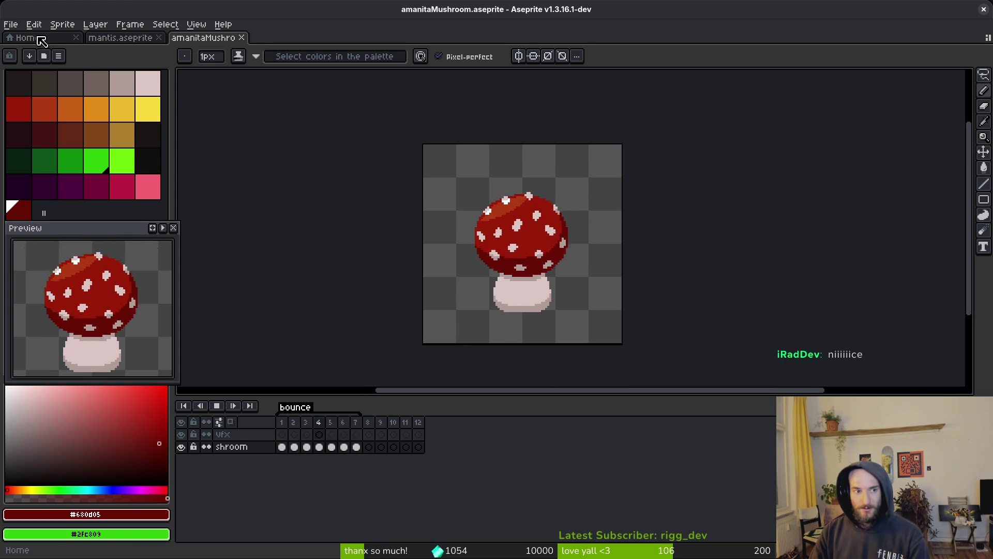
left_click(121, 37)
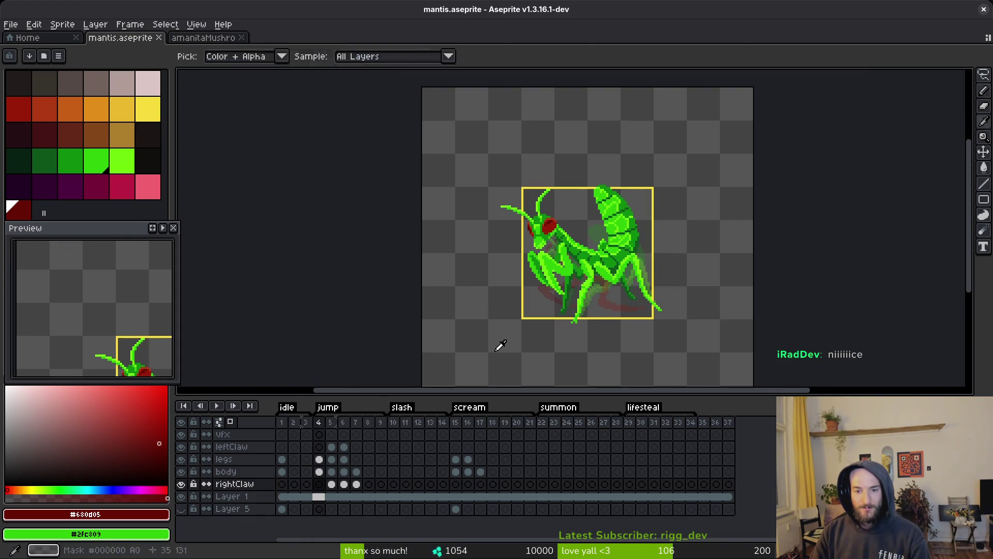
left_click(31, 38)
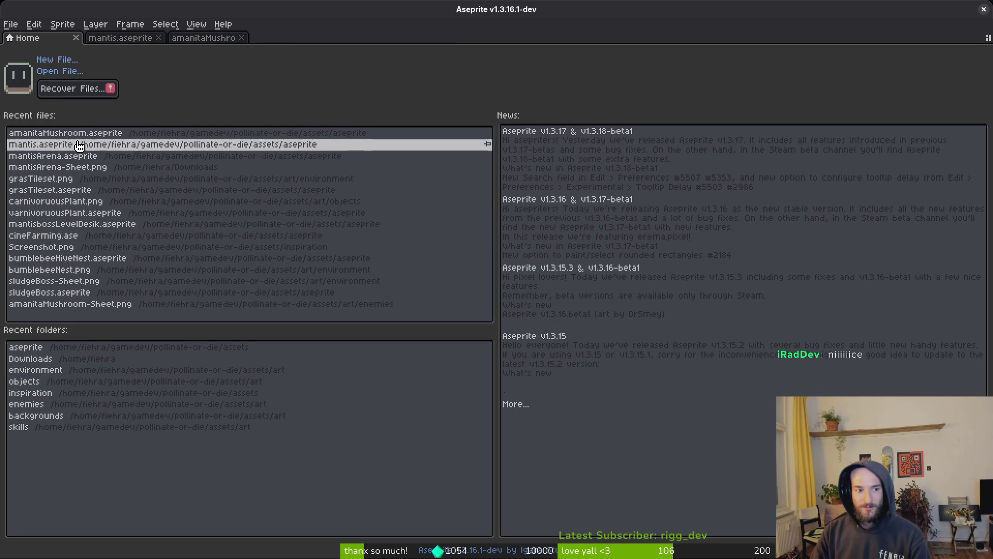
Step: Open mantisArena.aseprite from Recent files and zoom and pan around the whole arena artwork
left_click(57, 155)
scroll(585, 291, "down", 2)
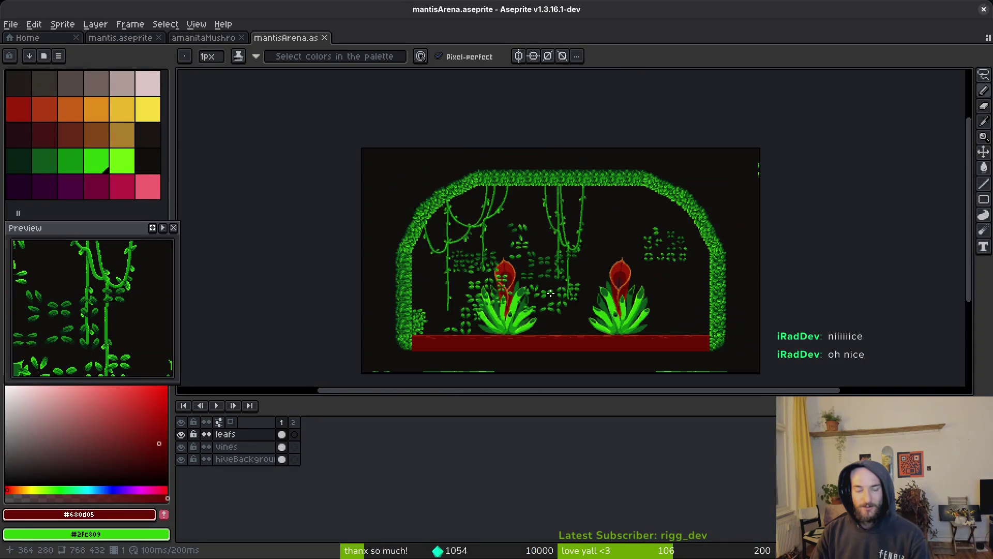
scroll(564, 273, "up", 3)
scroll(543, 283, "down", 2)
scroll(629, 221, "down", 2)
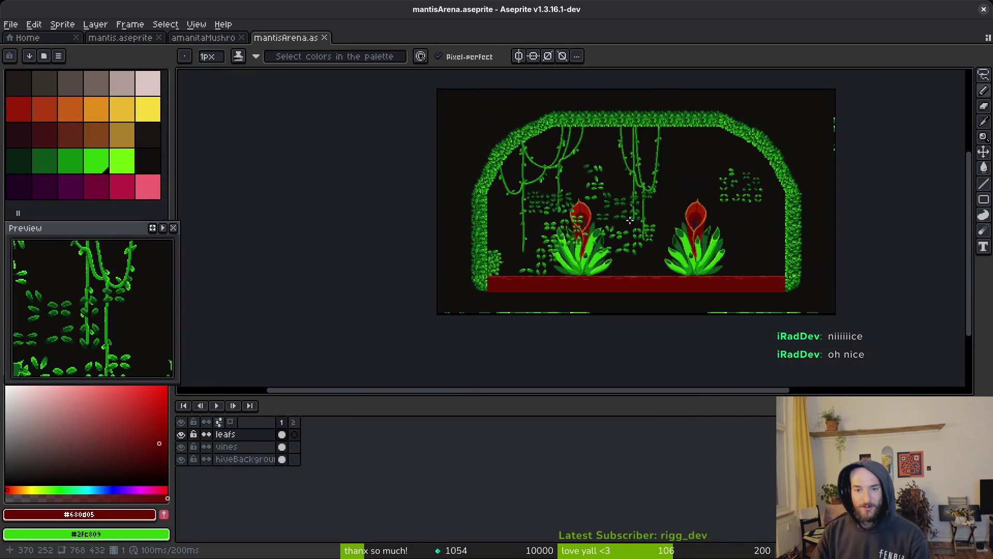
scroll(626, 248, "up", 2)
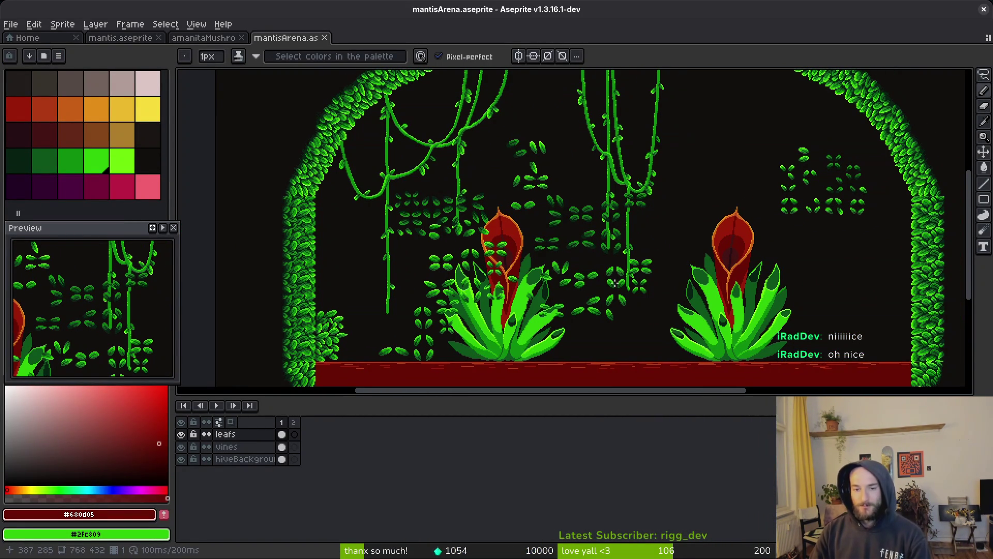
scroll(601, 203, "up", 4)
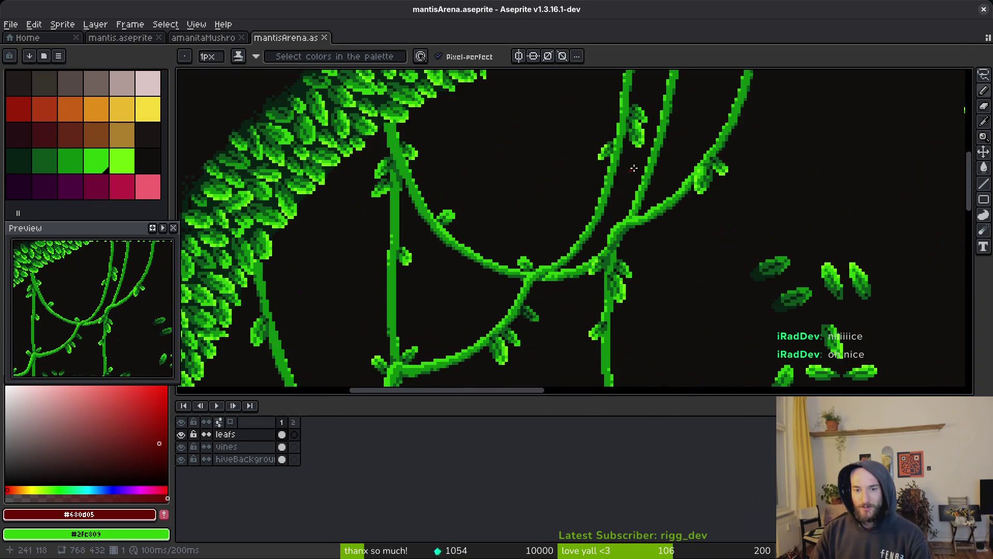
scroll(539, 266, "down", 3)
scroll(484, 259, "up", 3)
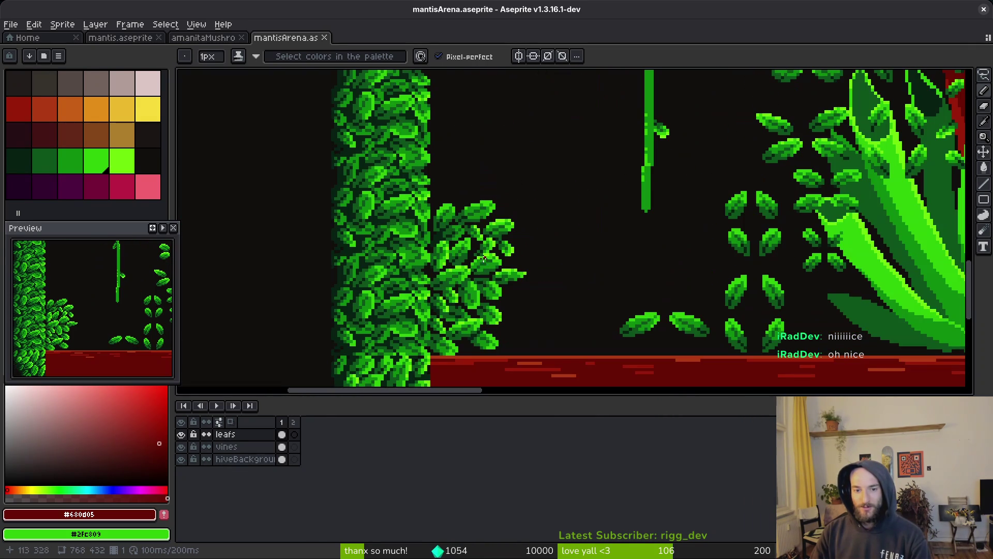
scroll(474, 276, "down", 3)
scroll(513, 283, "up", 3)
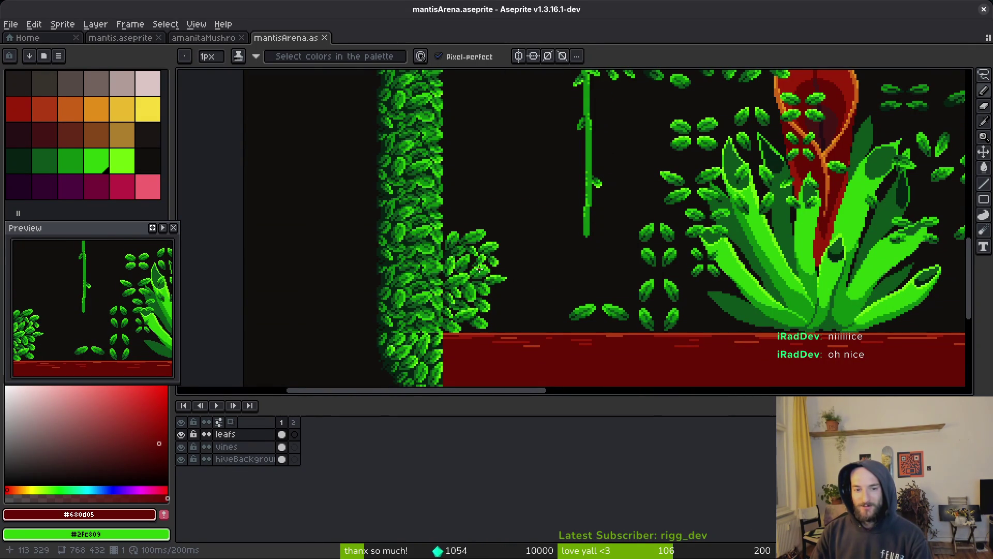
scroll(481, 270, "down", 3)
scroll(486, 269, "up", 3)
scroll(449, 279, "down", 3)
scroll(444, 268, "up", 3)
scroll(507, 251, "down", 3)
scroll(506, 251, "up", 3)
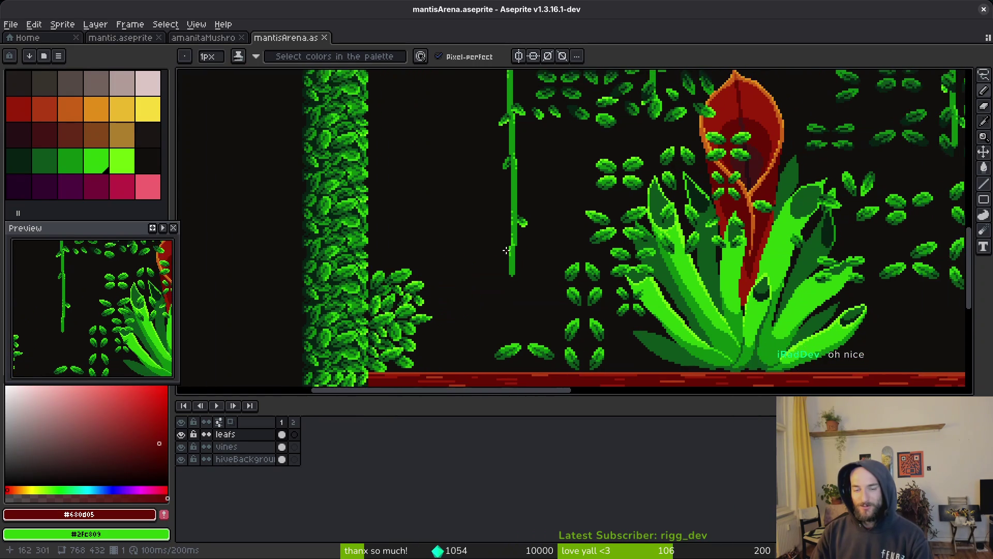
scroll(507, 250, "down", 3)
scroll(538, 220, "up", 3)
scroll(513, 221, "down", 3)
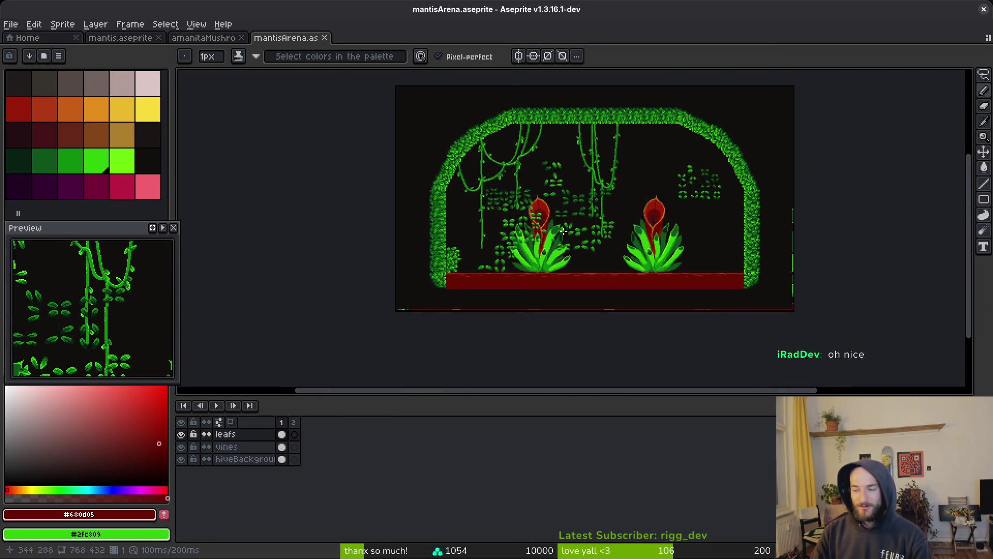
left_click_drag(564, 230, 508, 202)
Step: Bring mantis.aseprite back up and pan across the mantis to its claw
left_click(202, 37)
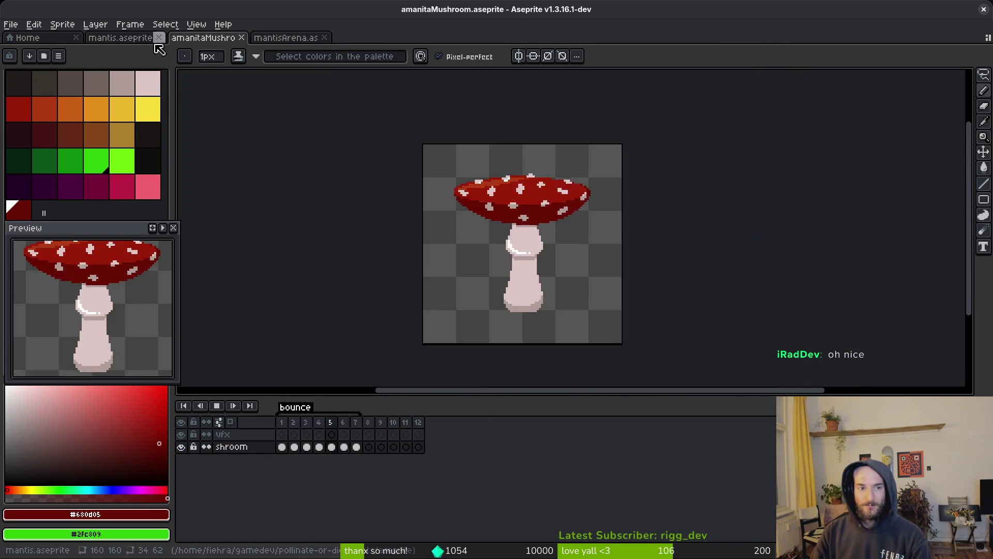
left_click(121, 38)
key("alt+Tab")
key("alt+Tab")
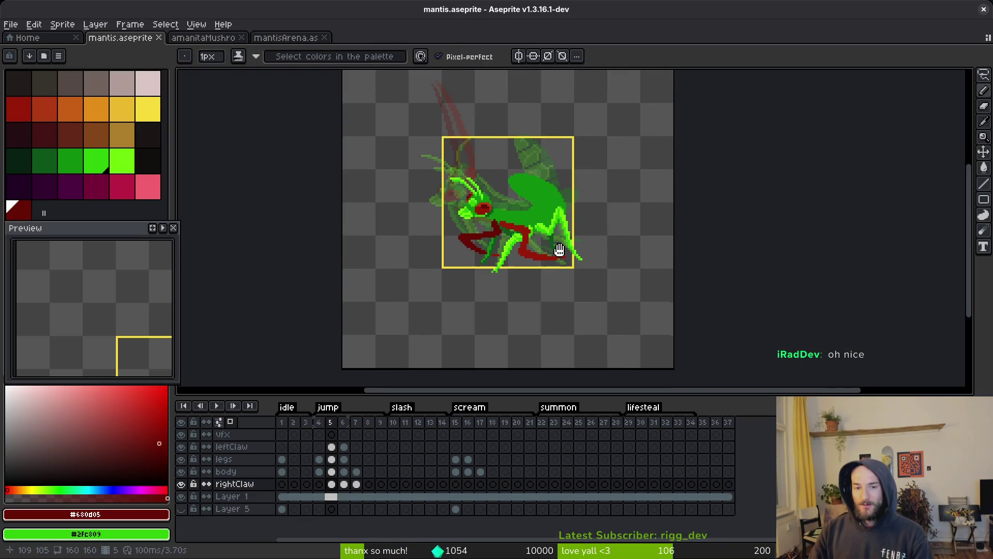
key("i")
mouse_move(569, 244)
left_mouse_down()
mouse_move(547, 247)
mouse_move(539, 273)
left_mouse_up()
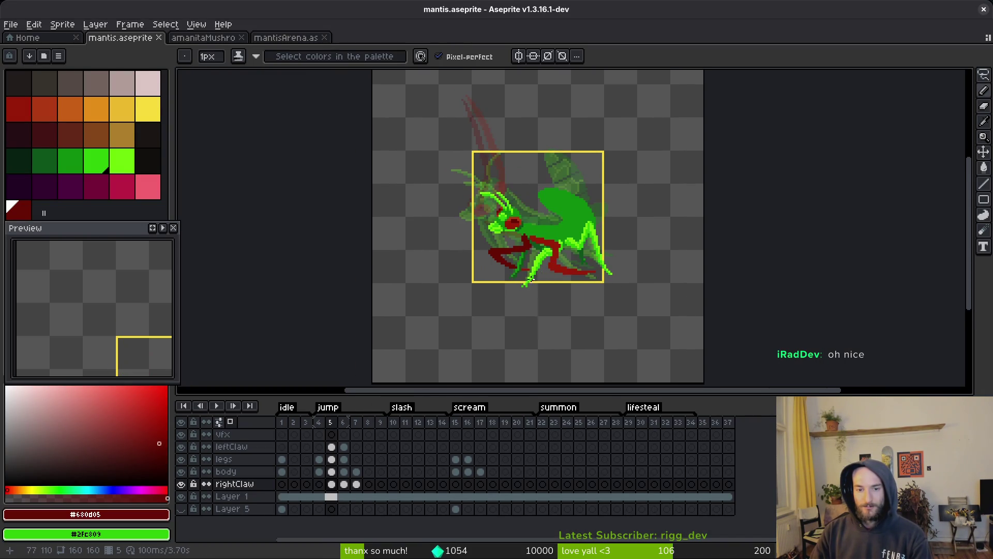
scroll(513, 258, "up", 5)
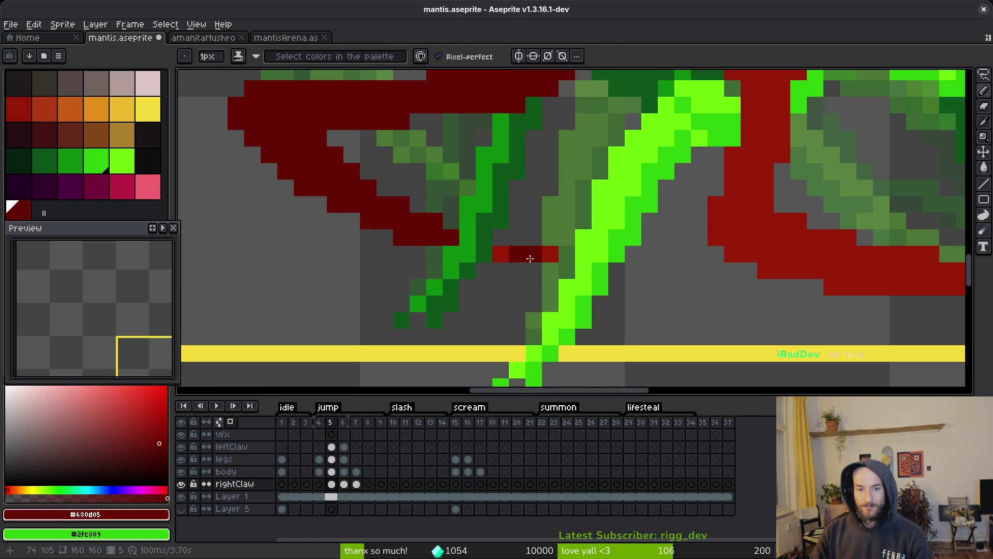
key("g")
scroll(531, 249, "down", 5)
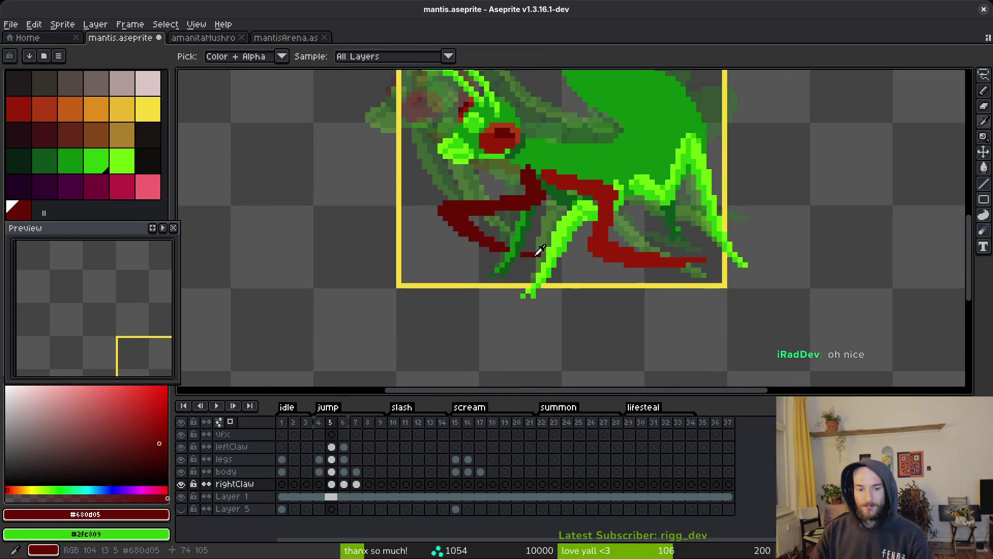
Step: Add a missing red pixel to the claw on the next jump frame, save, and advance a frame
key("period")
scroll(499, 203, "up", 5)
scroll(499, 203, "down", 5)
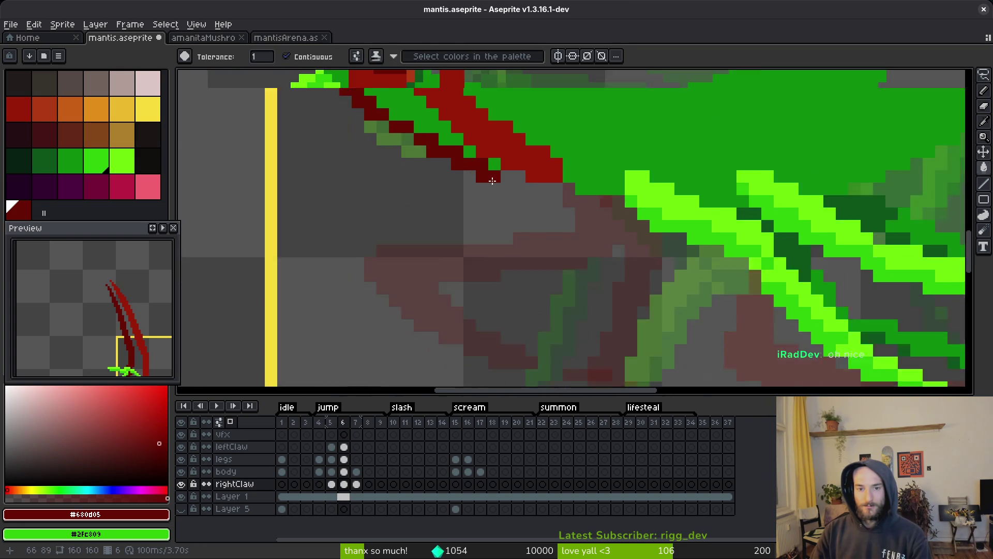
scroll(497, 196, "up", 5)
key("b")
left_click(493, 171)
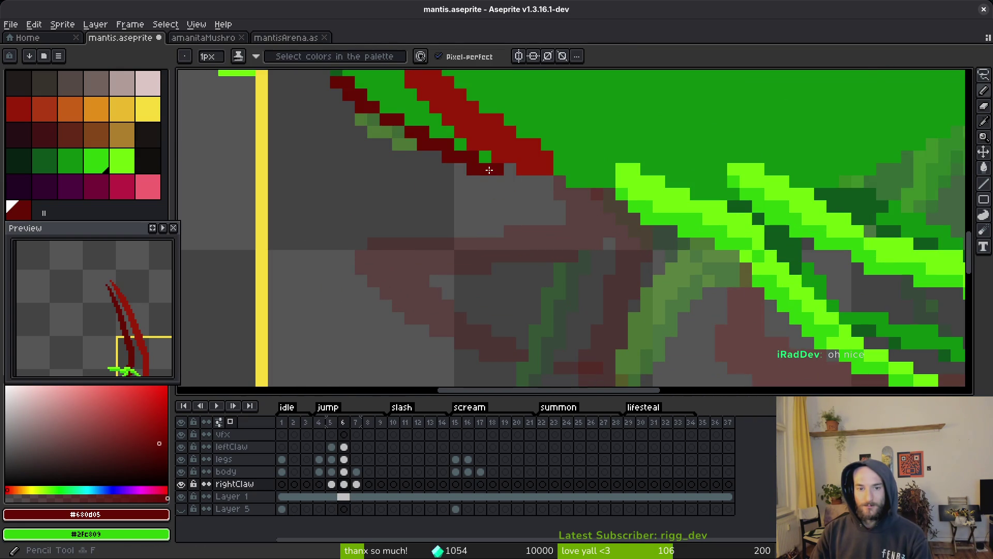
key("ctrl+s")
scroll(506, 175, "down", 5)
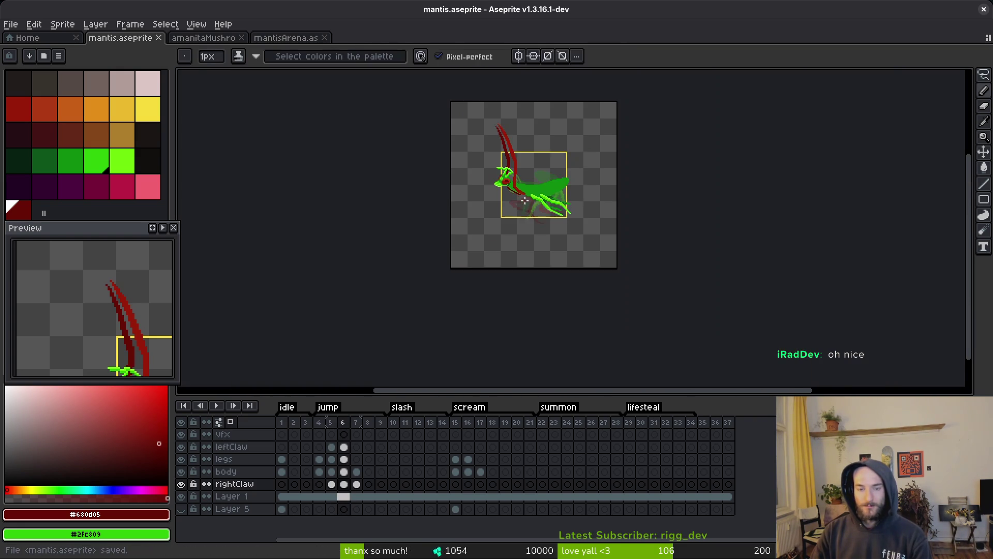
key("i")
key("period")
key("b")
scroll(539, 222, "up", 5)
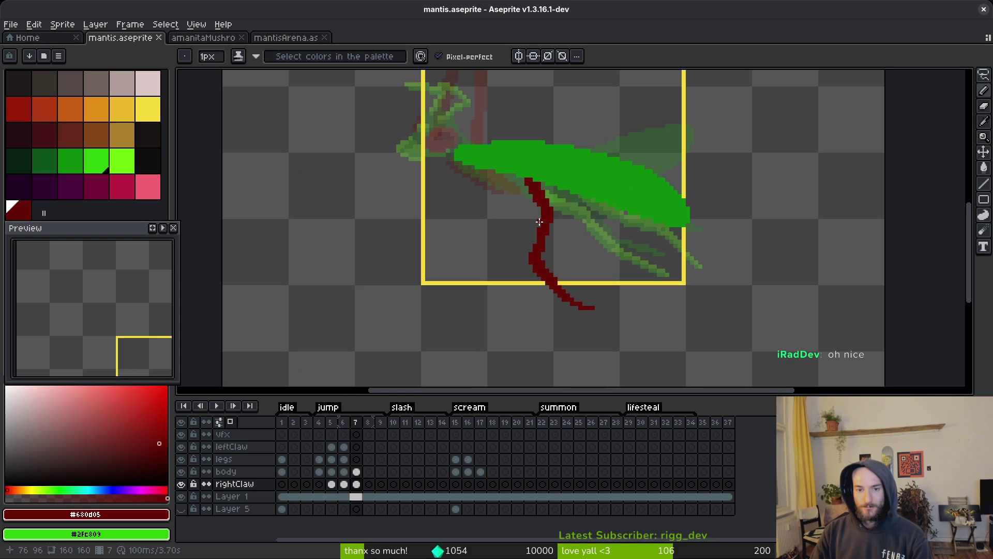
Step: Stop the running game from Godot's top-right toolbar, then return to Aseprite
key("alt+Tab")
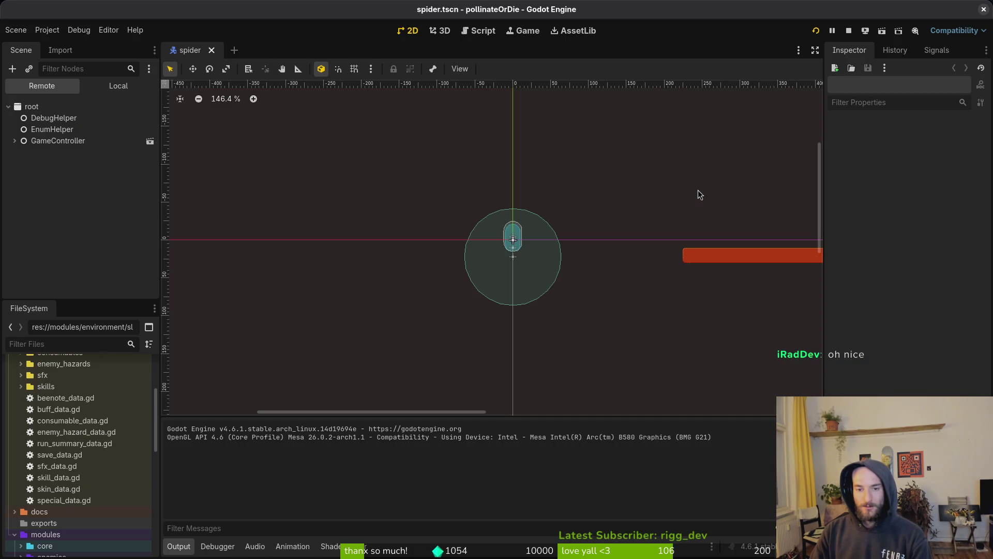
left_click(849, 31)
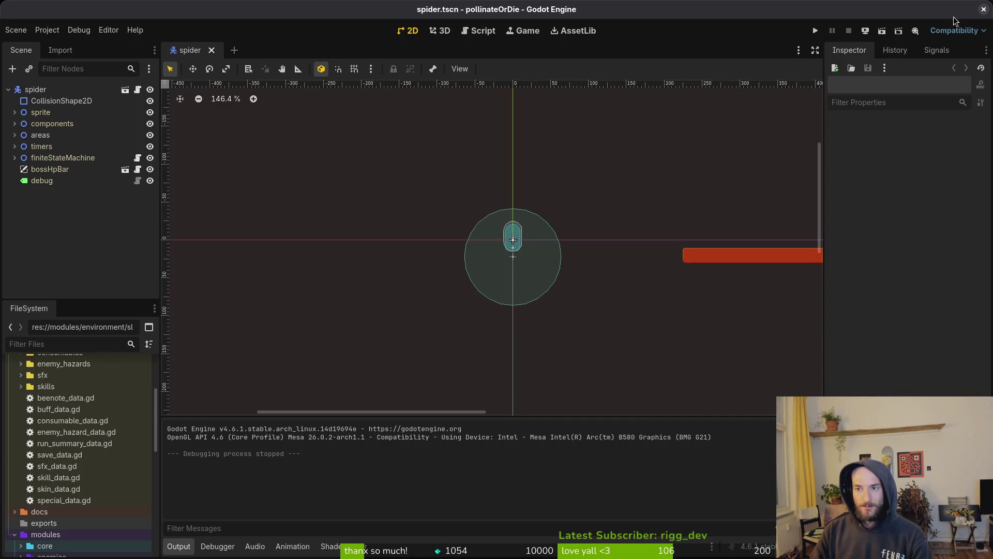
key("alt+Tab")
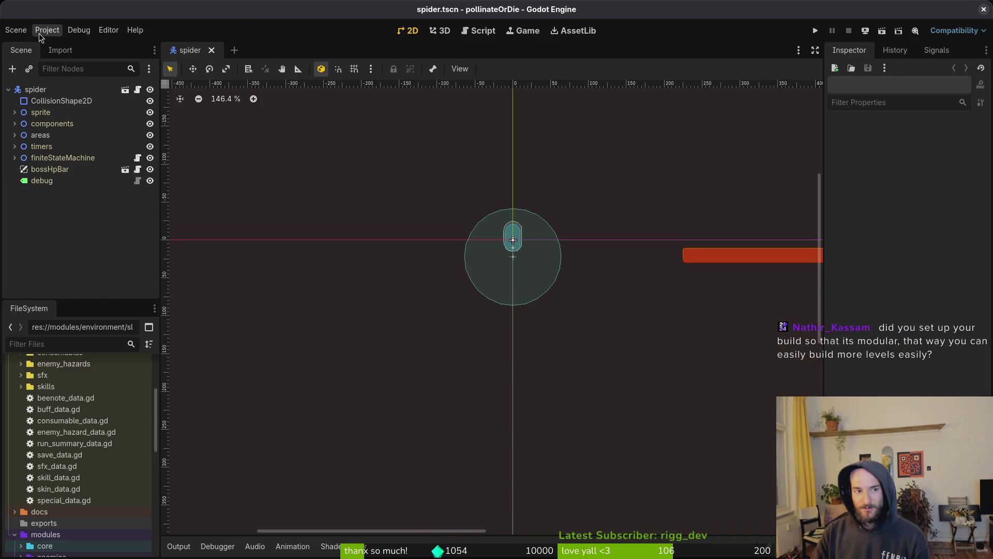
Step: Open level_3_3.tscn by quick-searching for 'level33'
key("alt+shift+o")
type("lev")
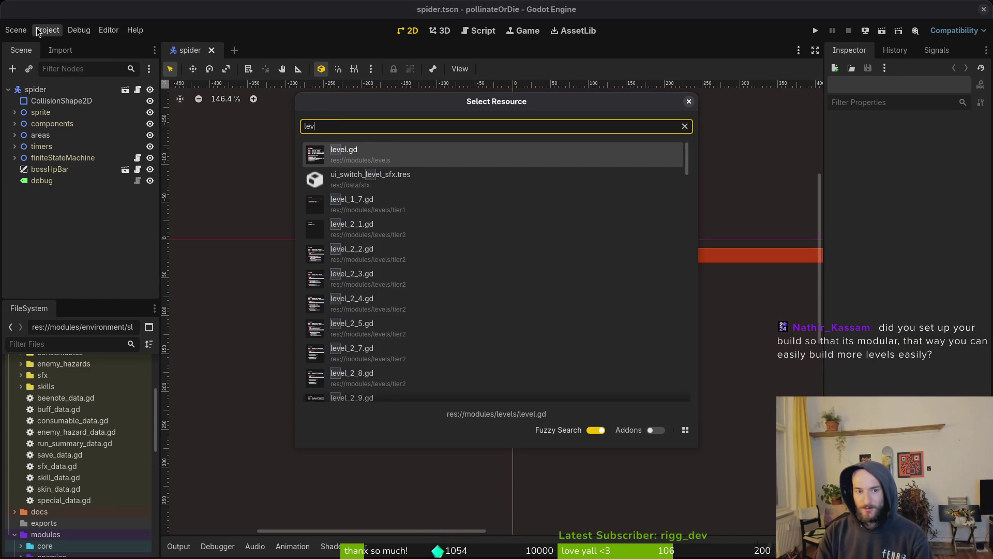
type("el33")
key("Return")
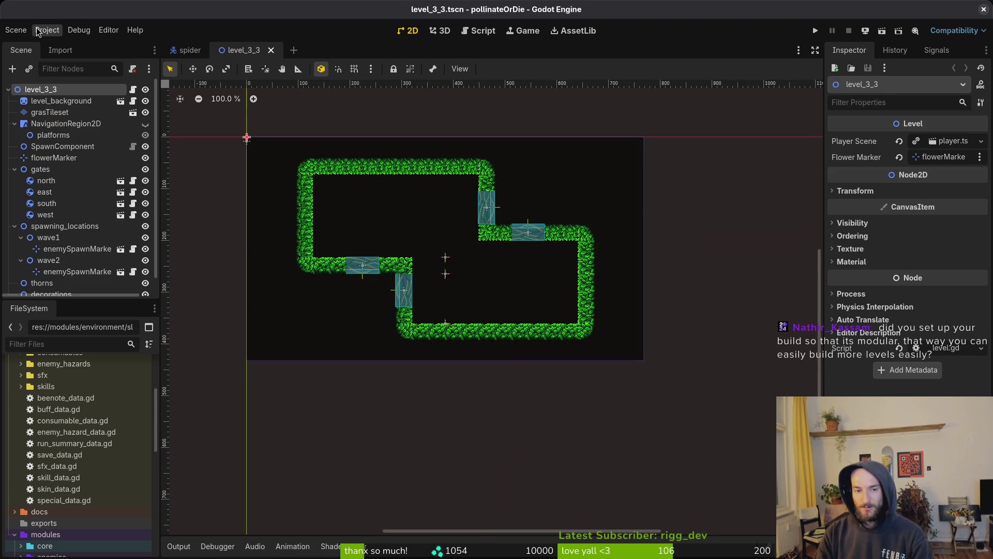
Step: Collapse and expand the gates and spawning_locations nodes, inspecting the first enemy spawn marker
left_click(15, 169)
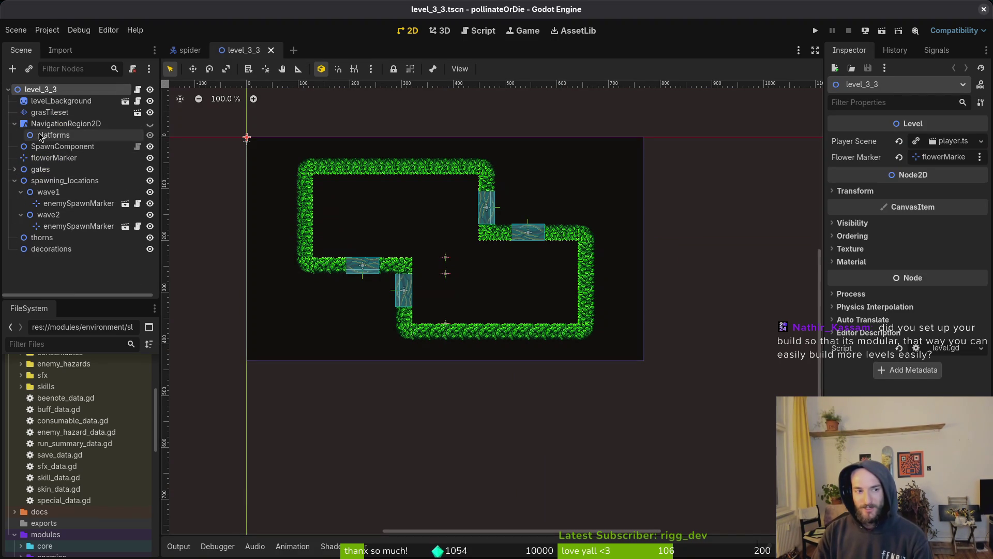
left_click(88, 208)
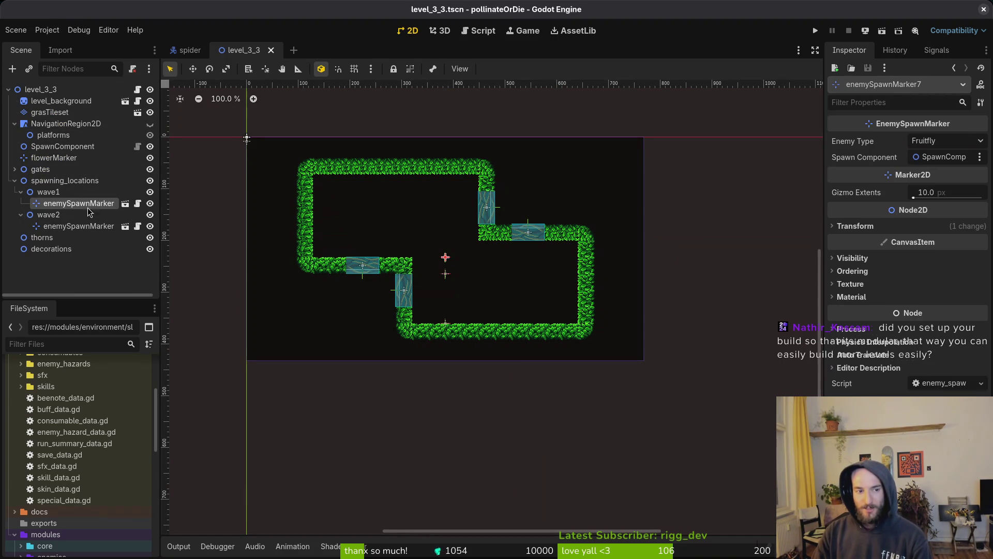
left_click(15, 181)
left_click(14, 169)
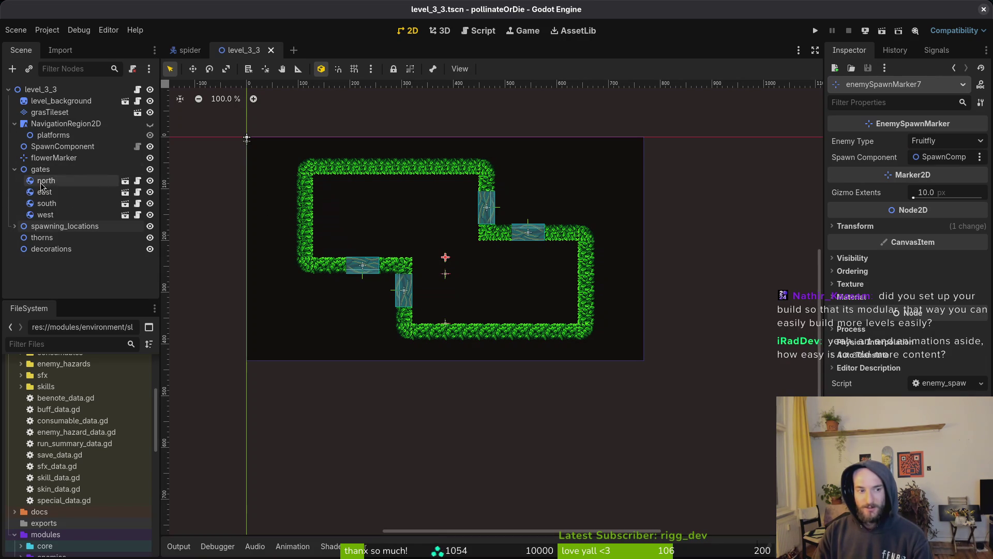
left_click(14, 169)
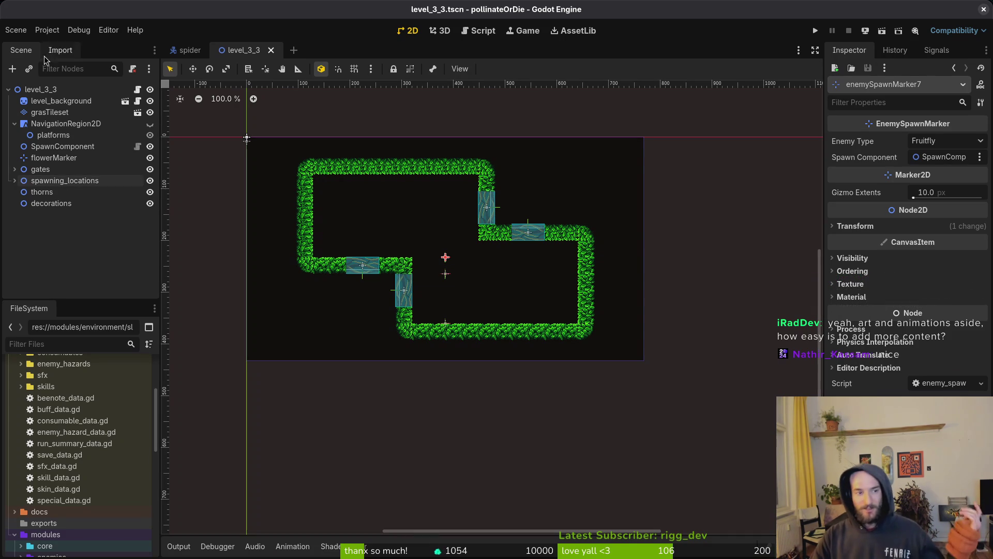
Step: Create a new scene with a 2D node root renamed to level_3
left_click(16, 30)
left_click(40, 52)
left_click(129, 108)
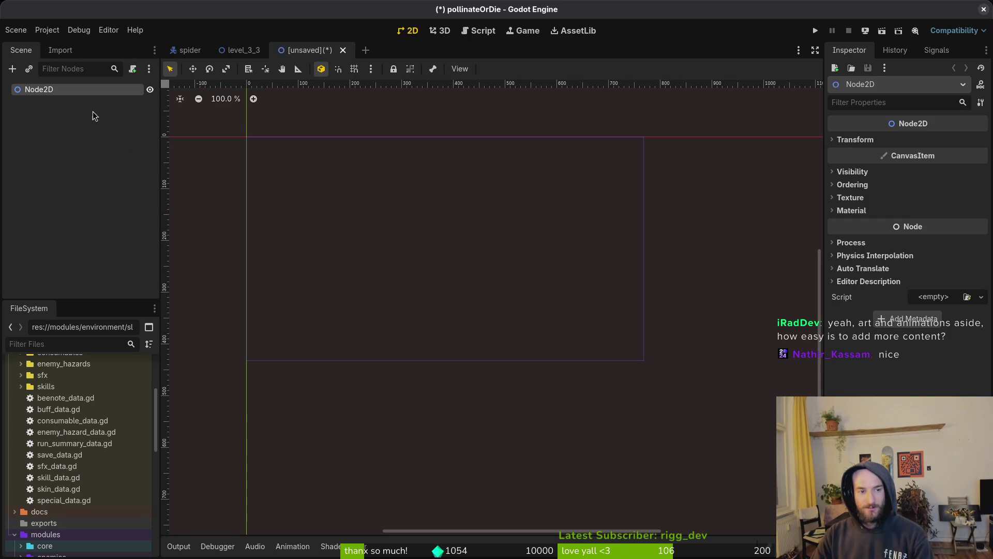
key("F2")
type("level_")
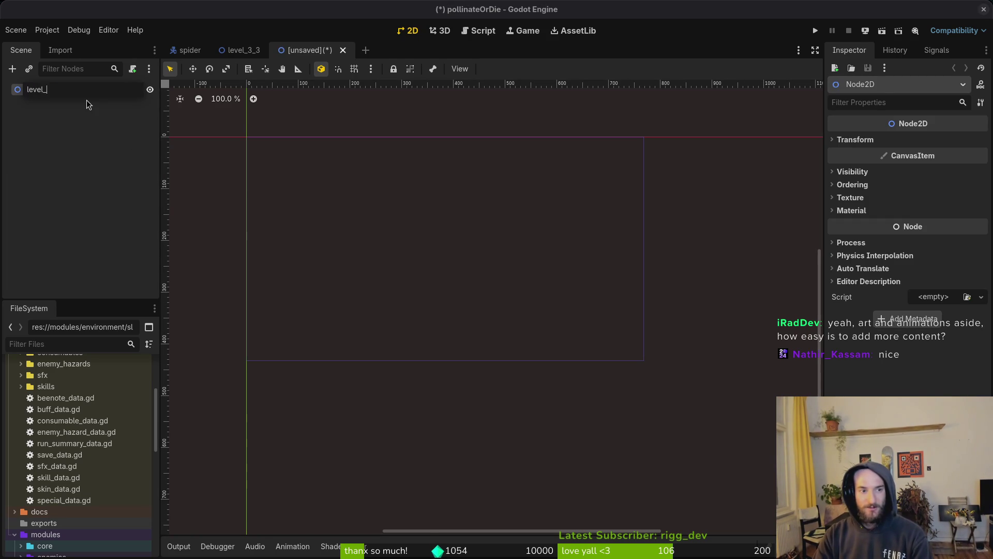
type("3_")
key("Return")
Step: Copy all of level_3_3's child nodes and paste them into the new scene
left_click(238, 50)
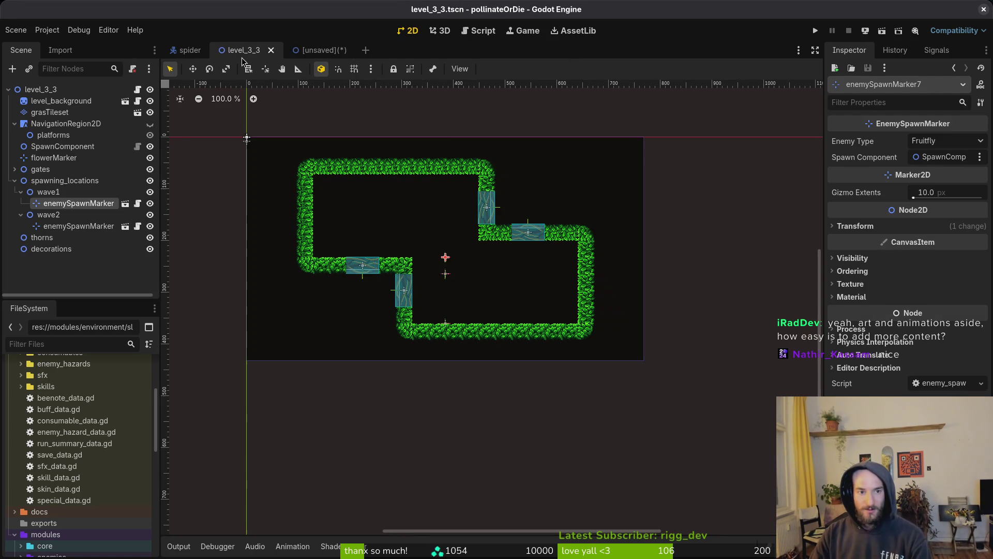
left_click(44, 102)
left_click(50, 249, "shift")
key("Delete")
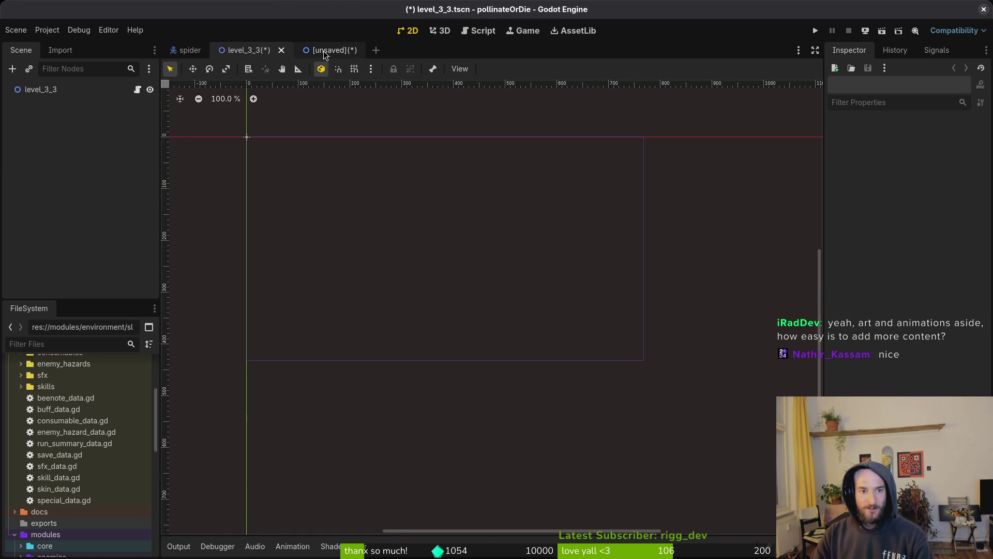
key("ctrl+z")
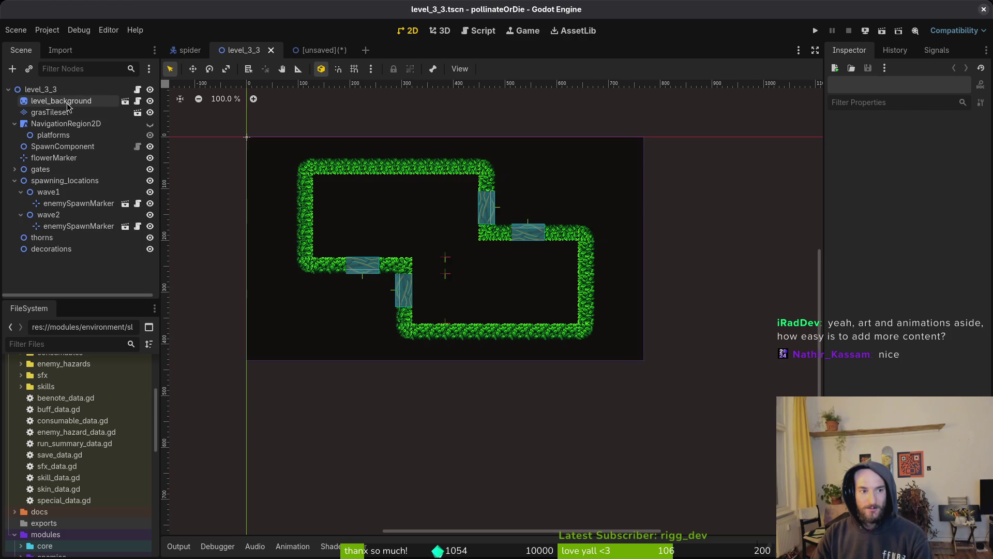
left_click(309, 50)
key("ctrl+v")
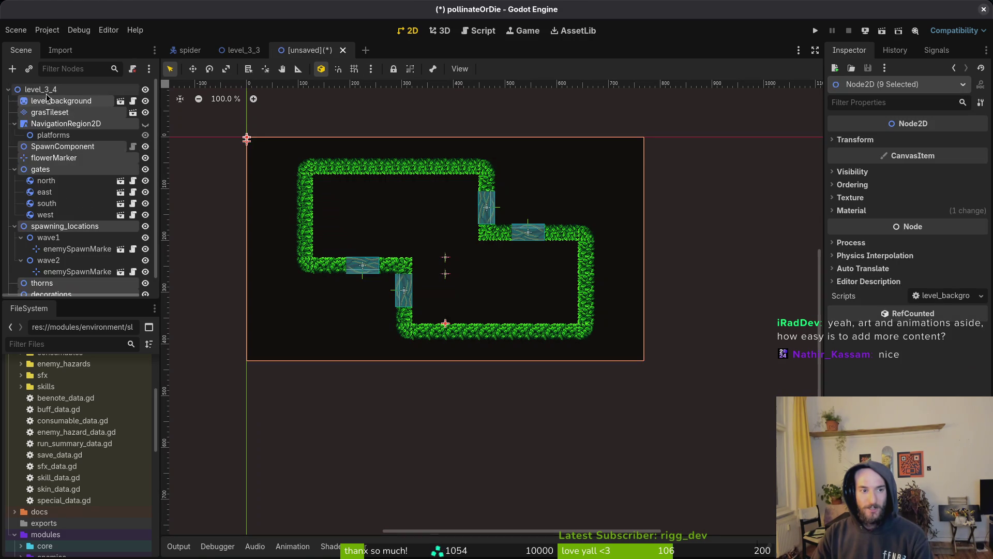
Step: Save the new scene as level_3_4 in modules/levels/tier3
key("ctrl+s")
double_click(611, 175)
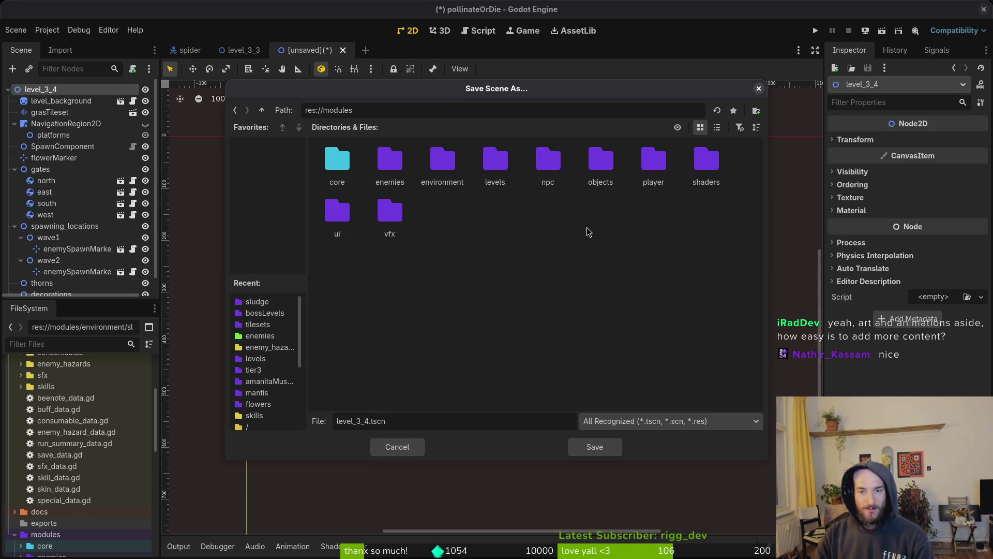
double_click(443, 161)
double_click(547, 165)
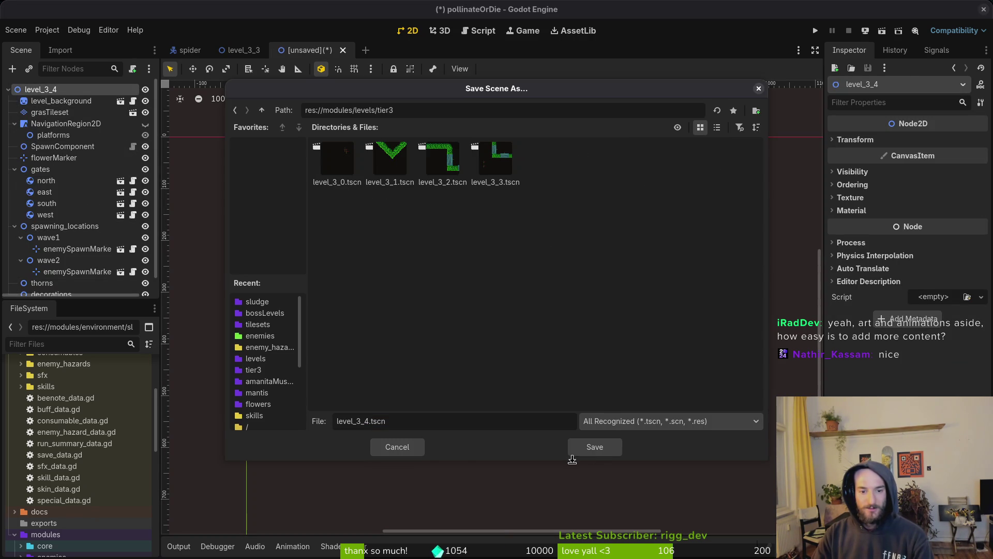
left_click(590, 447)
Step: Attach the existing level.gd script to the root node and save the scene
right_click(120, 91)
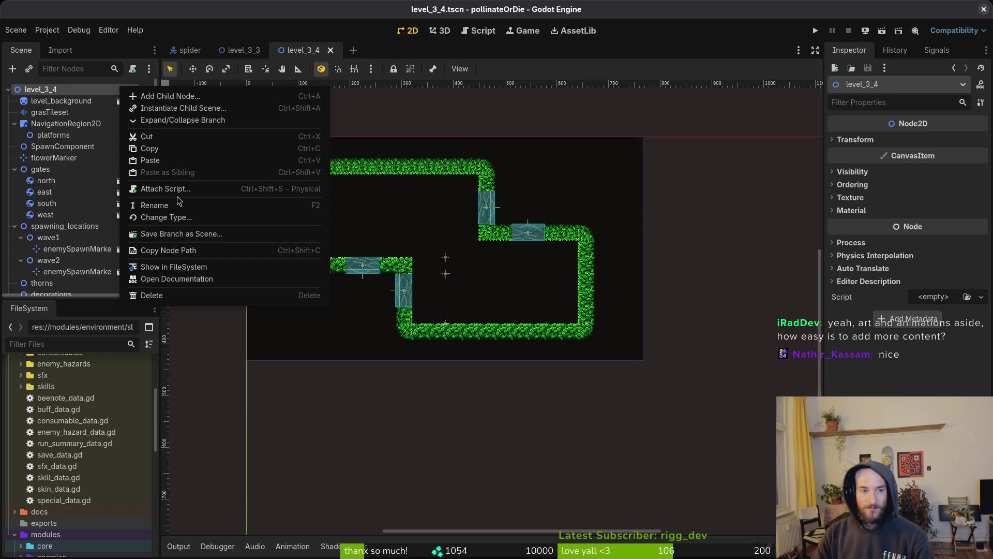
left_click(165, 189)
left_click(607, 264)
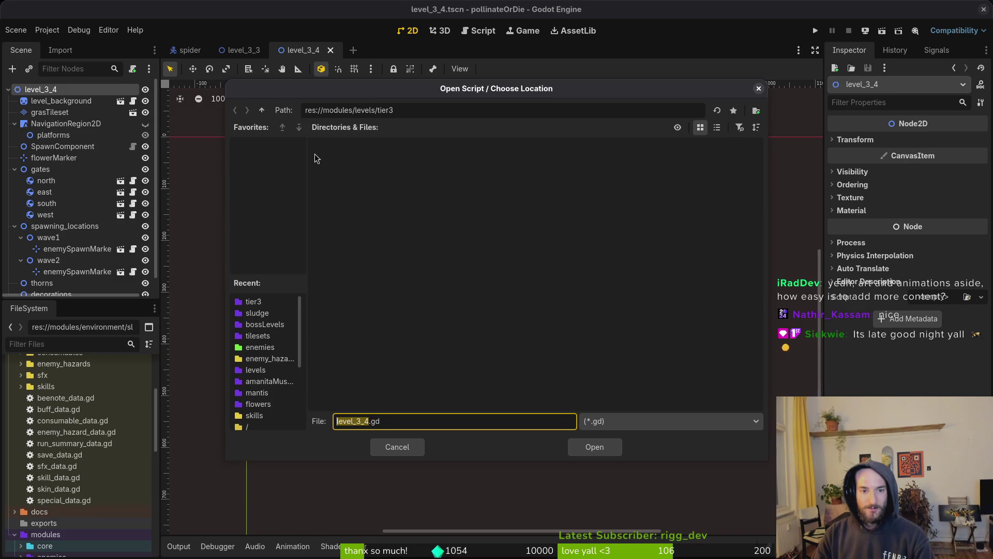
left_click(261, 111)
left_click(389, 212)
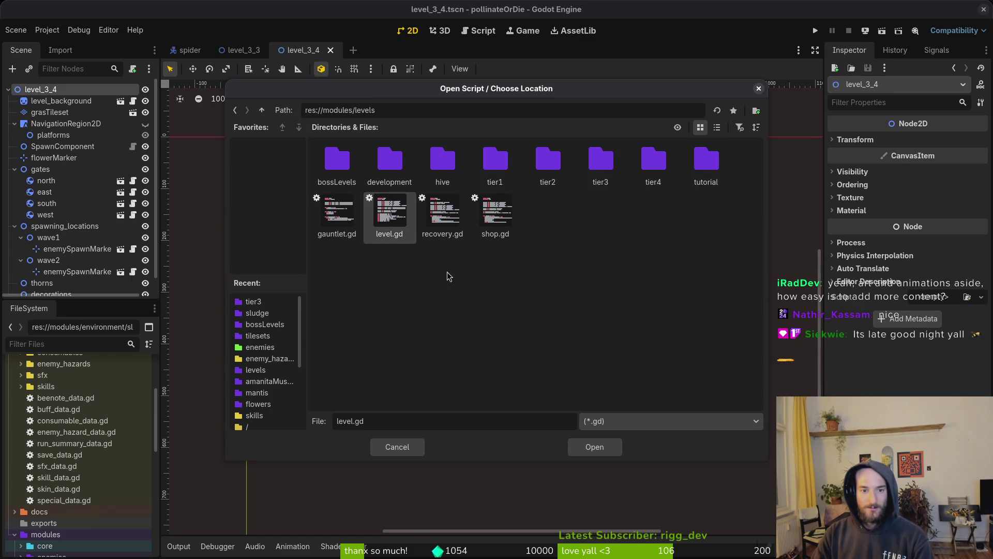
left_click(595, 446)
left_click(540, 360)
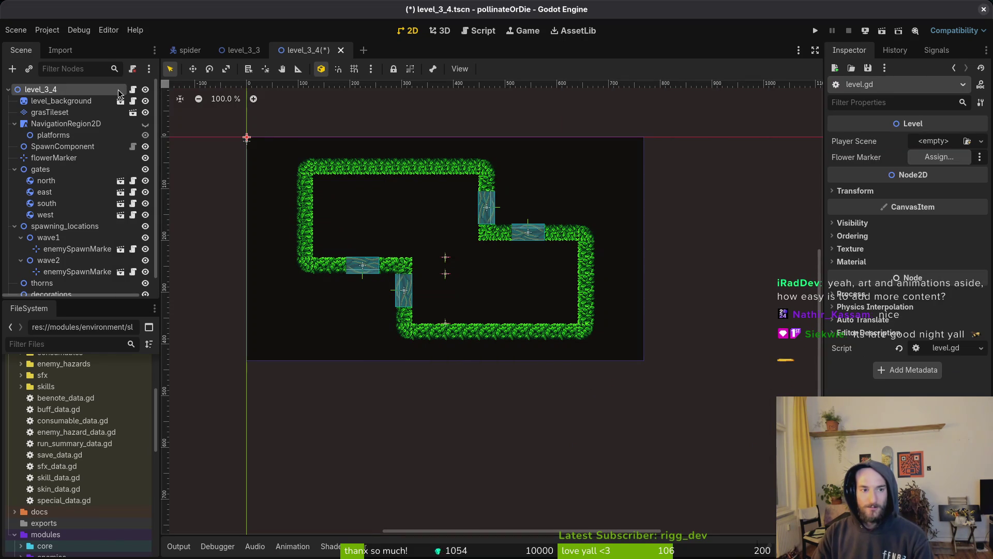
key("ctrl+s")
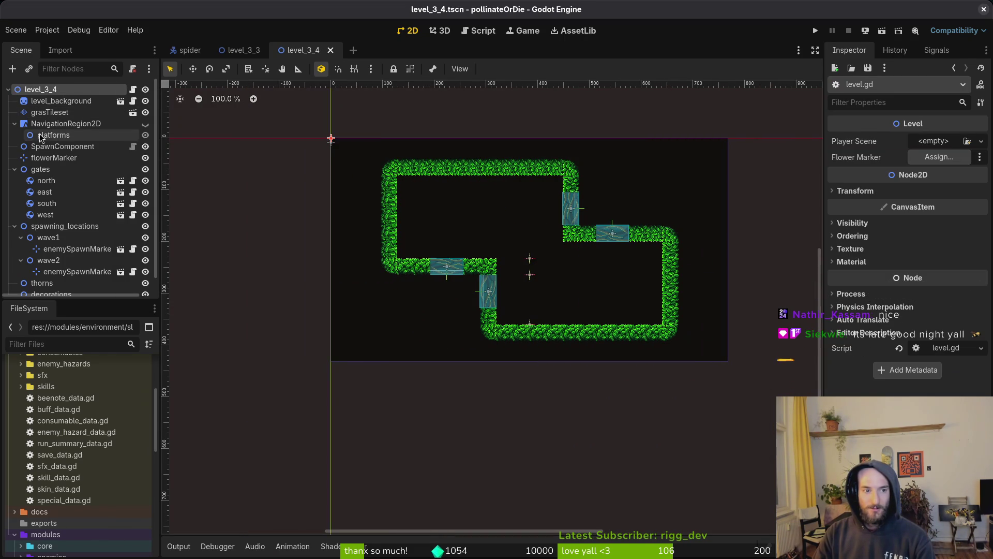
Step: Box-select every tile on the grasTileset layer, delete them, and save
left_click(49, 112)
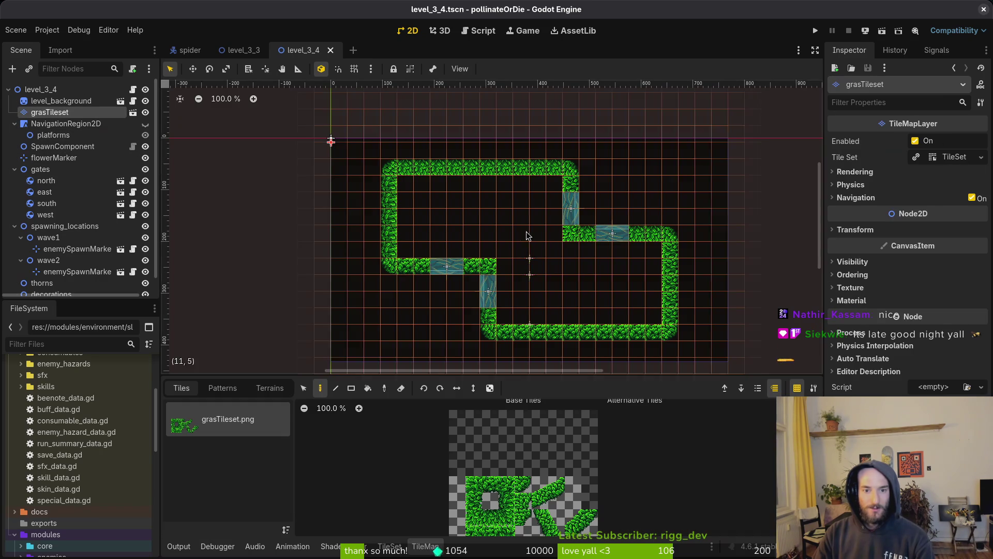
left_click(304, 388)
mouse_move(329, 141)
left_mouse_down()
mouse_move(429, 231)
mouse_move(702, 360)
left_mouse_up()
key("Delete")
key("ctrl+s")
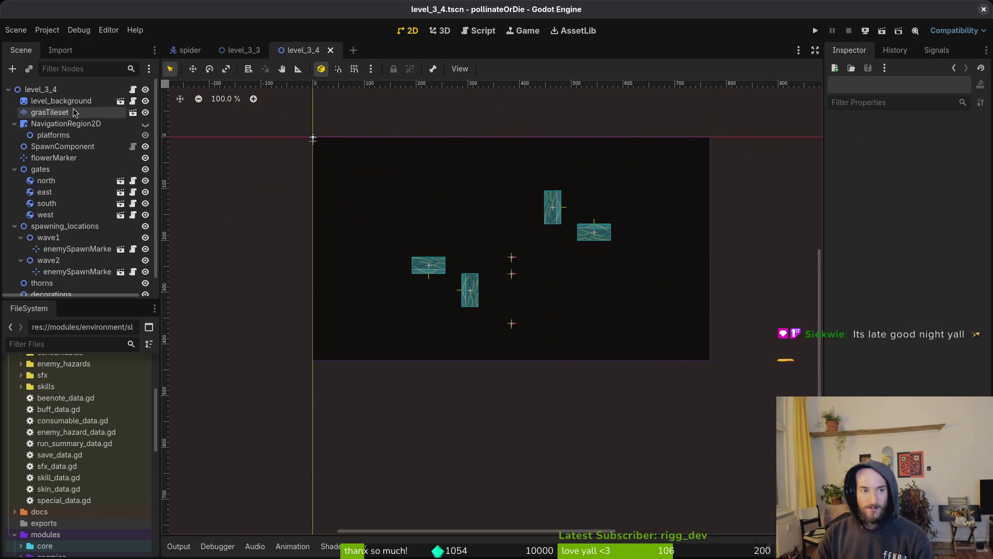
Step: Glance at level_3_3's grass layer for reference, then return to level_3_4
left_click(241, 51)
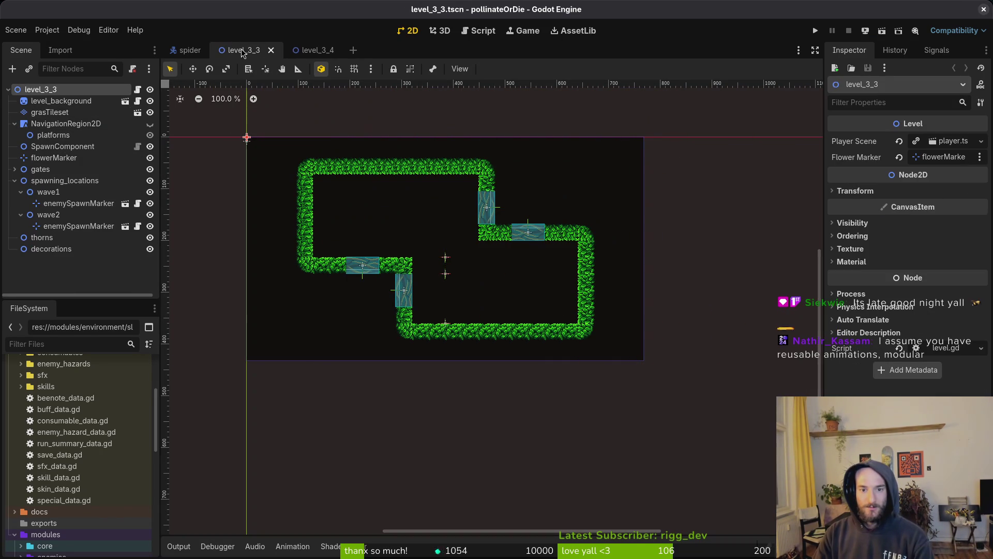
left_click(49, 113)
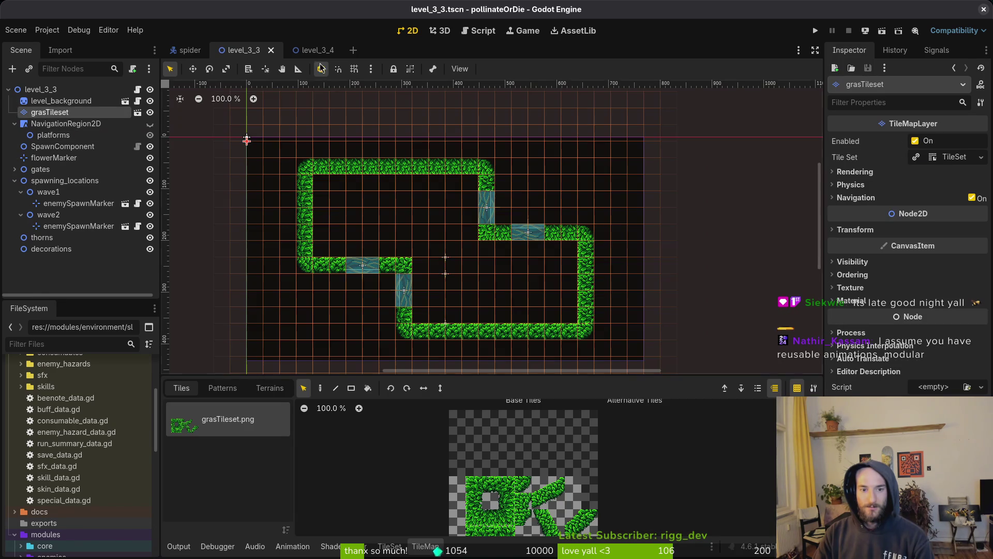
left_click(310, 50)
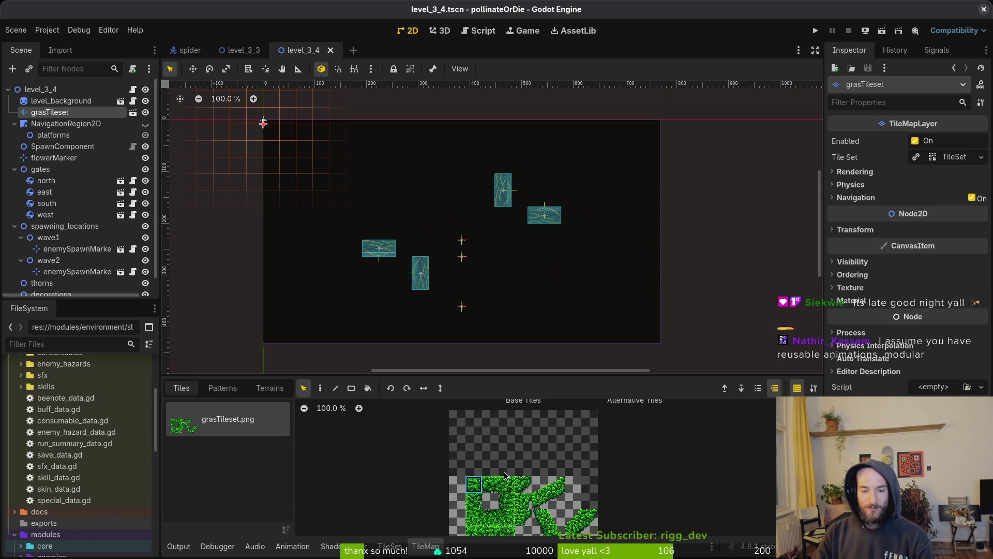
Step: Paint three grass platforms: lower right, a left ledge, and one across the top
left_click(491, 484)
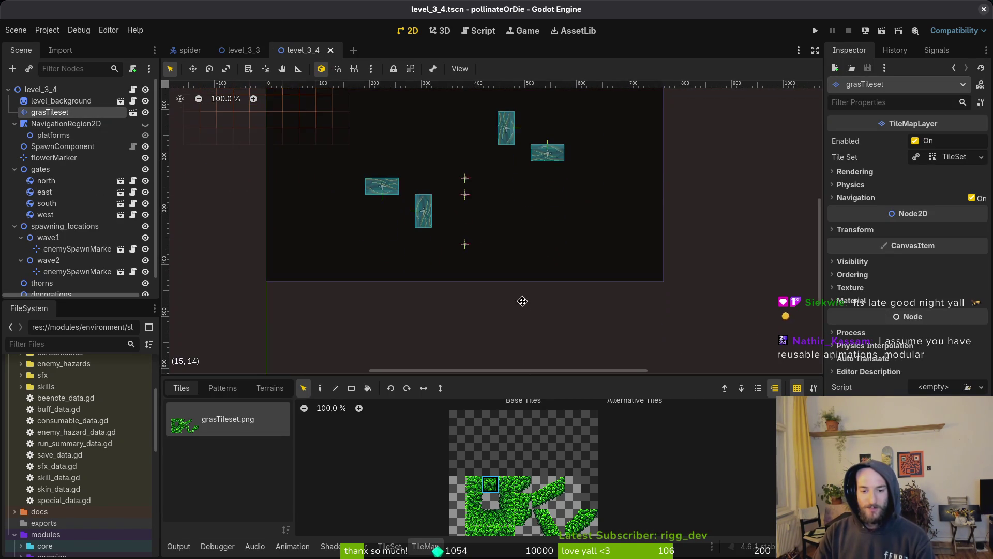
left_click(321, 390)
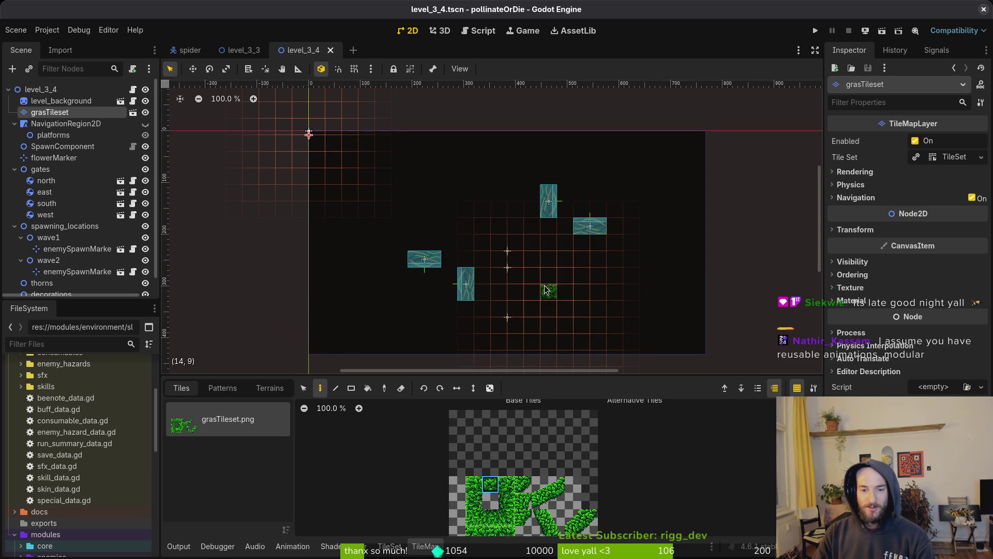
left_click_drag(512, 317, 629, 317)
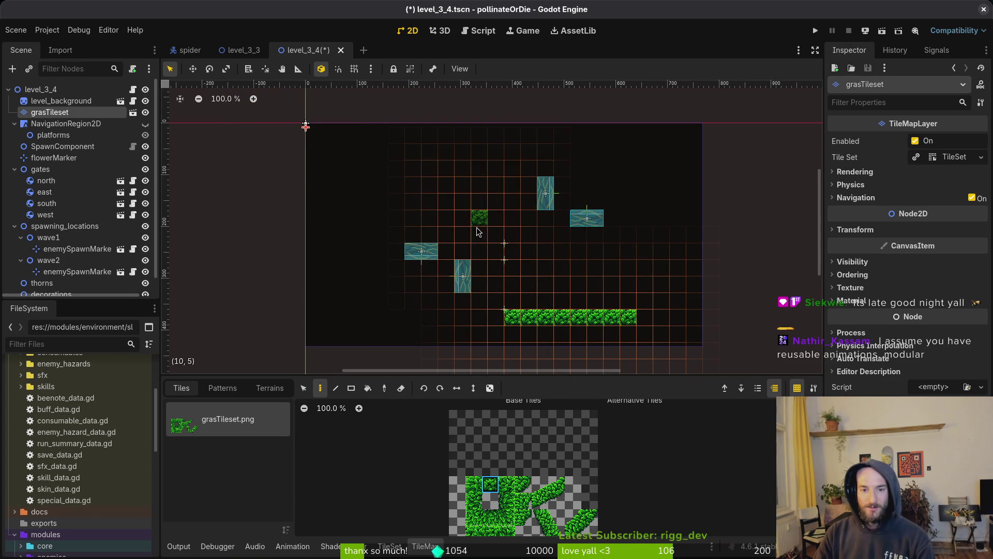
left_click_drag(480, 233, 422, 233)
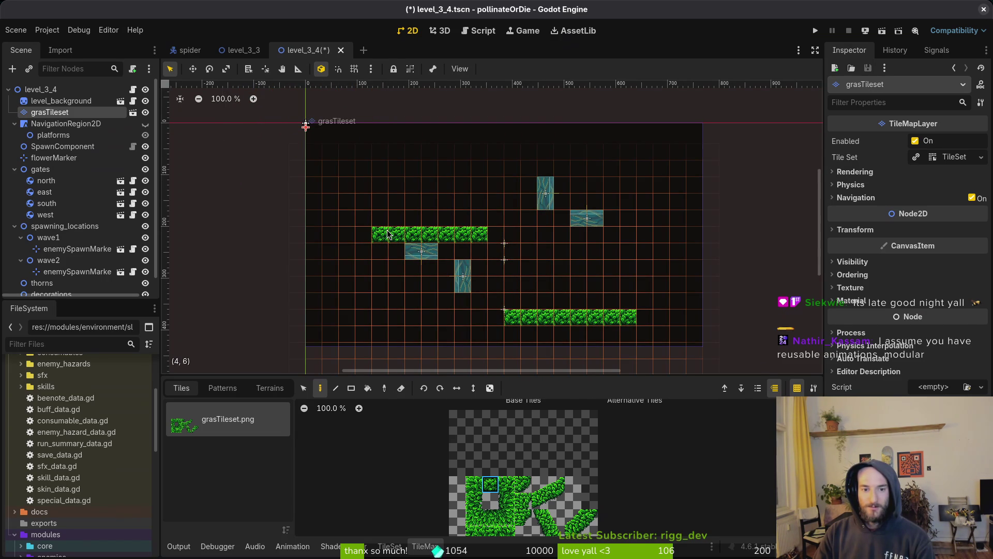
left_click(490, 517)
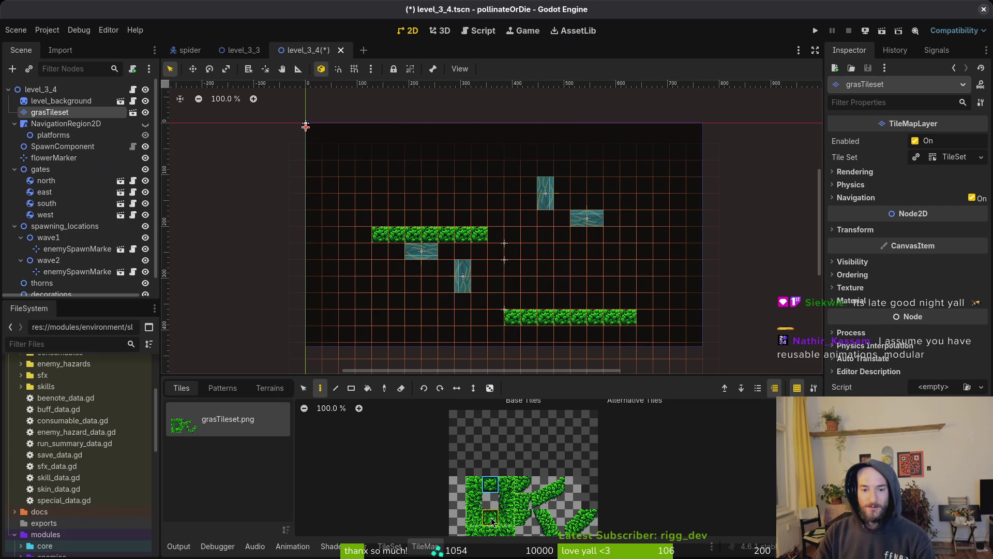
left_click_drag(381, 157, 472, 153)
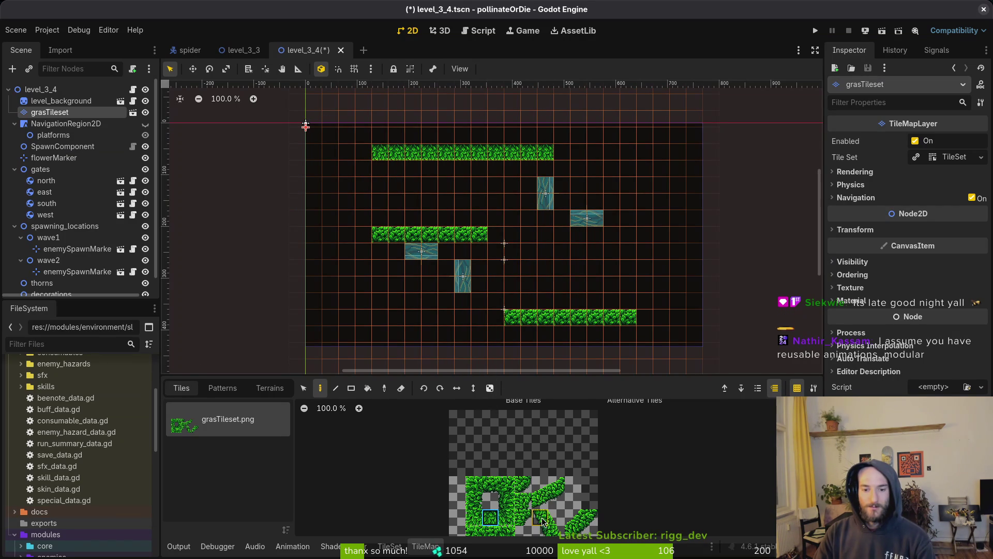
Step: Paint a diagonal grass slope joining the middle ledge and the lower platform
left_click_drag(487, 298, 468, 263)
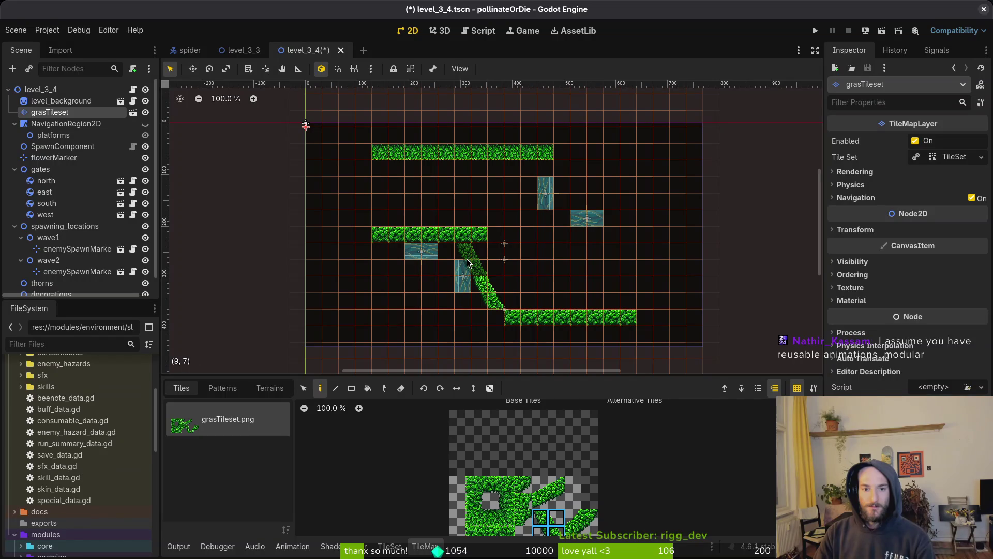
key("e")
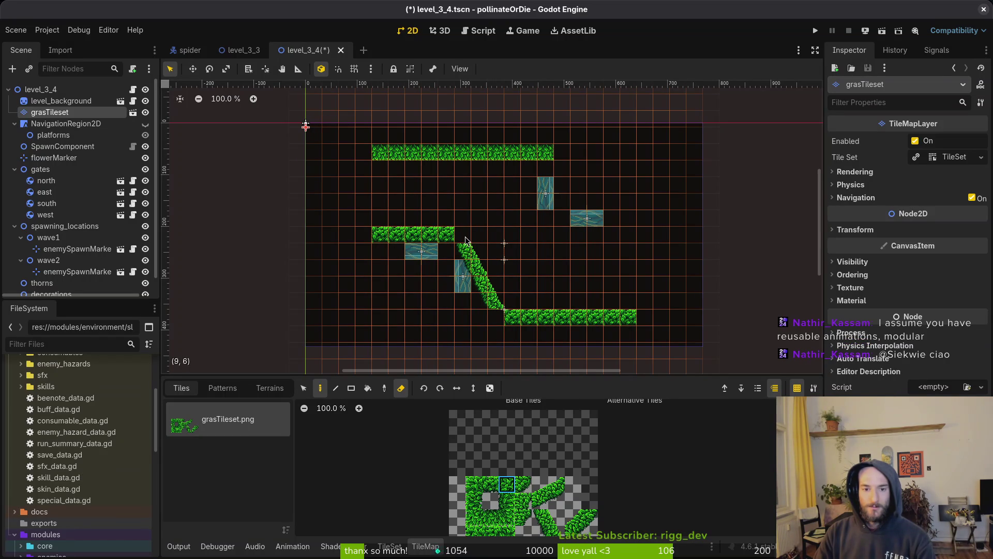
scroll(468, 237, "up", 7)
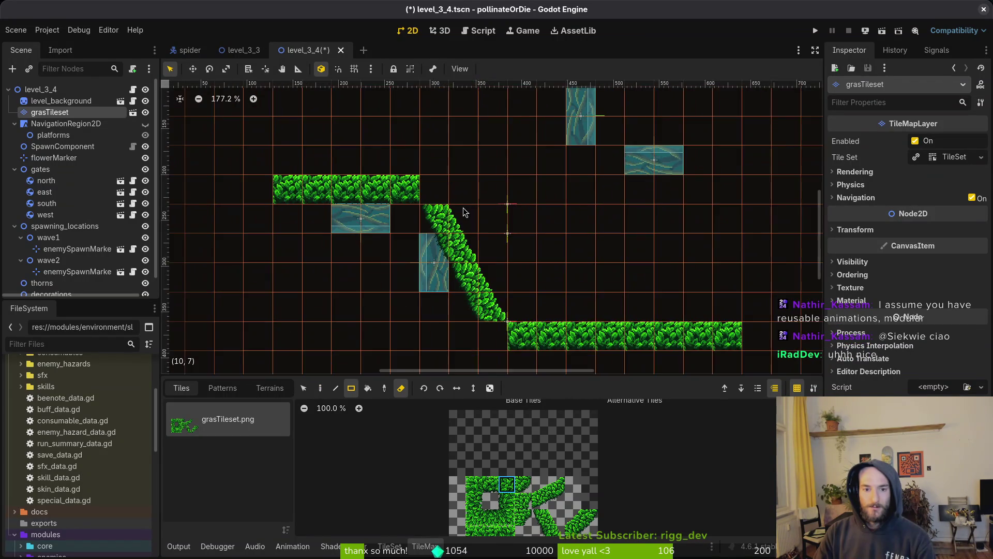
Step: Paint a second grass row beneath the left ledge
scroll(476, 227, "down", 3)
scroll(474, 221, "up", 3)
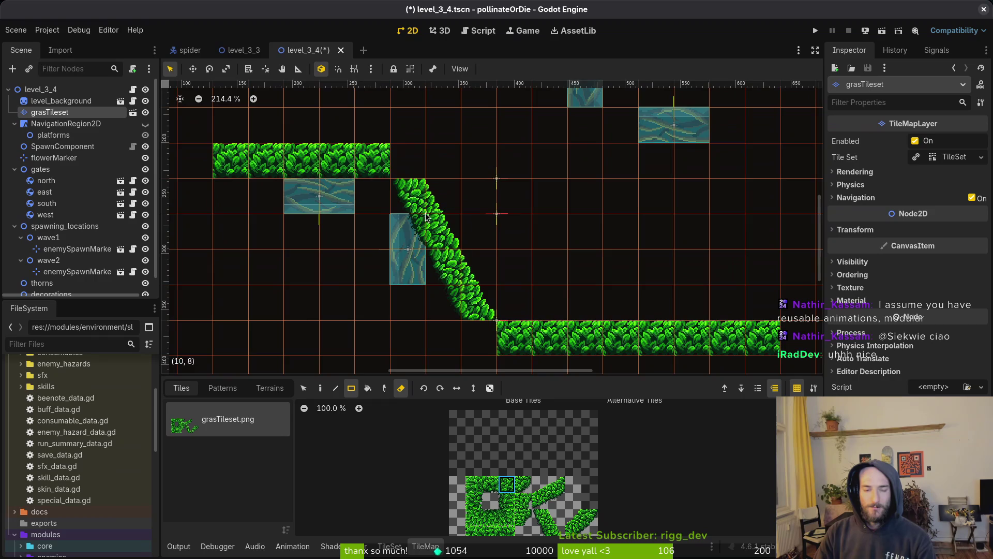
scroll(487, 254, "left", 5)
scroll(501, 287, "up", 1)
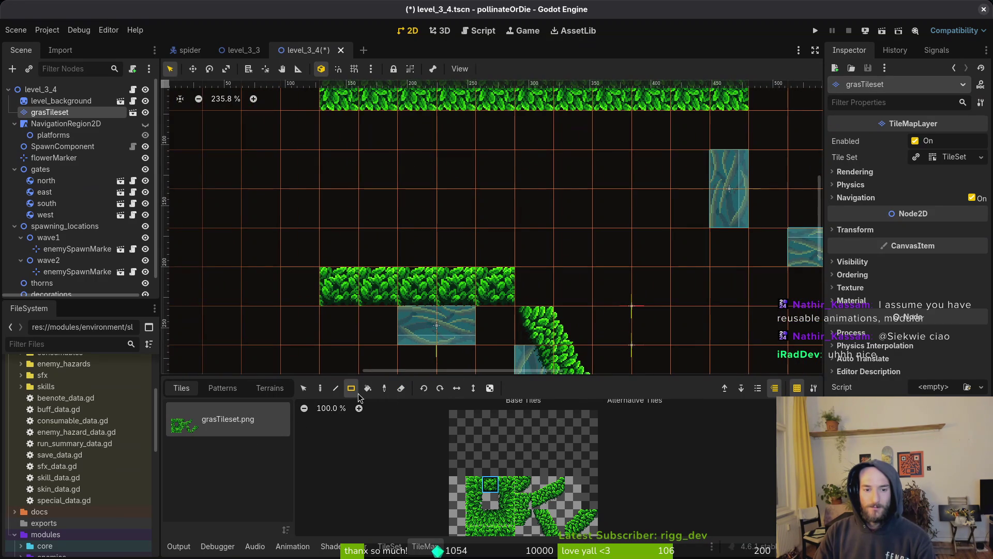
key("d")
scroll(465, 258, "down", 4)
scroll(465, 258, "left", 1)
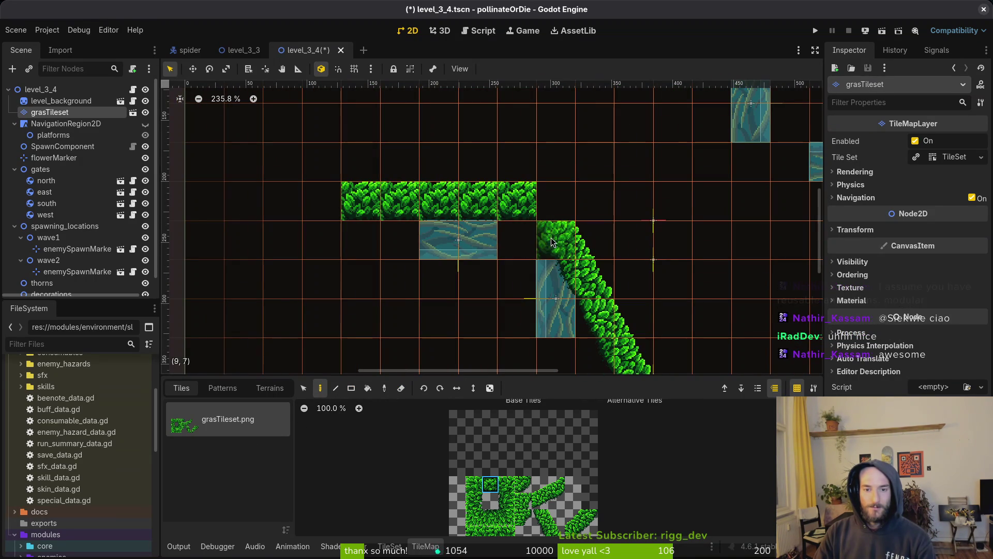
left_click_drag(521, 245, 361, 240)
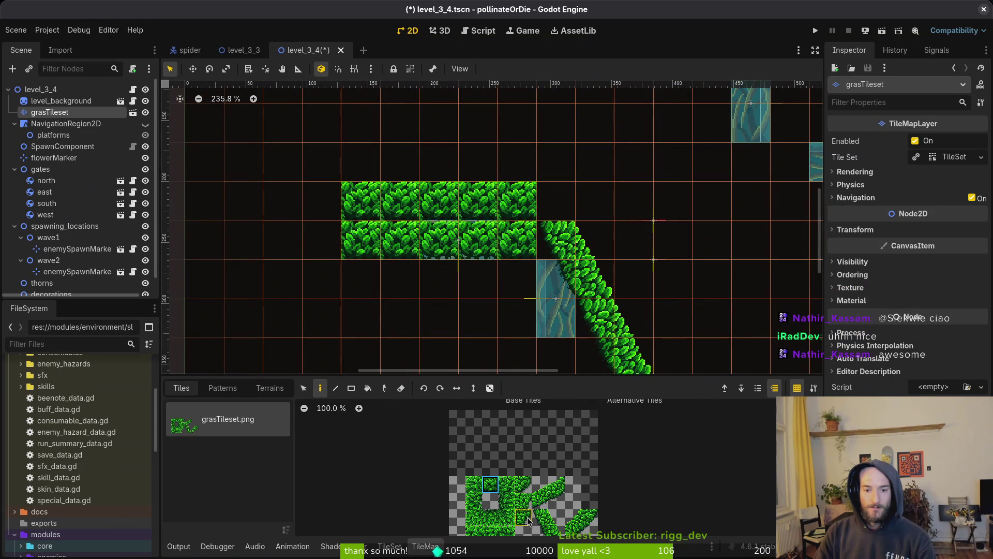
Step: Tidy the ledge-to-slope joint using a different grass tile from the atlas
scroll(532, 504, "up", 5)
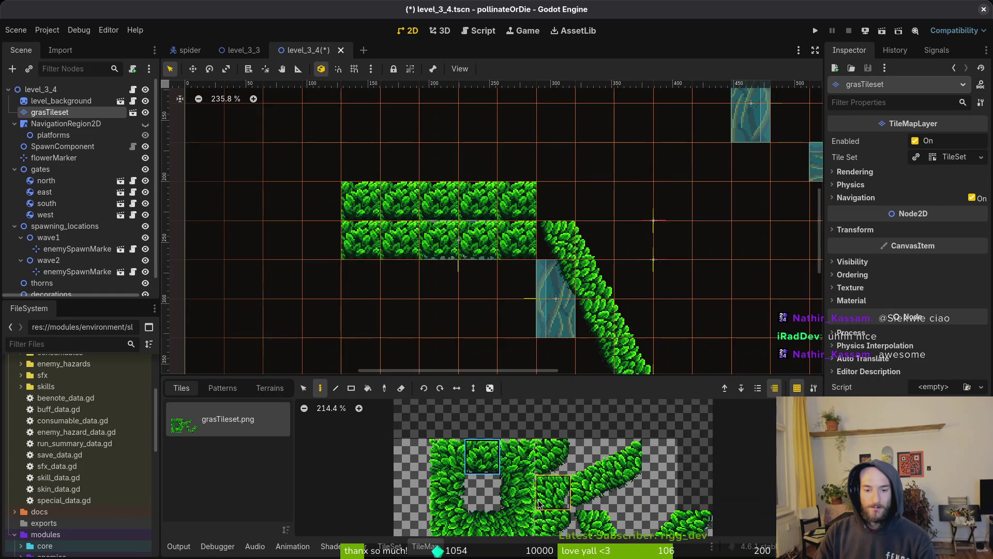
scroll(517, 184, "up", 3)
scroll(444, 226, "down", 1)
scroll(555, 448, "down", 3)
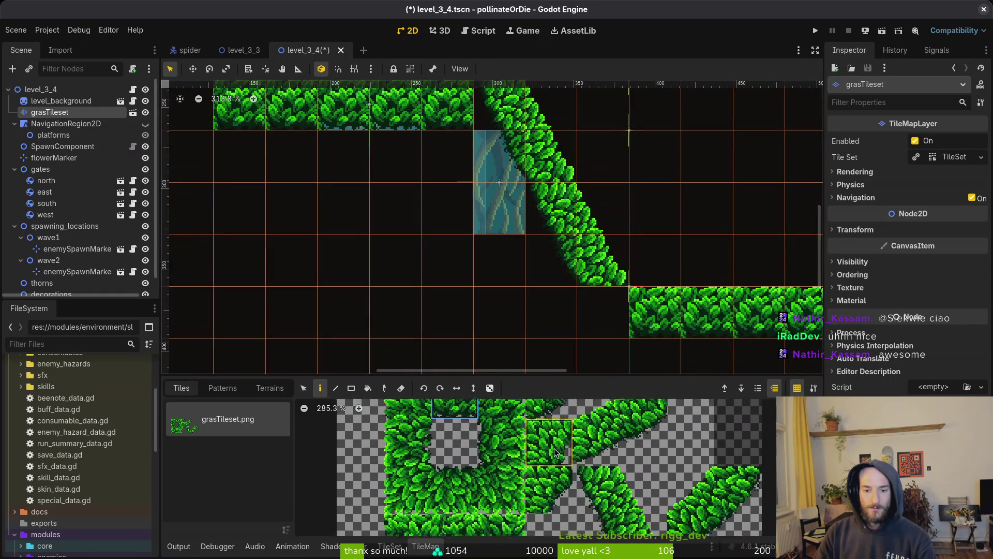
scroll(540, 473, "right", 2)
scroll(573, 485, "up", 1)
scroll(573, 485, "right", 1)
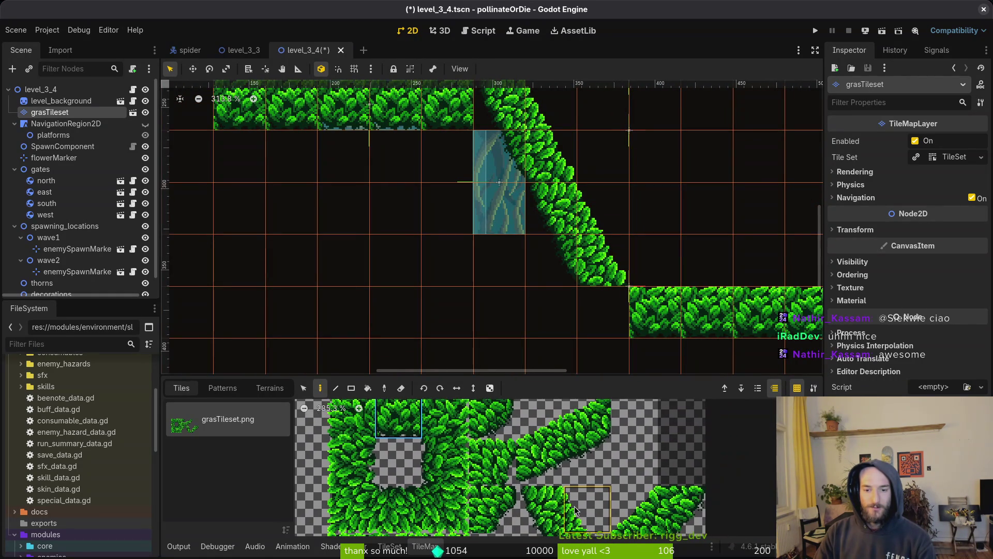
left_click(493, 468)
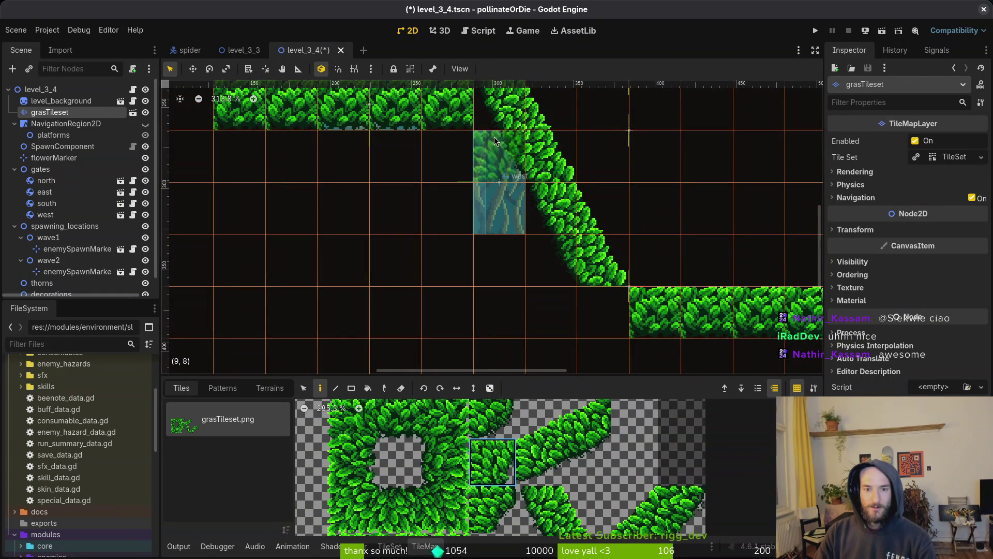
scroll(497, 233, "up", 5)
scroll(497, 233, "left", 1)
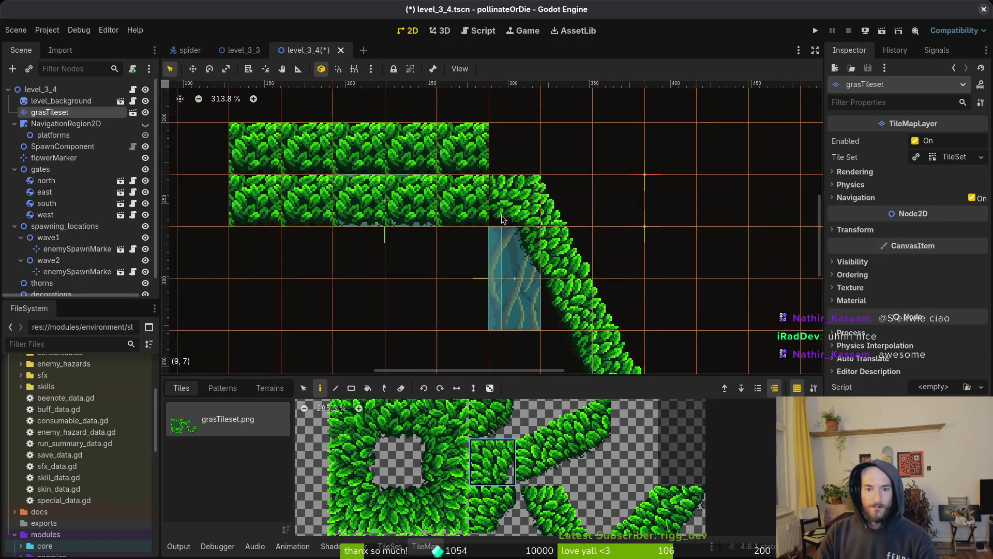
Step: Deselect the grass layer, reselect grasTileset, then click the empty viewport to deselect it
key("Escape")
scroll(482, 309, "down", 4)
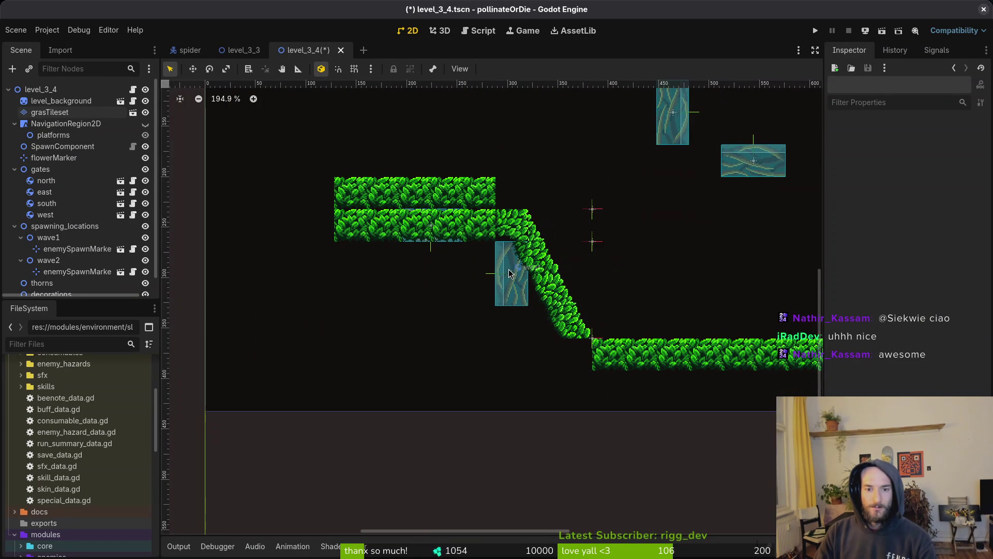
scroll(513, 222, "up", 10)
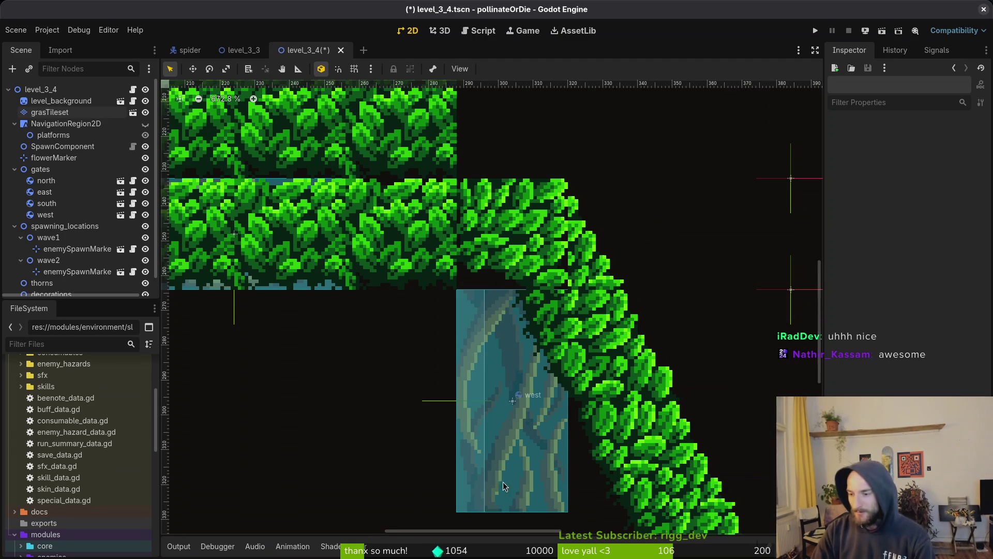
scroll(517, 271, "down", 5)
left_click(49, 112)
scroll(481, 279, "down", 3)
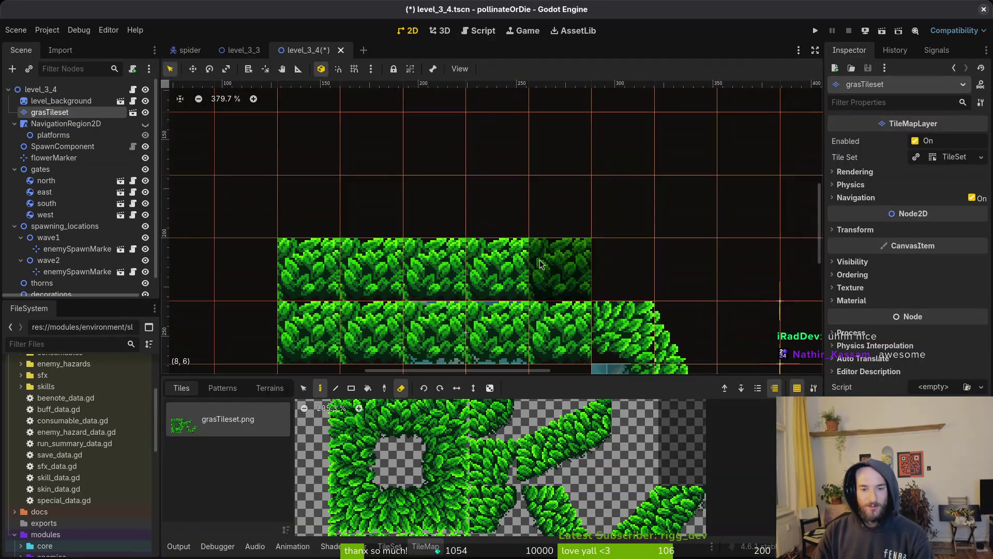
left_click(484, 280)
scroll(491, 274, "down", 3)
Step: Move two enemy spawn markers, including enemySpawnMarker7, to new spots and save
key("ctrl+s")
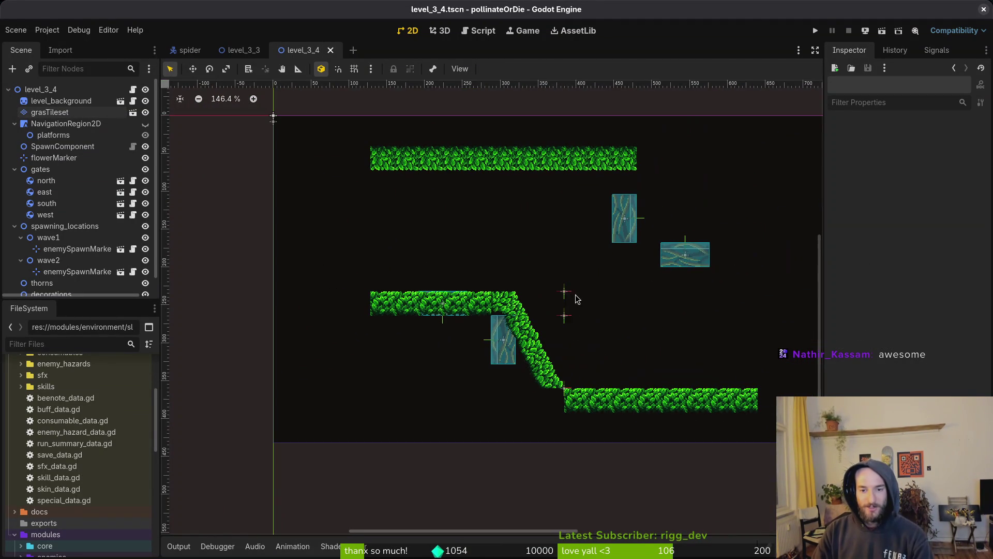
mouse_move(564, 315)
left_mouse_down()
mouse_move(645, 343)
mouse_move(628, 328)
left_mouse_up()
left_click(564, 291)
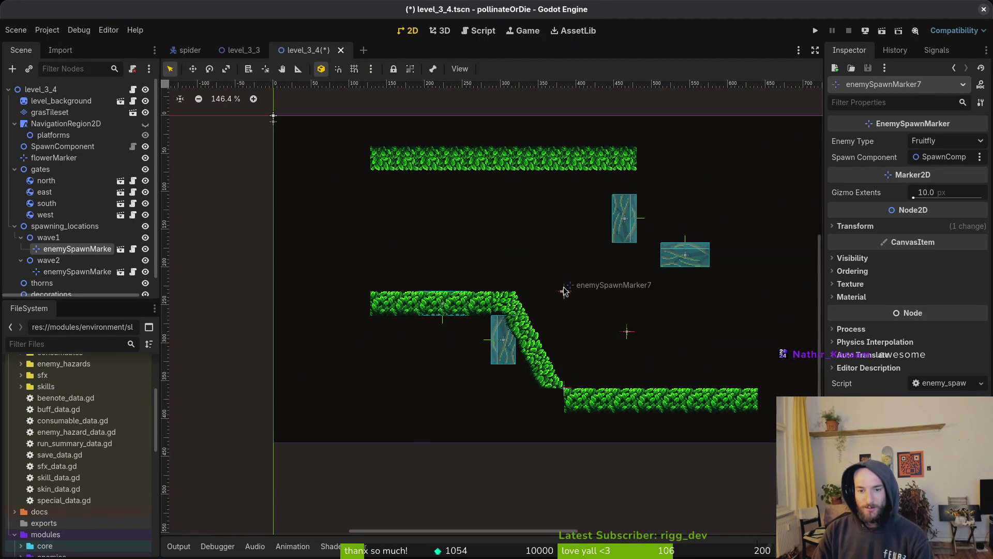
left_click_drag(564, 291, 515, 214)
key("ctrl+s")
scroll(551, 234, "right", 3)
Step: Paint one more grass tile beside the lower platform on grasTileset
left_click(49, 113)
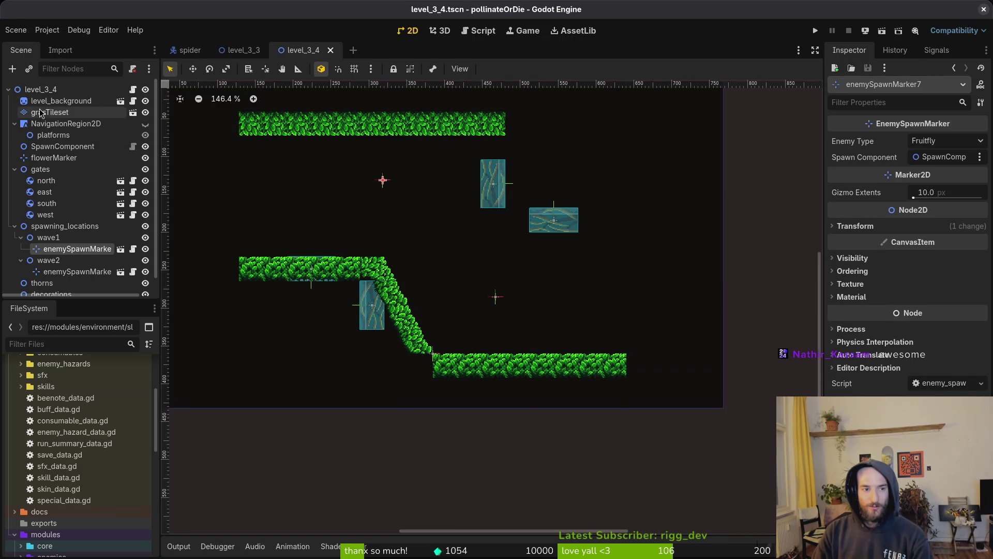
scroll(484, 512, "down", 1)
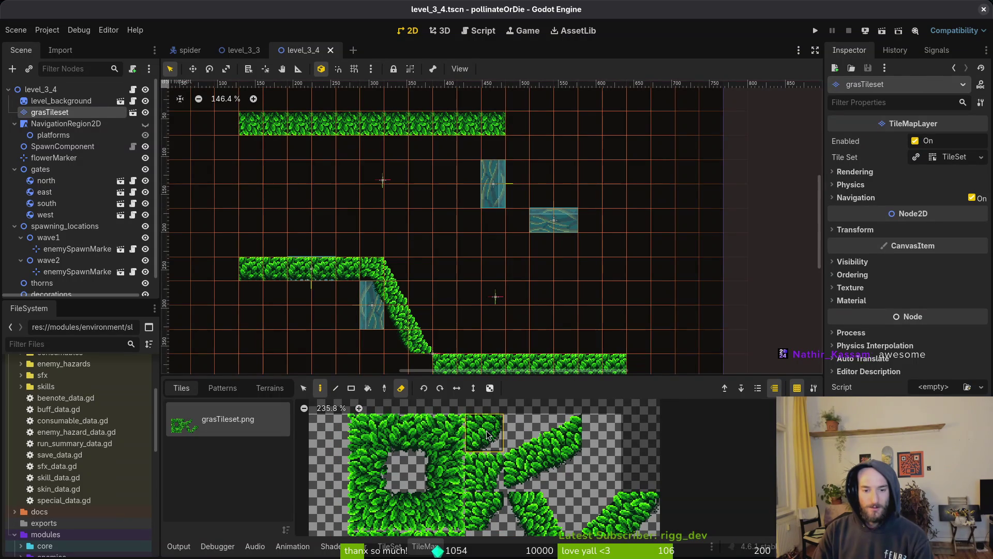
scroll(413, 241, "down", 4)
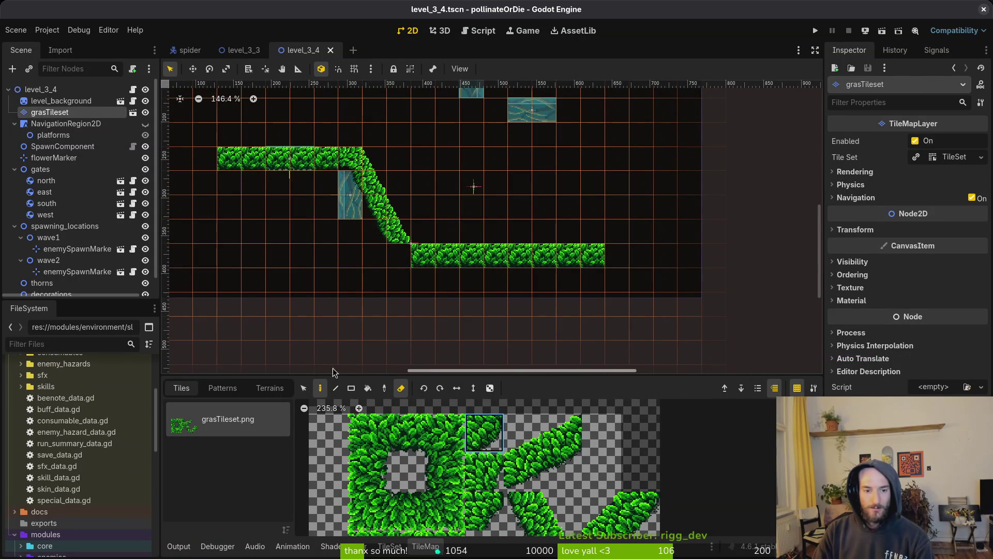
left_click(401, 388)
left_click(401, 257)
scroll(404, 257, "up", 1)
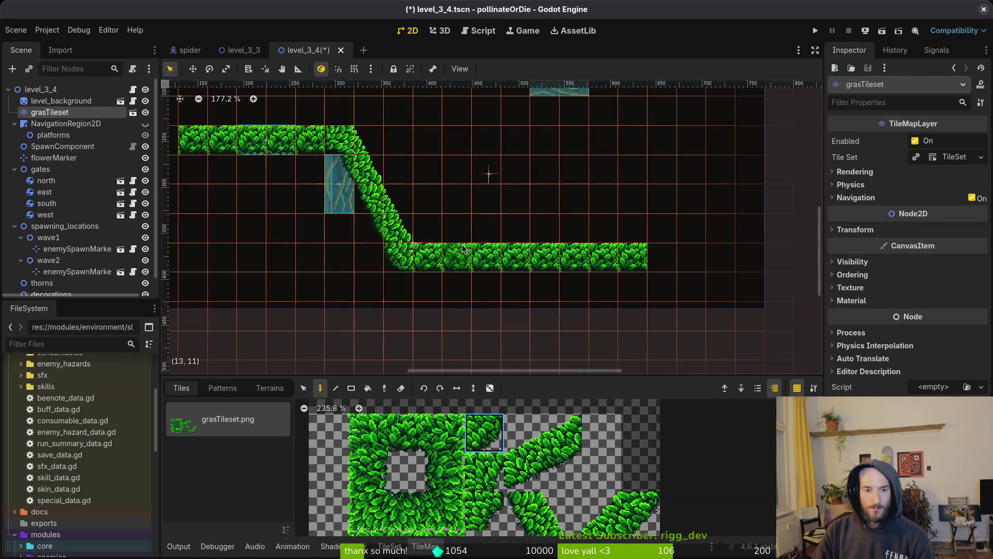
key("Escape")
Step: Move the west gate to the top-left and the south gate to the lower right, then save
scroll(536, 205, "up", 4)
scroll(431, 334, "down", 1, "ctrl")
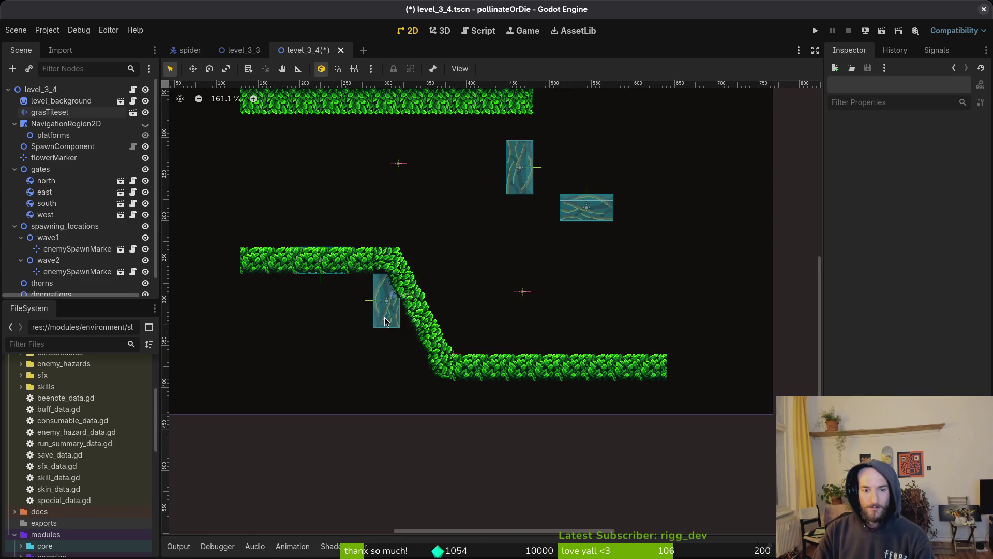
left_click_drag(386, 321, 221, 164)
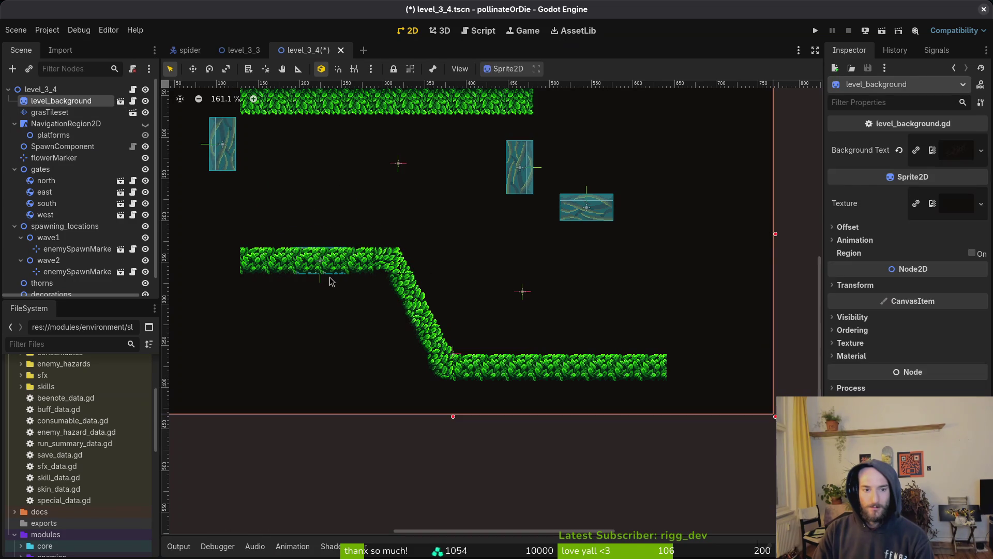
left_click(331, 279)
mouse_move(330, 267)
left_mouse_down()
mouse_move(320, 302)
mouse_move(265, 229)
mouse_move(296, 209)
mouse_move(360, 329)
mouse_move(583, 355)
mouse_move(566, 321)
left_mouse_up()
scroll(629, 334, "up", 3)
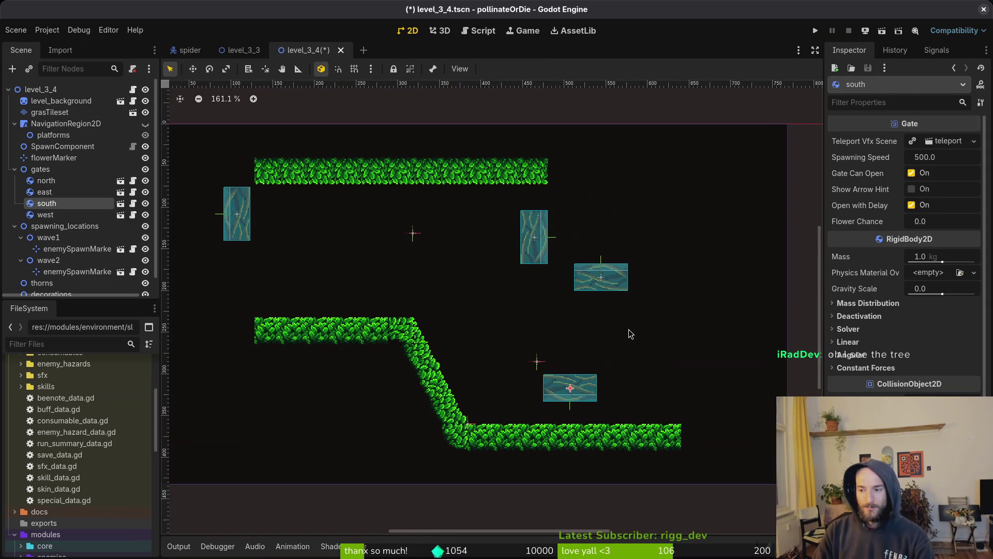
scroll(629, 334, "up", 1)
left_click(628, 332)
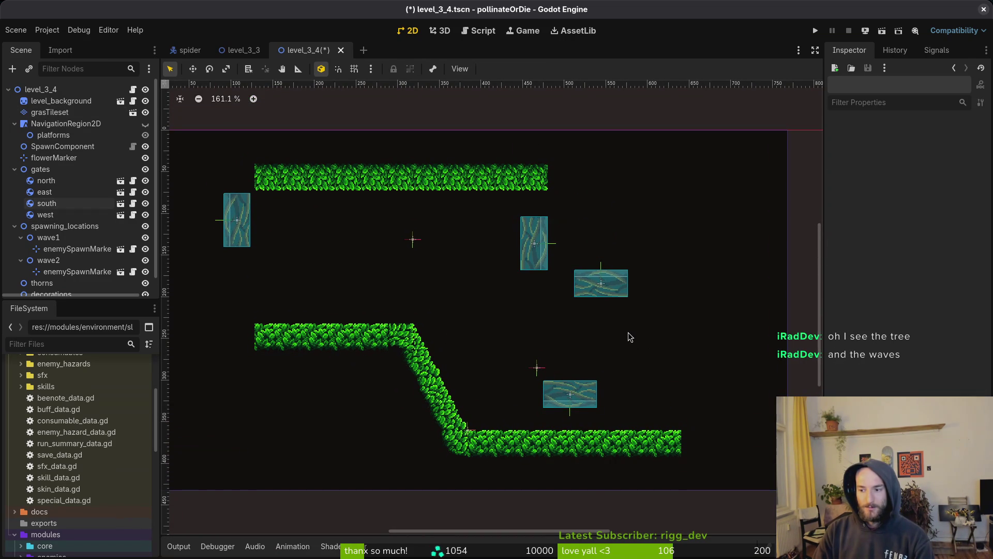
key("ctrl+s")
Step: Move the north gate to the top-right and the east gate down the right side
scroll(618, 325, "down", 2)
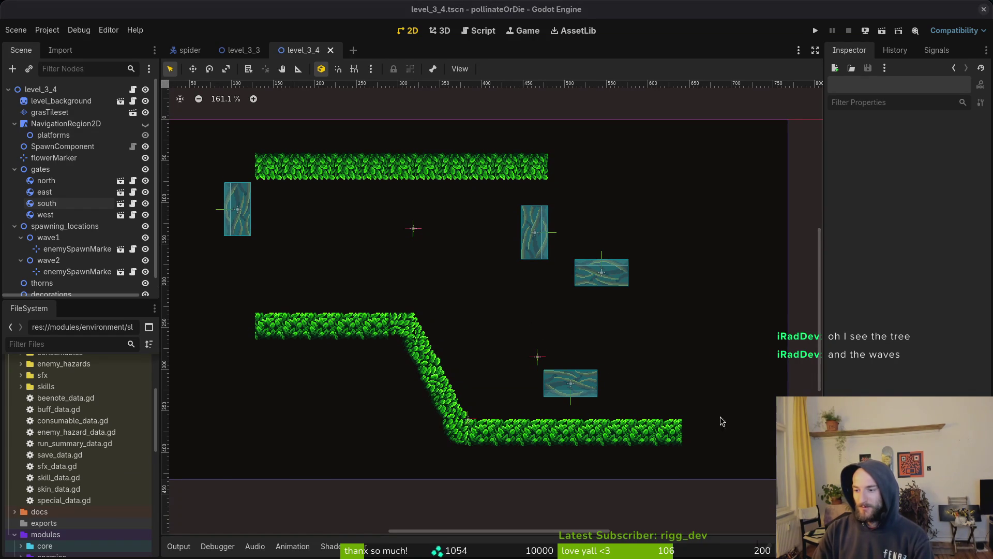
scroll(698, 378, "down", 1)
scroll(677, 339, "left", 1)
mouse_move(625, 281)
left_mouse_down()
mouse_move(603, 179)
mouse_move(605, 168)
mouse_move(629, 181)
mouse_move(620, 191)
mouse_move(647, 158)
left_mouse_up()
left_click_drag(547, 228, 721, 341)
left_click(50, 112)
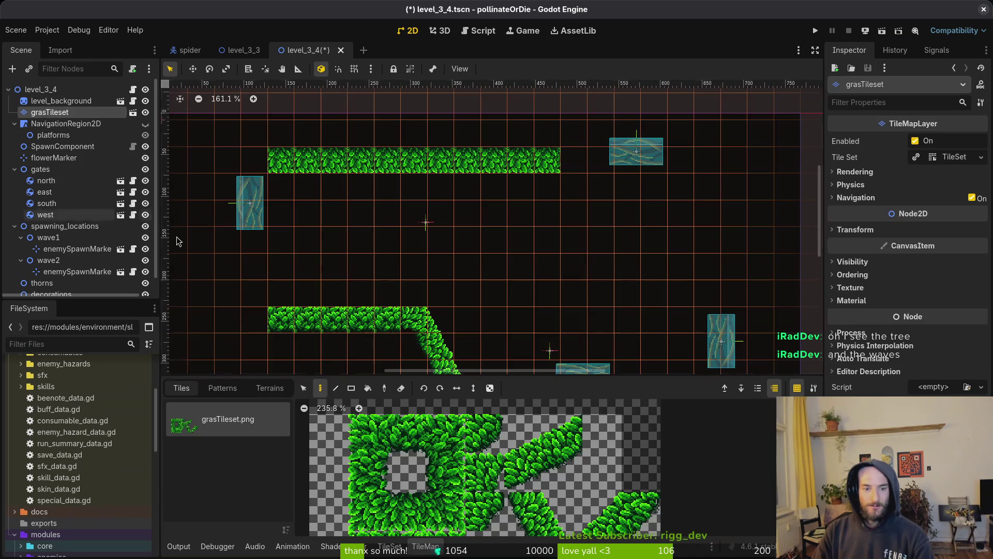
Step: Paint the right wall with stacked grass tiles topped by a 2x2 diagonal slope
left_click(377, 474)
scroll(620, 196, "down", 3)
scroll(621, 197, "right", 2)
left_click(644, 324)
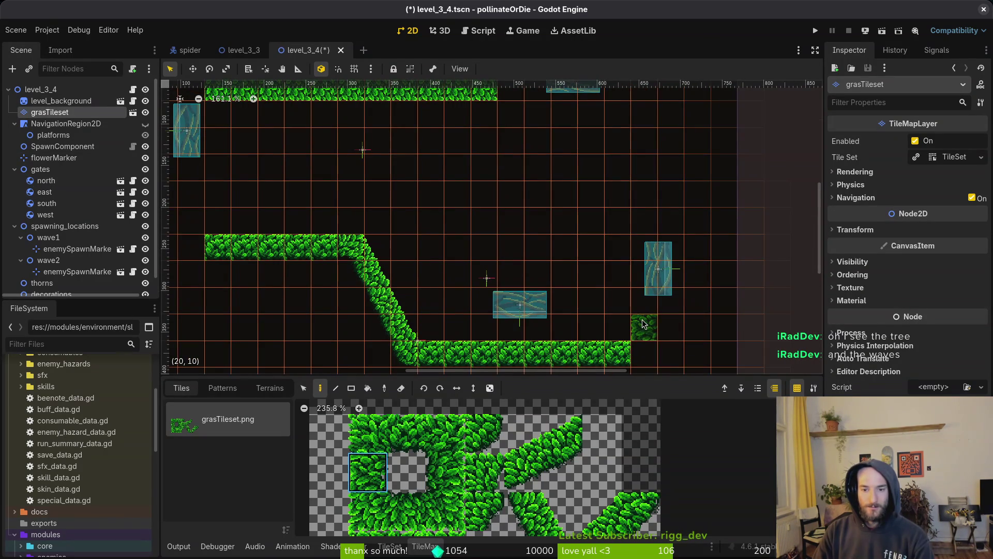
left_click(645, 247)
left_click(645, 220)
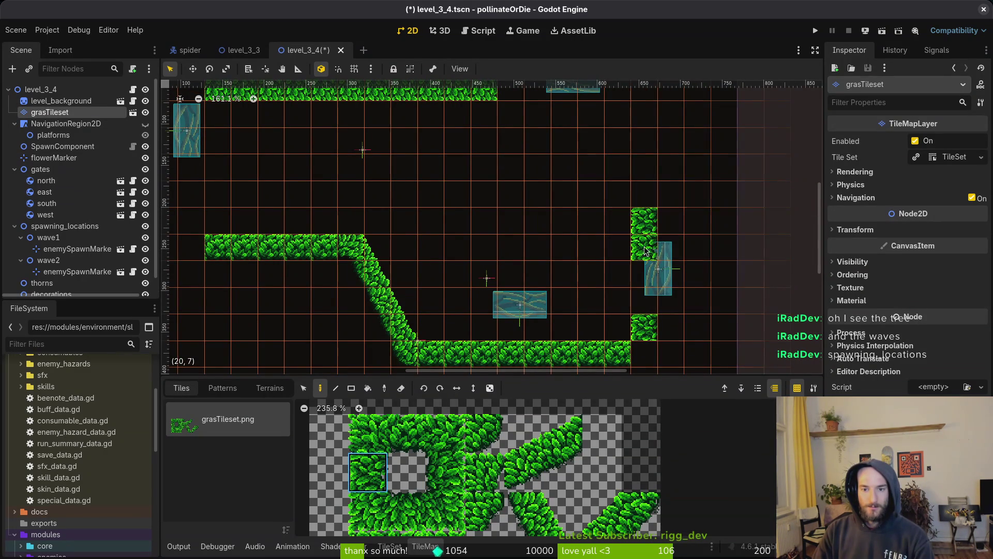
scroll(517, 461, "down", 3)
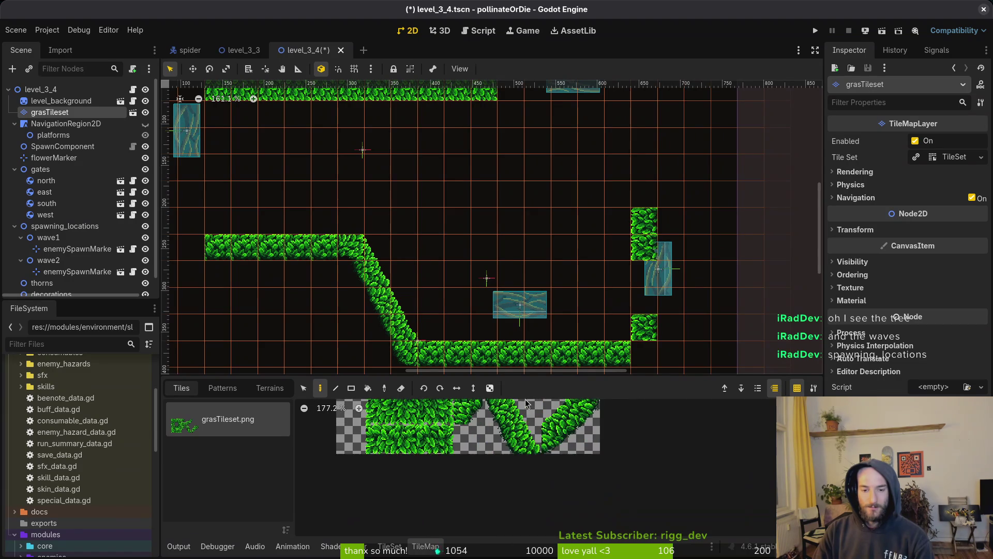
left_click_drag(515, 455, 492, 478)
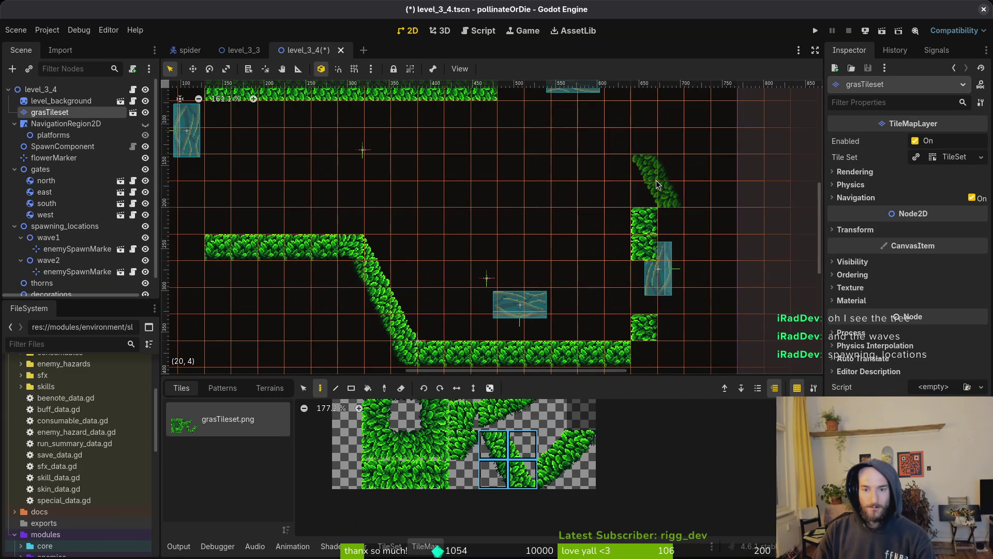
left_click(635, 181)
left_click(607, 127)
scroll(608, 127, "up", 3)
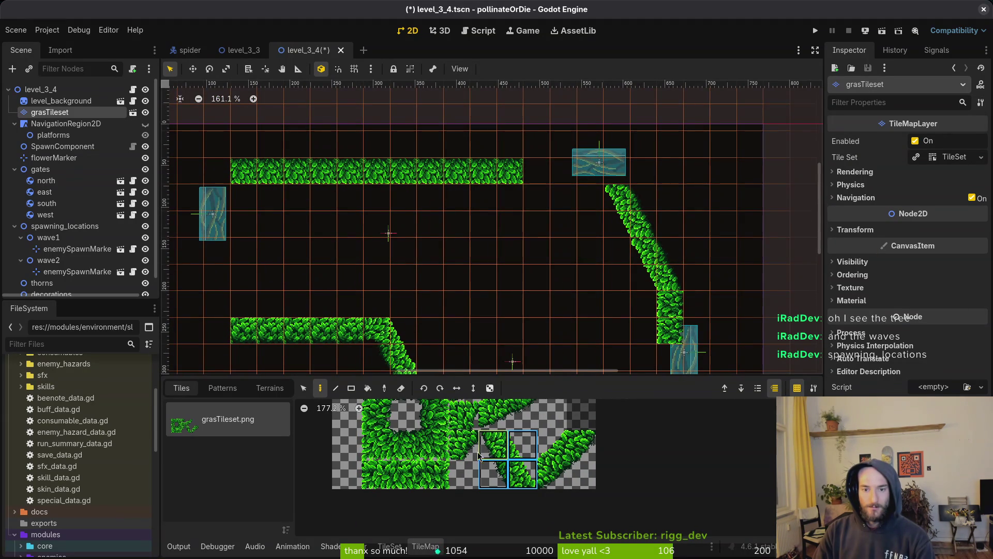
Step: Paint grass tiles down the left wall, flanking the west gate
left_click(405, 444)
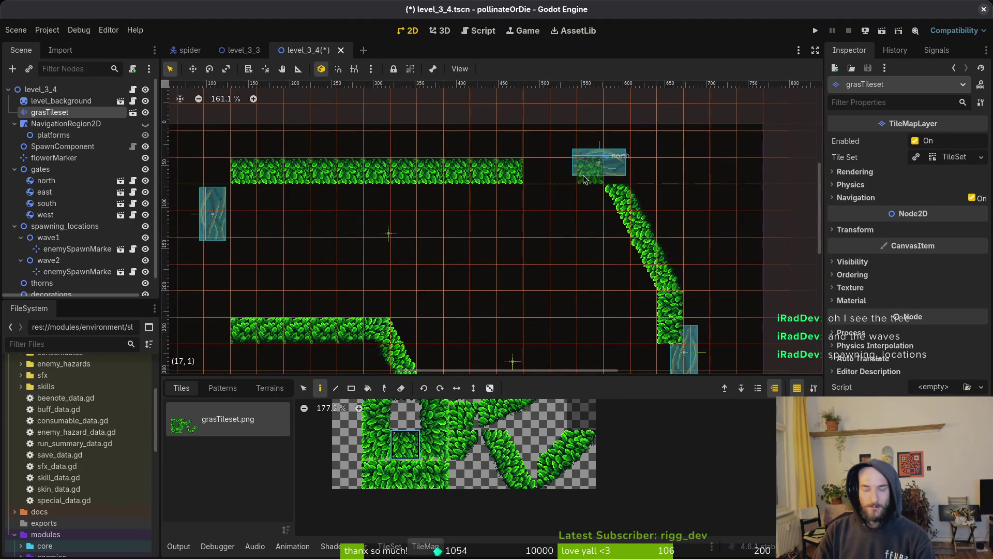
scroll(538, 259, "down", 3)
scroll(540, 217, "left", 3)
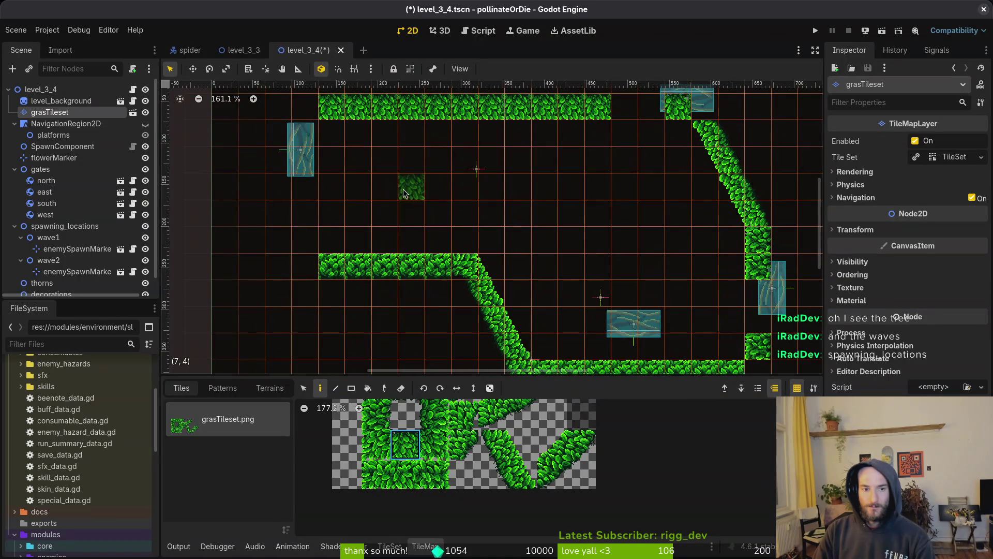
left_click(435, 413)
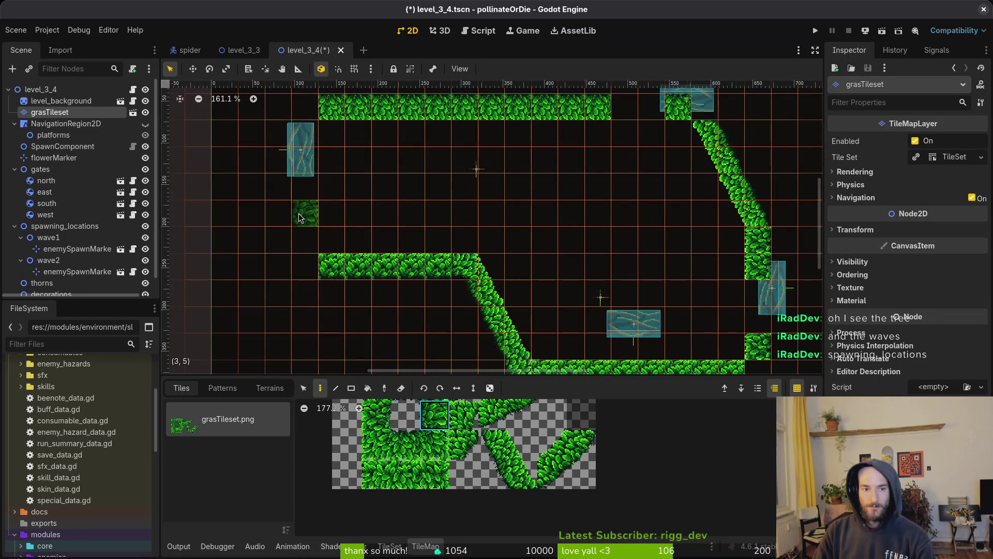
left_click(305, 133)
left_click_drag(305, 213, 305, 239)
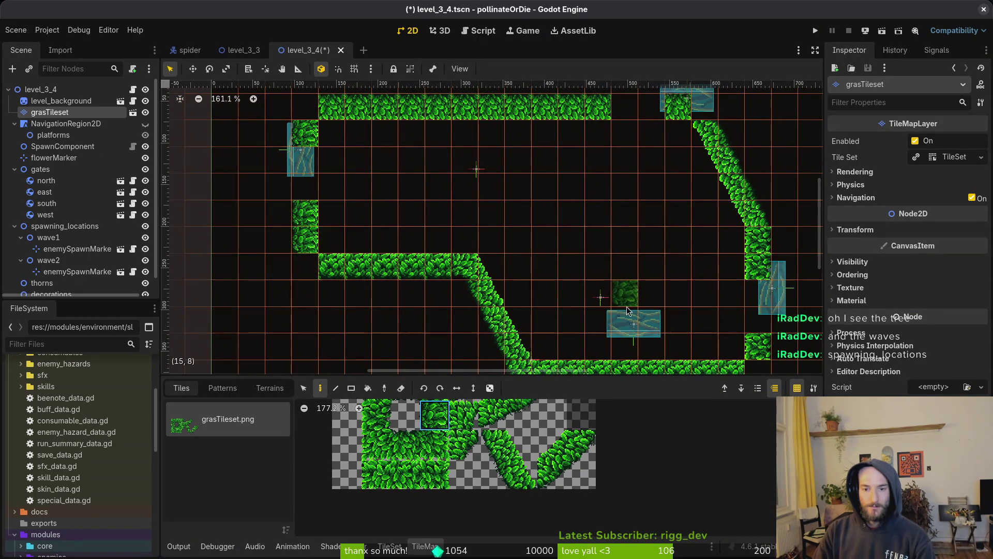
scroll(628, 310, "down", 3)
scroll(627, 311, "right", 3)
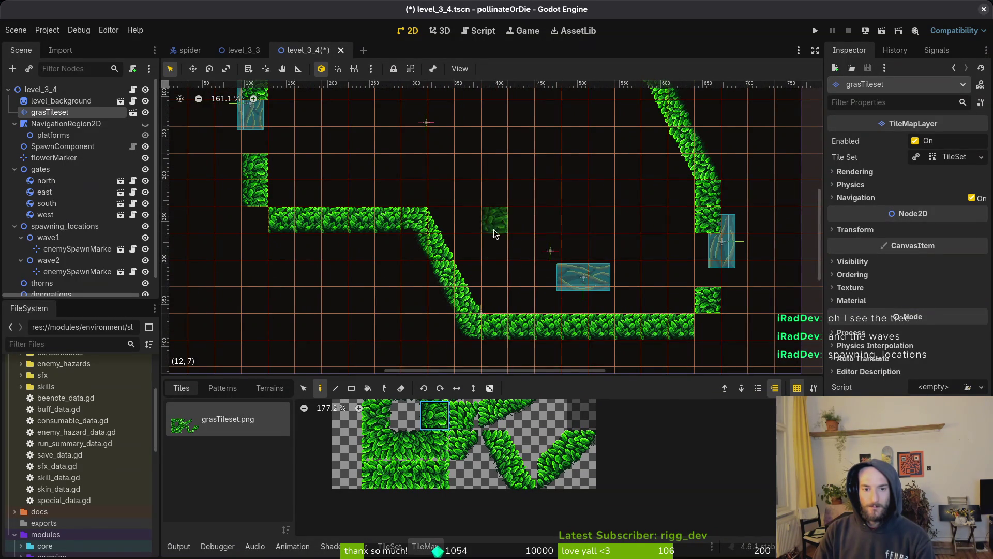
scroll(493, 232, "down", 4)
scroll(532, 258, "down", 1)
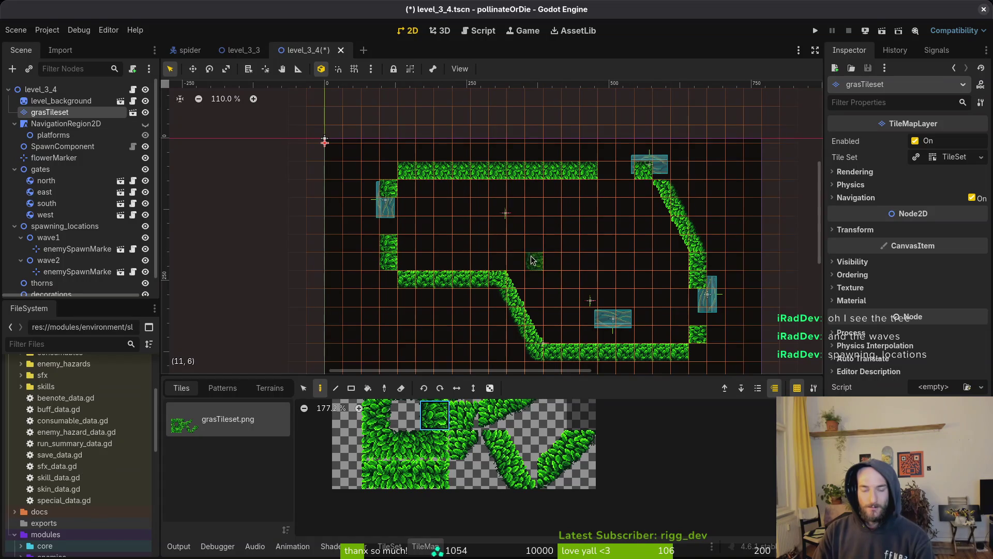
scroll(533, 260, "down", 1)
scroll(575, 234, "up", 2)
scroll(595, 236, "down", 1)
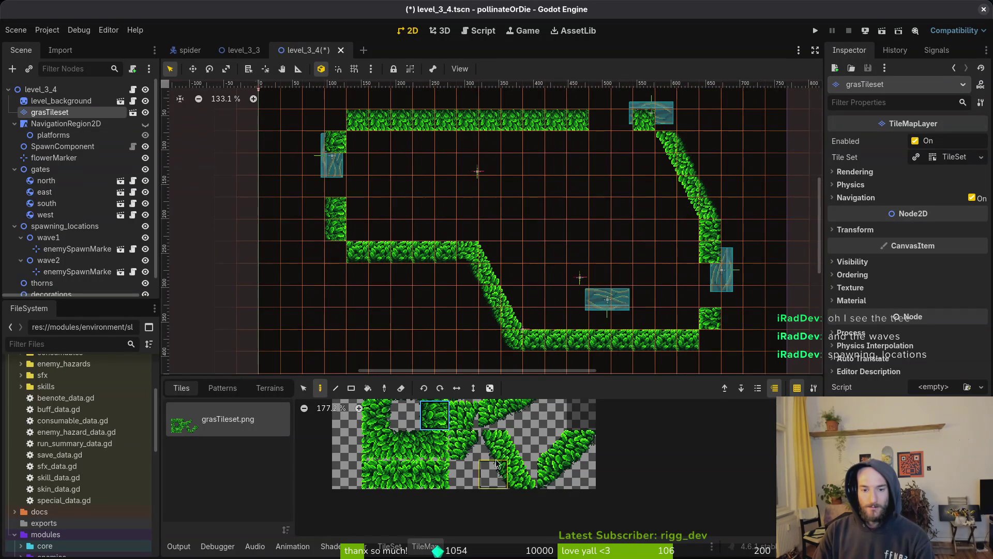
mouse_move(495, 464)
left_mouse_down()
mouse_move(494, 443)
mouse_move(523, 444)
left_mouse_up()
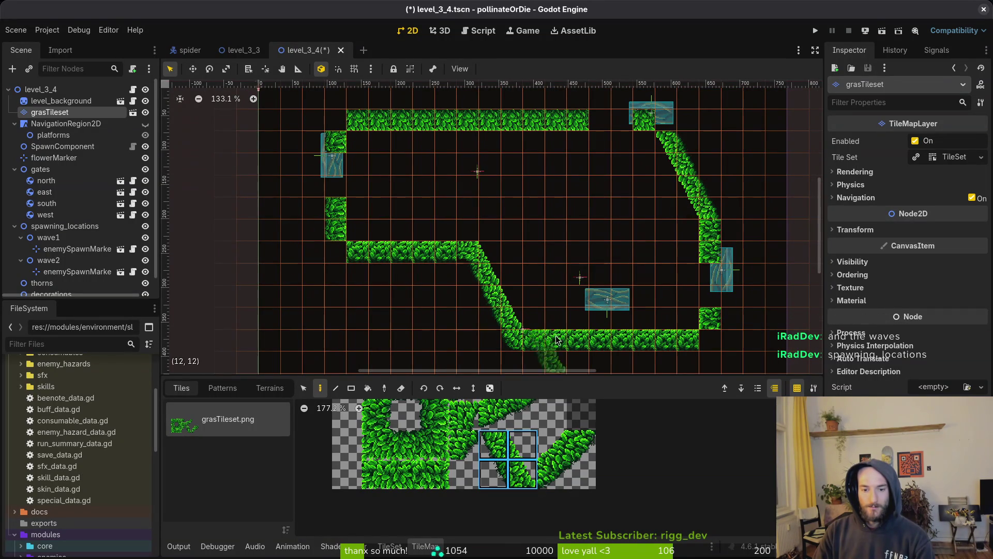
Step: Paint two diagonal grass pieces in the open middle of the arena
left_click(610, 207)
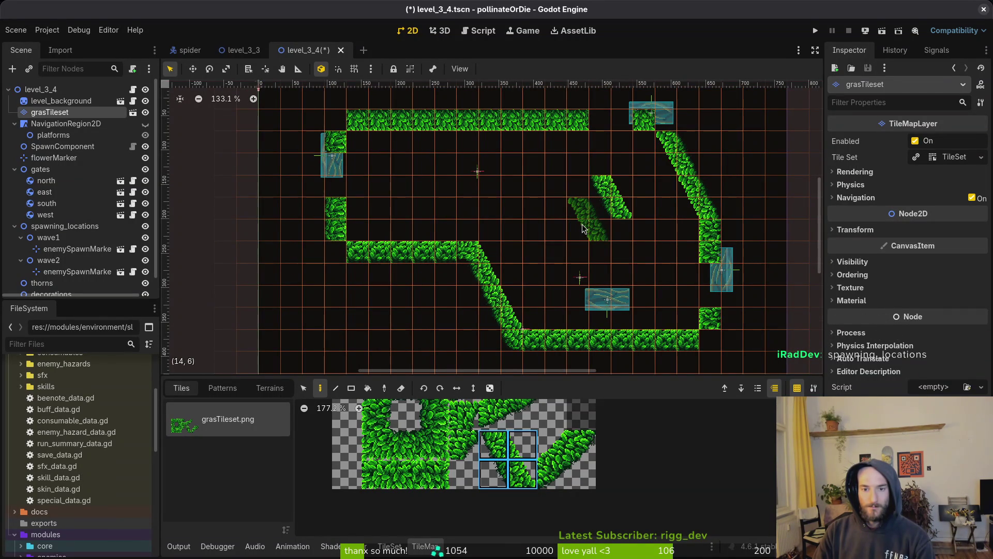
left_click(579, 225)
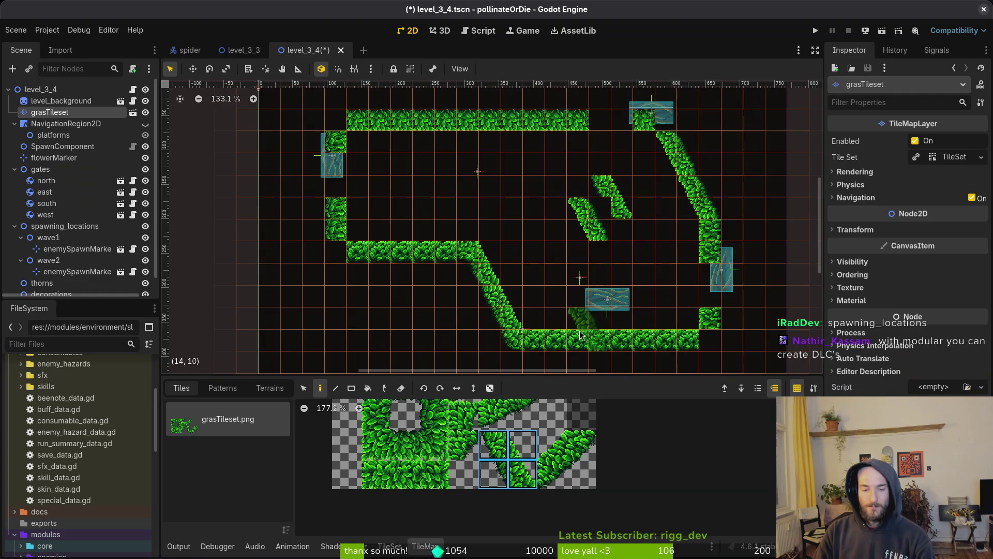
scroll(462, 433, "down", 1)
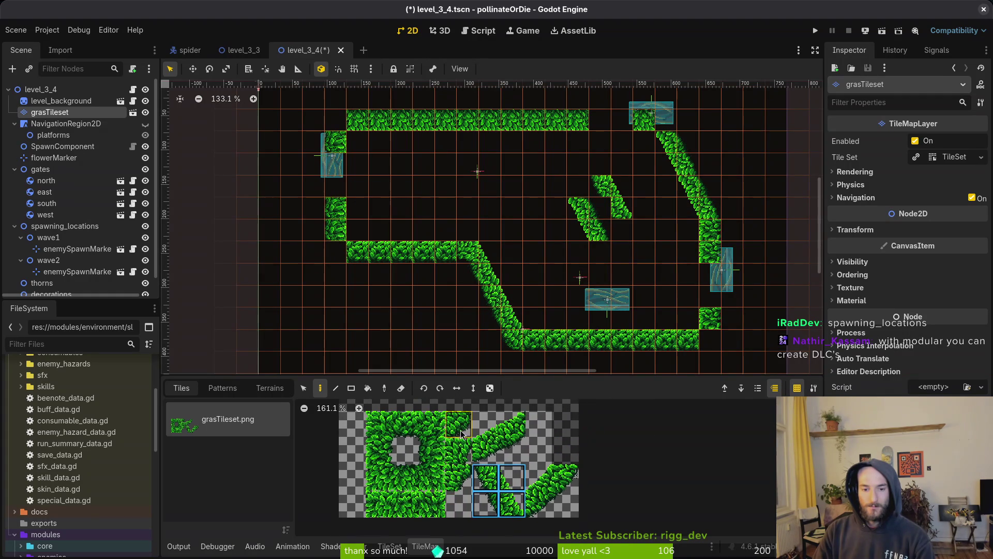
Step: Fill the diamond's gaps with single leaf tiles, closing its lower corner
left_click(462, 434)
left_click(578, 186)
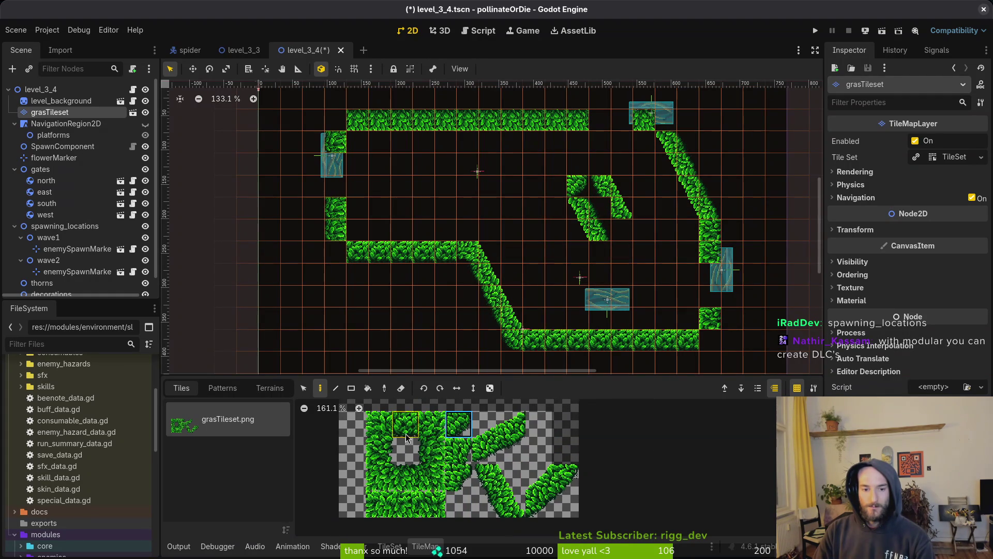
left_click(379, 426)
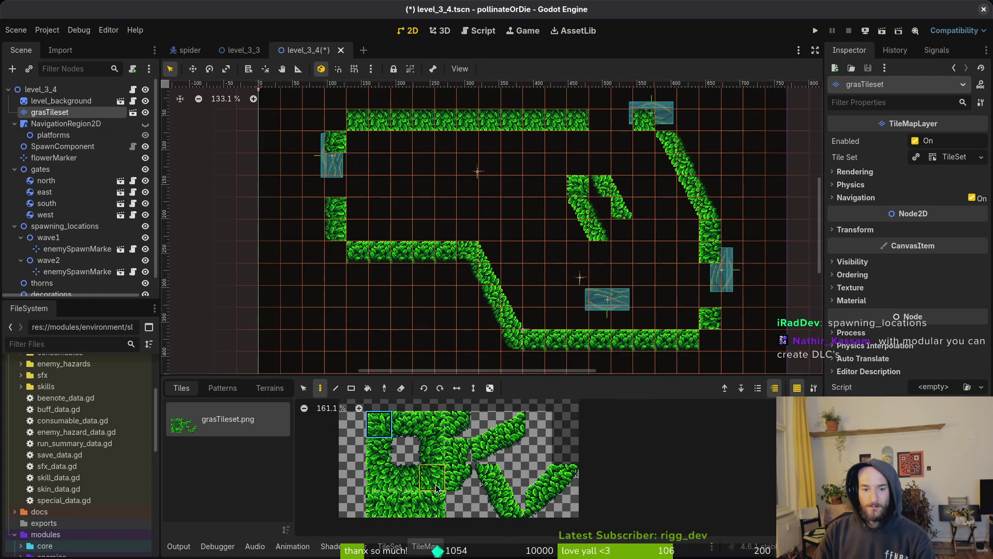
left_click(436, 488)
left_click(621, 230)
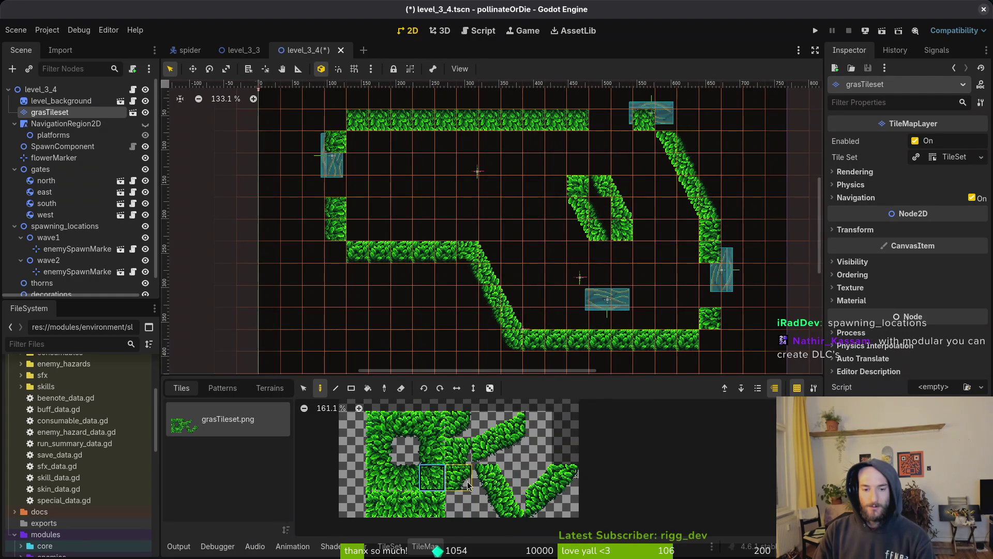
scroll(605, 233, "up", 1)
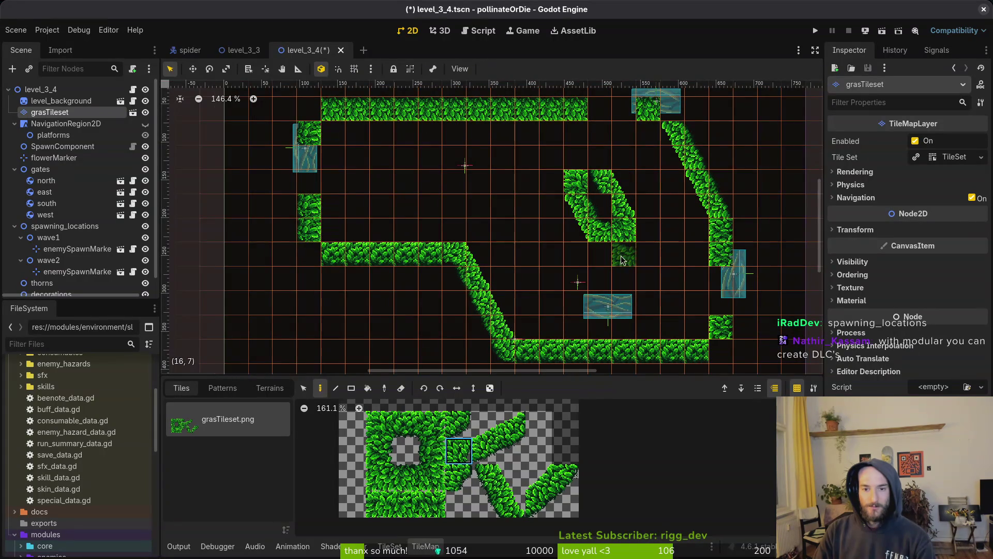
Step: Zoom in to check the closed leaf diamond ring, then reselect grasTileset
key("Escape")
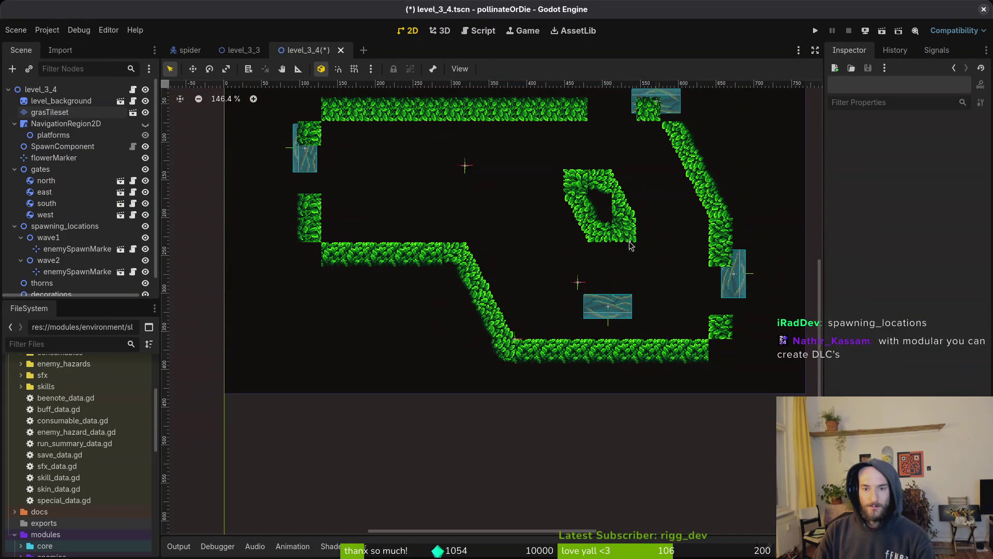
scroll(641, 237, "up", 11)
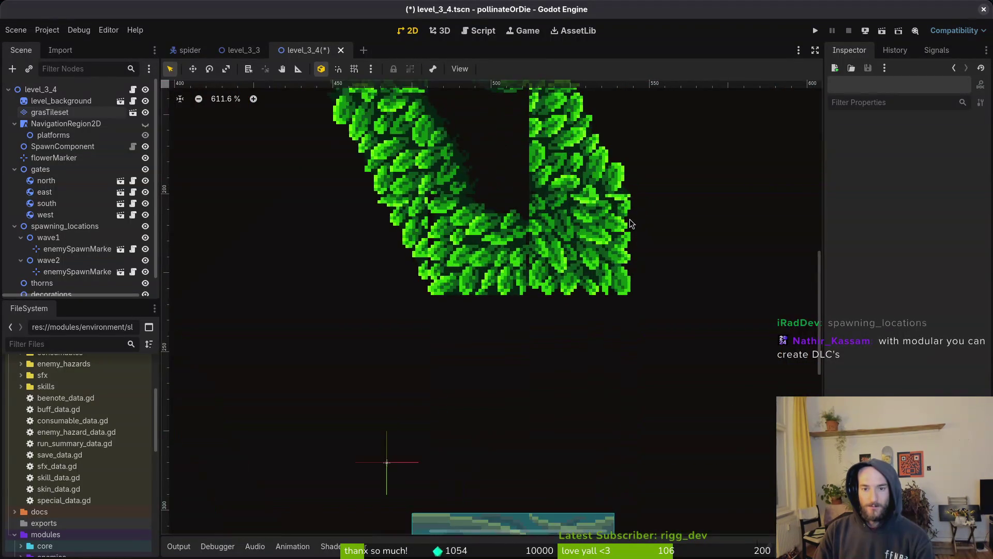
scroll(629, 218, "down", 4)
scroll(579, 351, "up", 6)
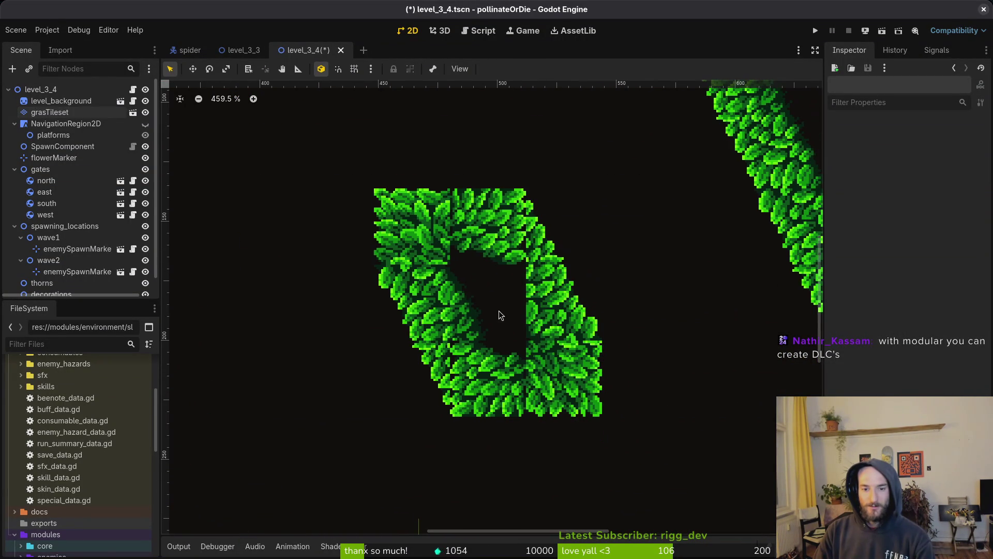
scroll(497, 305, "down", 3)
scroll(507, 270, "down", 4)
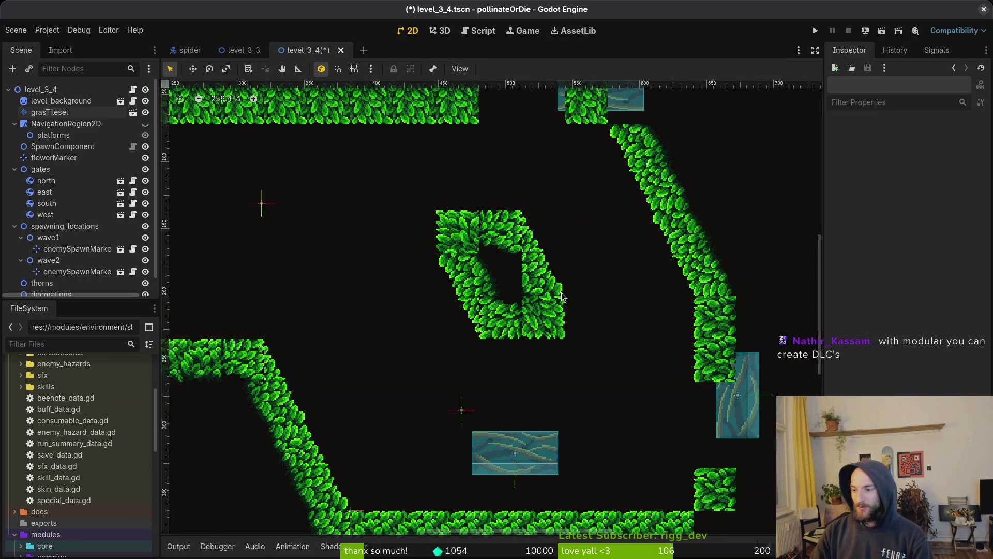
scroll(600, 297, "down", 2)
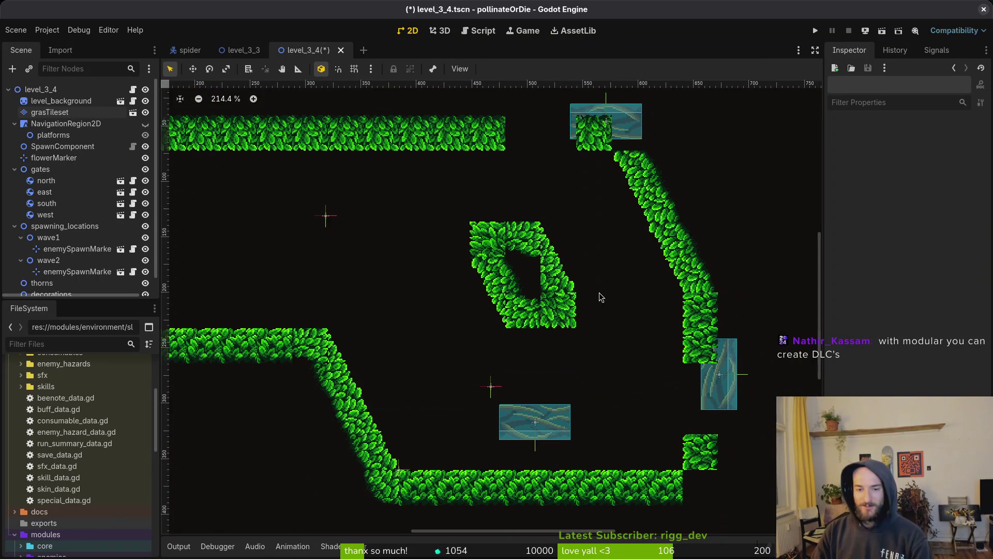
left_click(64, 114)
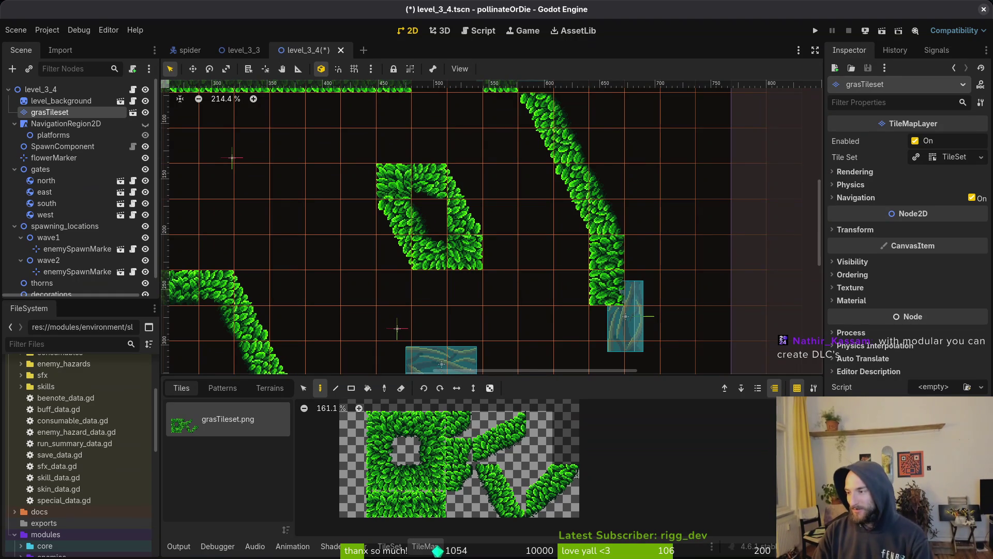
Step: Glance over the mantis sprite in Aseprite, then erase most of the middle diamond's tiles in level_3_4
key("alt+Tab")
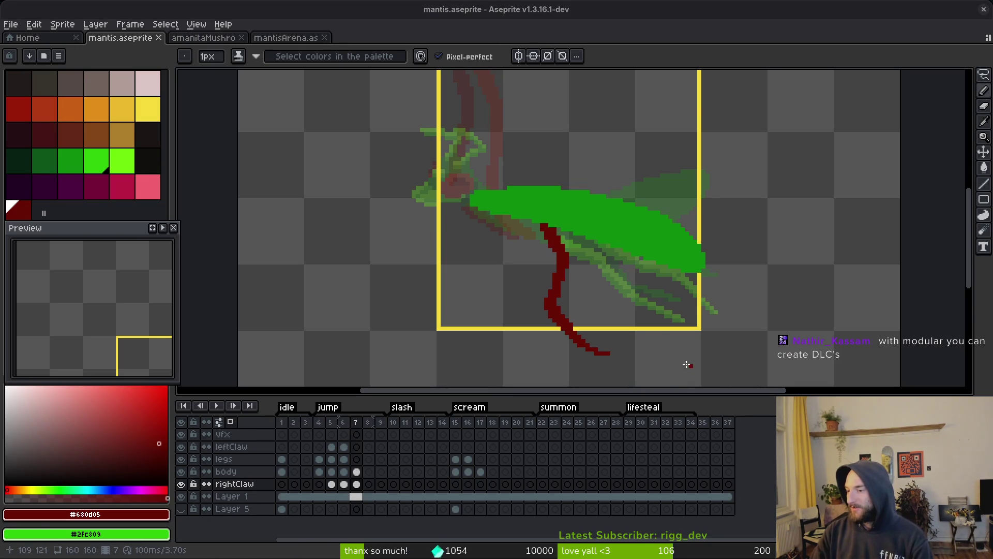
scroll(677, 236, "down", 2)
key("i")
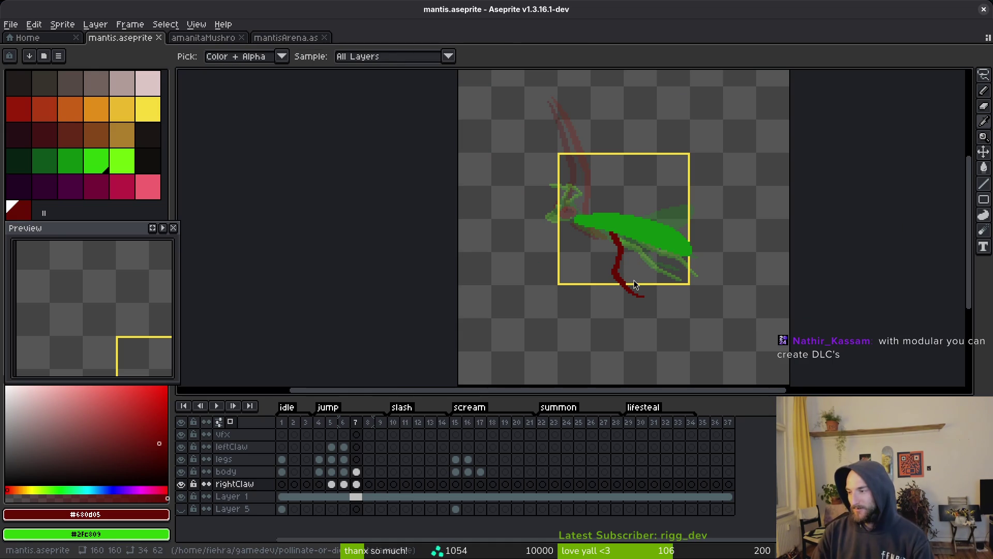
key("alt+Tab")
mouse_move(414, 207)
left_mouse_down()
mouse_move(471, 226)
mouse_move(499, 277)
left_mouse_up()
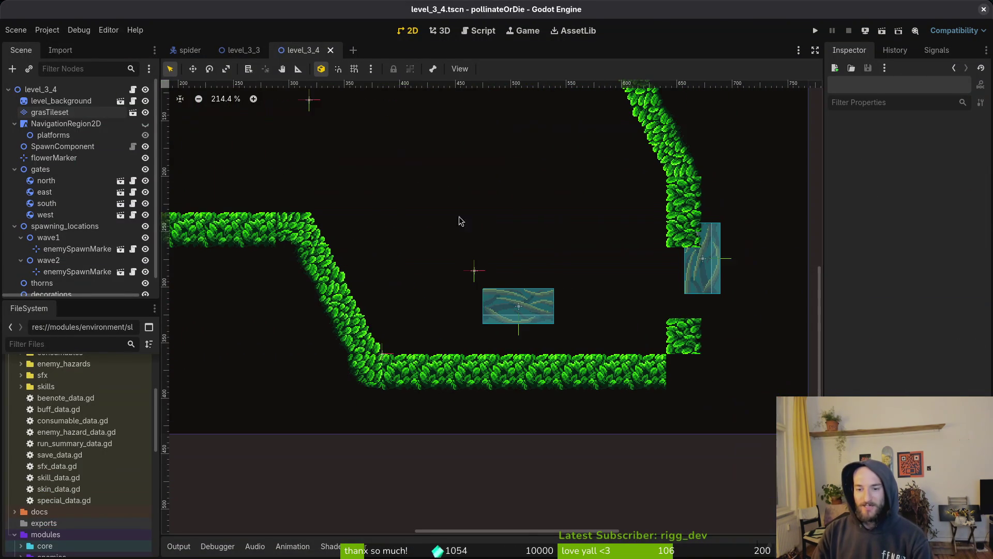
Step: Move the east gate into the right wall gap and turn on grid snapping
mouse_move(693, 275)
left_mouse_down()
mouse_move(708, 285)
mouse_move(594, 290)
mouse_move(670, 299)
left_mouse_up()
scroll(663, 302, "right", 1)
key("shift+g")
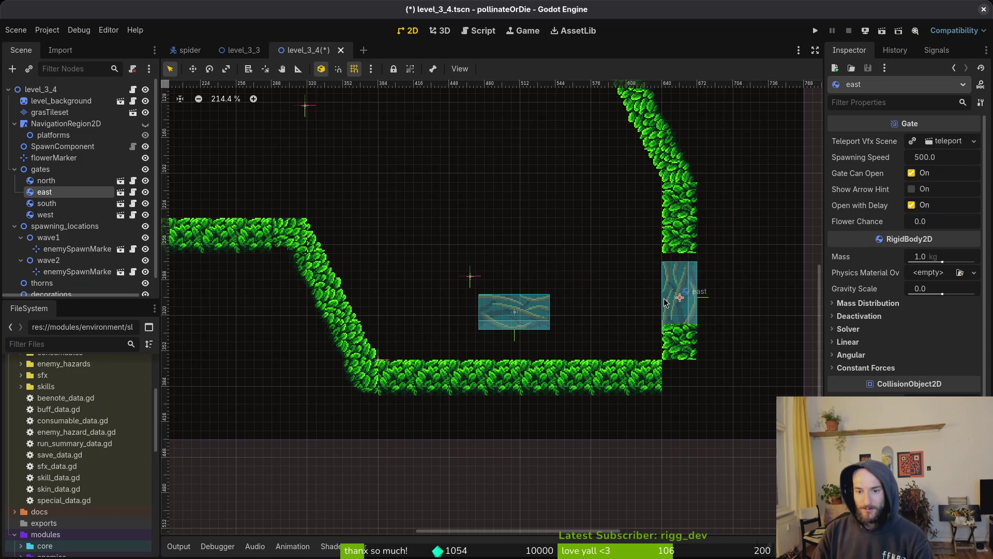
scroll(658, 308, "left", 4)
left_click(658, 309)
scroll(585, 284, "down", 3)
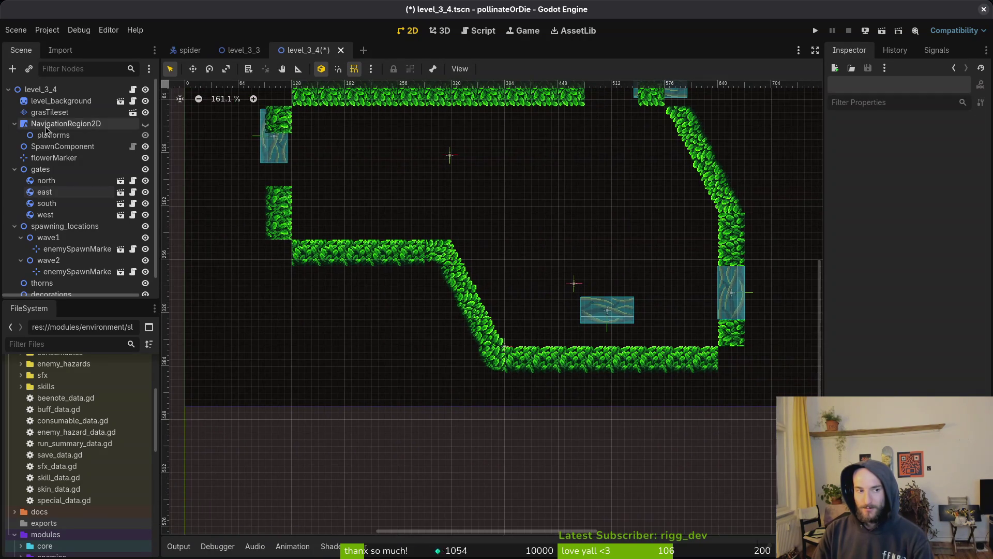
left_click_drag(373, 195, 380, 217)
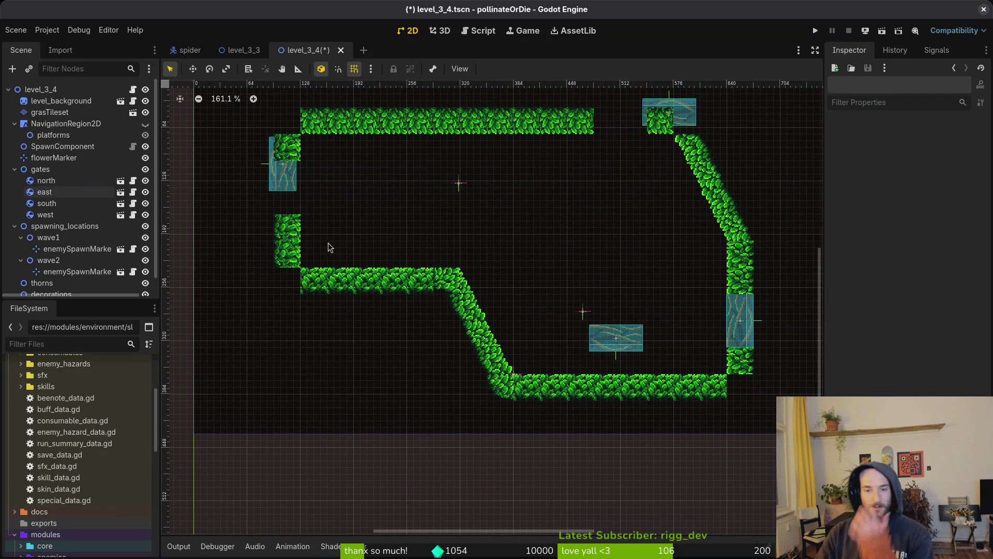
Step: Place the south and north gates on the leaf walls and the west gate in the left wall gap
left_click_drag(616, 338, 367, 280)
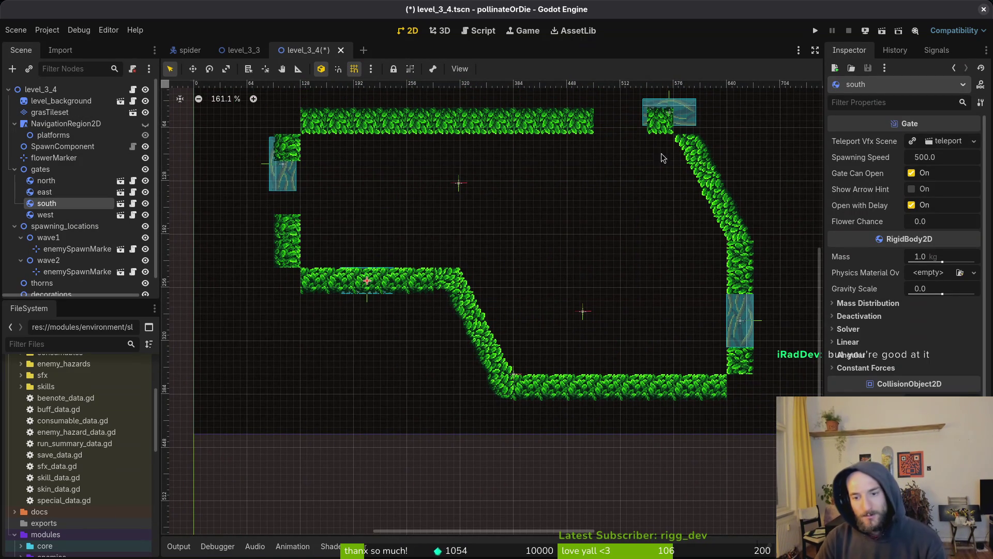
mouse_move(684, 113)
left_mouse_down()
mouse_move(380, 123)
mouse_move(383, 113)
mouse_move(376, 127)
left_mouse_up()
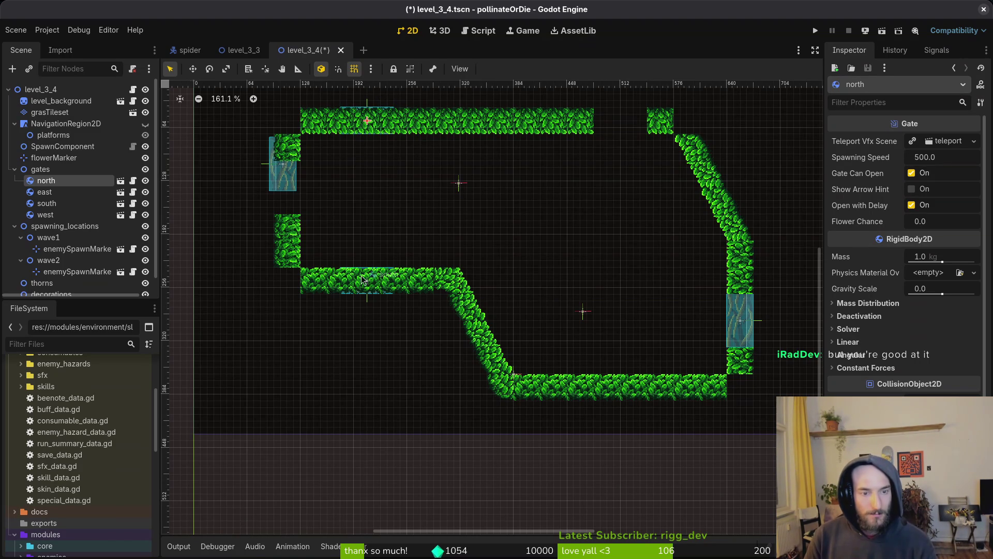
left_click_drag(287, 190, 291, 232)
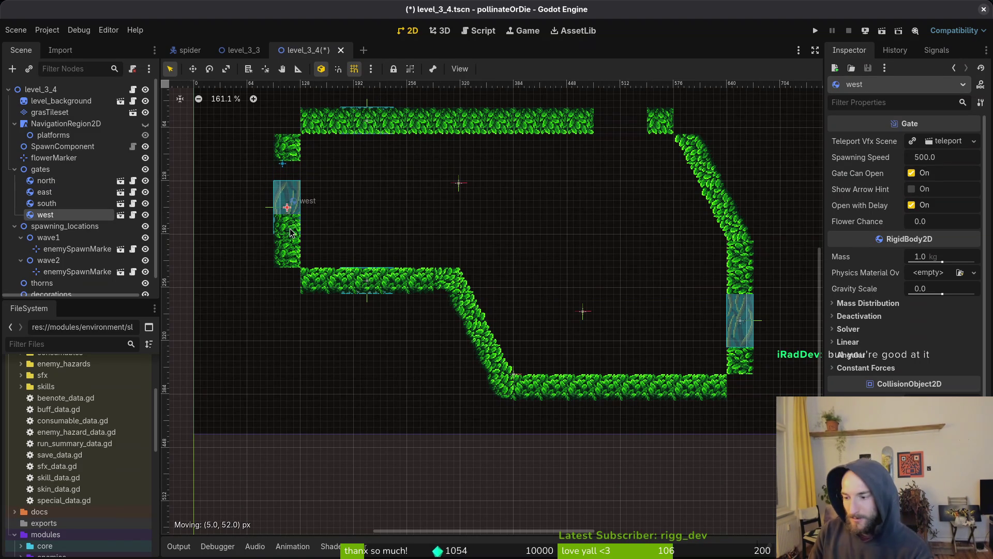
left_click_drag(291, 231, 291, 231)
scroll(471, 202, "down", 4)
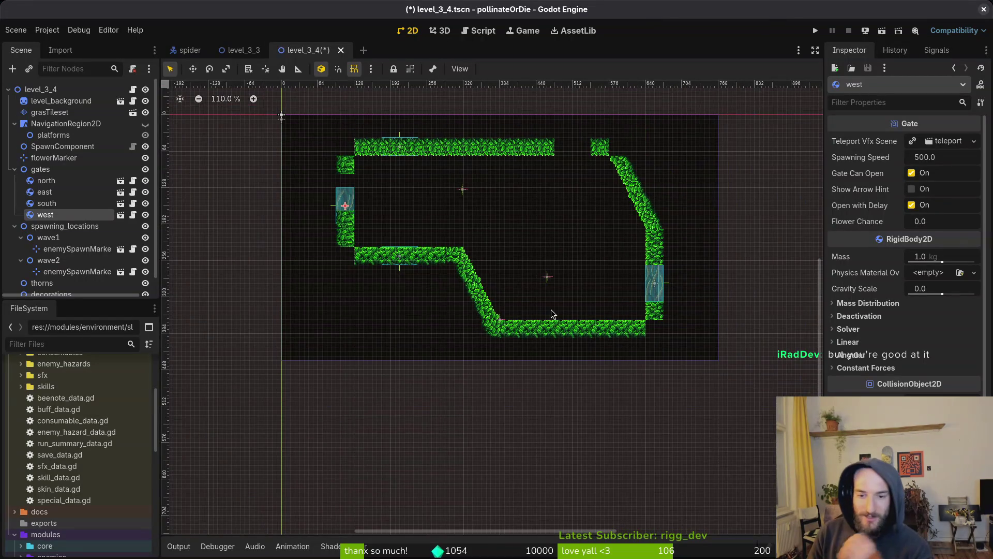
scroll(357, 207, "up", 4)
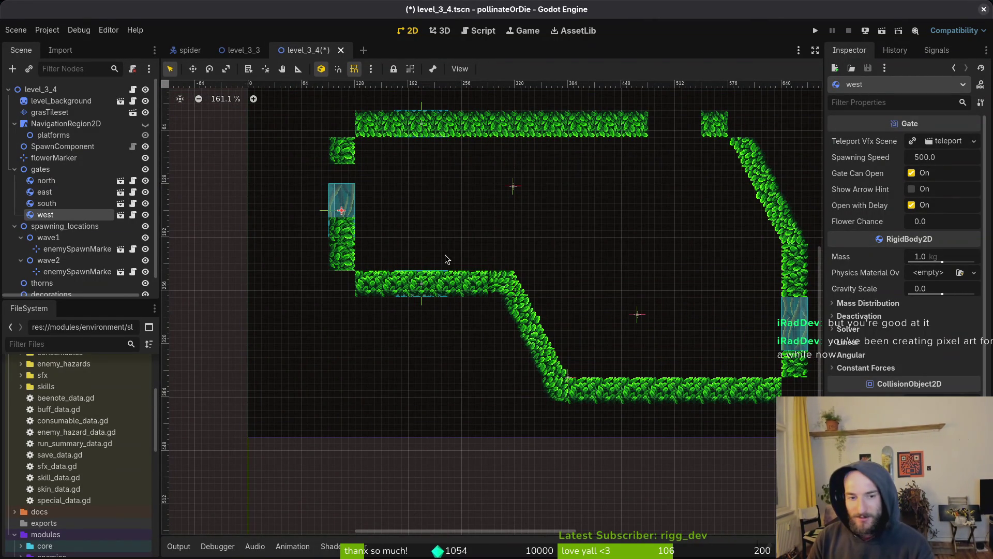
Step: Cancel an accidental nudge of the south gate and save the level_3_4 scene
left_click_drag(427, 270, 455, 240)
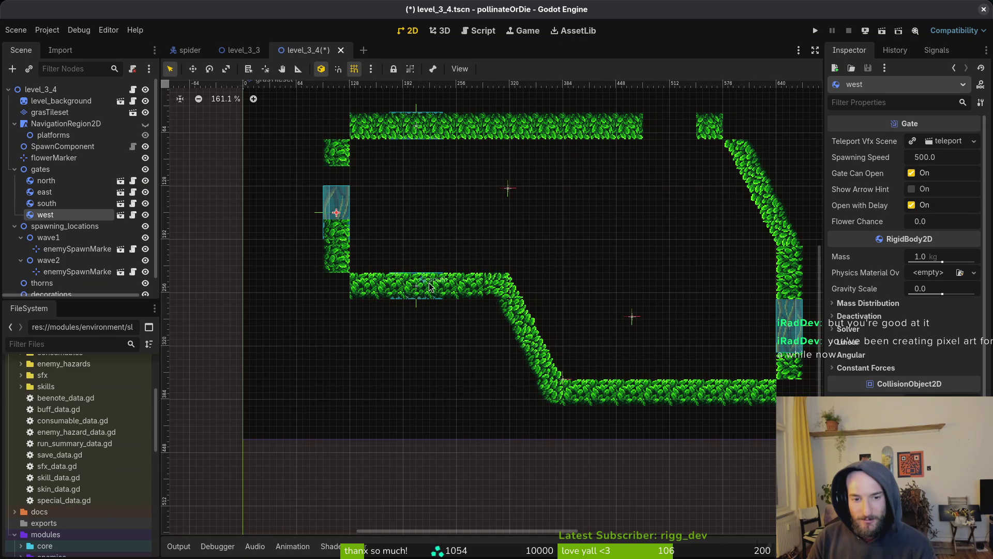
left_click_drag(431, 289, 418, 296)
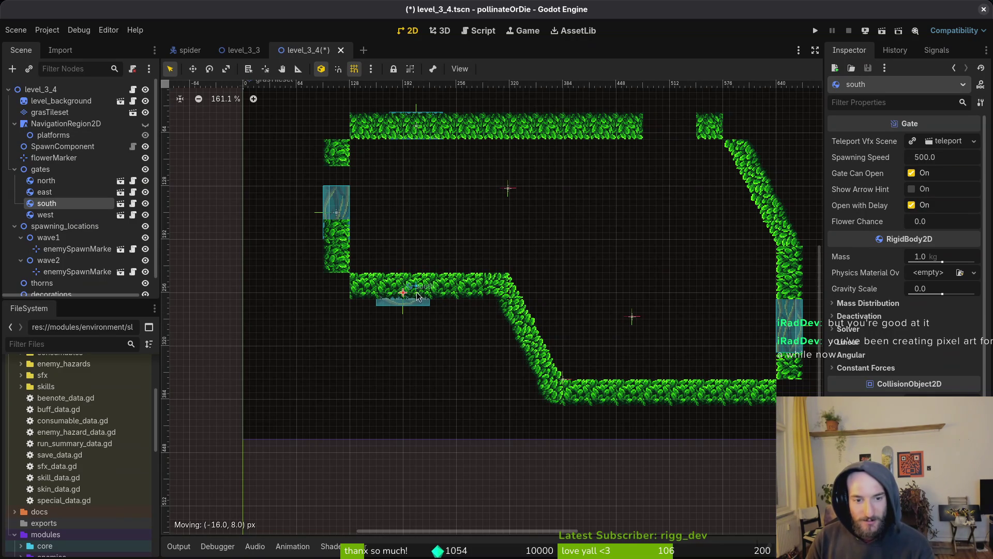
right_click(418, 296)
scroll(414, 288, "up", 3)
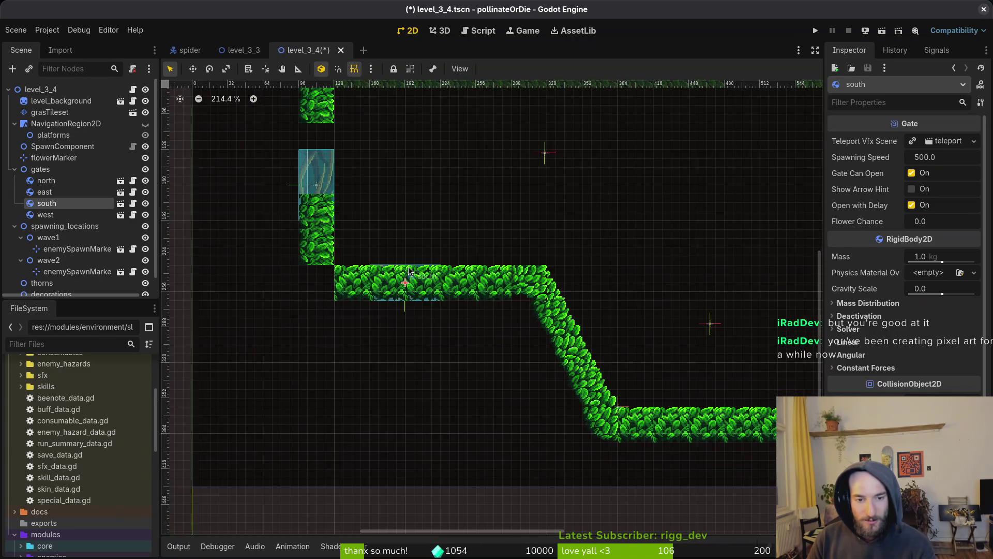
scroll(409, 270, "down", 1)
scroll(401, 258, "up", 5)
left_click(450, 239)
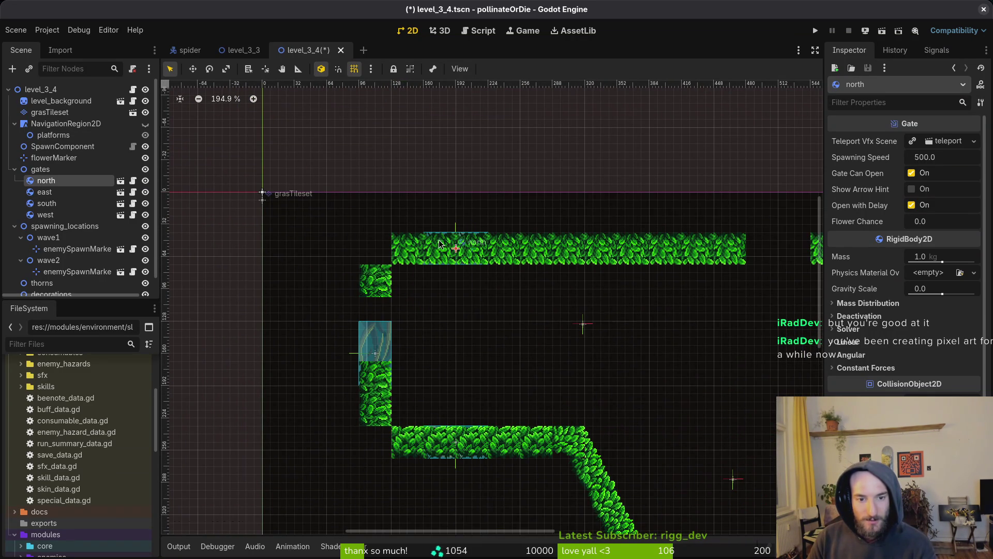
key("ctrl+s")
Step: Select the grass tile layer under level_background and paint a leaf tile at the top-left wall corner
left_click(52, 101)
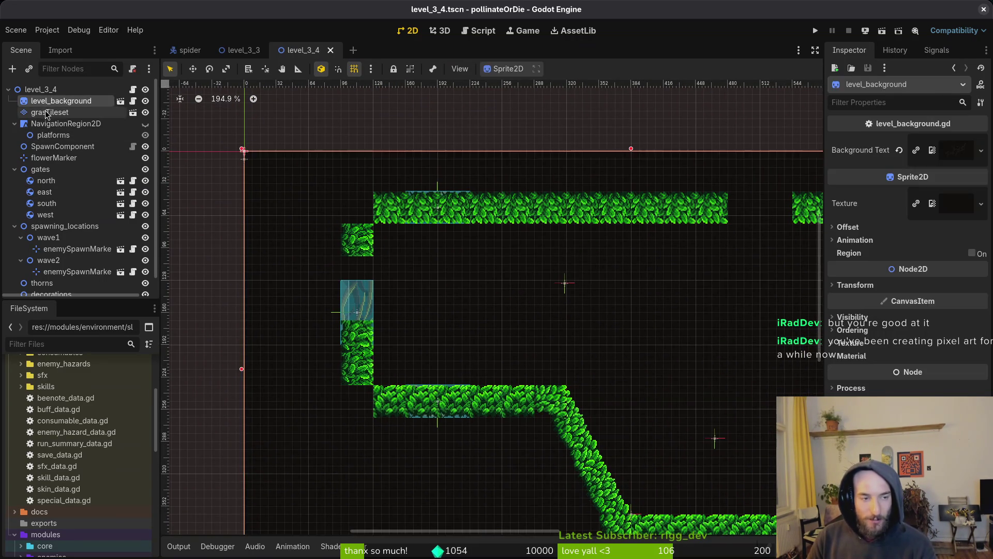
left_click(47, 113)
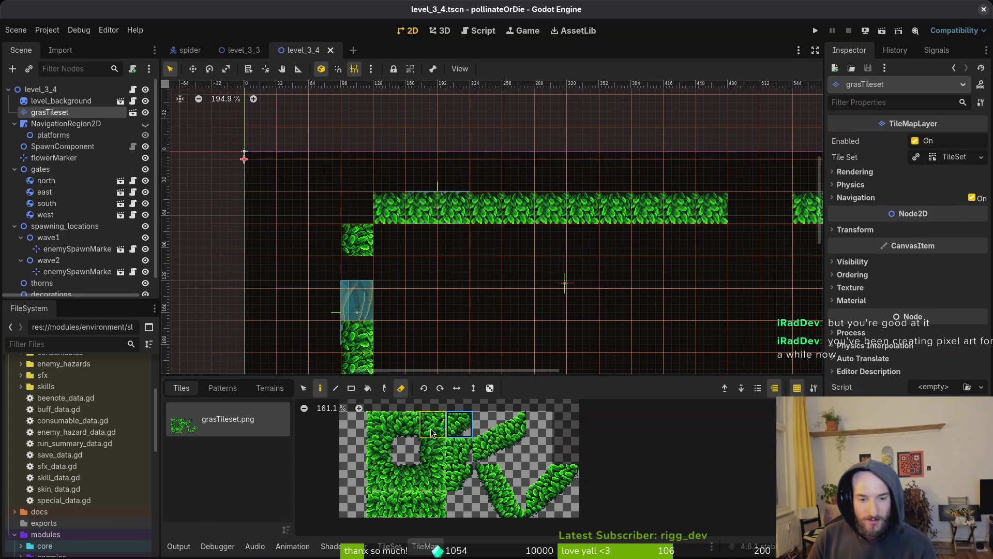
scroll(362, 217, "left", 5)
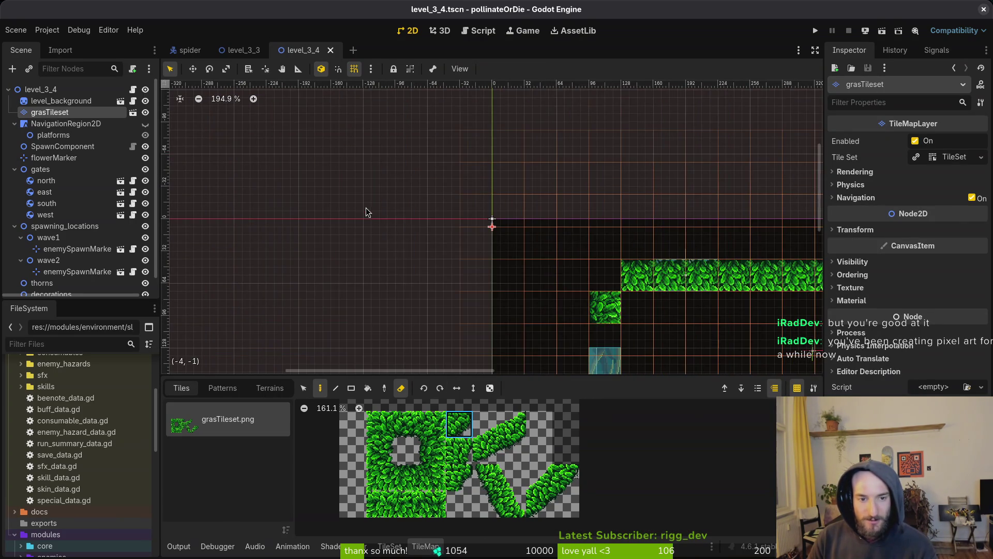
scroll(362, 216, "right", 2)
left_click(503, 213)
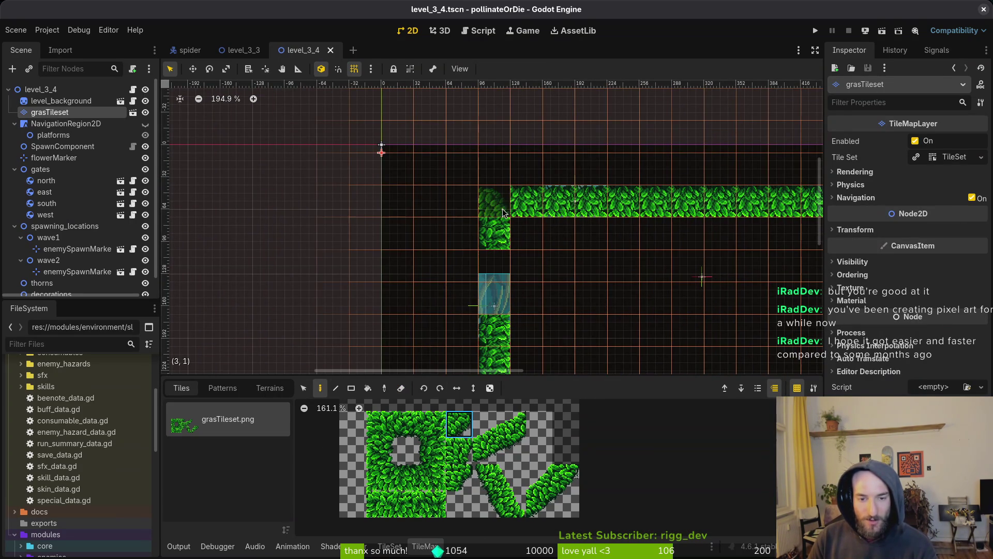
scroll(500, 212, "down", 3)
scroll(569, 196, "down", 4)
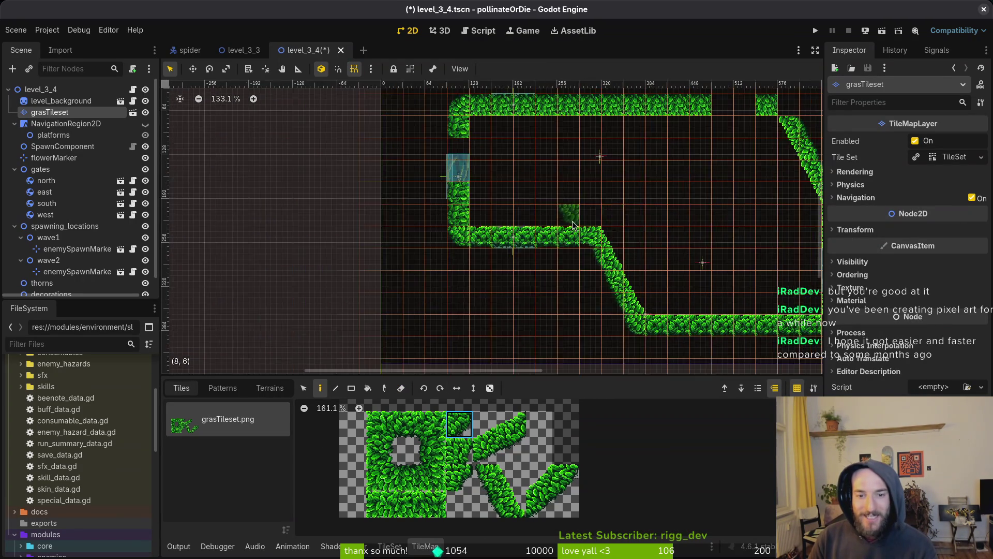
scroll(648, 179, "right", 3)
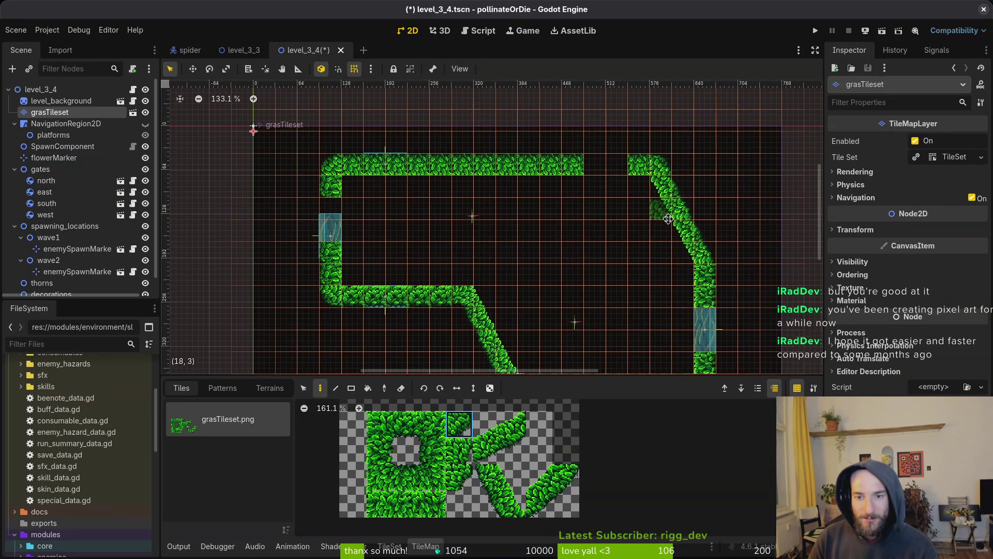
scroll(668, 219, "down", 2)
scroll(668, 219, "right", 1)
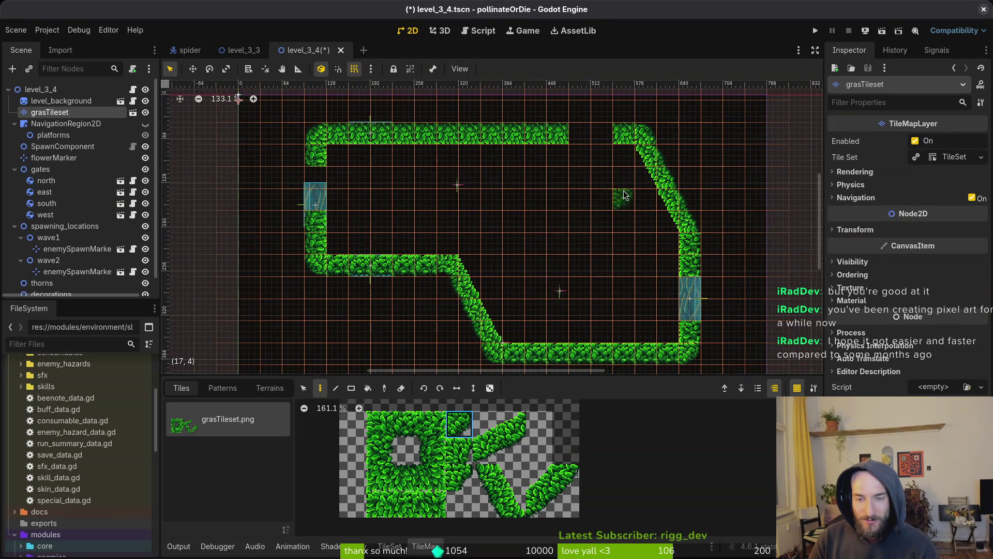
scroll(627, 351, "down", 3)
Step: Erase the grass tiles over the north and south gates and move the west gate up into its gap
left_click(406, 477)
scroll(621, 243, "up", 3)
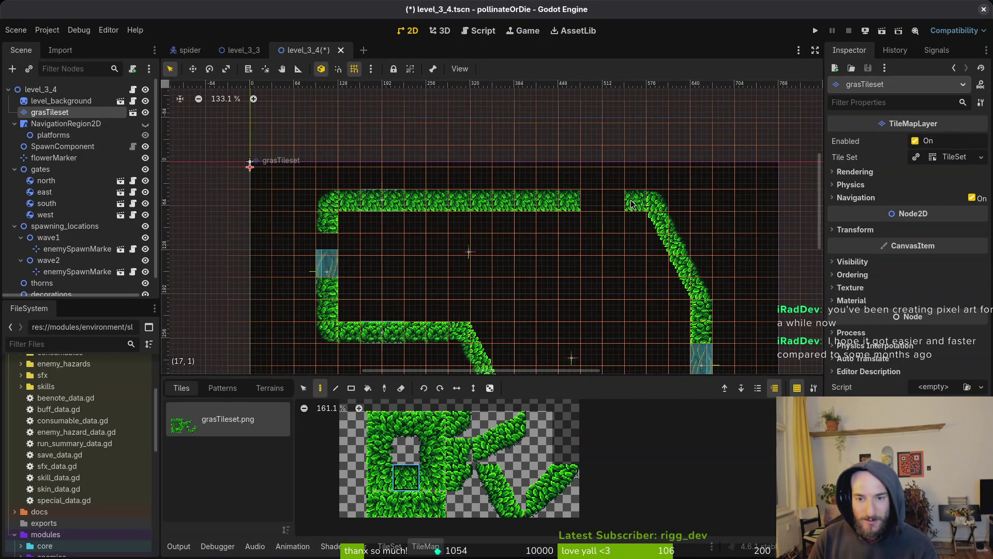
scroll(591, 207, "left", 1)
key("e")
left_click_drag(424, 200, 422, 203)
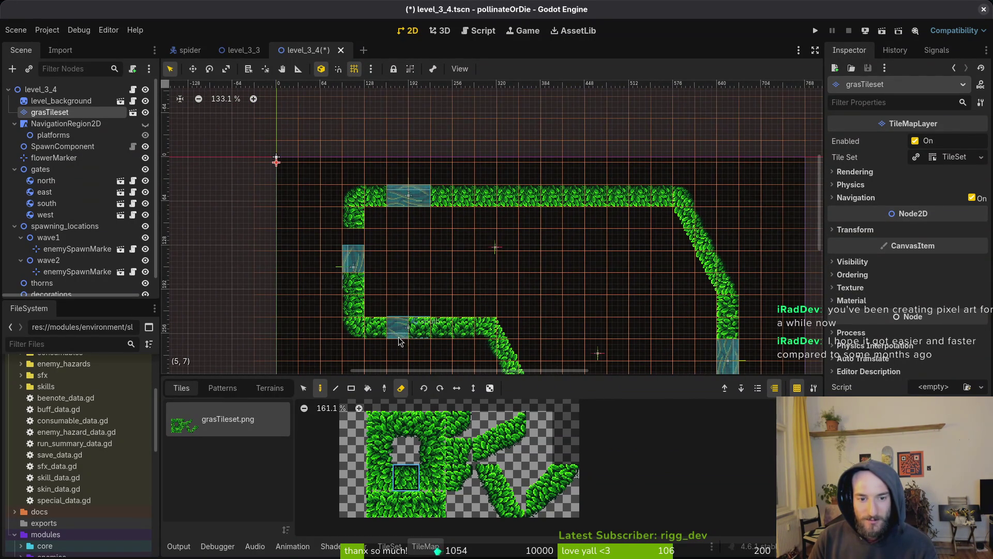
left_click(420, 327)
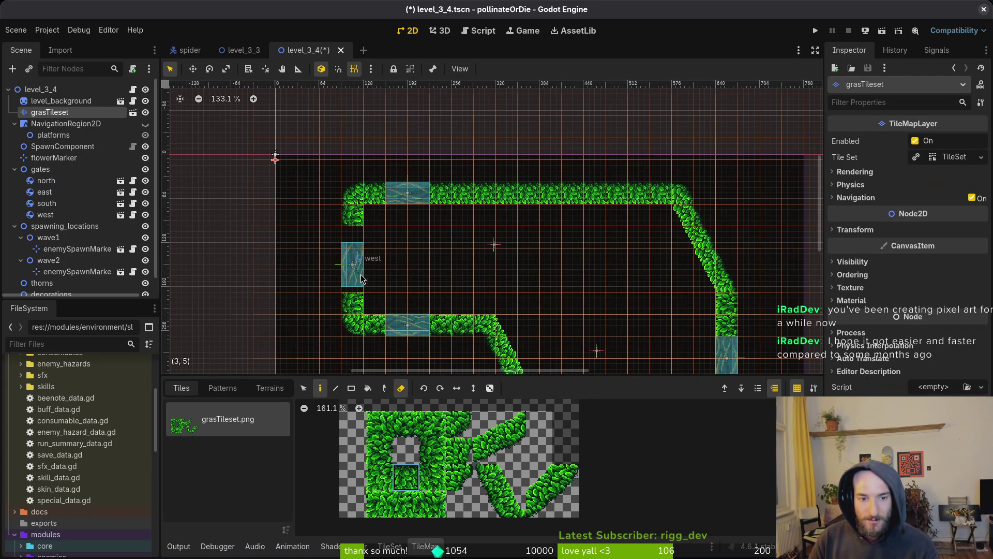
left_click_drag(363, 265, 359, 249)
left_click(514, 268)
Step: Save level_3_4, fold the gates and spawning_locations groups, and undo an accidental grasTileset move
key("ctrl+s")
scroll(554, 277, "down", 4)
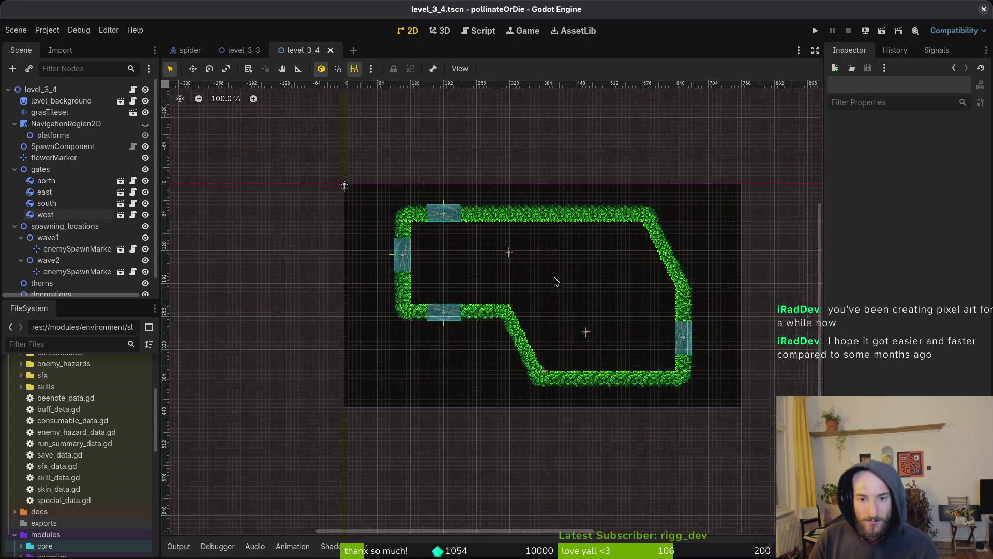
scroll(563, 280, "up", 3)
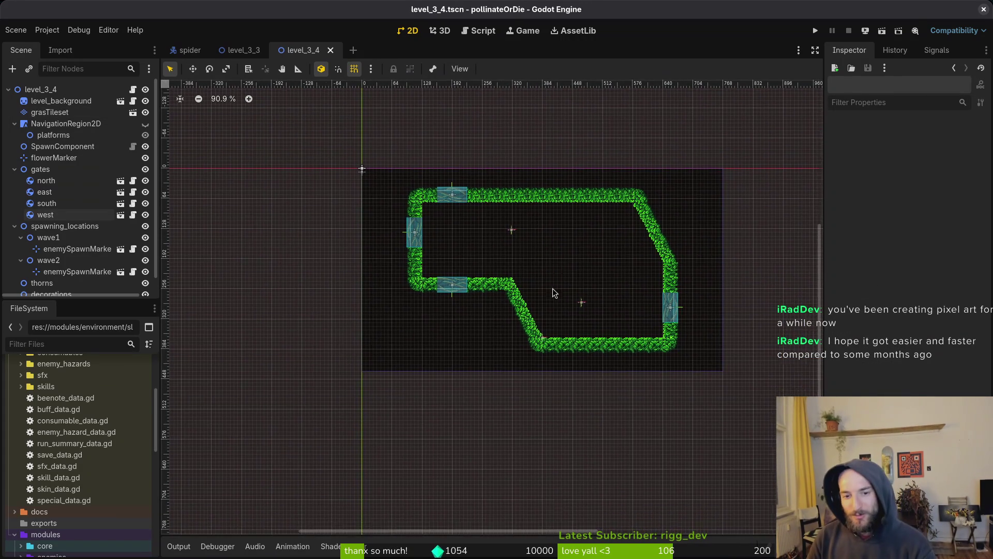
scroll(522, 277, "up", 1)
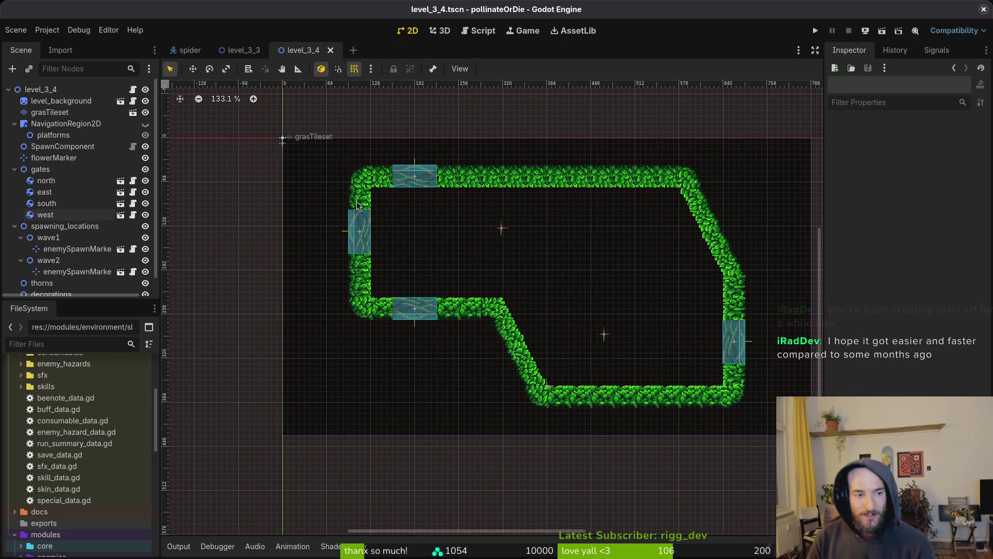
left_click(14, 169)
left_click(14, 181)
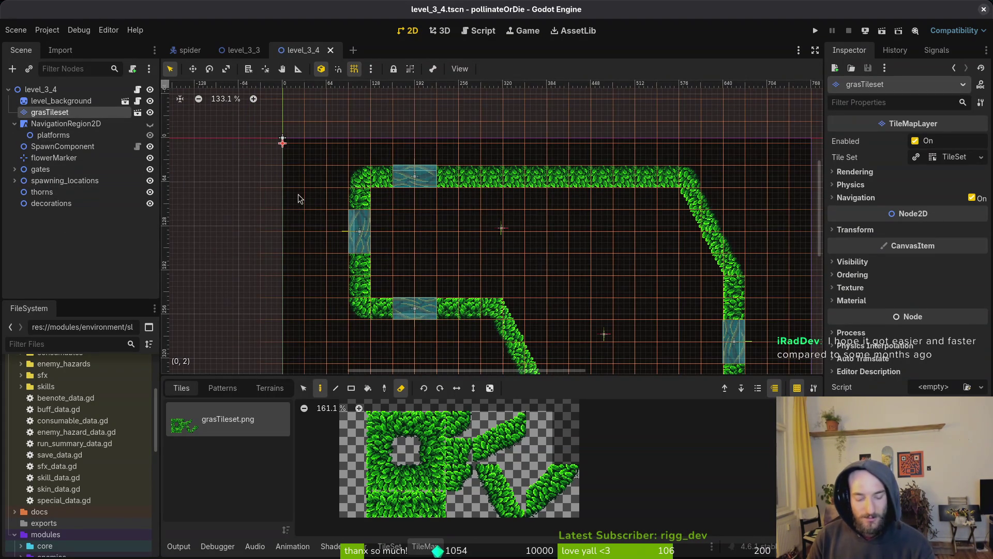
left_click_drag(50, 112, 65, 123)
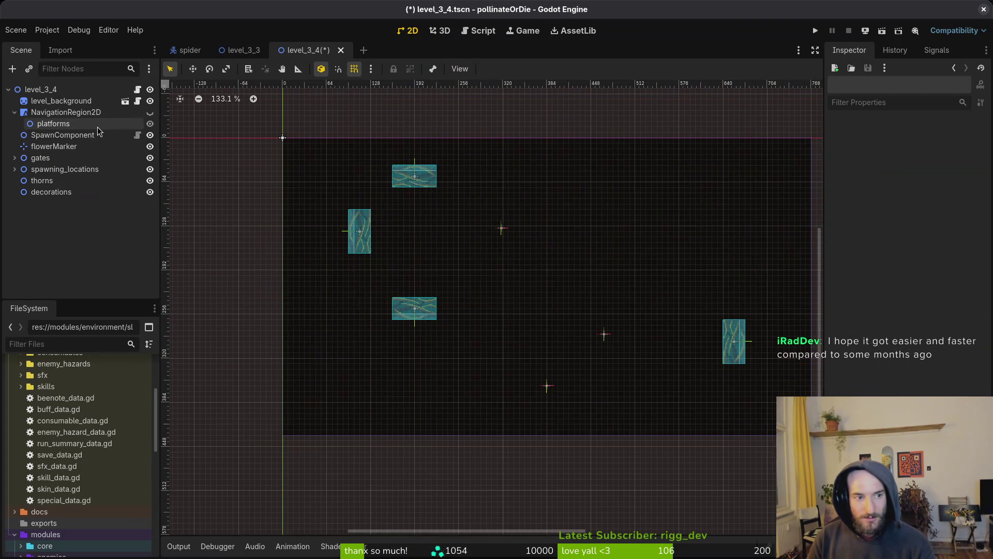
key("ctrl+z")
Step: Open gif.tscn and hide carnivorousPlant, carnivorousPlant2 and sludgeMantis
key("ctrl+shift+o")
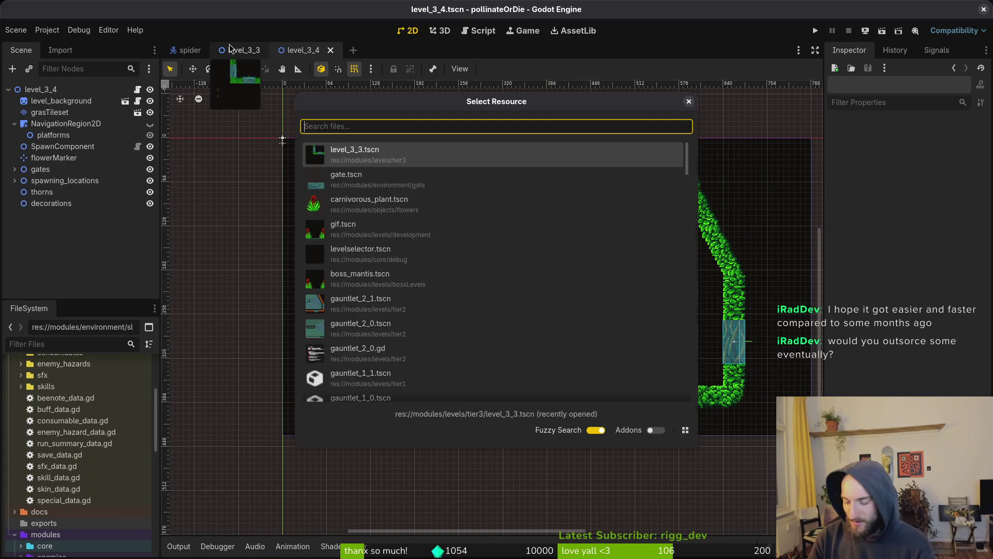
type("gif")
key("Return")
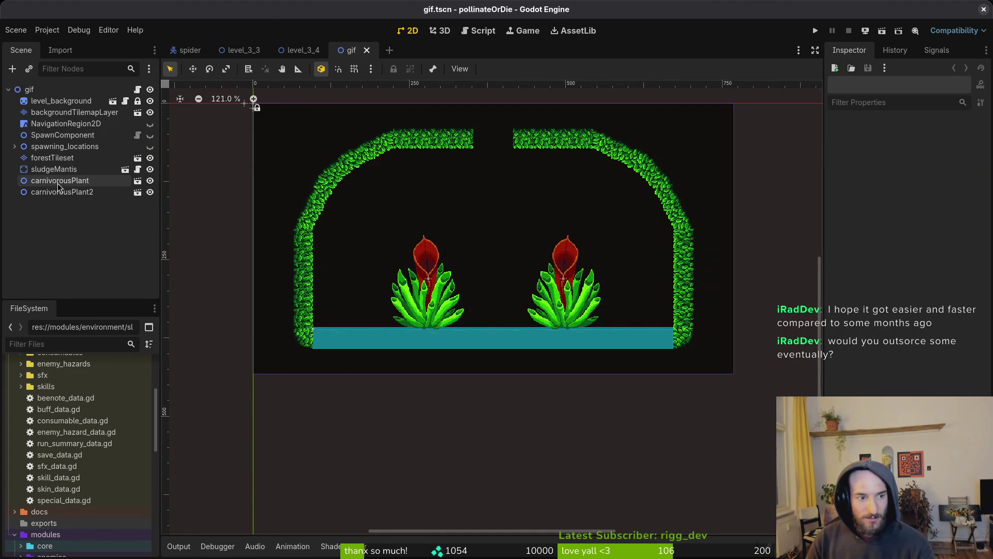
left_click(150, 192)
left_click(150, 181)
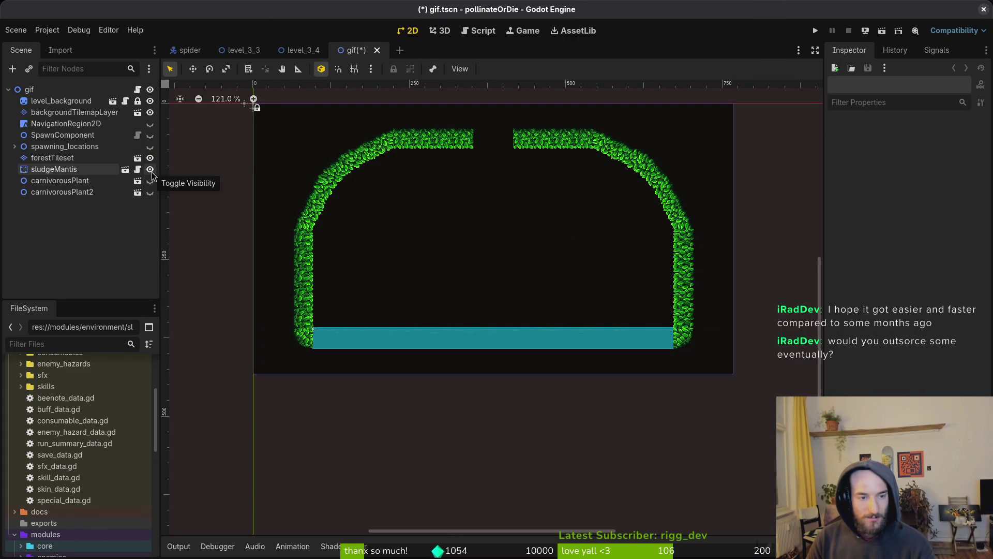
left_click(150, 169)
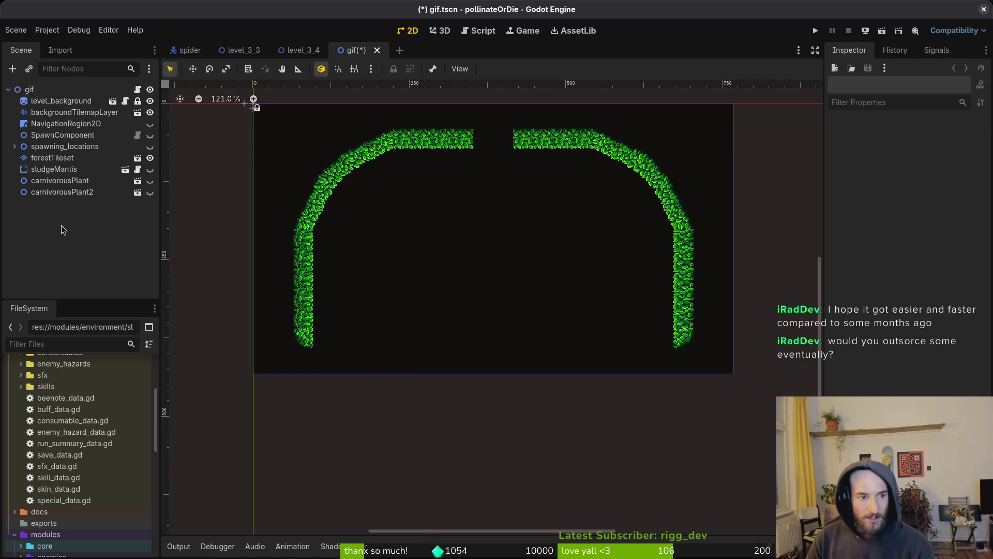
Step: Paste the grasTileset layer into gif.tscn, hide forestTileset, and save
key("ctrl+v")
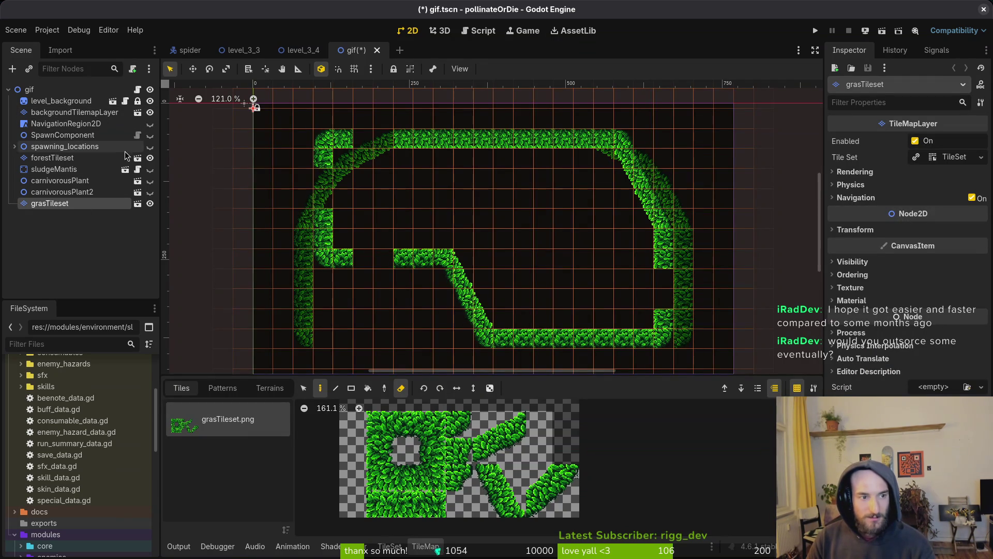
left_click(150, 158)
left_click(520, 277)
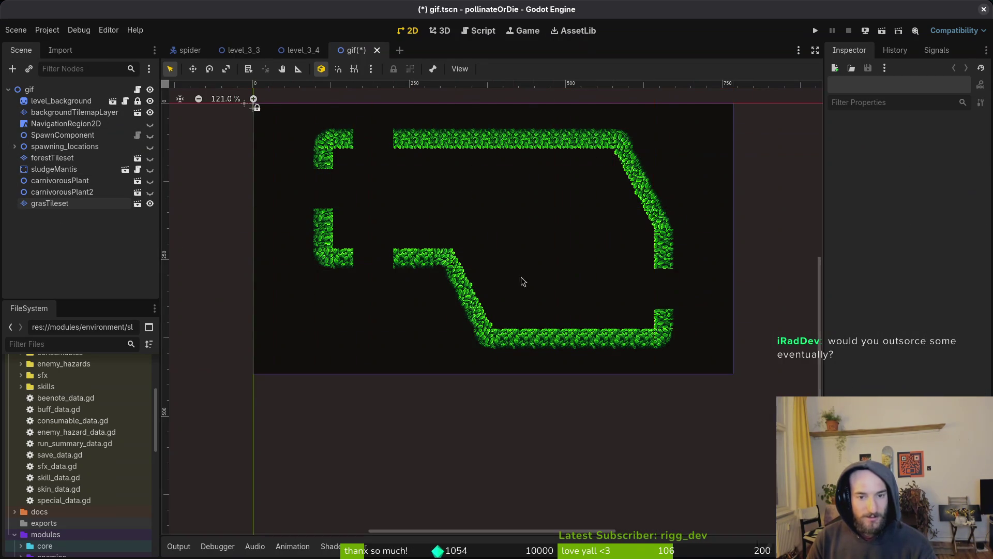
key("ctrl+s")
scroll(535, 273, "up", 2)
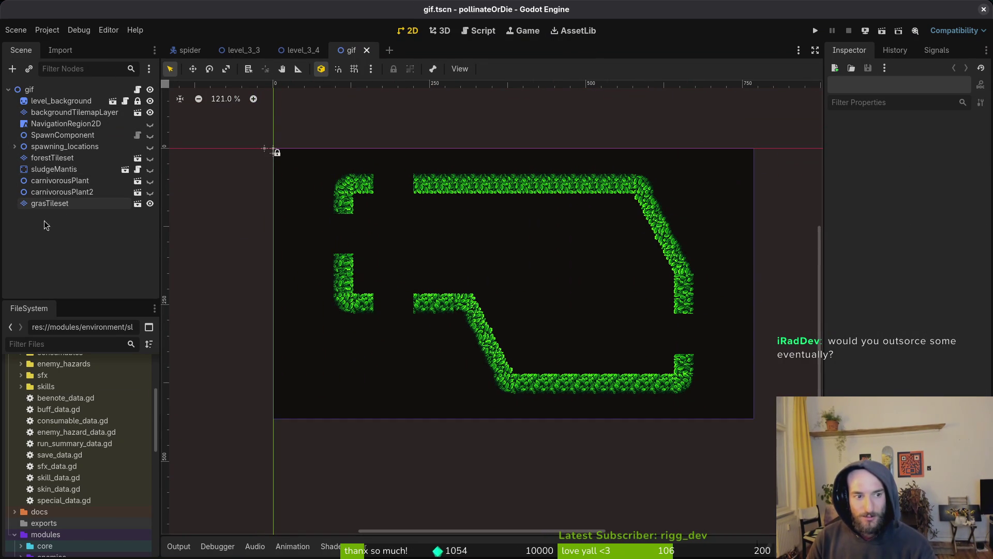
Step: Paint dark hexagon tiles across the level on backgroundTilemapLayer
left_click(46, 115)
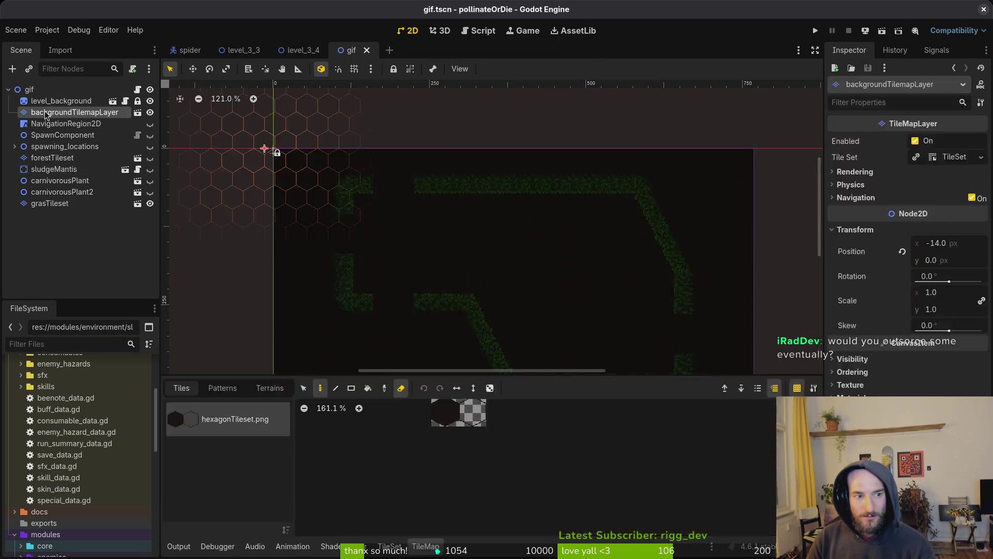
left_click(444, 412)
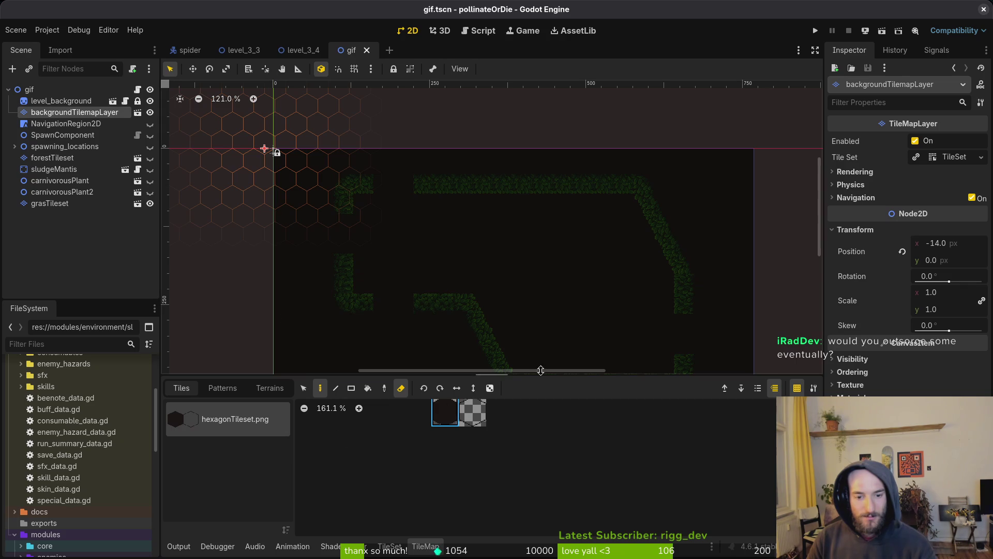
left_click(401, 388)
scroll(545, 252, "up", 1)
mouse_move(544, 252)
left_mouse_down()
mouse_move(581, 188)
mouse_move(572, 177)
mouse_move(492, 219)
mouse_move(607, 313)
mouse_move(621, 255)
mouse_move(604, 266)
left_mouse_up()
left_click(603, 261, "ctrl")
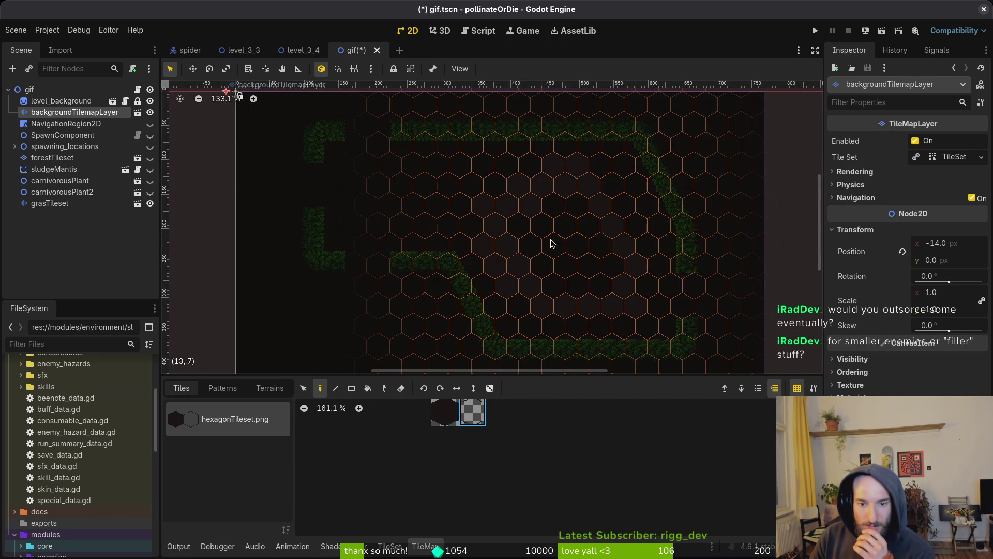
left_click(348, 202)
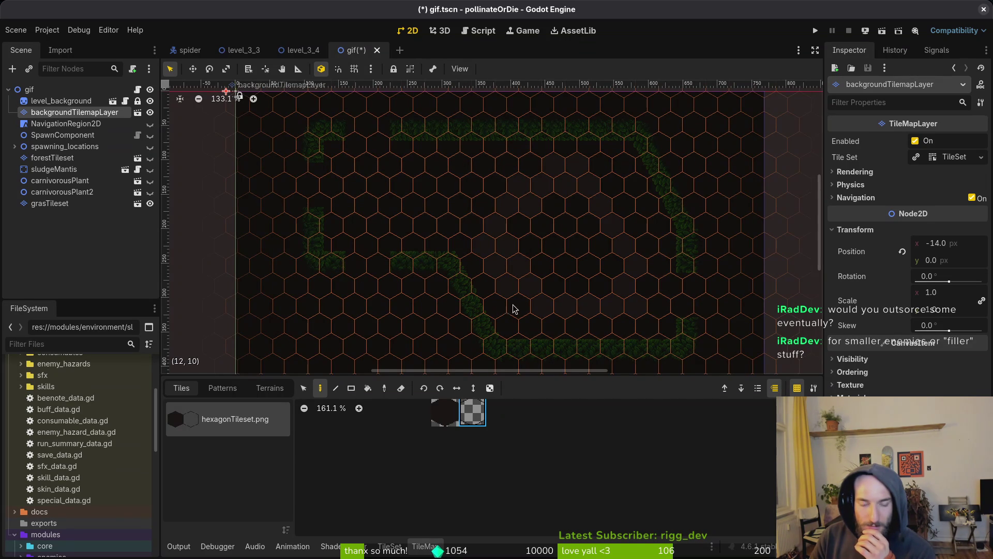
Step: Preview the hexagon background with the layer deselected, reframe the whole level, and save gif.tscn
key("Escape")
scroll(551, 273, "down", 1)
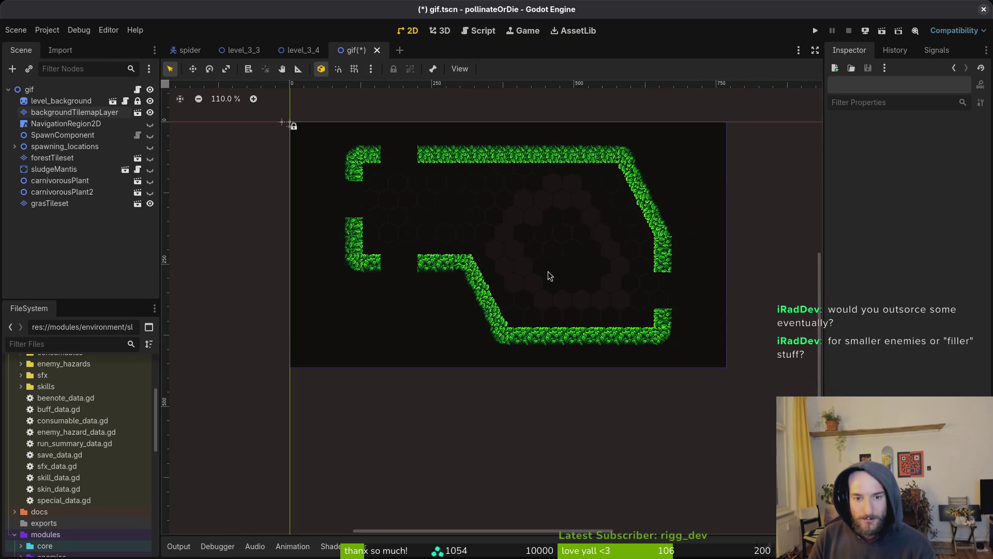
scroll(548, 271, "up", 2)
left_click(65, 112)
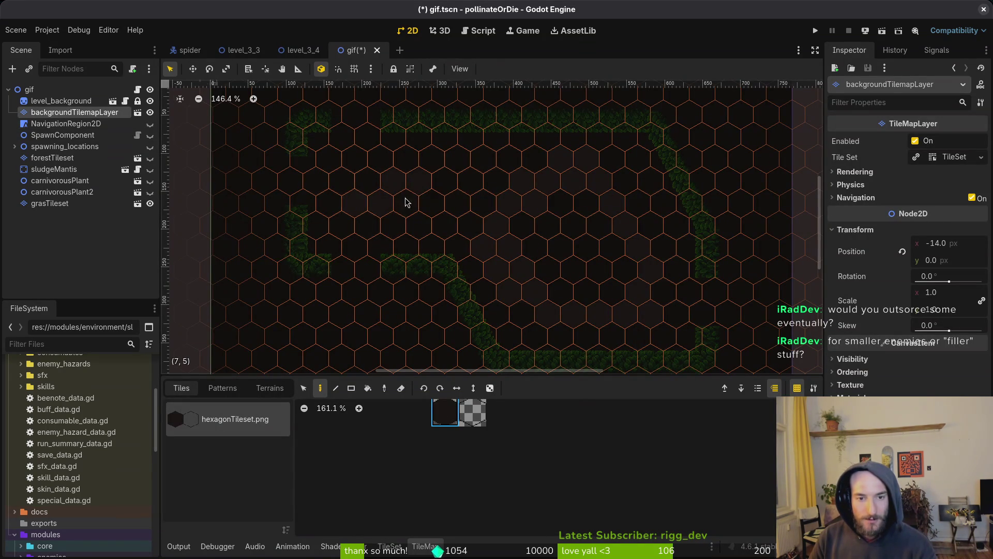
key("Escape")
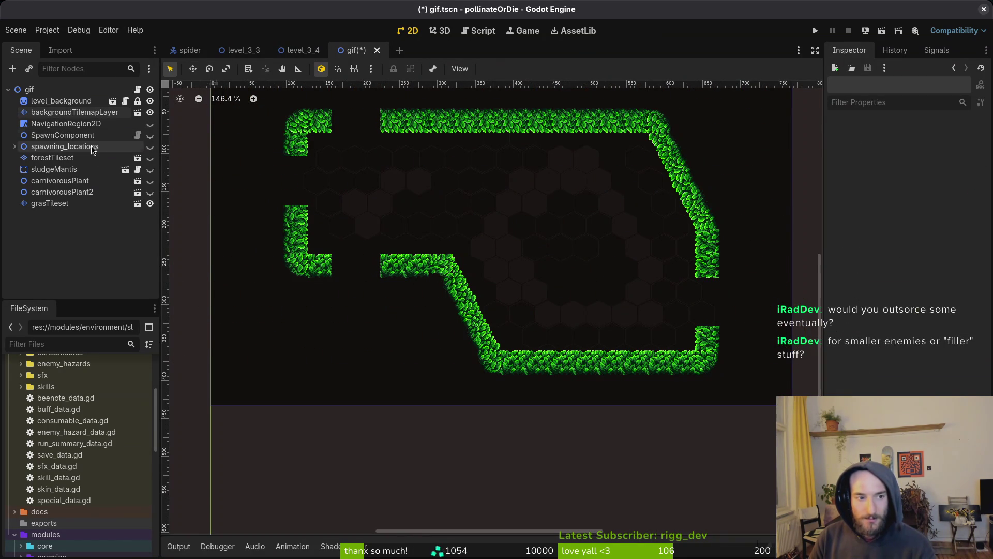
left_click(65, 113)
scroll(637, 297, "up", 3)
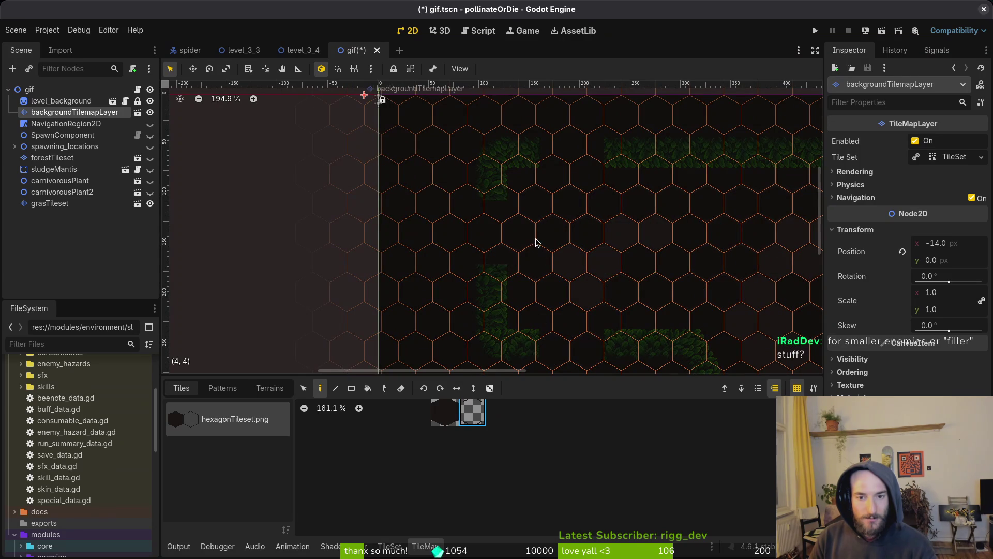
key("Escape")
scroll(590, 246, "down", 3)
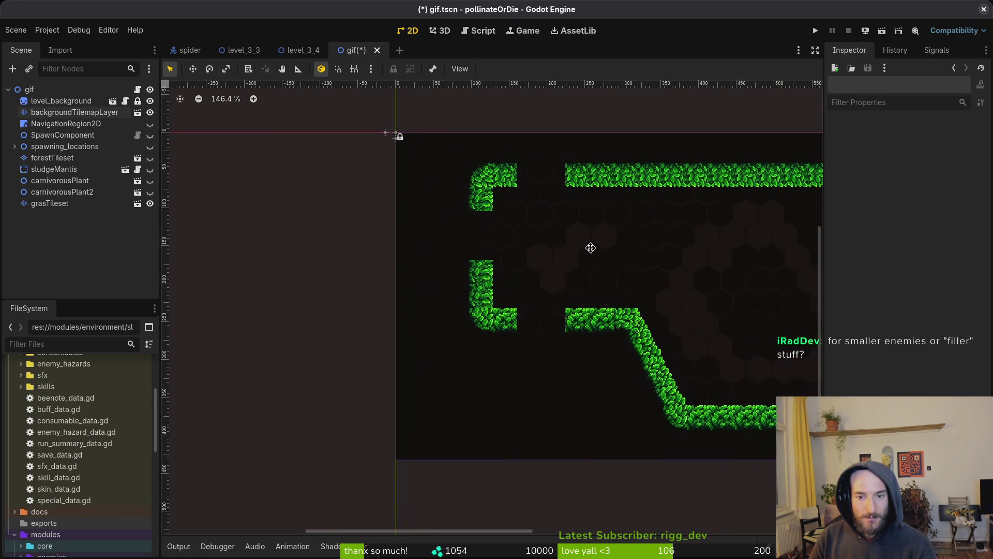
left_click_drag(544, 232, 428, 205)
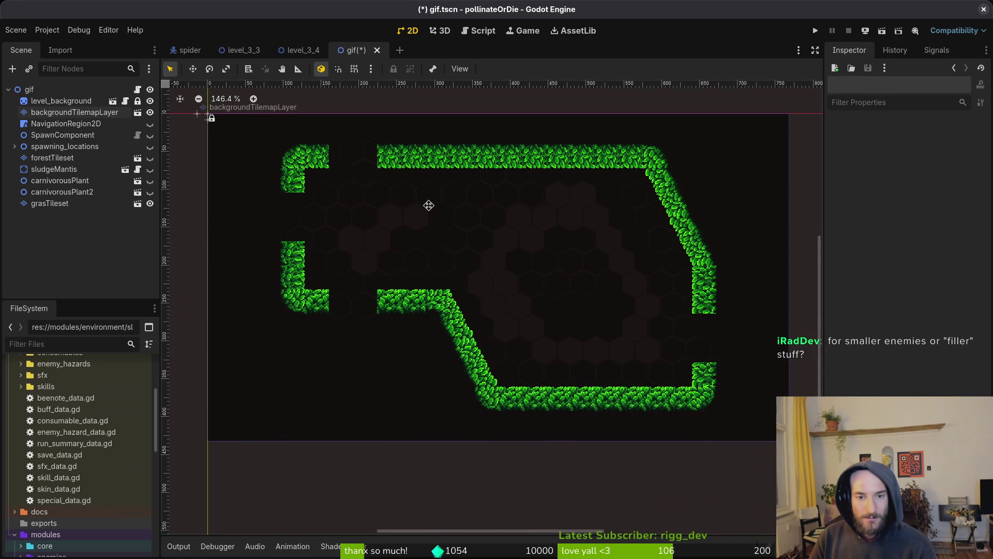
key("ctrl+s")
scroll(513, 238, "down", 1)
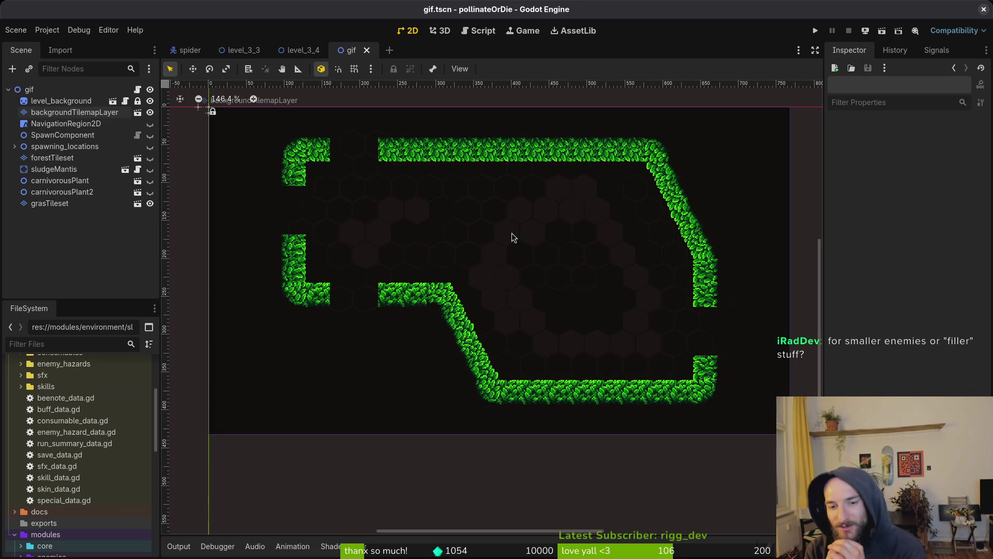
Step: Edit a tile on backgroundTilemapLayer and preview the background with the layer deselected
left_click(74, 112)
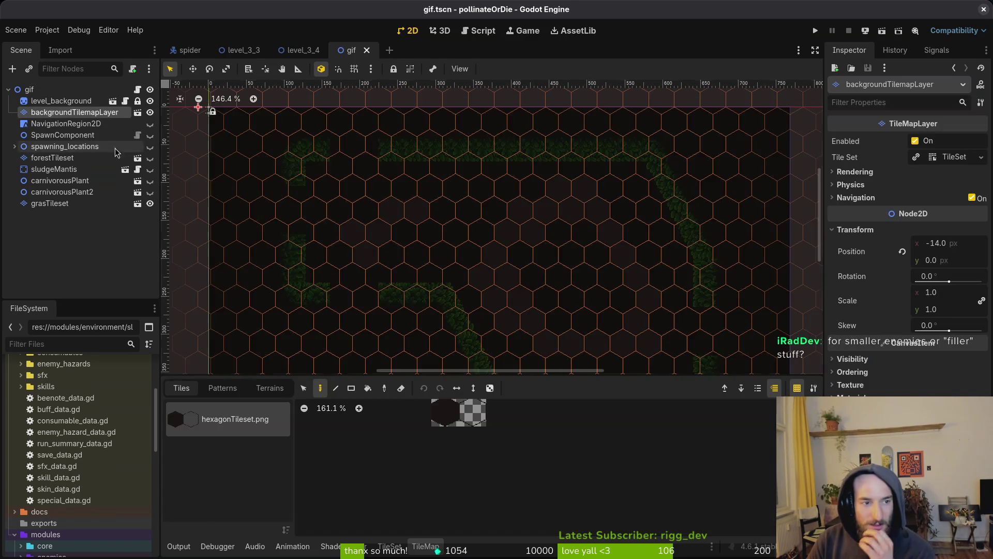
left_click(472, 413)
scroll(647, 300, "up", 2)
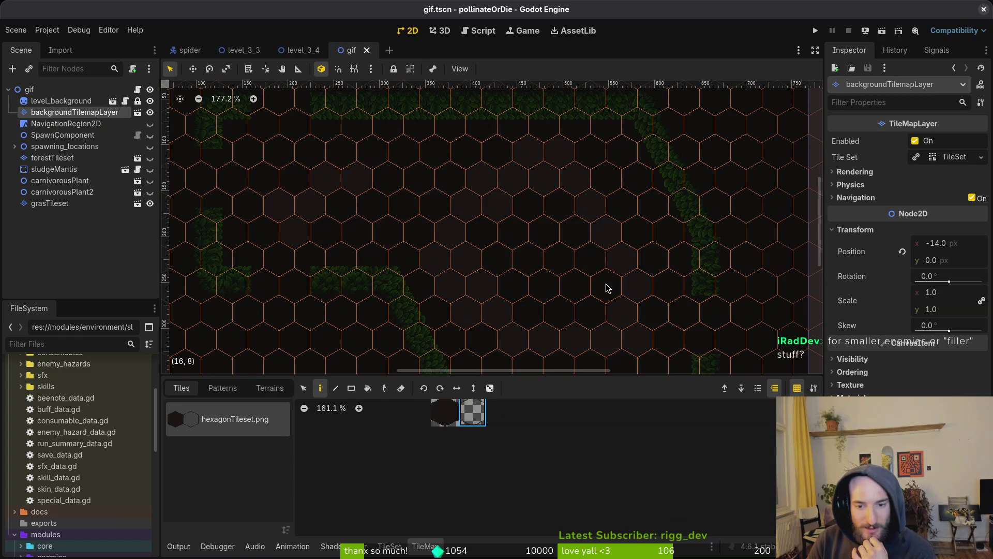
left_click(563, 311)
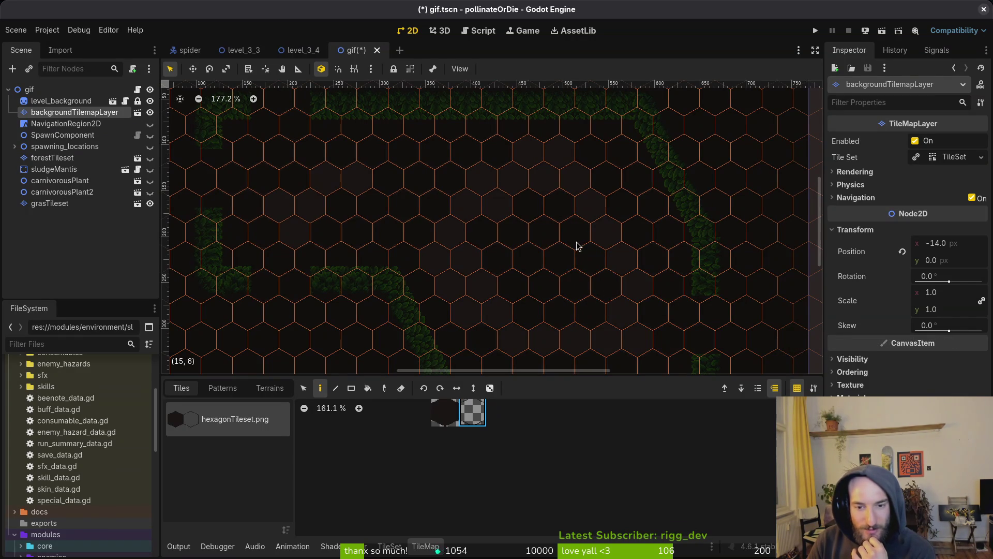
key("Escape")
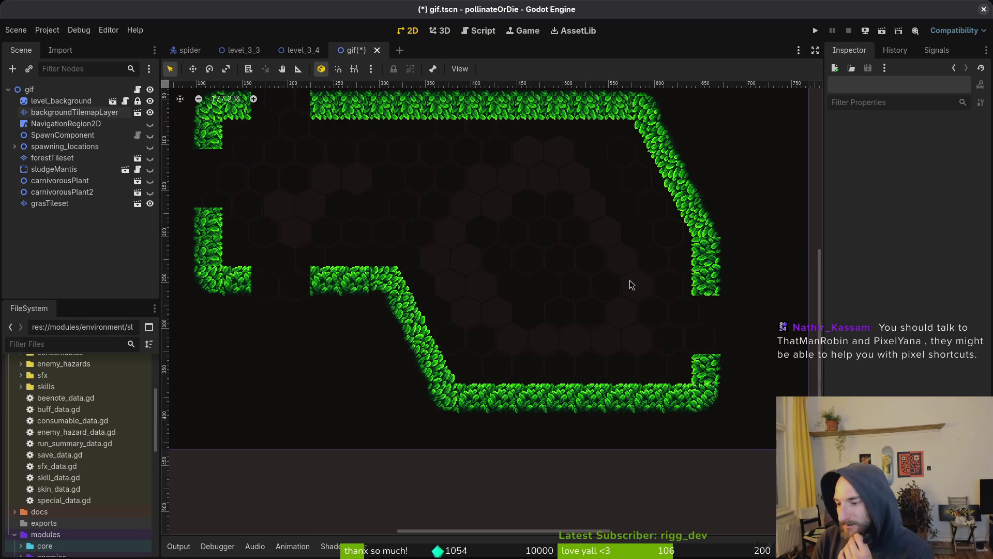
scroll(608, 286, "up", 1)
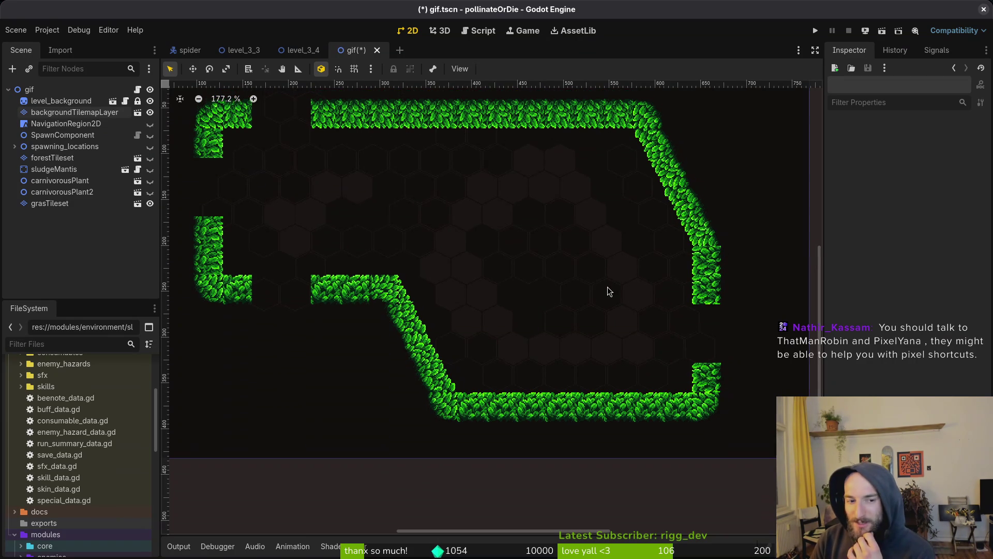
scroll(463, 277, "up", 2)
scroll(463, 277, "left", 2)
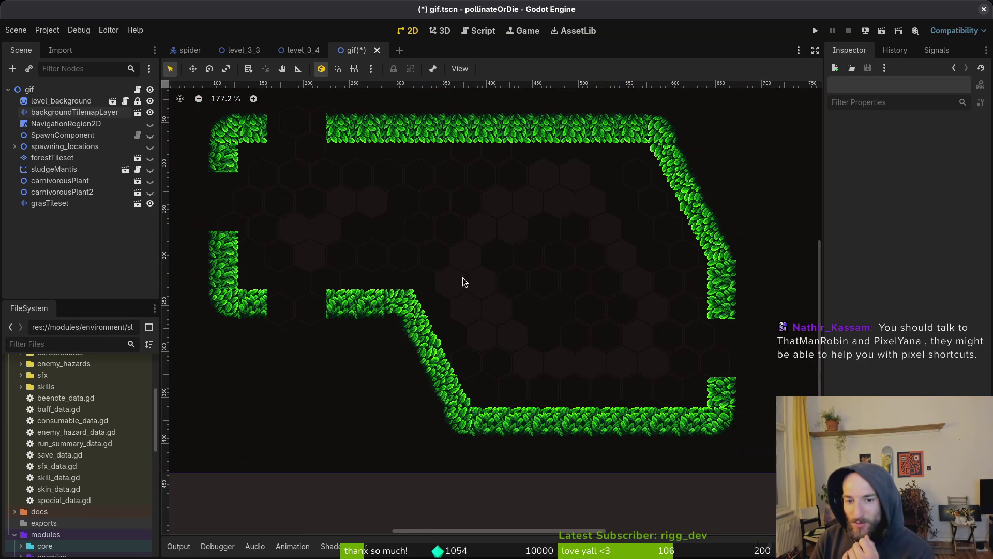
left_click(73, 112)
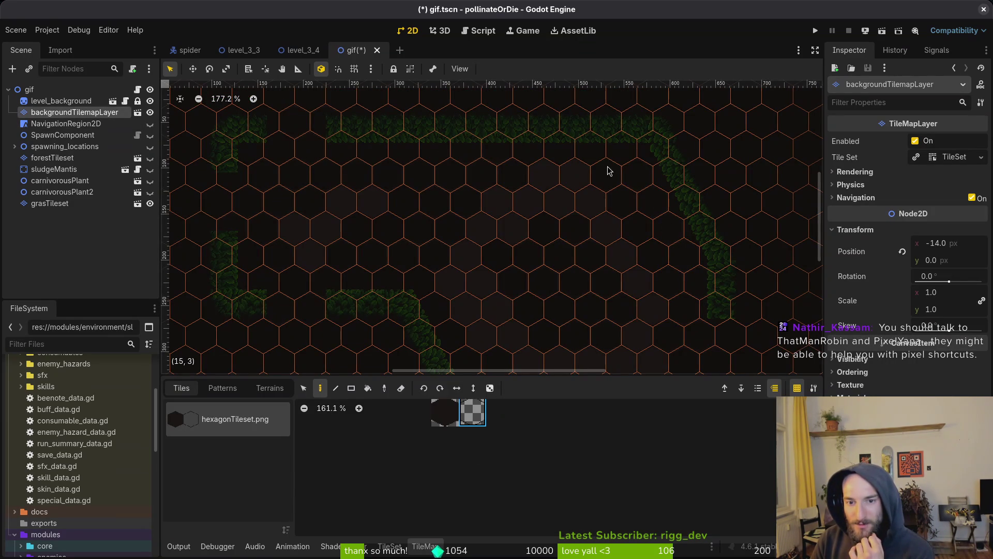
scroll(650, 234, "down", 3)
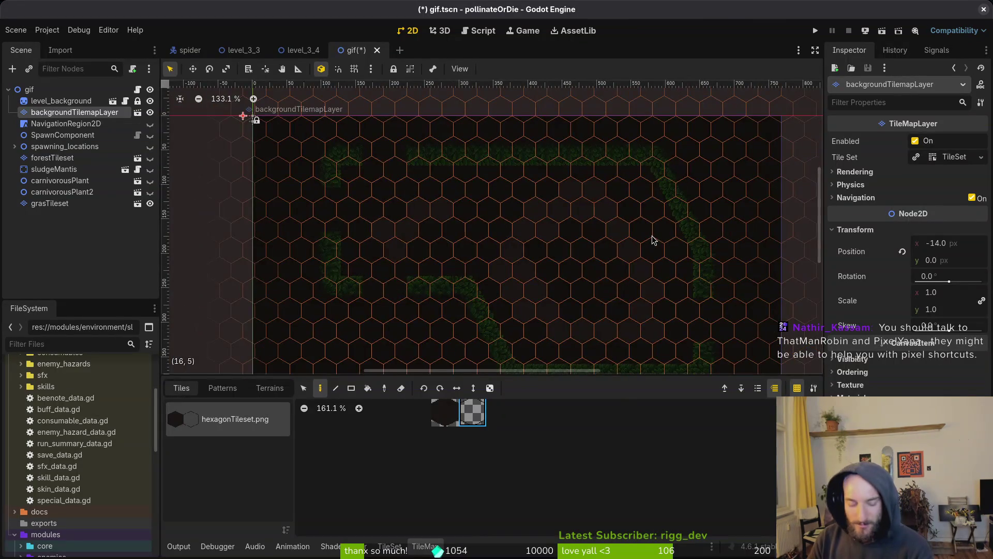
key("Escape")
scroll(658, 259, "up", 8)
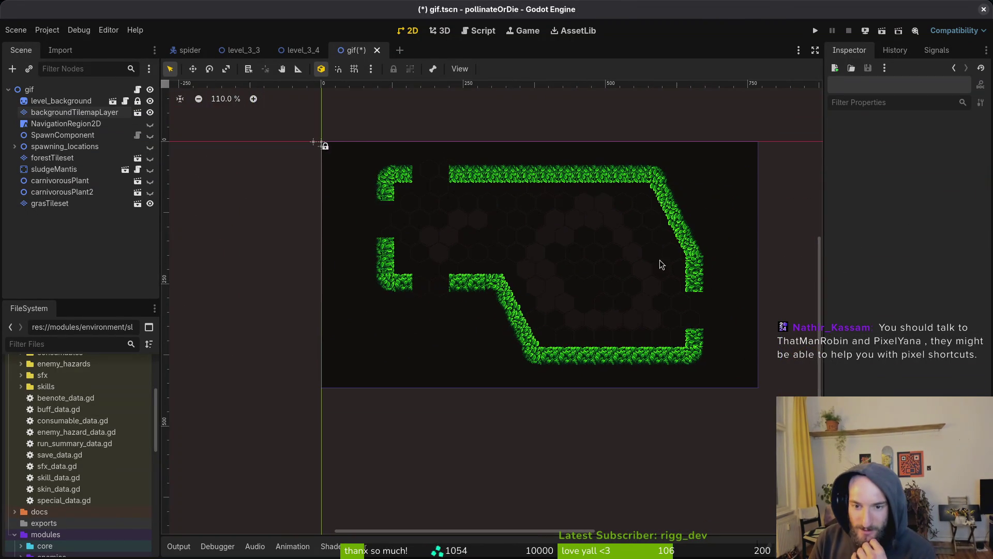
scroll(657, 258, "up", 1)
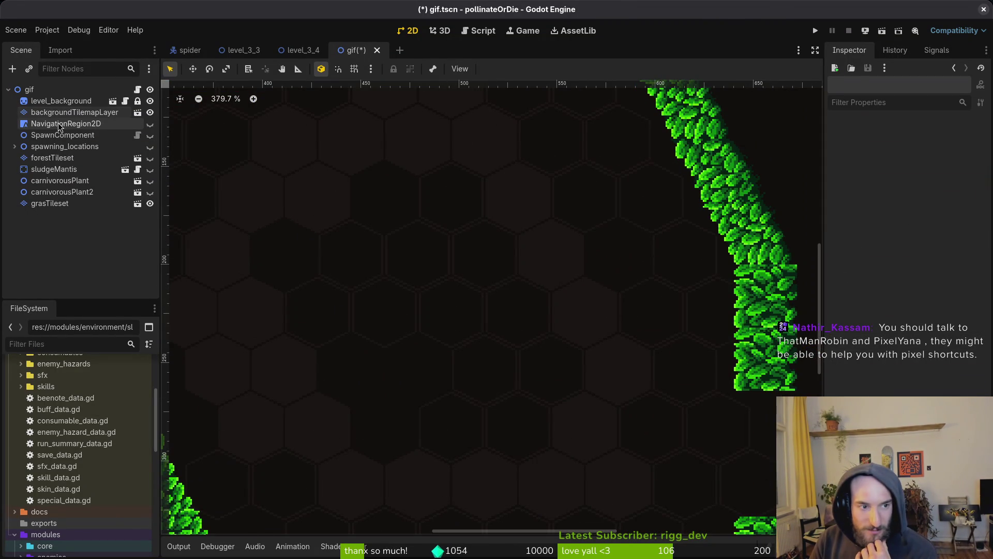
Step: Erase stray tiles from backgroundTilemapLayer, inspect the hexagons, and save gif.tscn
left_click(75, 113)
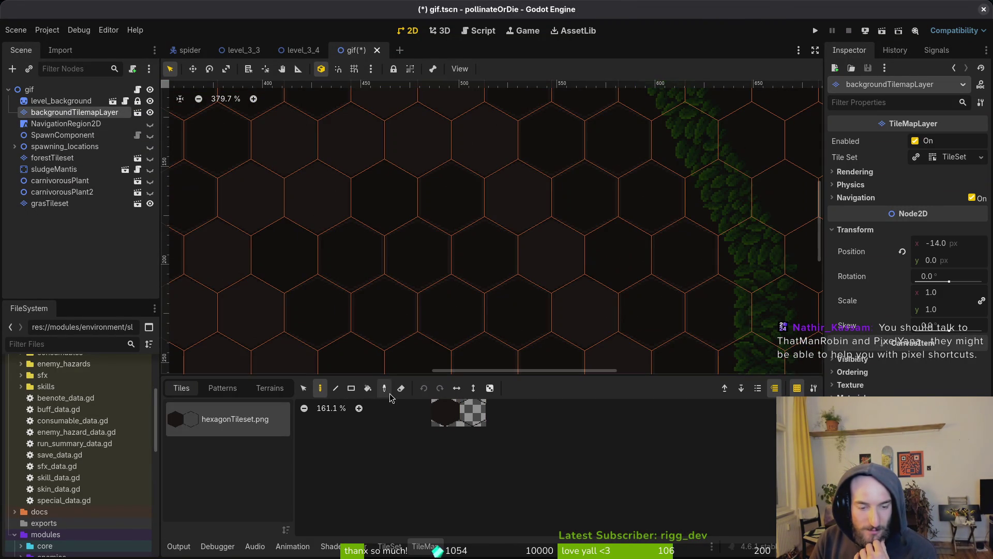
left_click(401, 388)
scroll(737, 327, "down", 1)
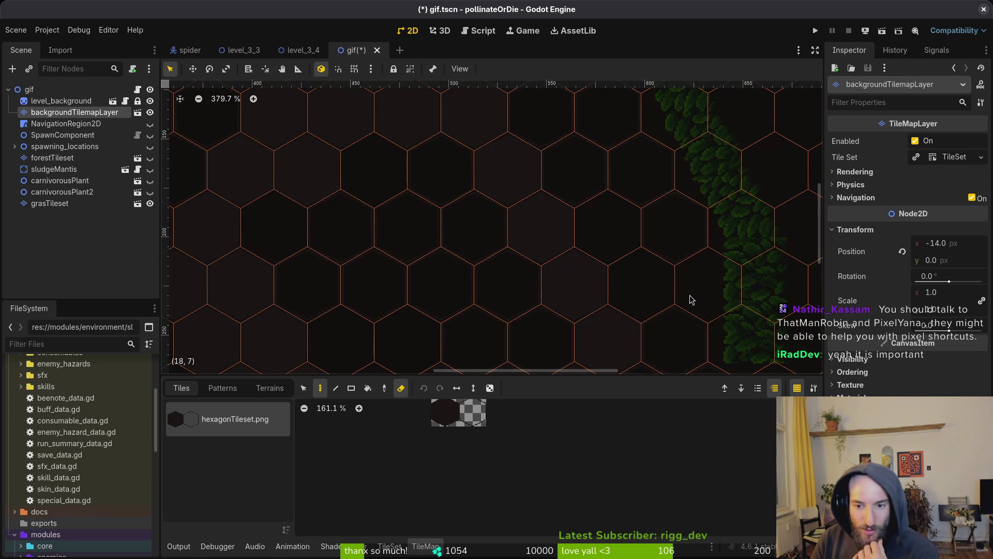
key("Escape")
scroll(721, 310, "down", 1)
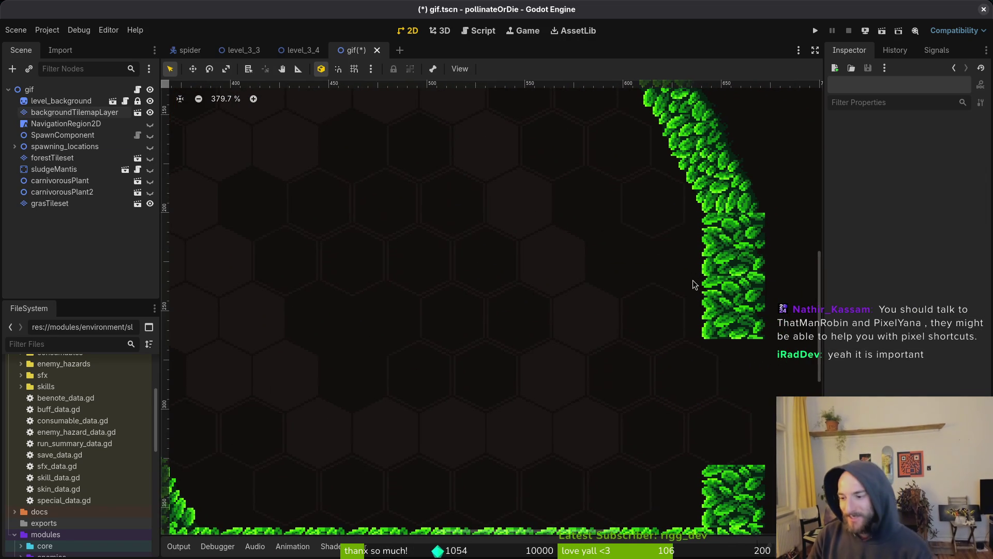
scroll(541, 306, "down", 3)
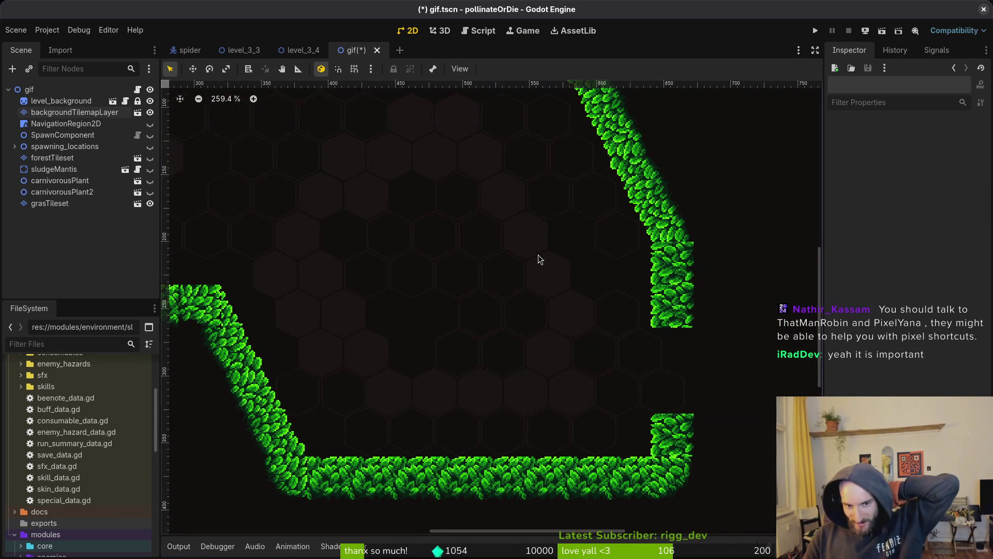
scroll(468, 287, "up", 5)
scroll(471, 269, "down", 4)
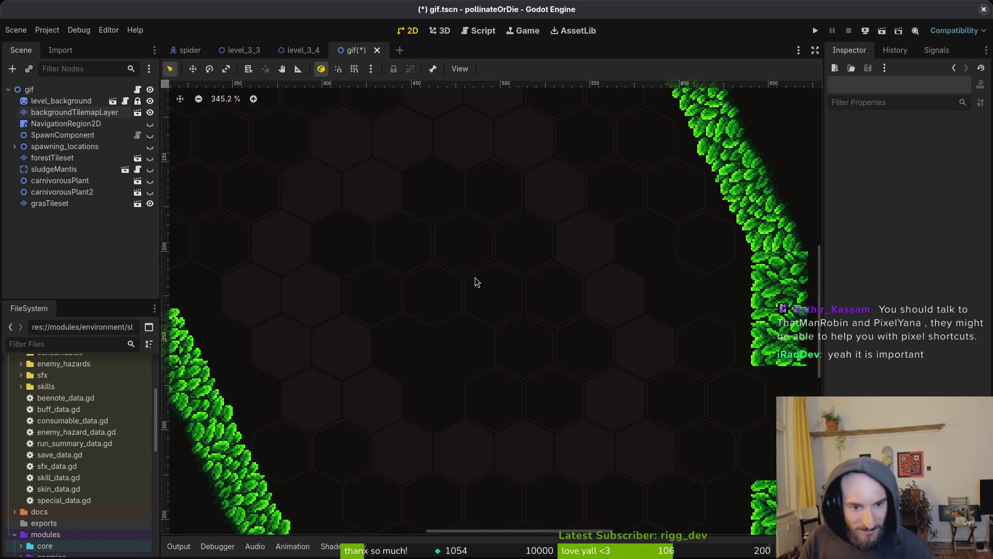
left_click_drag(533, 292, 538, 294)
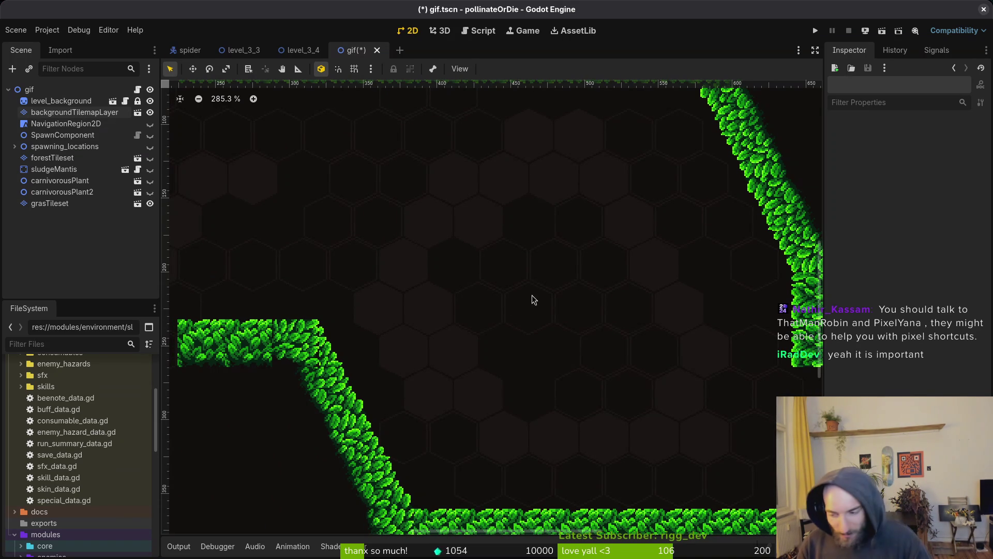
scroll(533, 299, "down", 5)
key("ctrl+s")
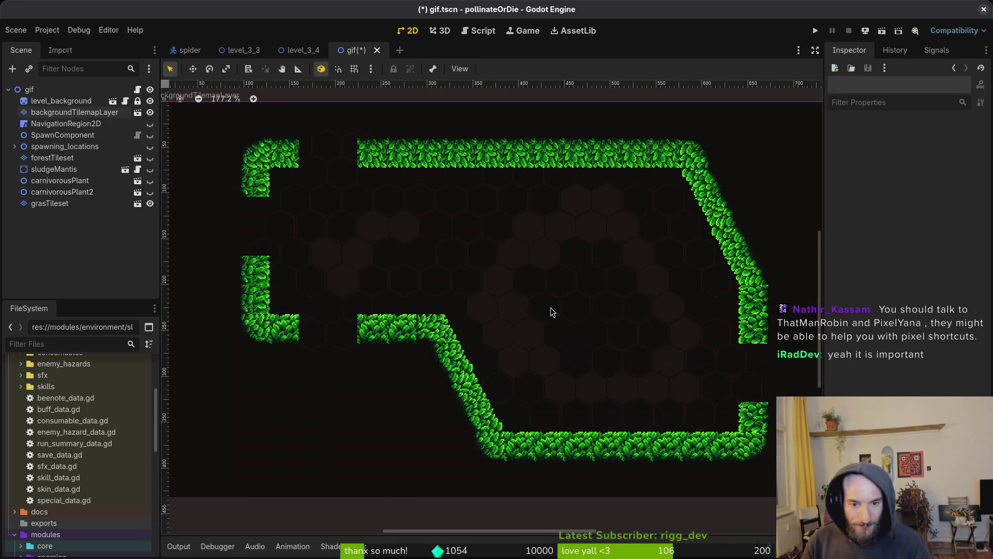
Step: Hide the grasTileset layer so only the dark hexagon background shows
scroll(576, 308, "down", 1)
scroll(560, 220, "up", 3)
scroll(561, 222, "up", 9)
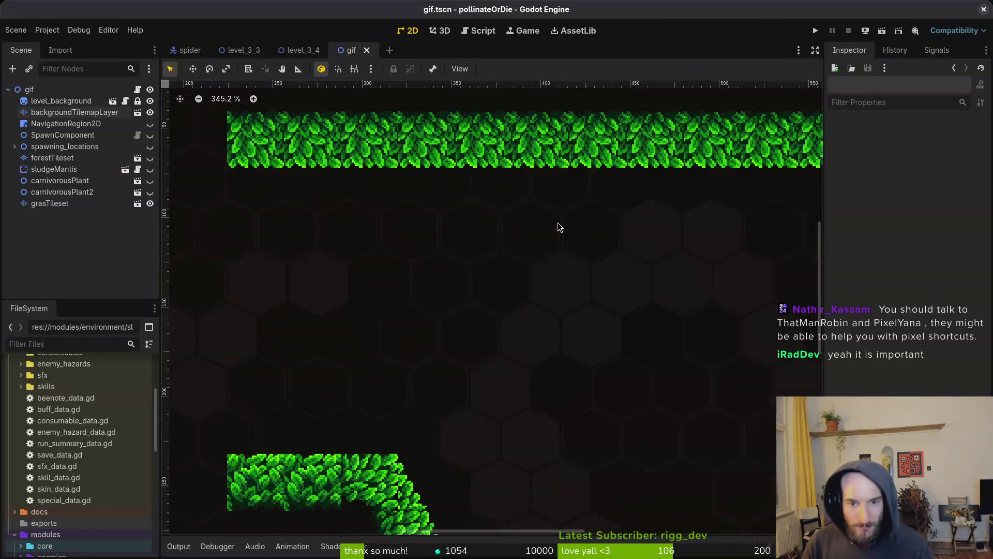
scroll(521, 274, "down", 9)
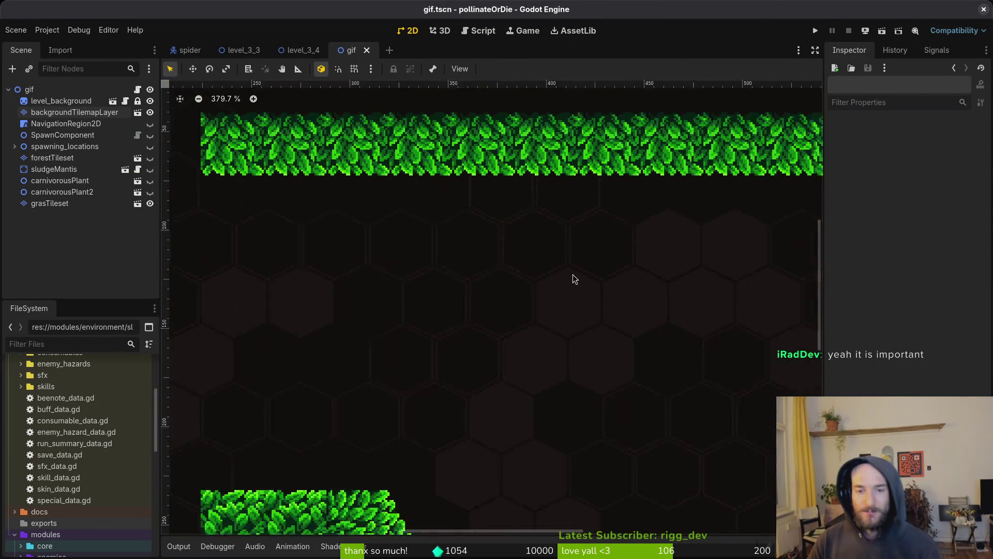
scroll(480, 254, "down", 2)
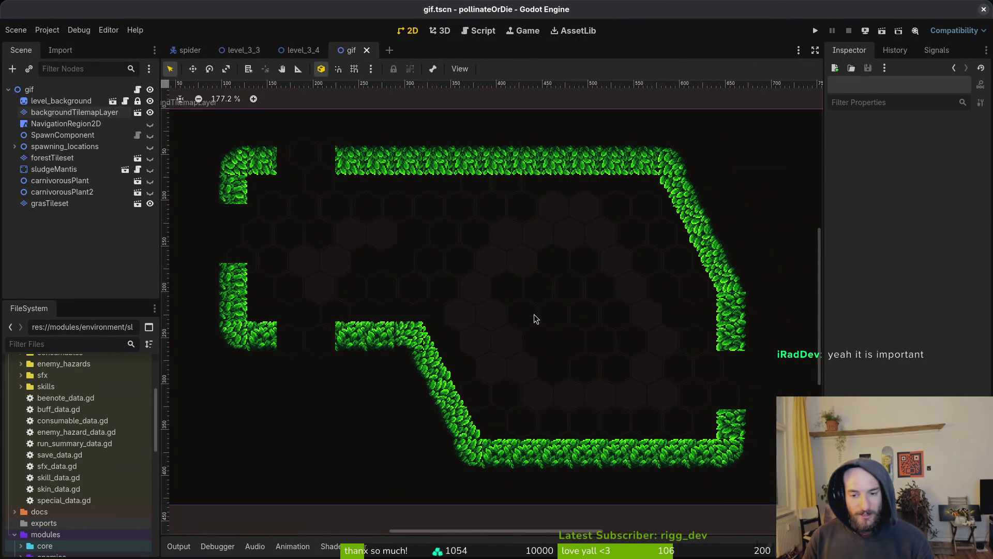
scroll(534, 314, "down", 1)
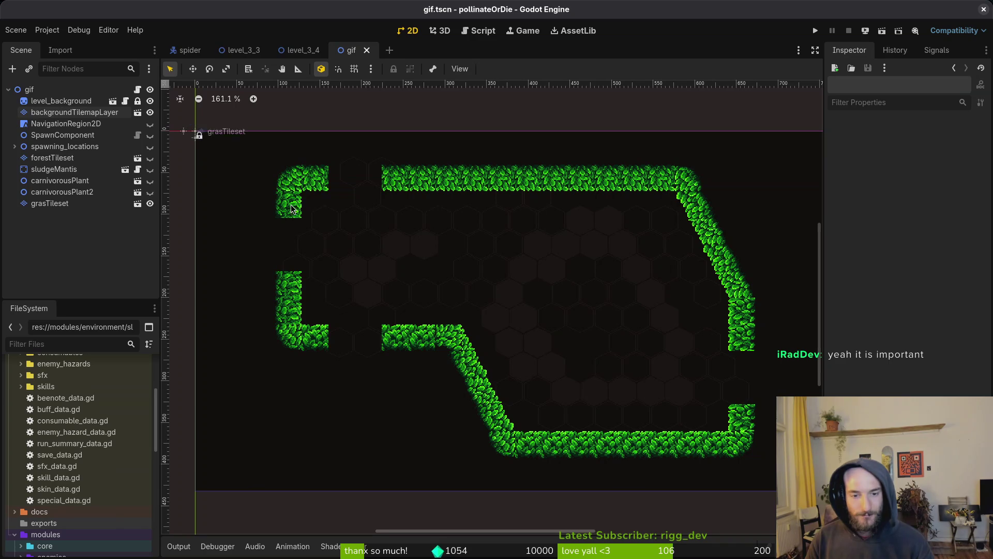
left_click(150, 204)
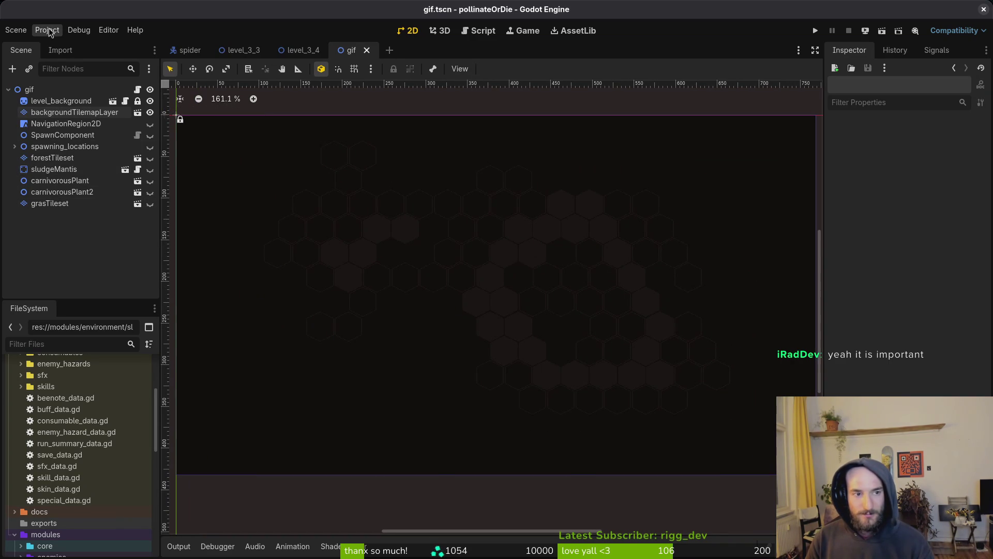
Step: Open the pollinate-or-die project in Neovim from a terminal and load debug.helper.gd
key("super+2")
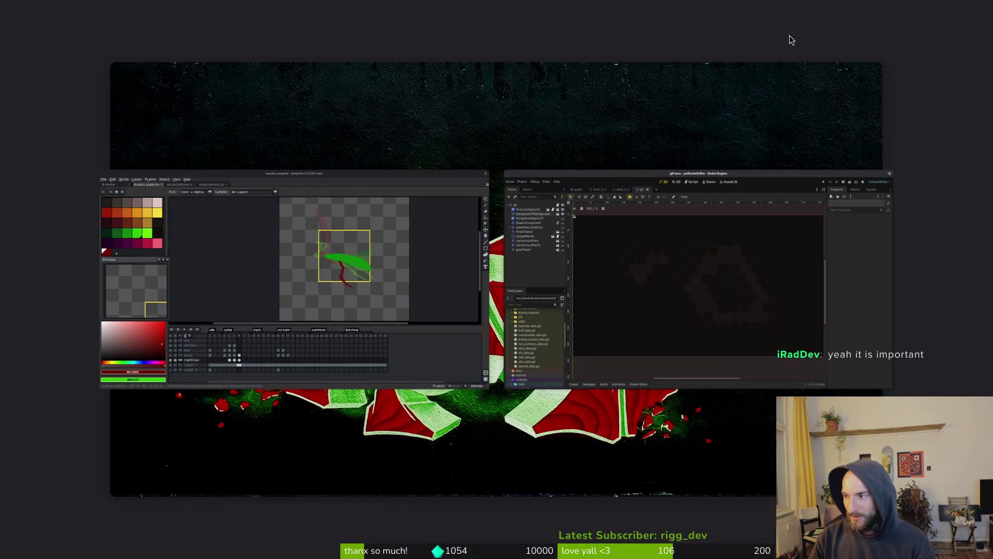
key("super+Return")
type("cd gamedev/pollinate-or-die/")
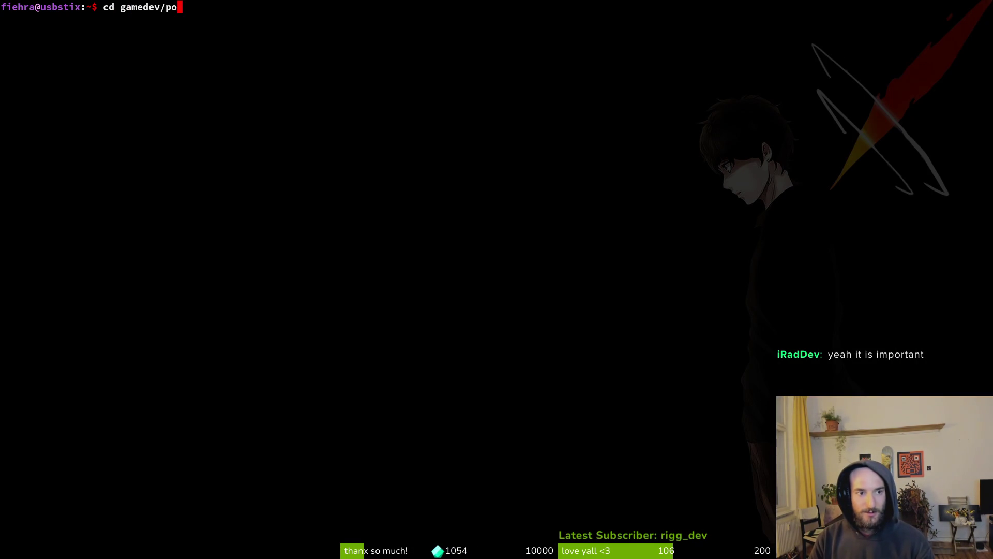
key("Return")
type("v .")
key("Return")
key("space")
key("f")
key("f")
type("heal")
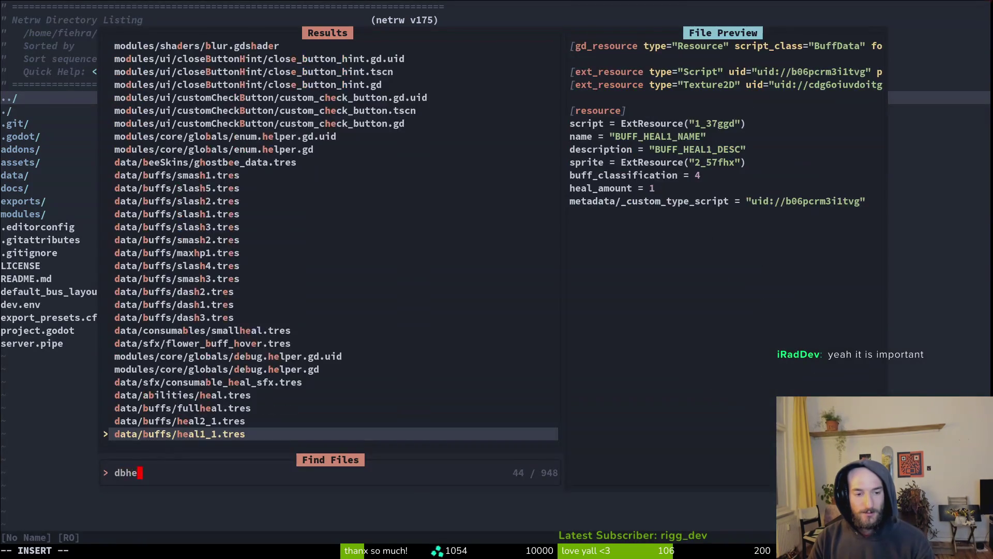
key("Return")
key("space")
key("f")
key("f")
type("debug.hel")
key("Return")
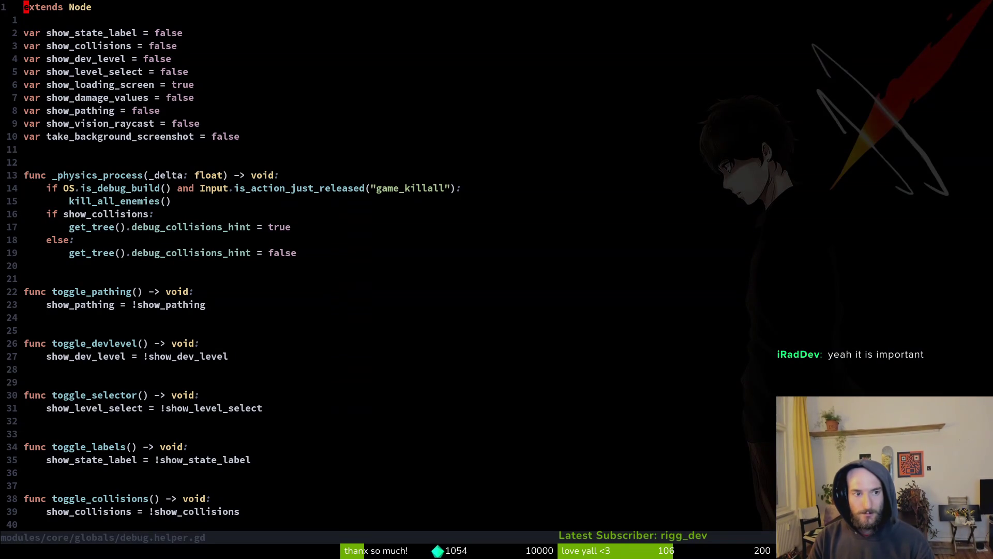
Step: Change take_background_screenshot from false to true and save the file with :w
key("1")
key("0")
key("j")
key("dollar")
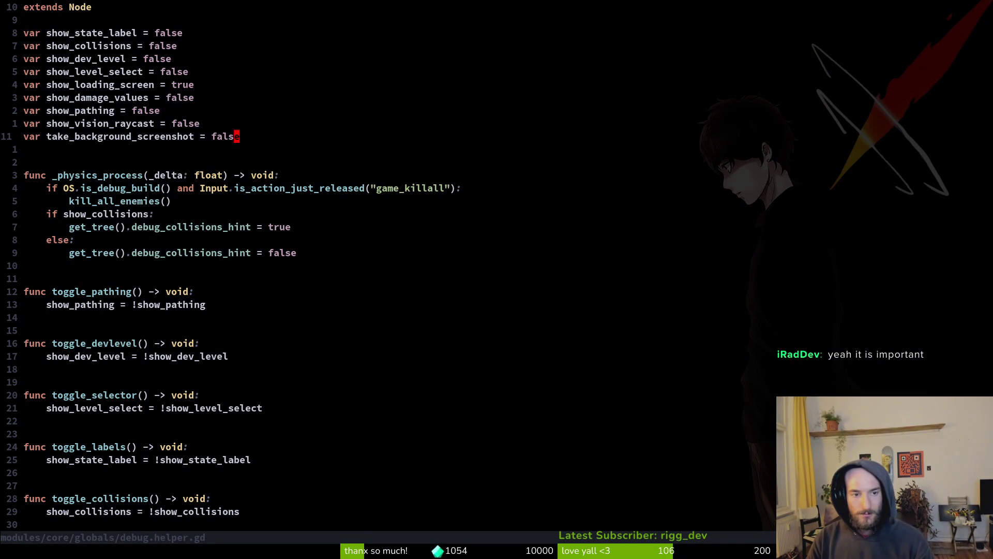
type("ciwtrue")
key("Escape")
type(":w")
key("Return")
Step: Back in Godot, run and stop the gif scene, then open the User Data Folder
key("alt+Tab")
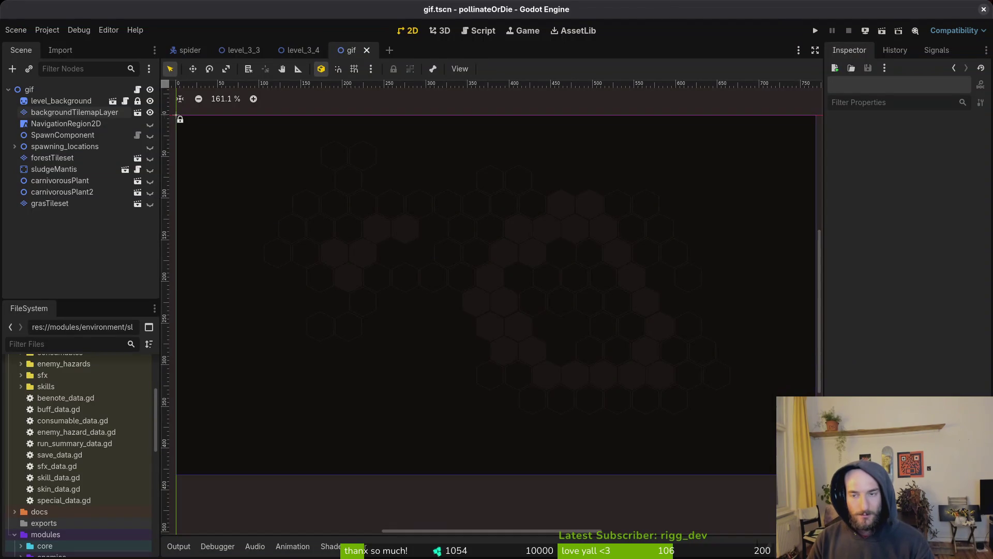
left_click(884, 31)
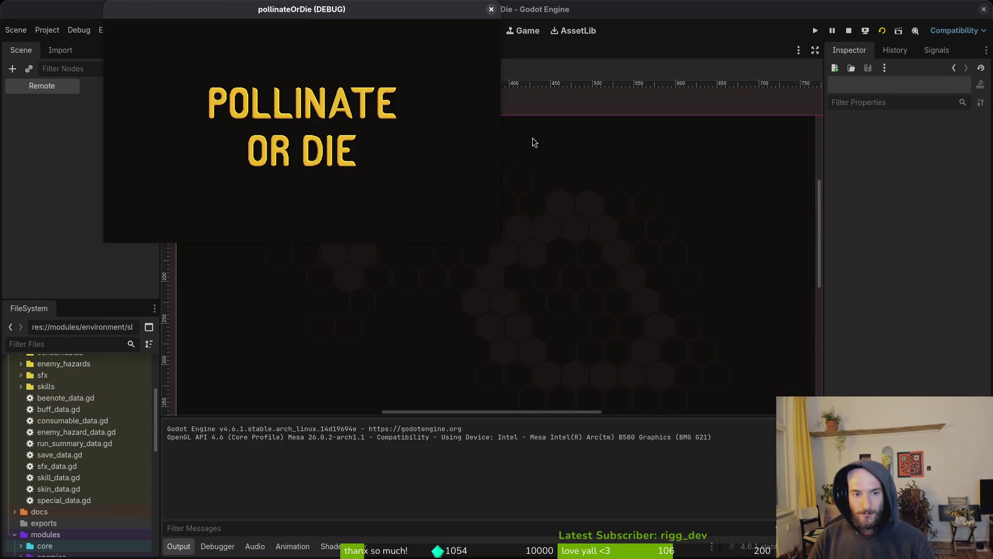
left_click(491, 8)
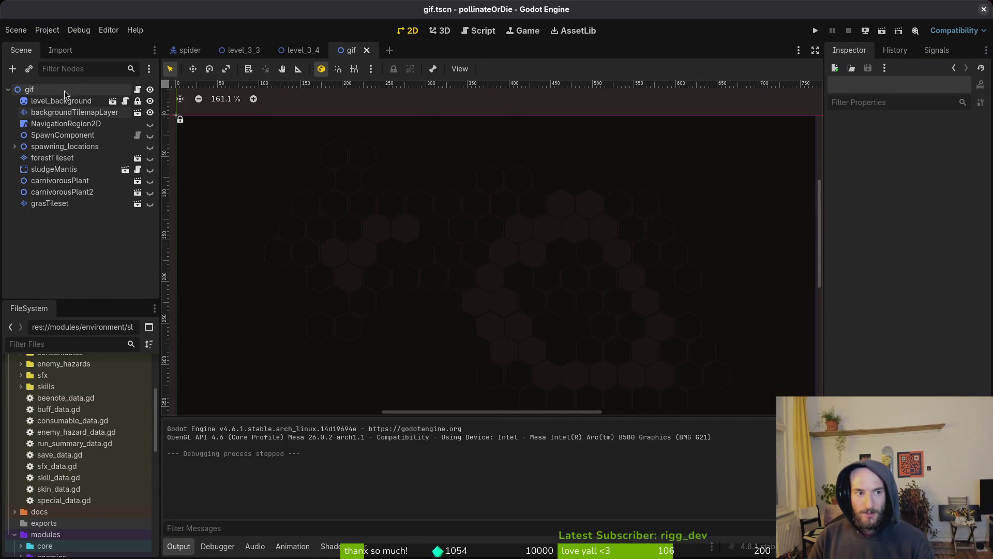
left_click(47, 30)
left_click(113, 126)
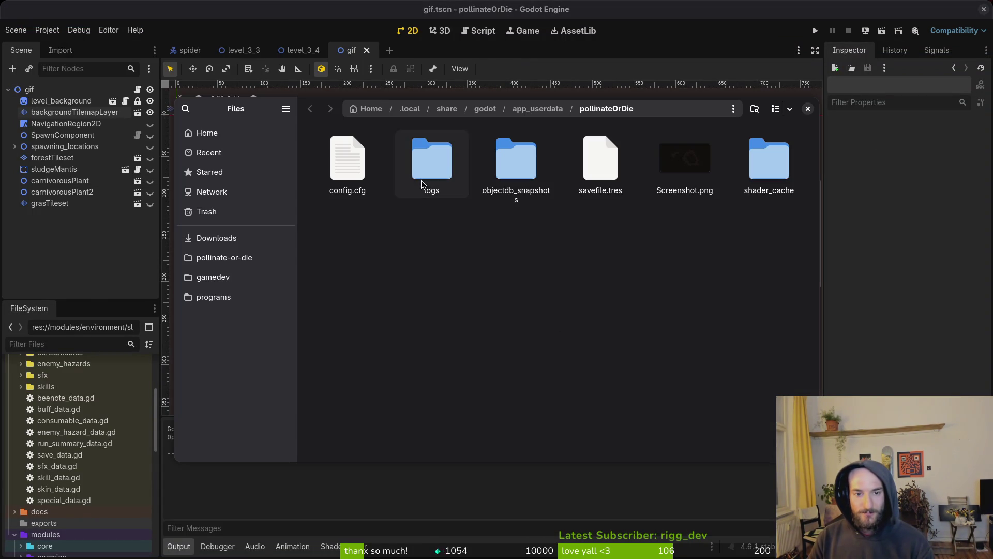
Step: Browse to the pollinate-or-die project's assets/art/backgrounds folder in Files
left_click(671, 163)
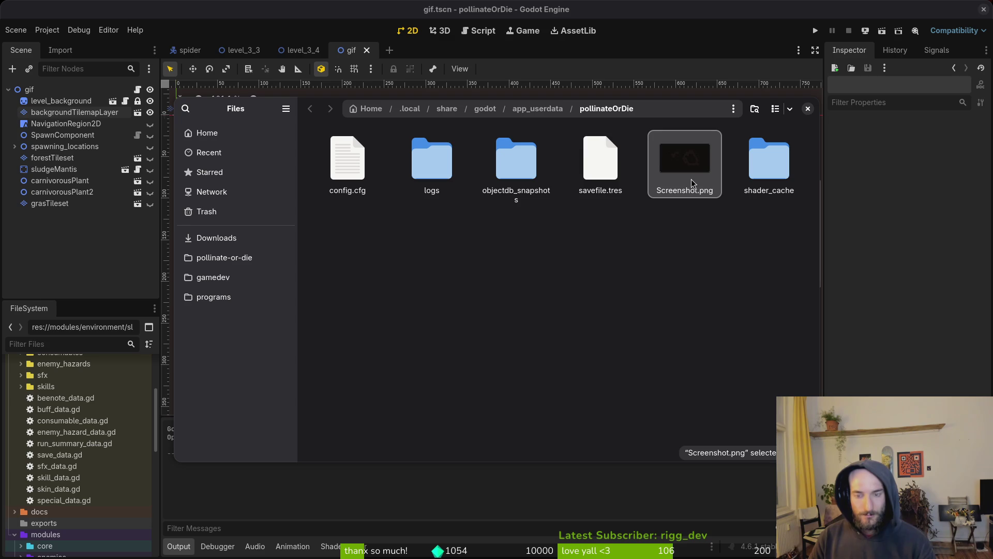
left_click(218, 257)
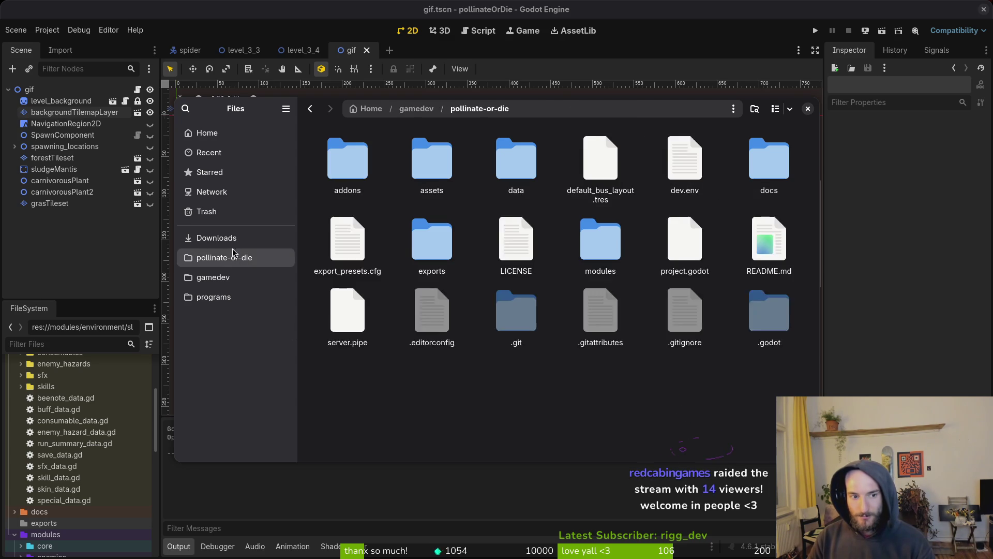
left_click(216, 238)
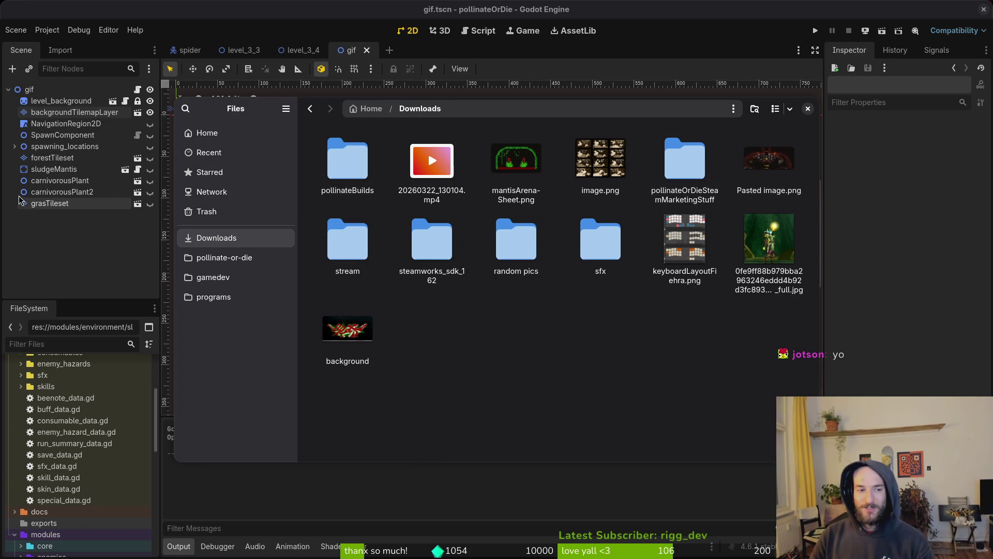
left_click(235, 261)
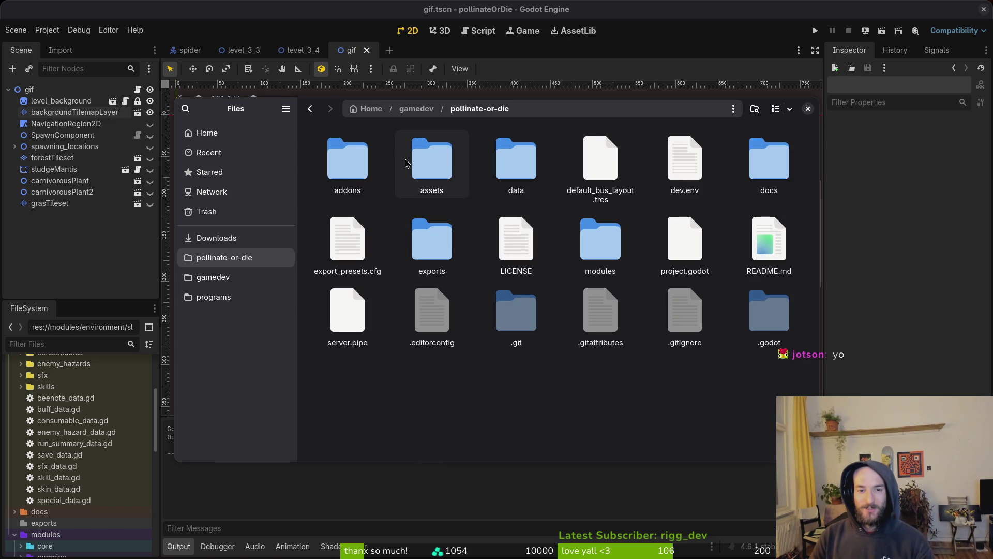
left_click(440, 167)
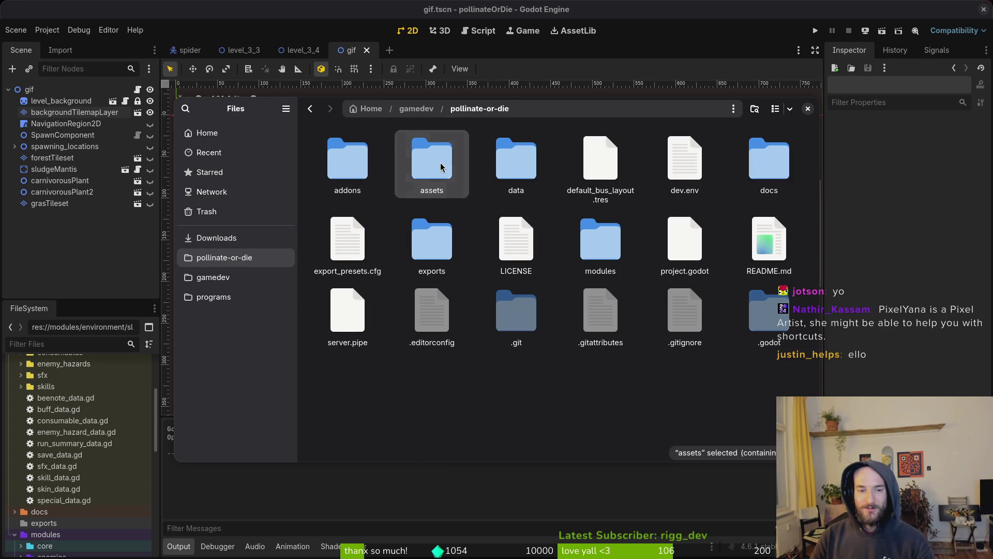
double_click(441, 167)
double_click(346, 163)
double_click(345, 163)
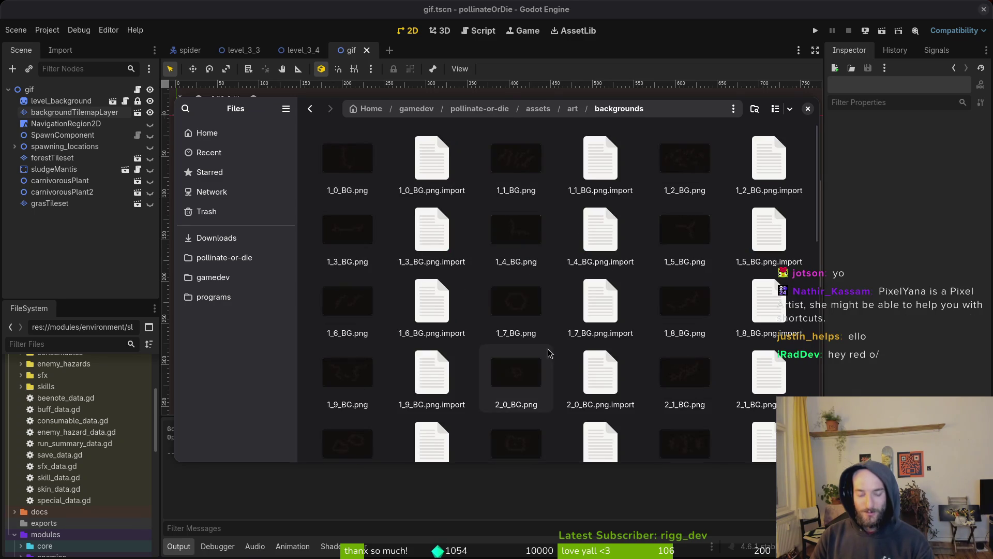
Step: Rename Screenshot.png to 3_4_BG.png after checking the existing background names
type("scr")
key("F2")
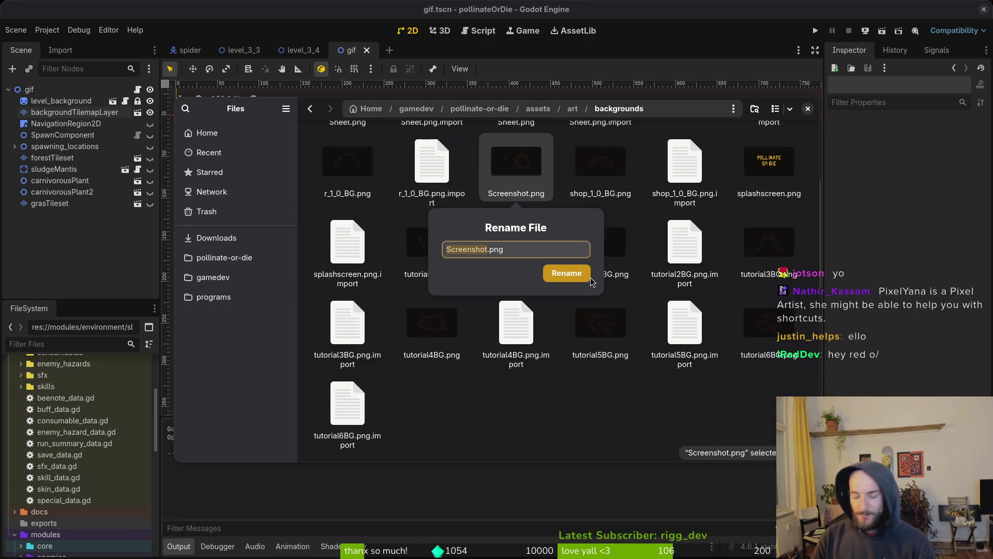
left_click(590, 279)
scroll(614, 232, "up", 5)
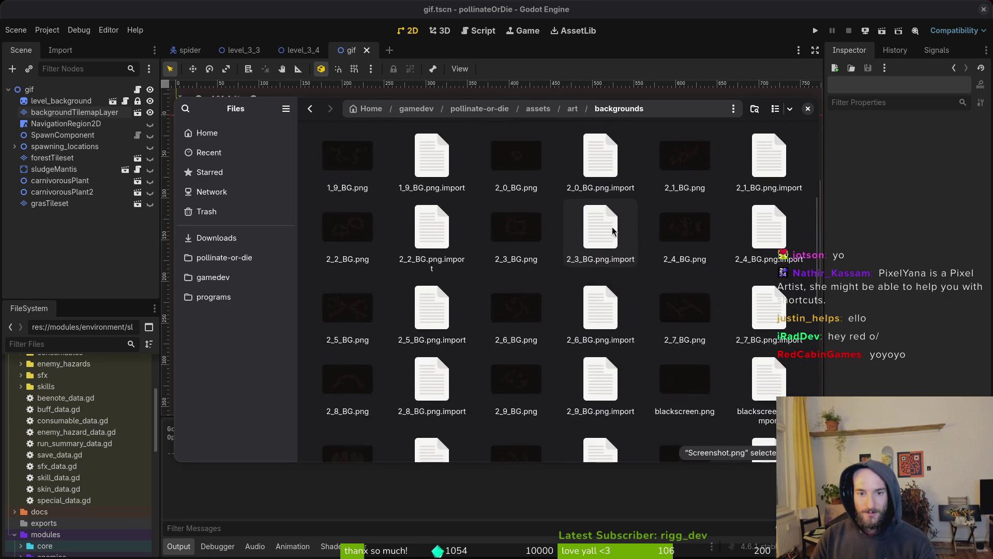
scroll(613, 231, "down", 5)
key("F2")
type("3.png")
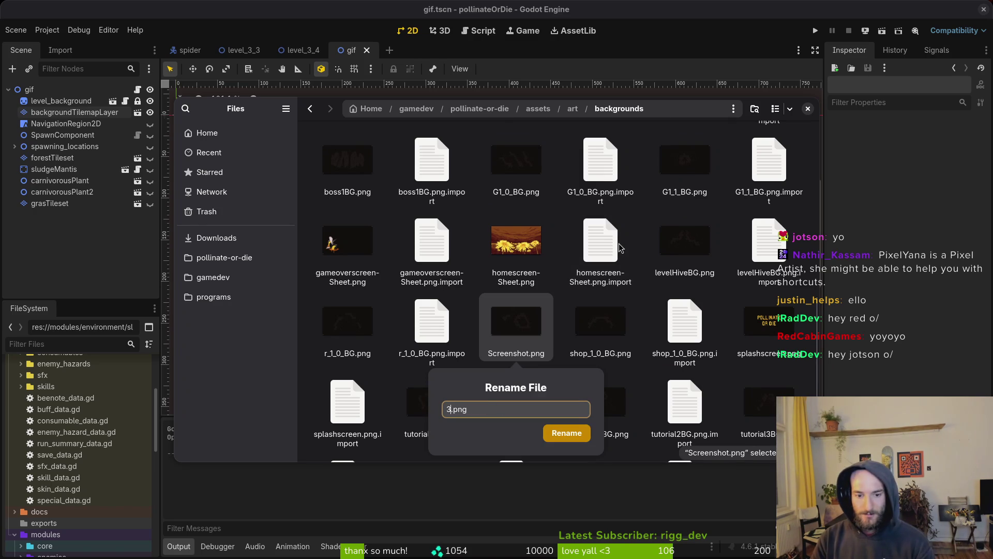
type("G")
key("Return")
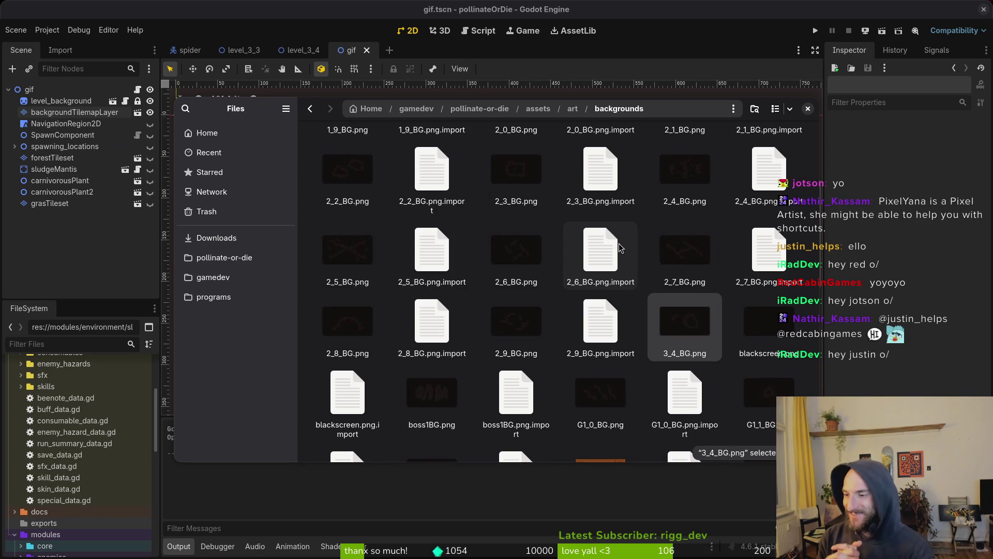
key("alt+Tab")
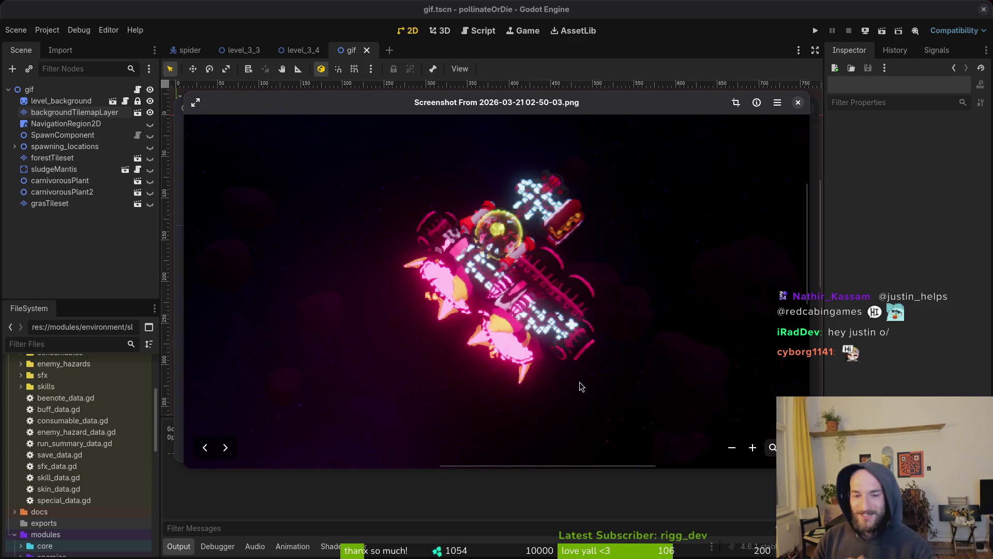
scroll(520, 278, "down", 3)
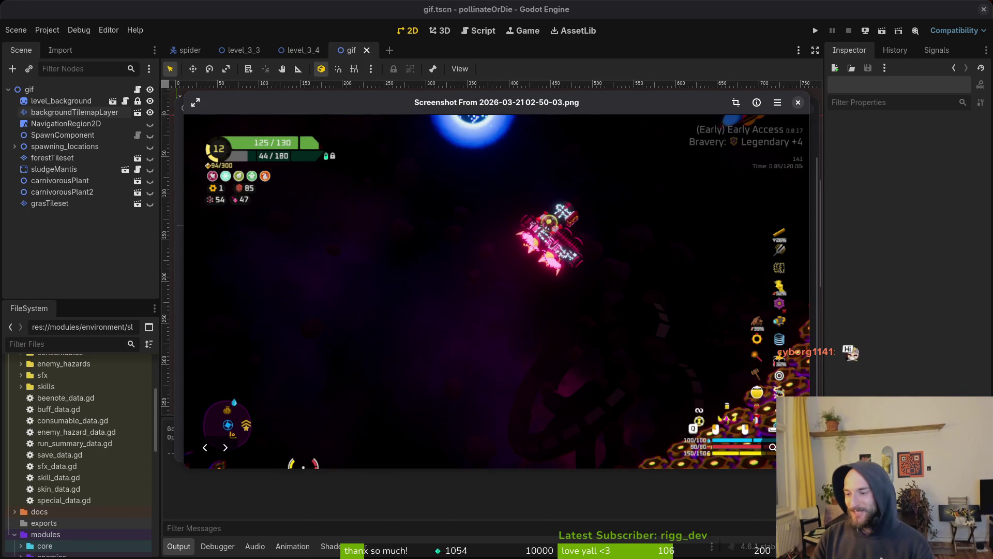
key("Escape")
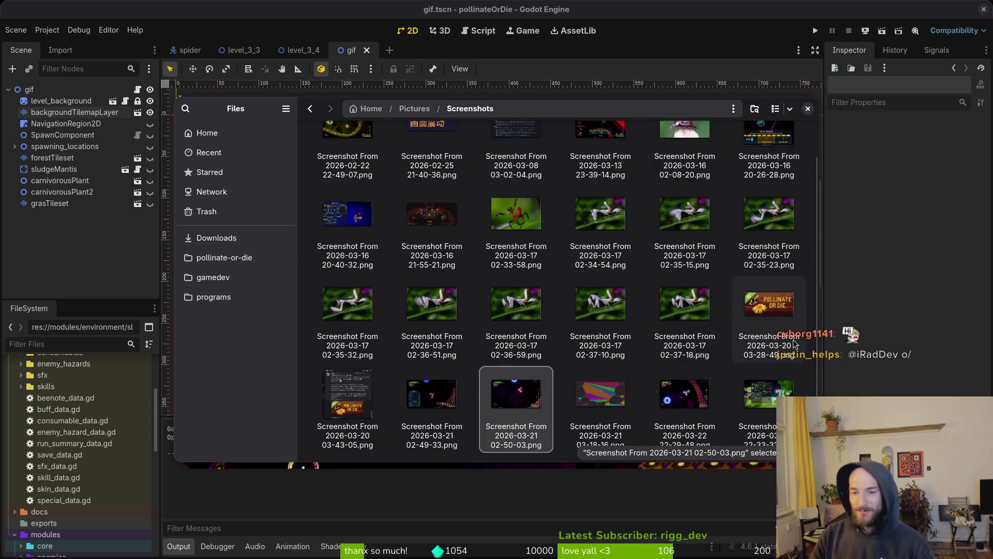
double_click(767, 408)
scroll(668, 339, "up", 3)
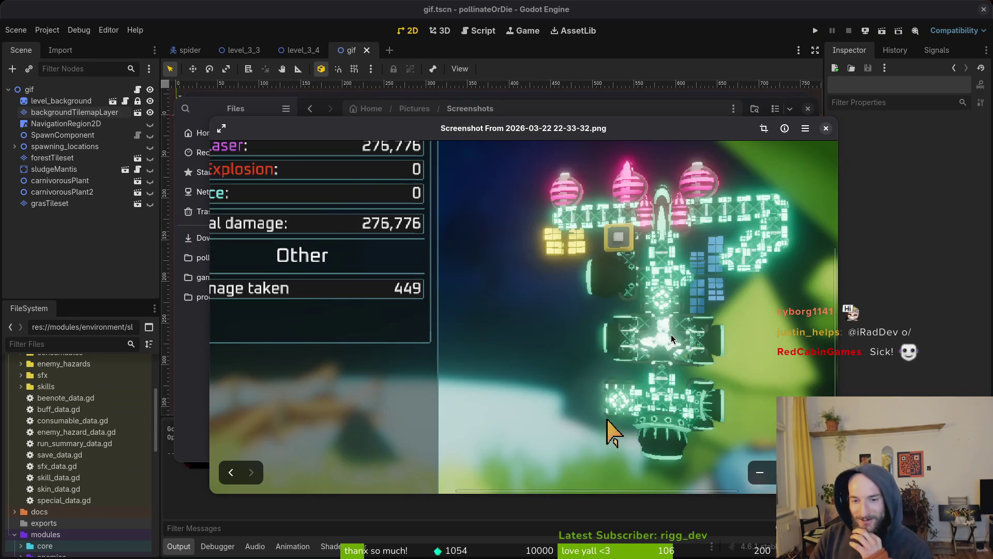
scroll(624, 237, "down", 2)
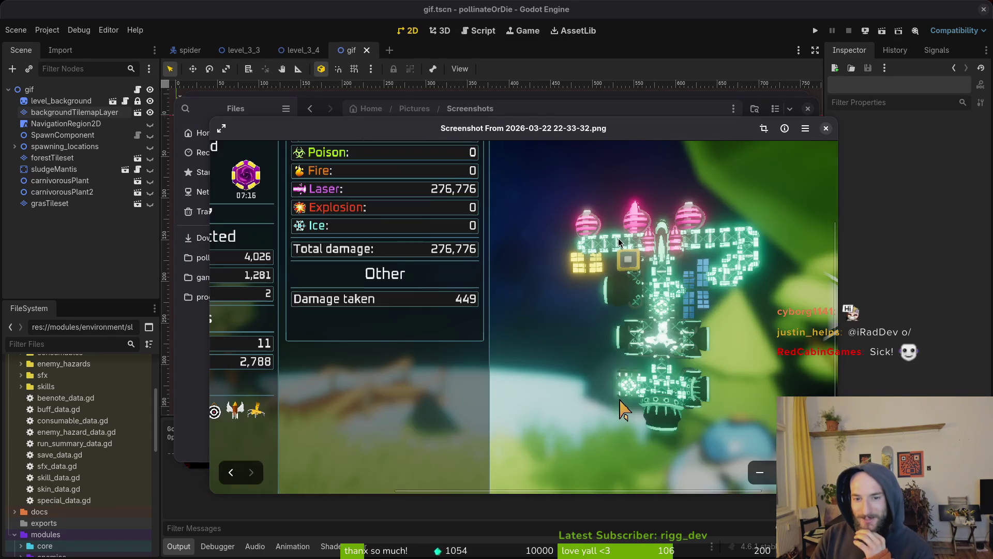
scroll(751, 292, "up", 1)
scroll(715, 336, "down", 3)
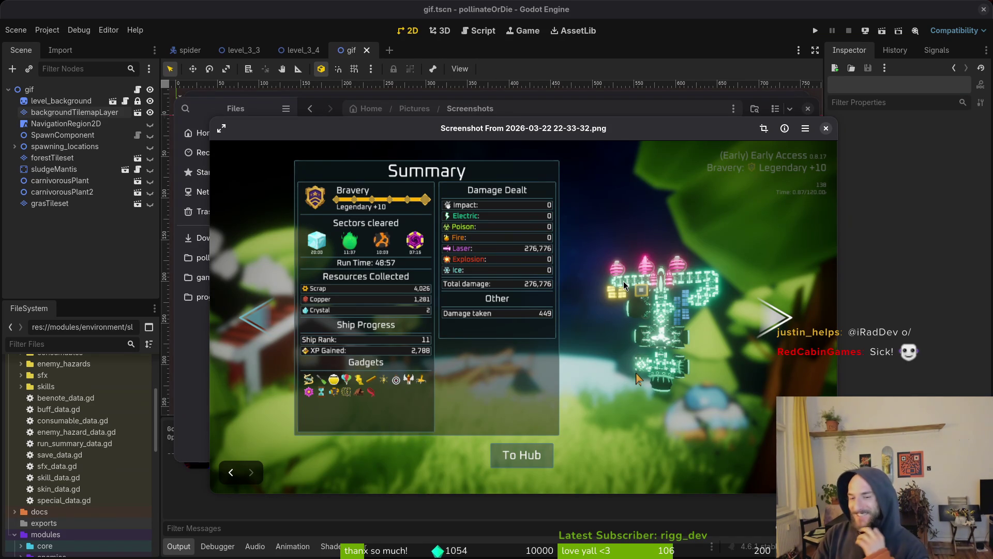
scroll(616, 272, "up", 2)
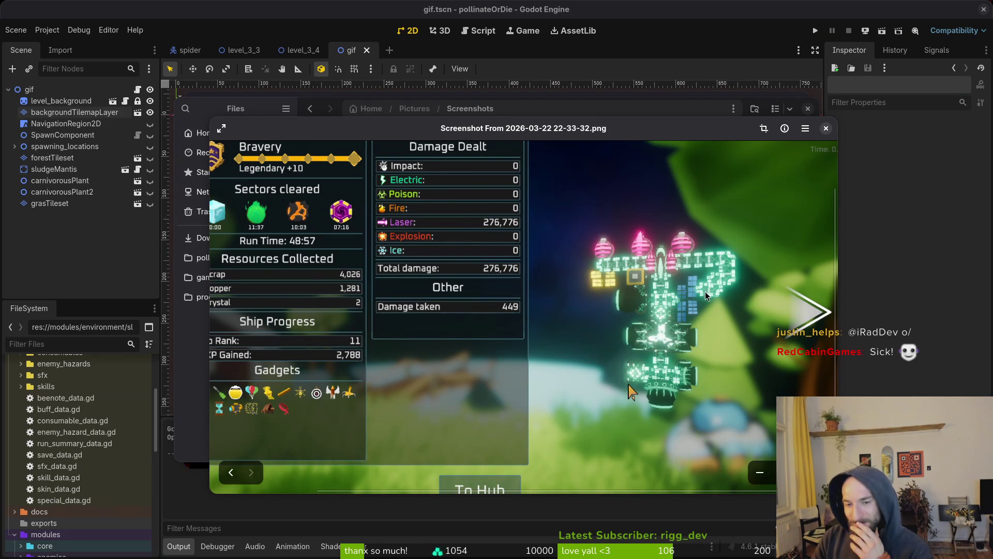
key("space")
key("space")
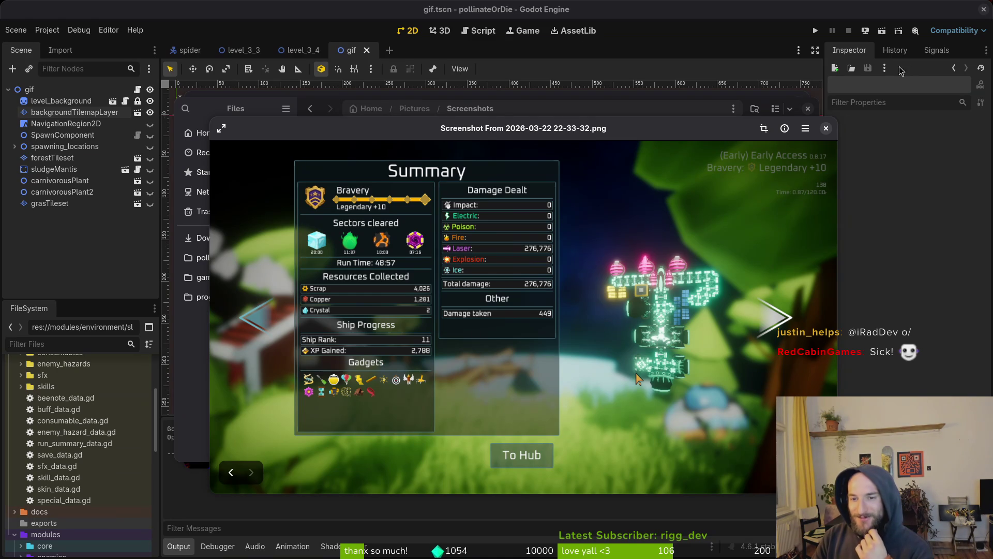
key("Escape")
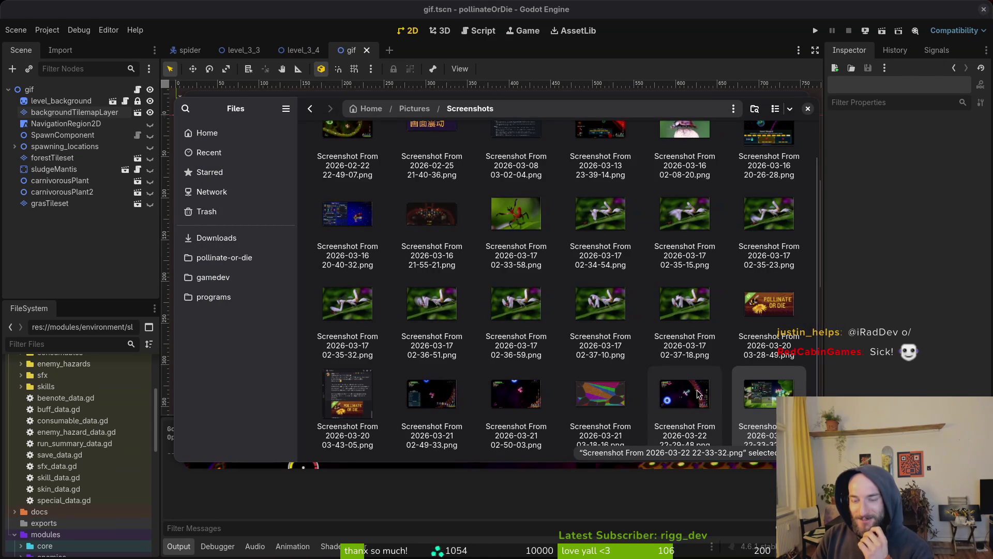
double_click(529, 405)
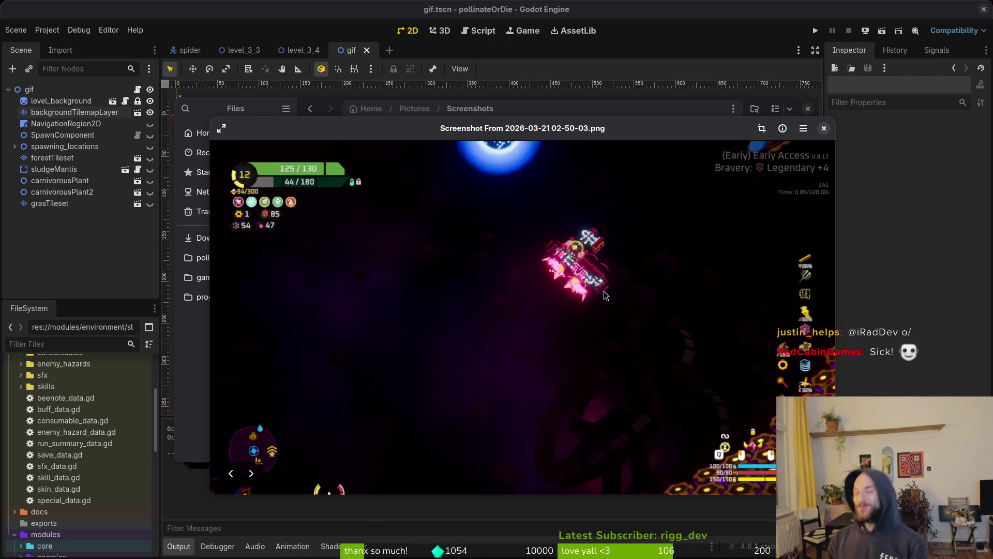
scroll(525, 331, "up", 6)
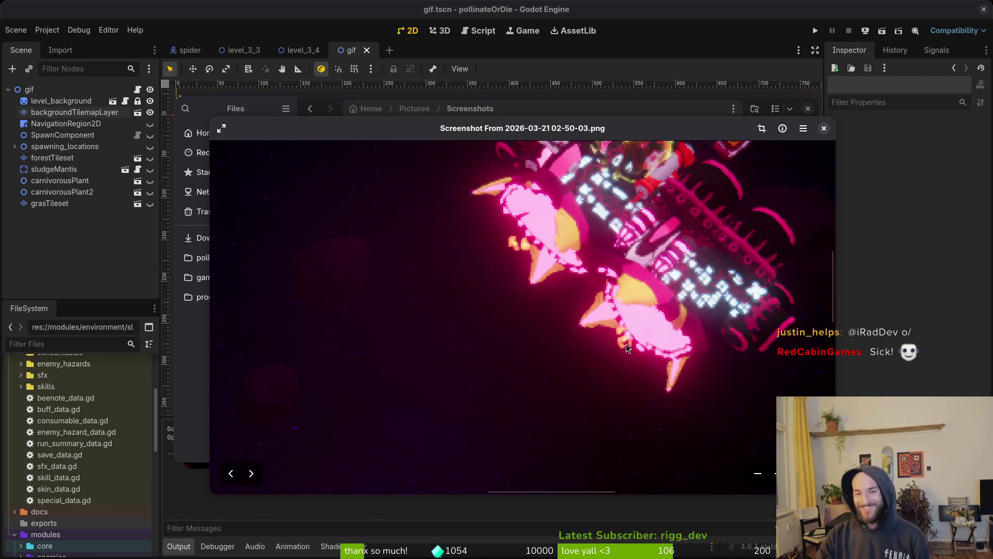
left_click_drag(521, 321, 515, 376)
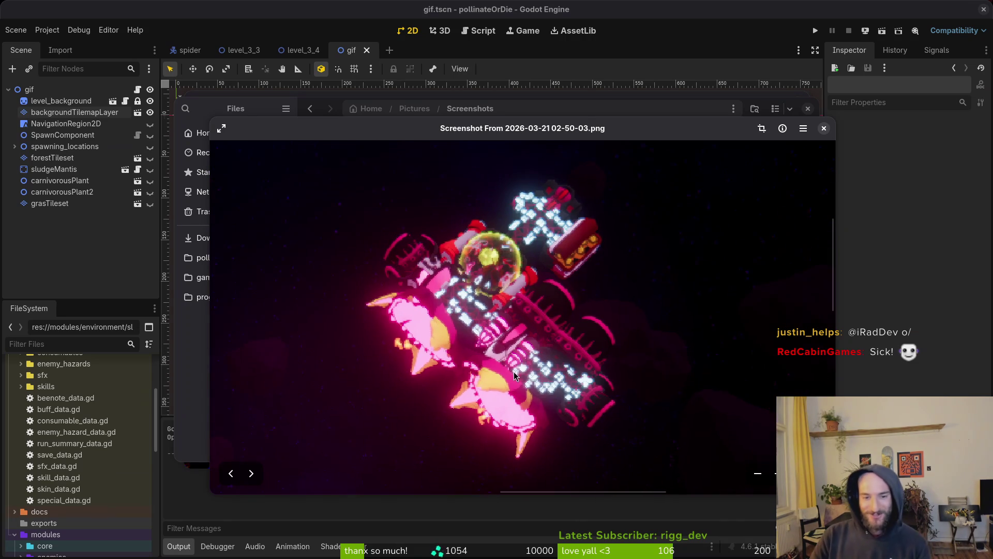
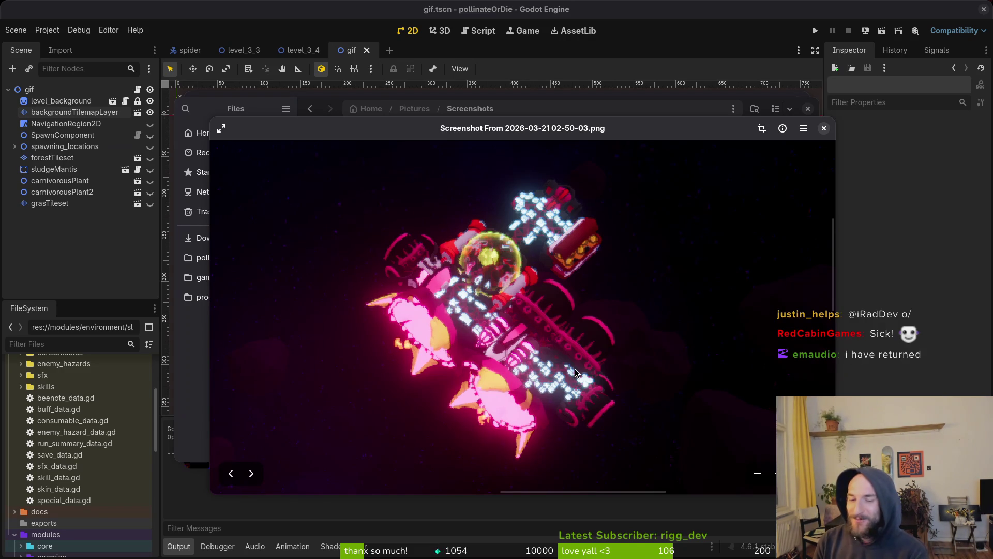
Step: Close the current viewer, then view and close the 20-26-28 and 20-40-32 screenshots
left_click(825, 129)
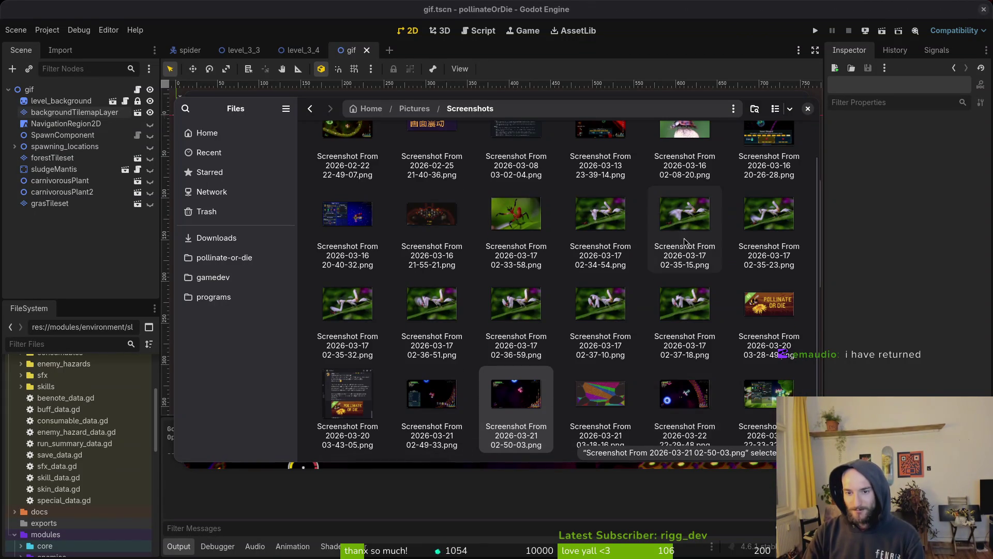
scroll(688, 233, "up", 1)
double_click(762, 164)
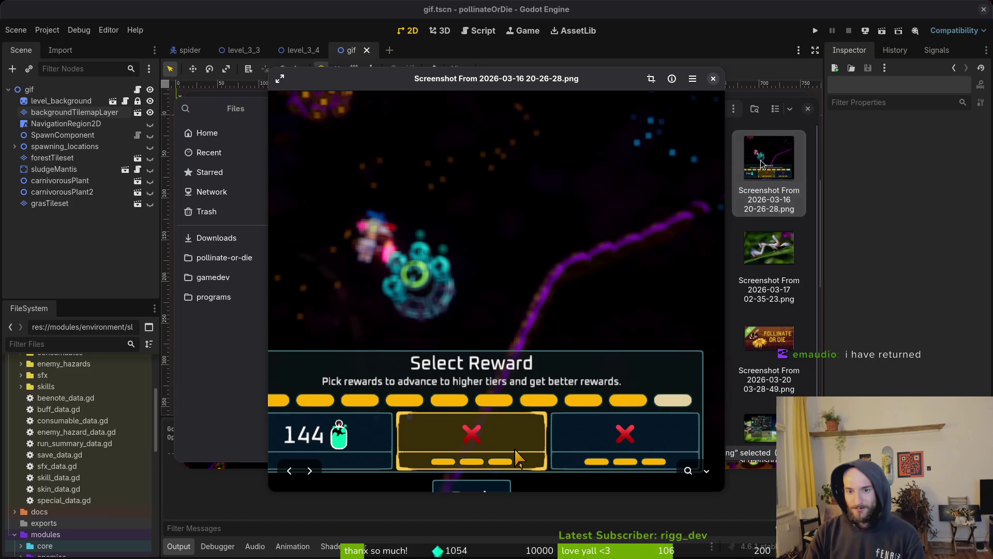
left_click(713, 79)
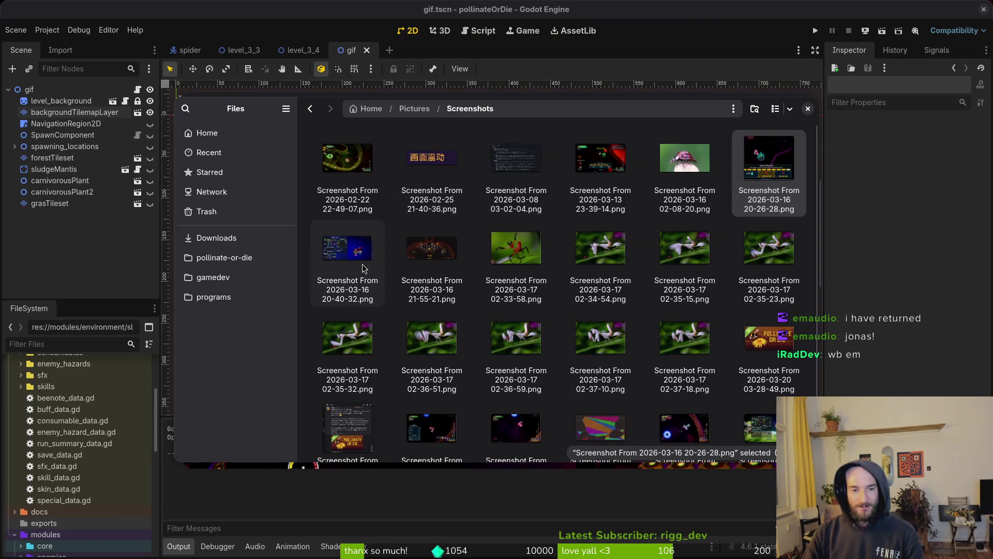
double_click(548, 255)
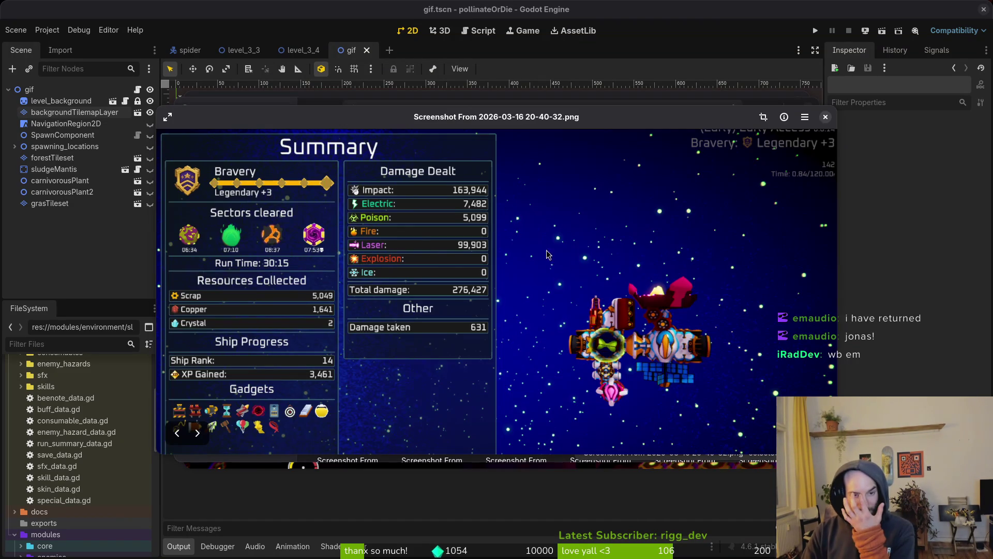
left_click(825, 117)
scroll(518, 368, "down", 1)
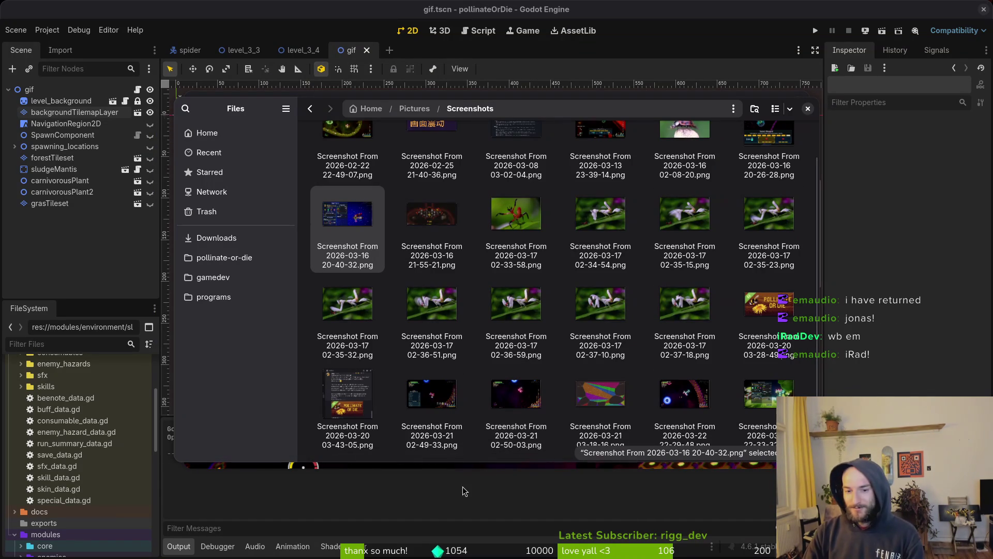
double_click(445, 396)
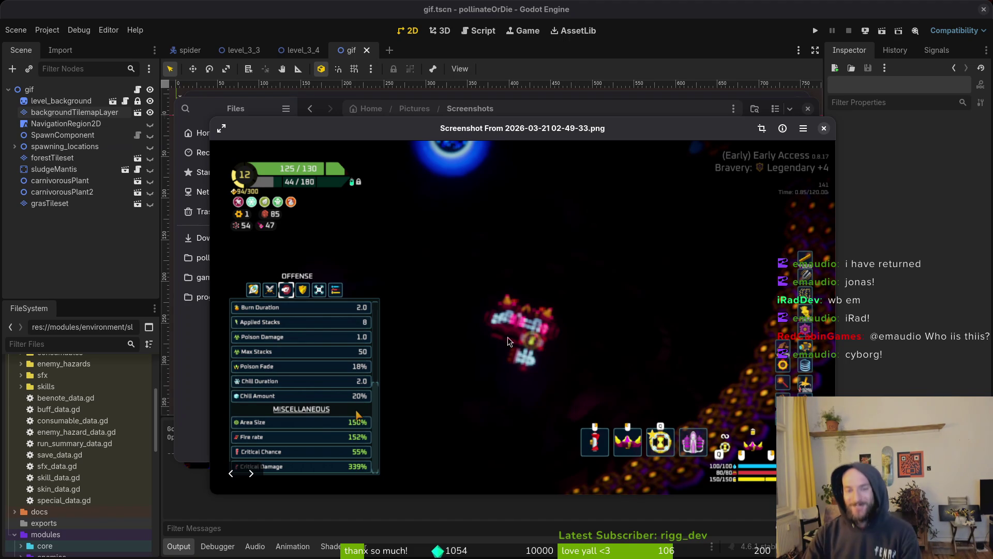
left_click(824, 128)
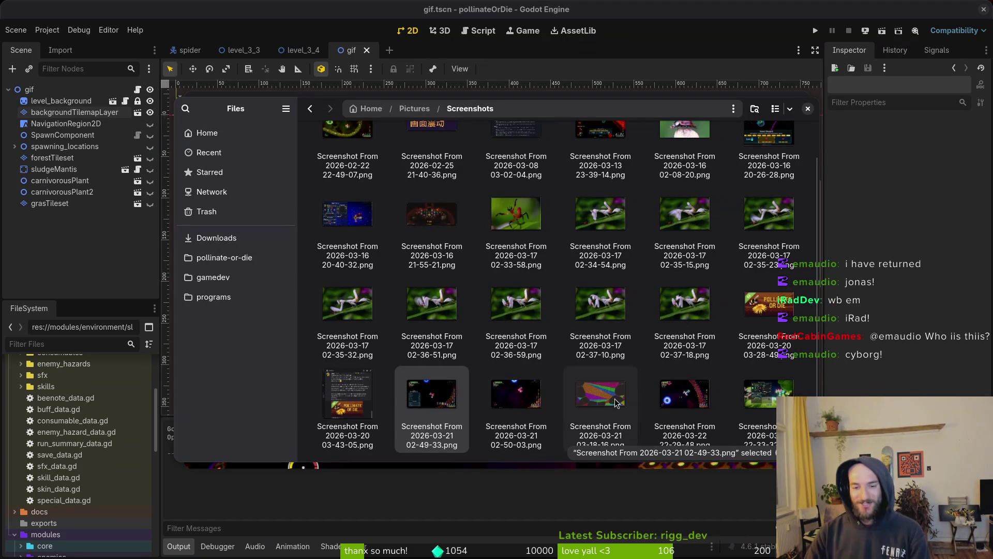
double_click(759, 408)
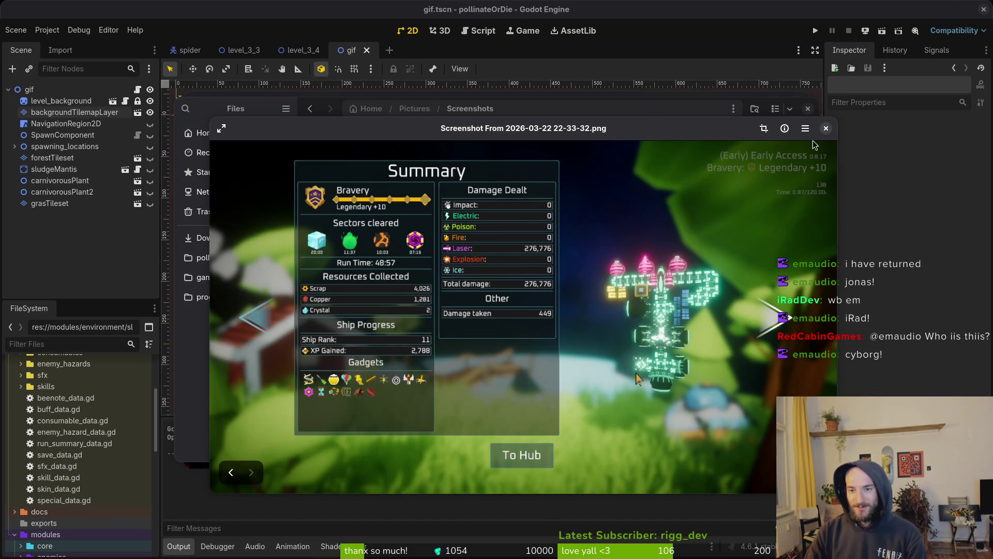
left_click(826, 128)
Step: Re-view the 22-33-32 screenshot, then close it, the Screenshots folder and the last viewer
double_click(760, 408)
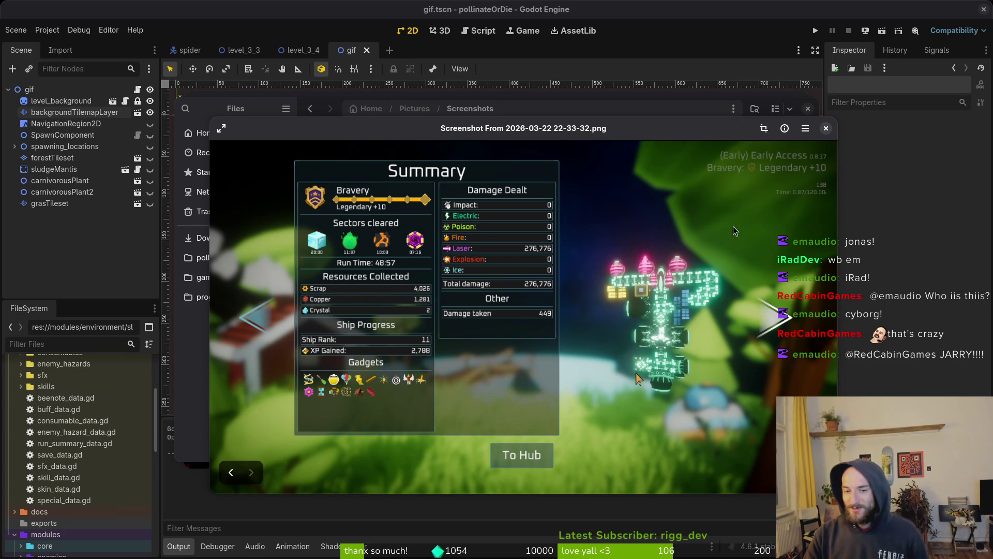
left_click(827, 129)
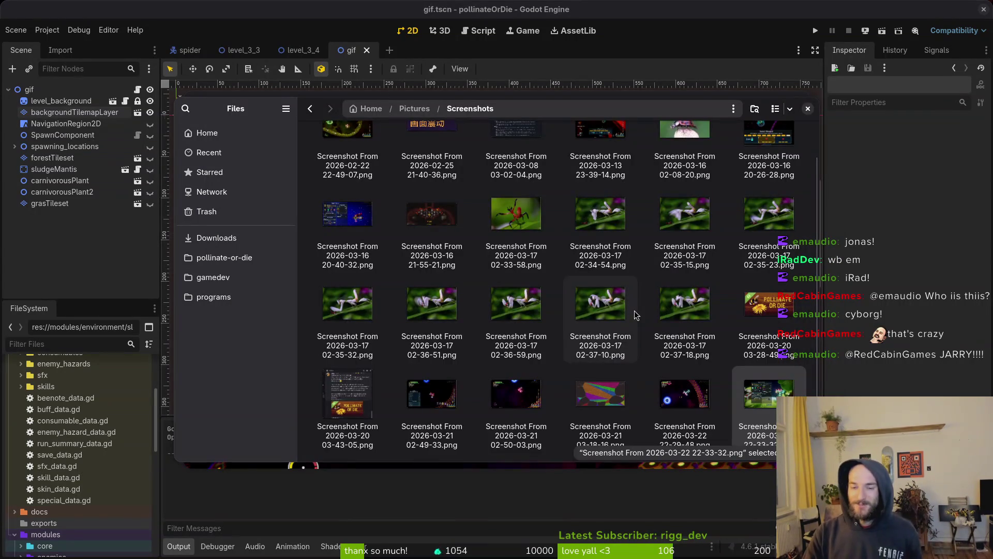
left_click(808, 109)
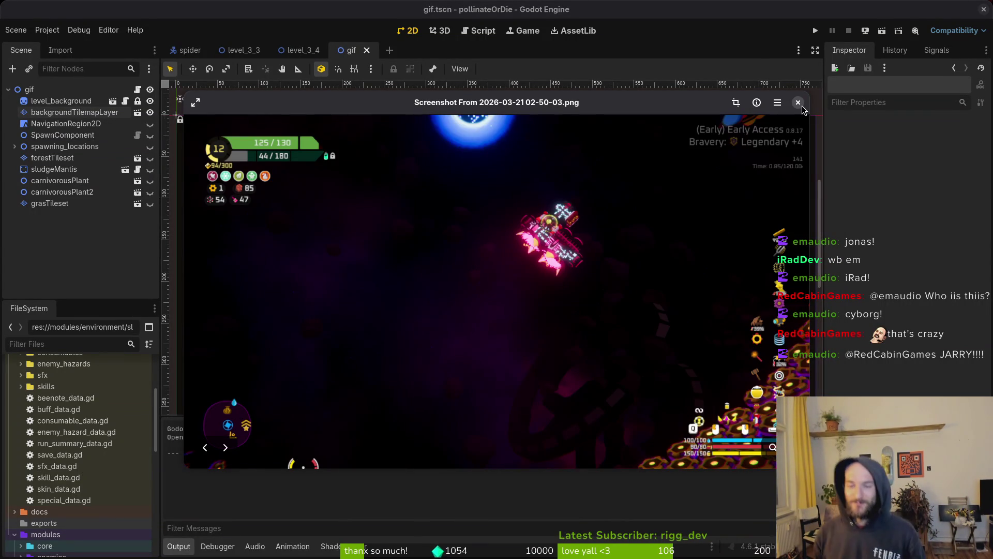
left_click(799, 104)
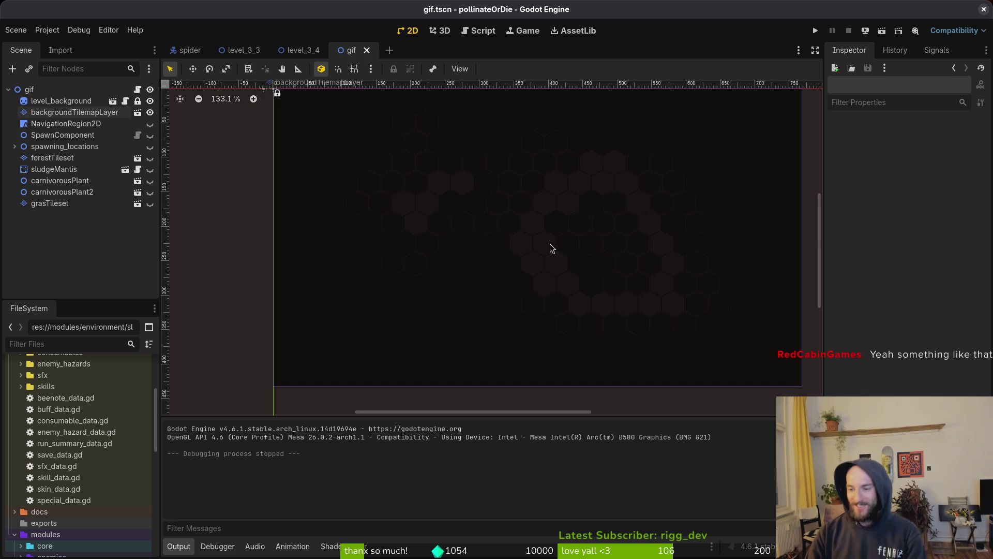
Step: Close the gif.tscn scene tab so level_3_4.tscn is displayed
scroll(520, 222, "down", 1)
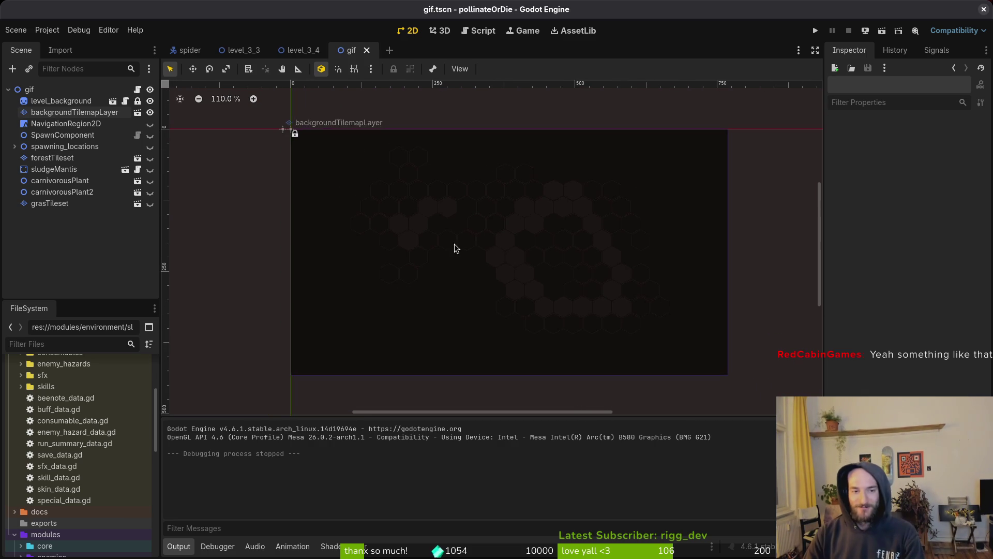
left_click(367, 50)
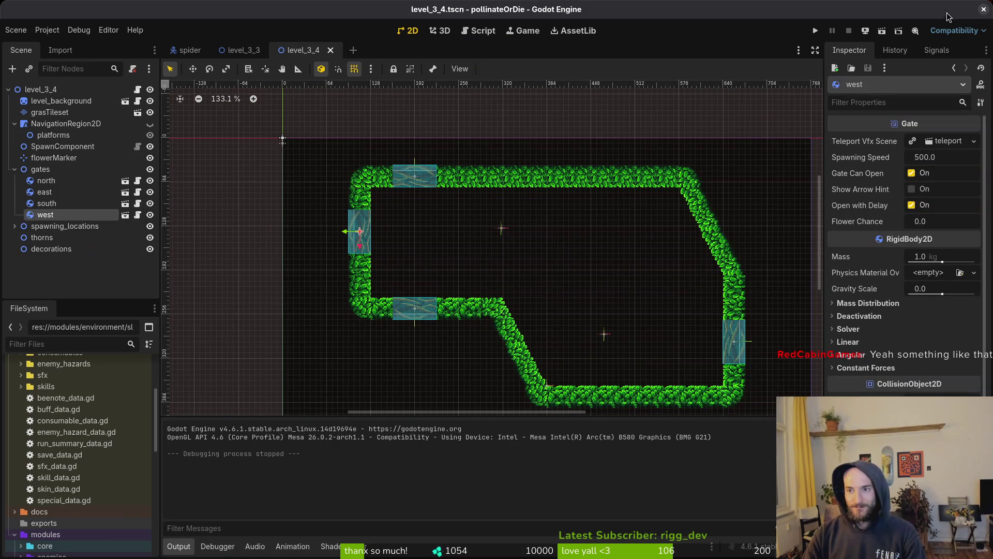
Step: Deselect the west gate, collapse gates and NavigationRegion2D, and save level_3_4
scroll(571, 248, "down", 1)
left_click(572, 248)
scroll(571, 248, "up", 1)
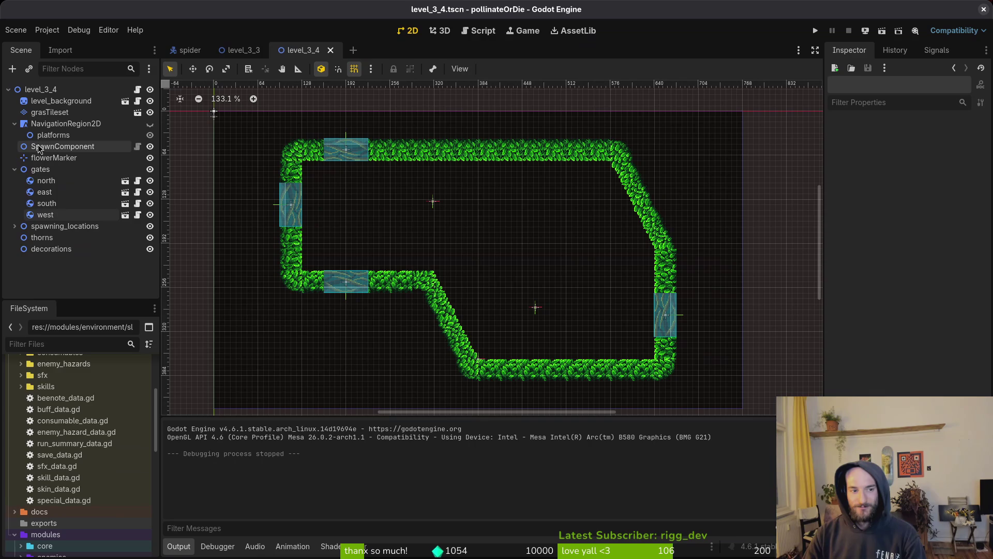
left_click(14, 170)
left_click(15, 123)
key("ctrl+s")
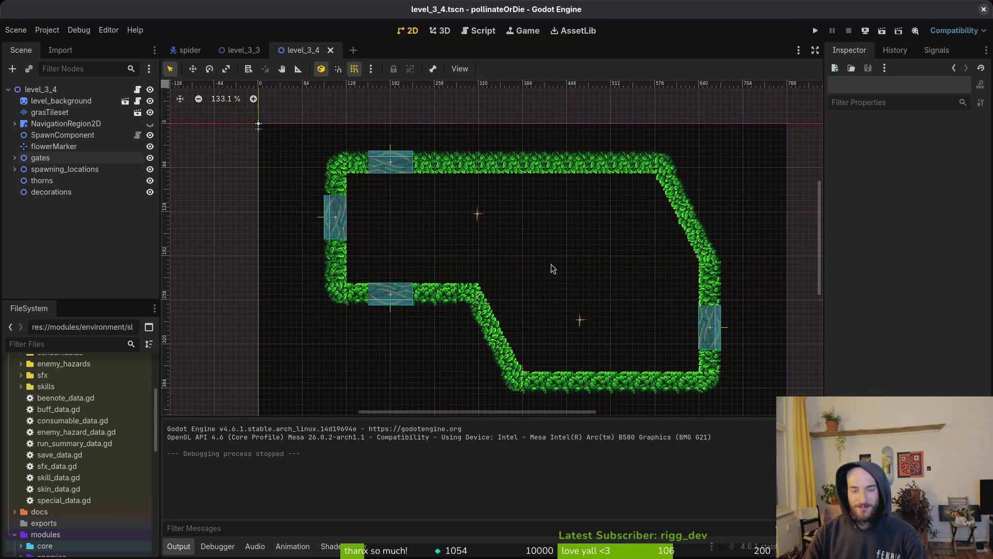
Step: Close the level_3_4 and level_3_3 scene tabs, then close the Godot window
scroll(569, 264, "up", 1)
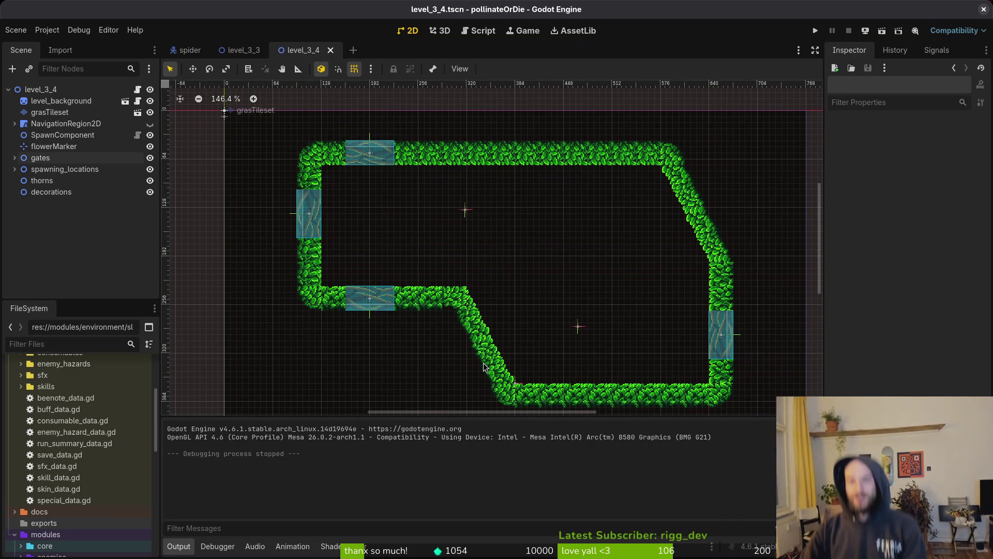
scroll(487, 322, "up", 1)
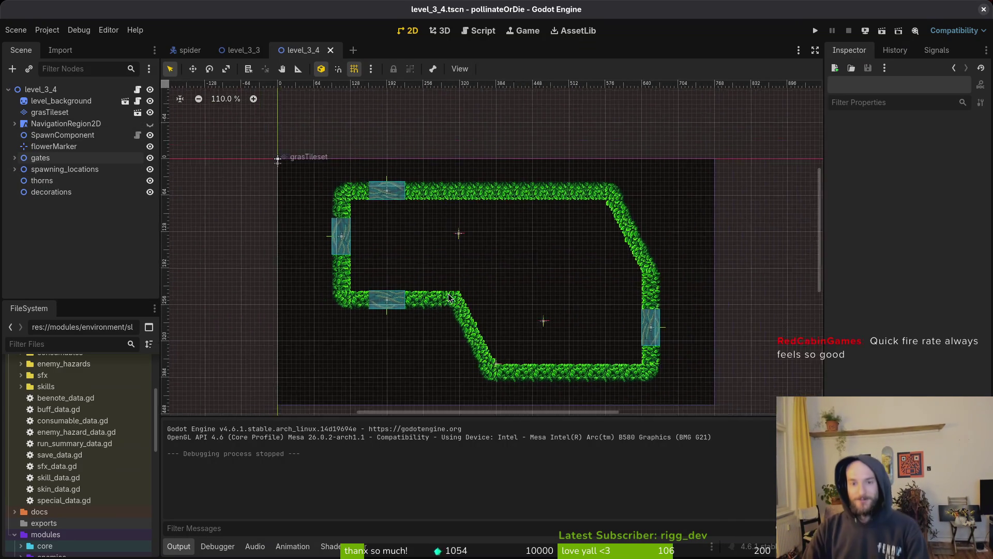
scroll(548, 288, "down", 1)
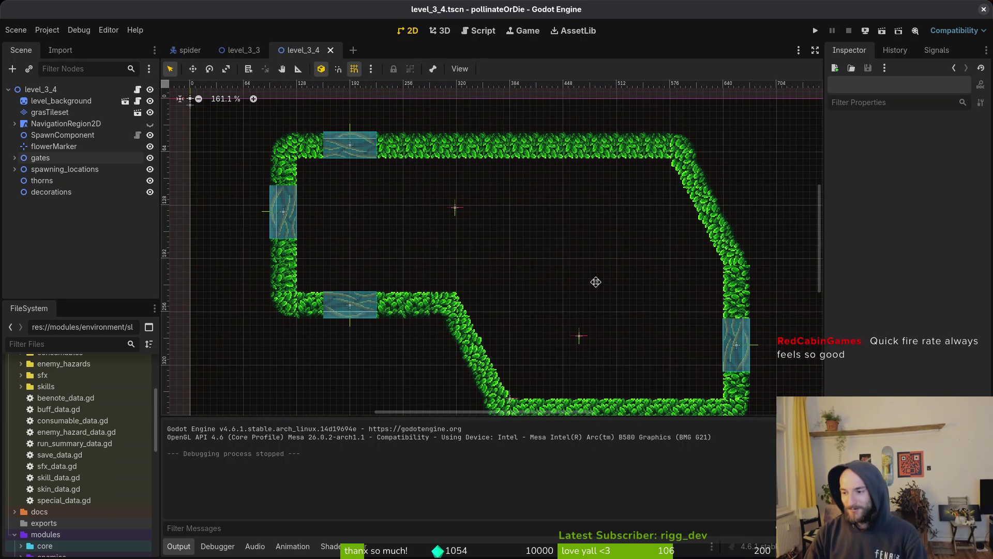
scroll(595, 282, "right", 1)
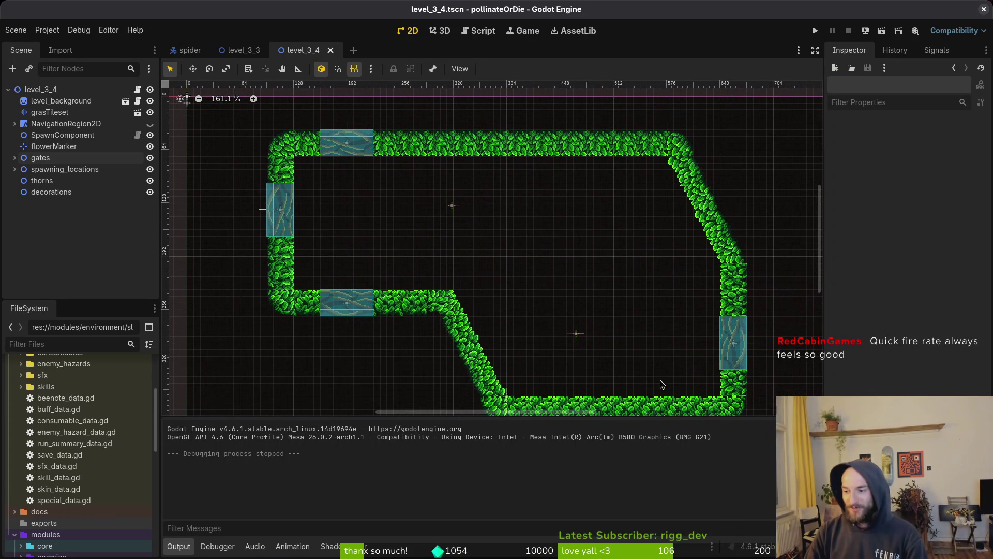
left_click(330, 50)
left_click(275, 50)
left_click(983, 10)
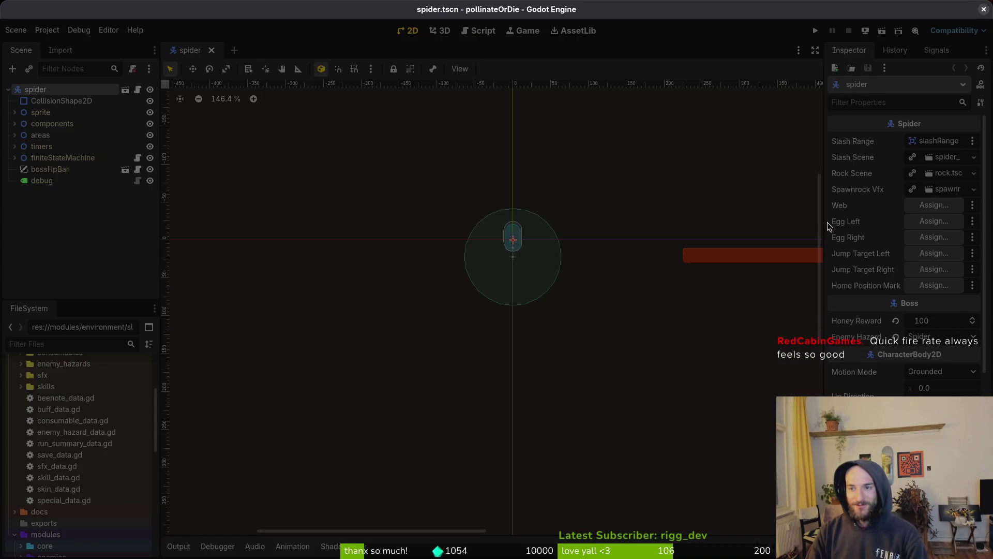
Step: In Aseprite, preview the mantis jump animation and set the drawing colour to dark red
key("alt+Tab")
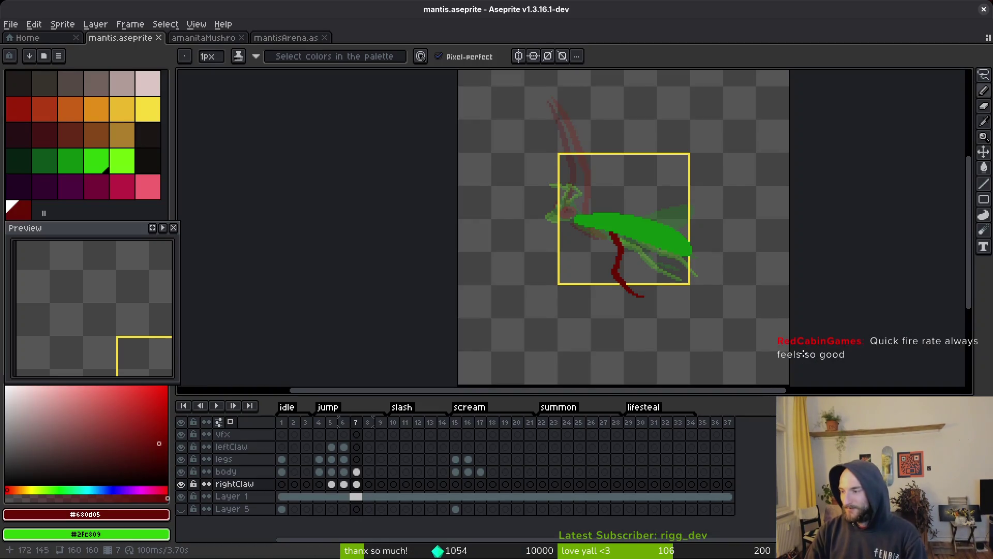
left_click_drag(645, 280, 596, 279)
key("i")
key("Return")
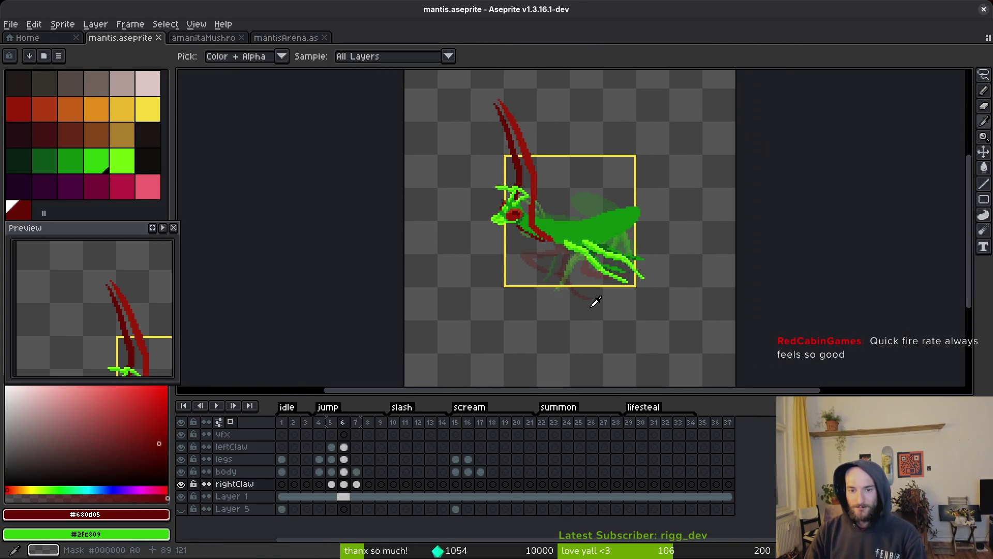
key("Return")
key("b")
scroll(572, 246, "up", 3)
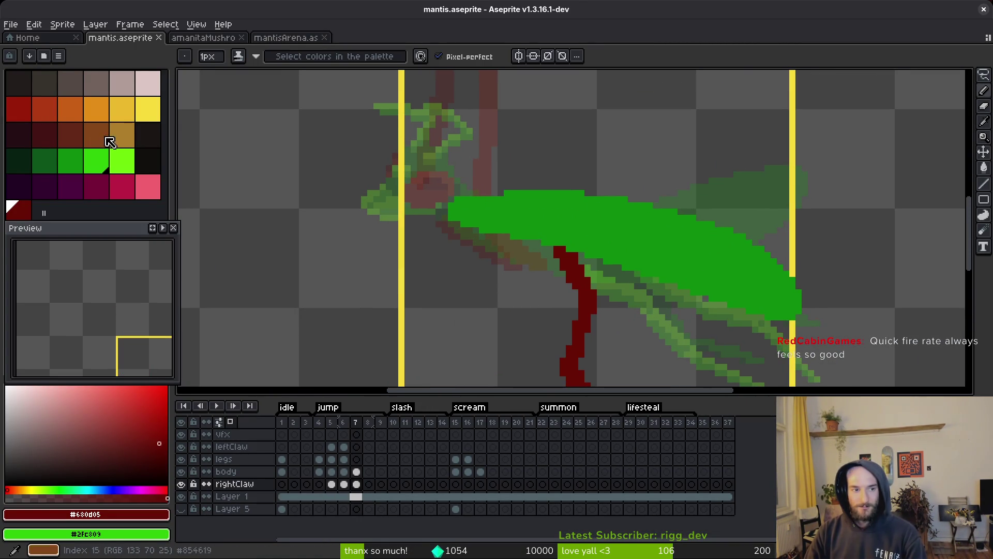
left_click(19, 108)
scroll(585, 231, "down", 1)
Step: Flip between jump frames 6 and 7 to compare, then select a cel on frame 7
key("comma")
key("i")
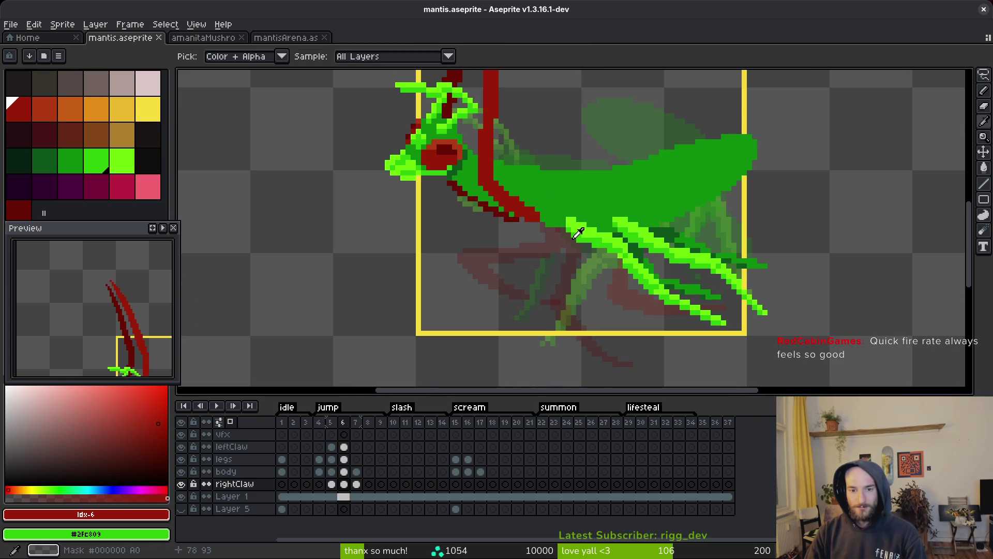
key("period")
key("comma")
key("period")
key("comma")
key("period")
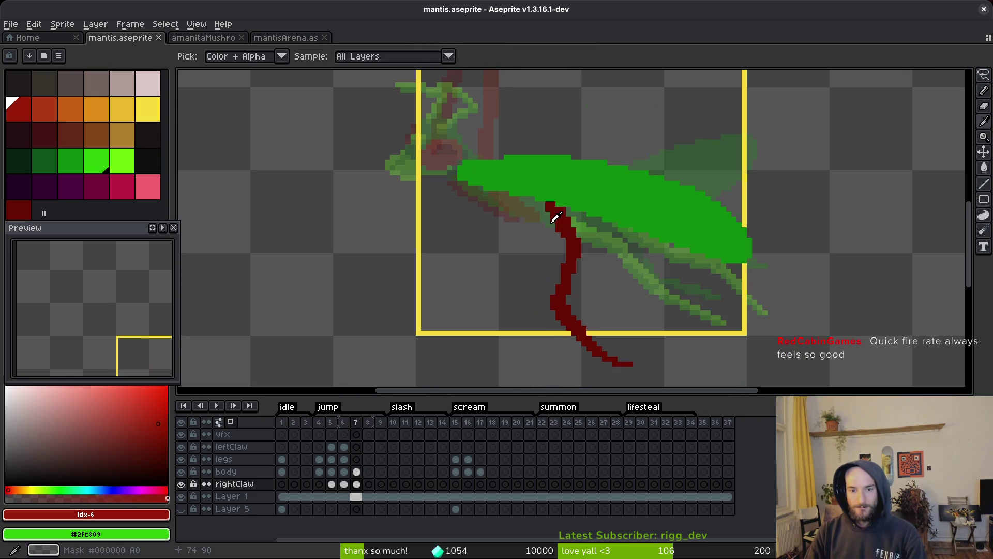
key("b")
key("comma")
key("period")
scroll(569, 211, "up", 4)
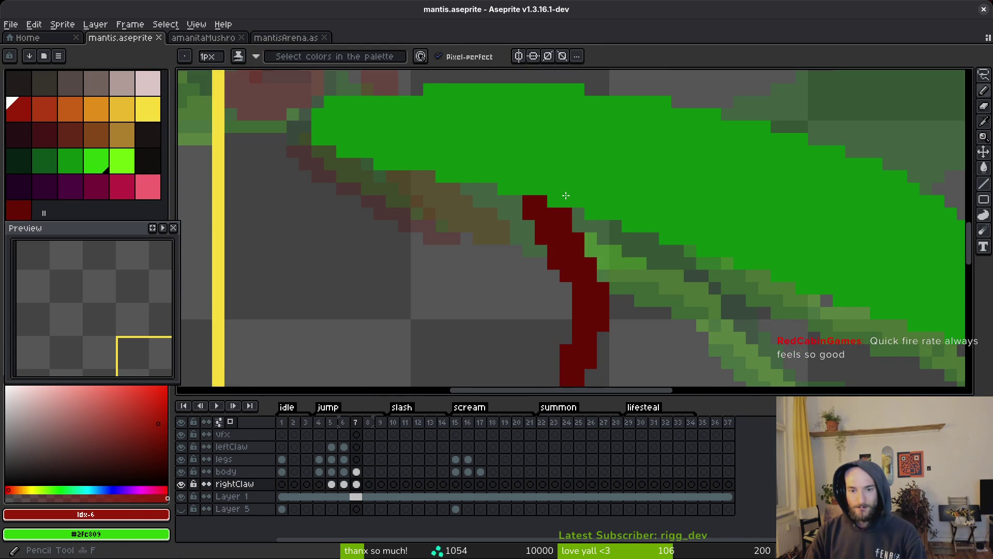
scroll(564, 215, "down", 4)
scroll(563, 217, "up", 3)
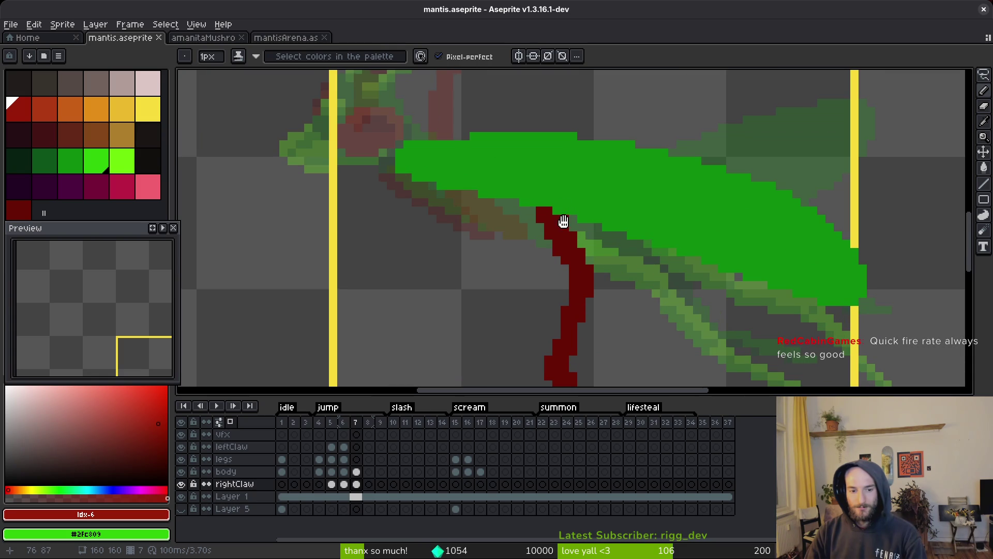
left_click(357, 459)
Step: Make the leftClaw layer active on frame 7 after glancing at frame 6
left_click(357, 447)
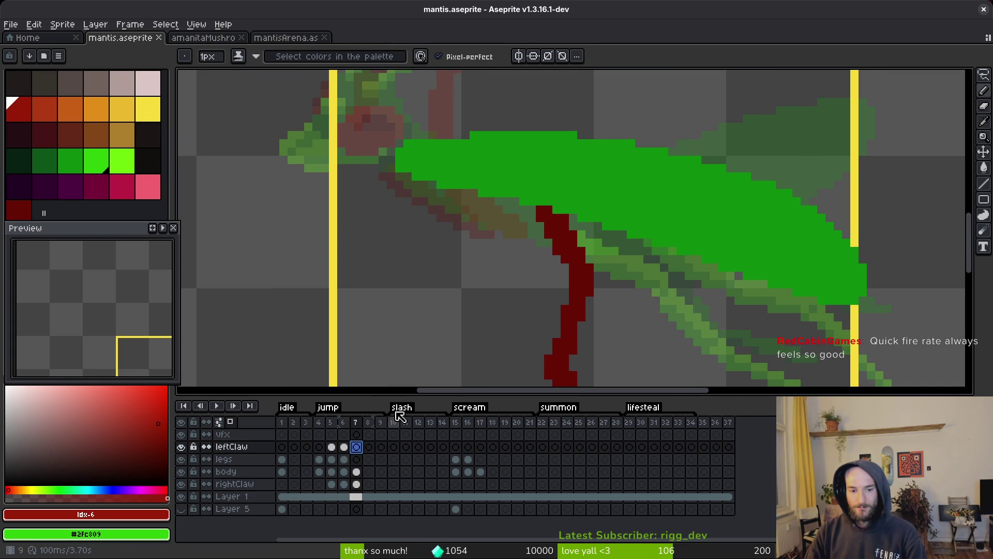
scroll(604, 228, "down", 1)
key("i")
key("comma")
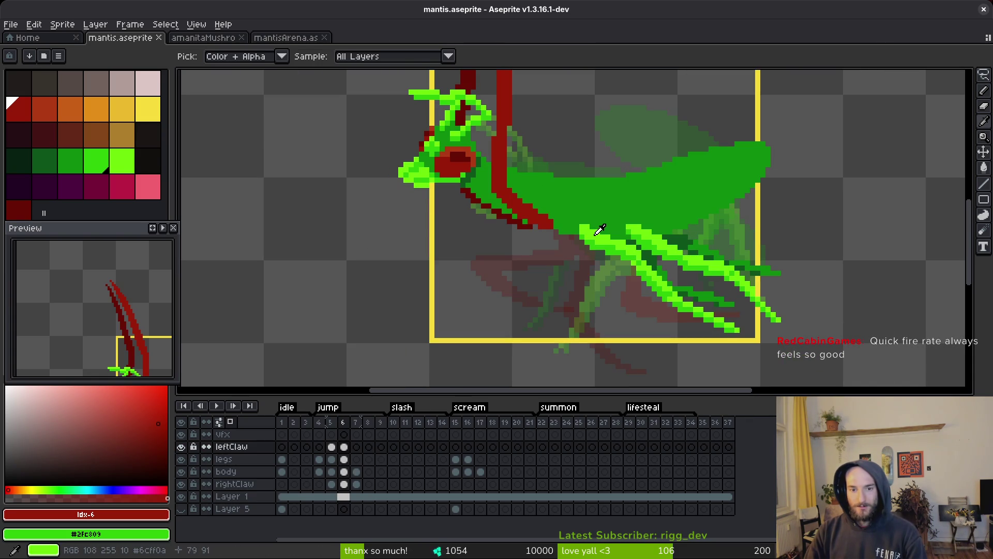
key("period")
key("b")
scroll(575, 207, "up", 2)
scroll(570, 198, "down", 1)
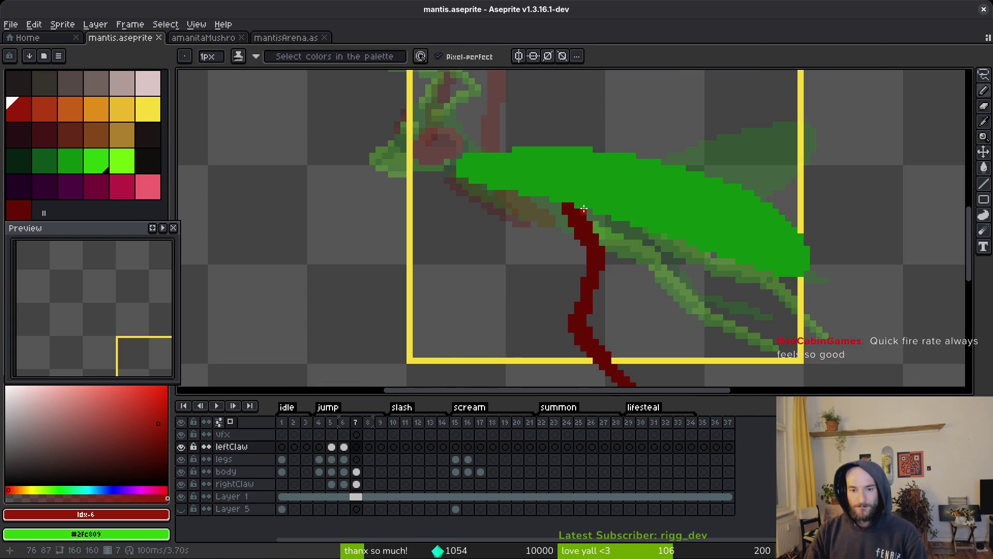
Step: Draw and thicken a red claw stroke running down from the claw top
mouse_move(577, 199)
left_mouse_down()
mouse_move(611, 245)
mouse_move(618, 258)
mouse_move(573, 203)
mouse_move(613, 278)
mouse_move(673, 331)
mouse_move(643, 273)
mouse_move(533, 215)
mouse_move(547, 331)
left_mouse_up()
scroll(573, 203, "up", 2)
scroll(628, 270, "down", 5)
scroll(533, 215, "up", 5)
mouse_move(547, 331)
left_mouse_down()
mouse_move(541, 243)
mouse_move(546, 306)
left_mouse_up()
mouse_move(481, 104)
left_mouse_down()
mouse_move(525, 222)
mouse_move(510, 116)
mouse_move(492, 133)
mouse_move(548, 304)
left_mouse_up()
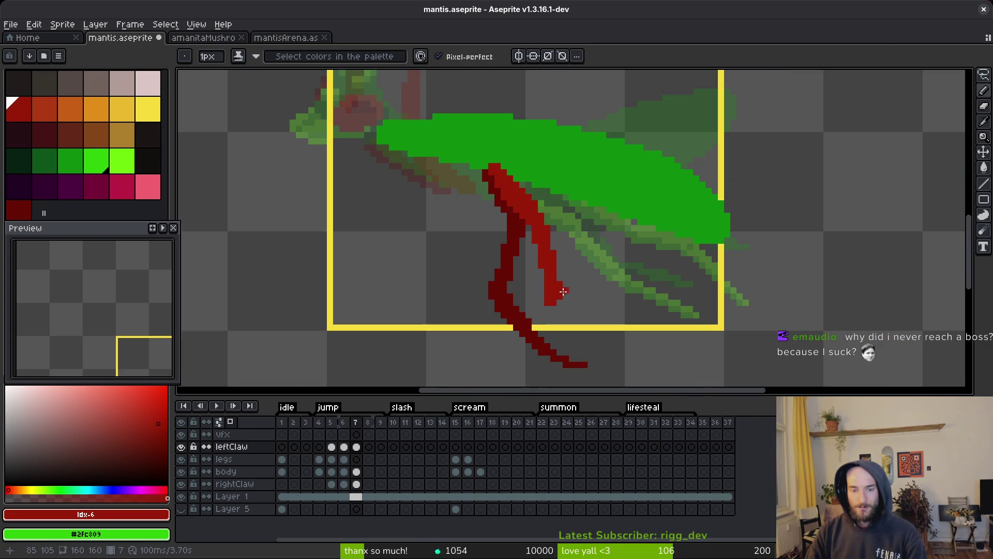
Step: Erase stray pixels at the claw tip and add a red pixel beside it
scroll(541, 309, "down", 4)
scroll(559, 279, "up", 6)
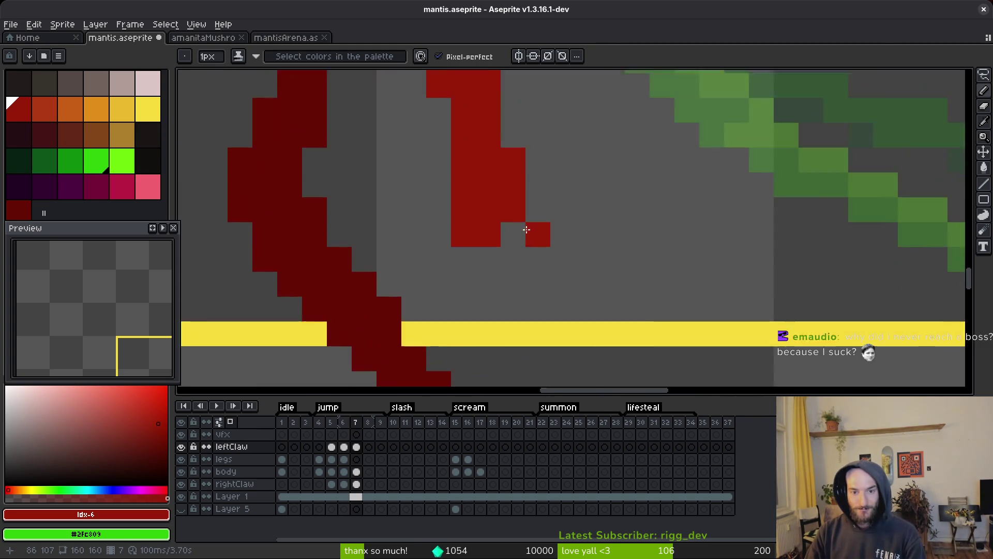
key("e")
scroll(505, 204, "down", 3)
left_click_drag(505, 204, 479, 193)
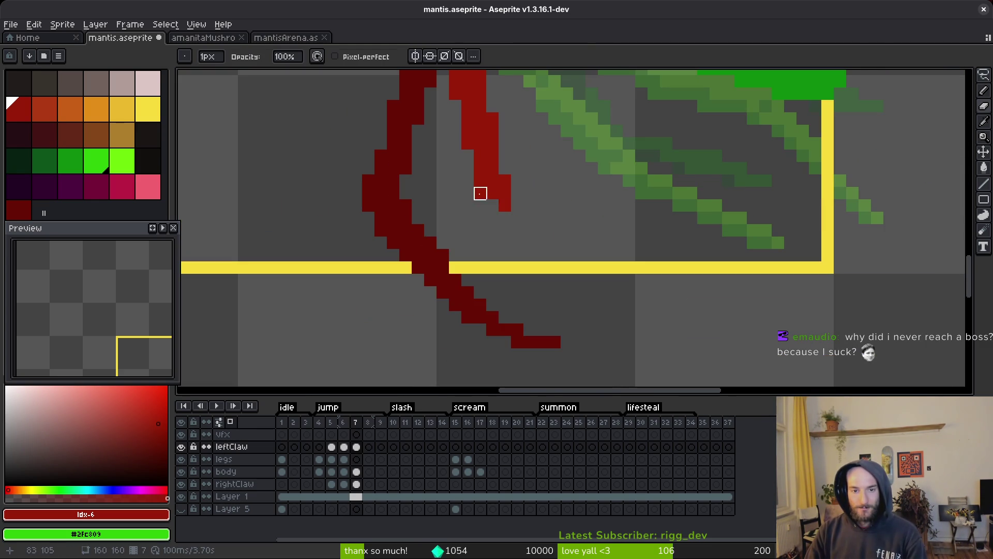
key("b")
left_click(530, 218)
Step: Sweep the claw tip rightward near the frame bottom and smooth its stair-stepped curve
scroll(524, 214, "up", 3)
scroll(524, 215, "down", 1)
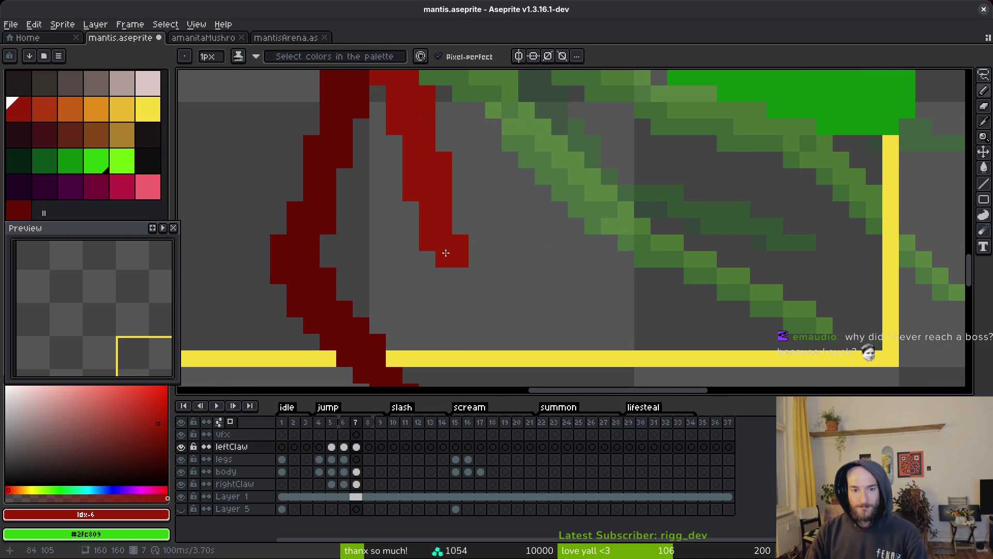
left_click_drag(476, 275, 725, 309)
left_click(459, 223)
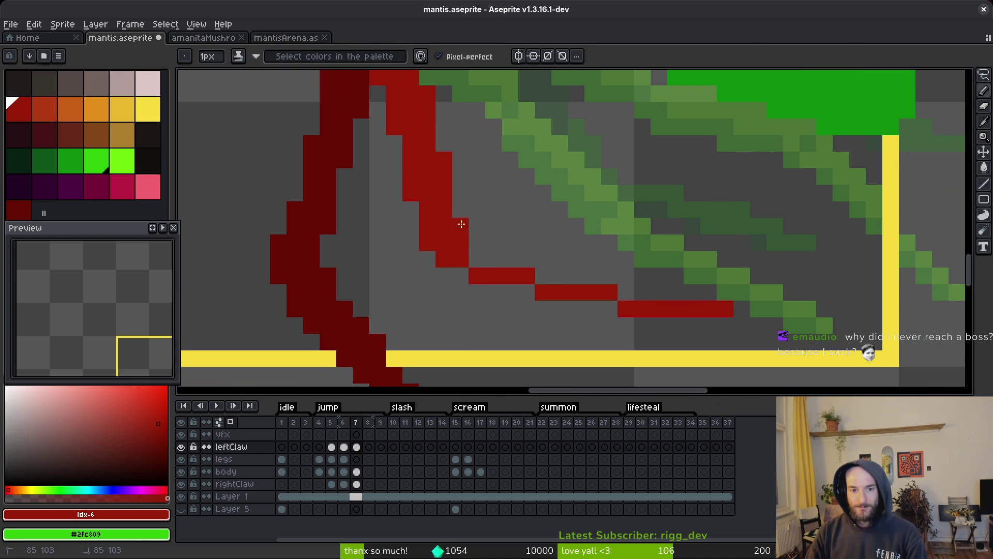
mouse_move(476, 259)
left_mouse_down()
mouse_move(654, 290)
mouse_move(485, 264)
left_mouse_up()
left_click(484, 264)
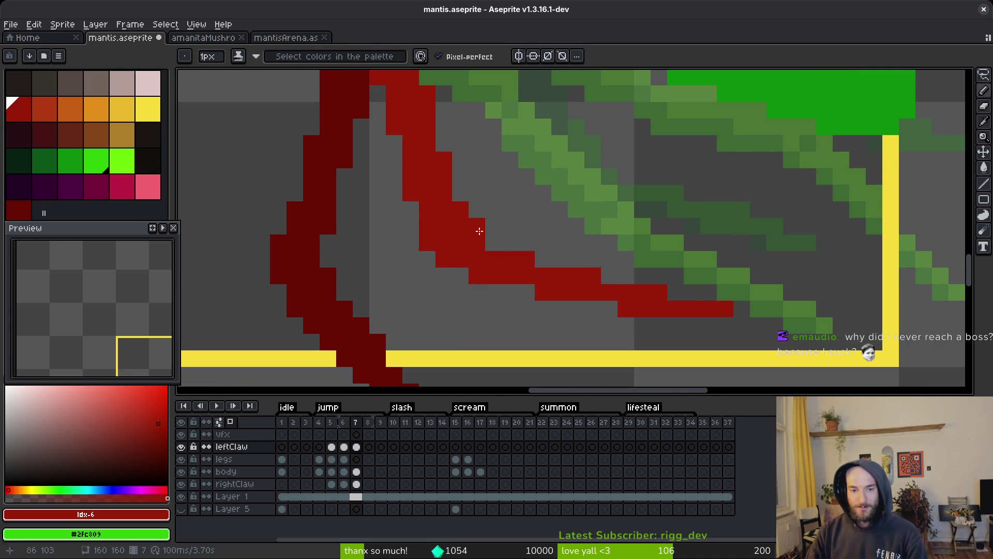
left_click_drag(477, 229, 545, 261)
scroll(545, 261, "down", 9)
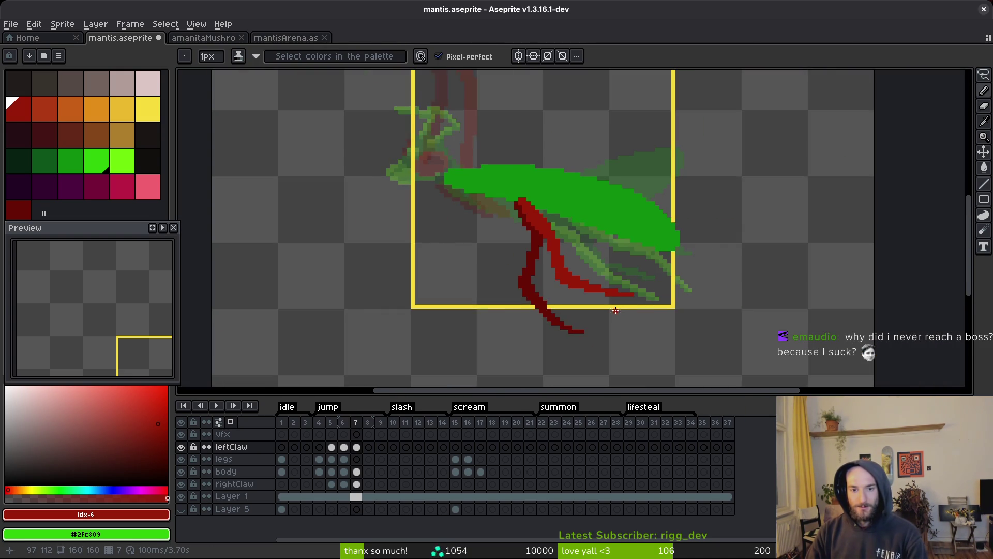
scroll(595, 300, "up", 8)
key("e")
scroll(642, 295, "down", 5)
scroll(632, 291, "up", 5)
key("b")
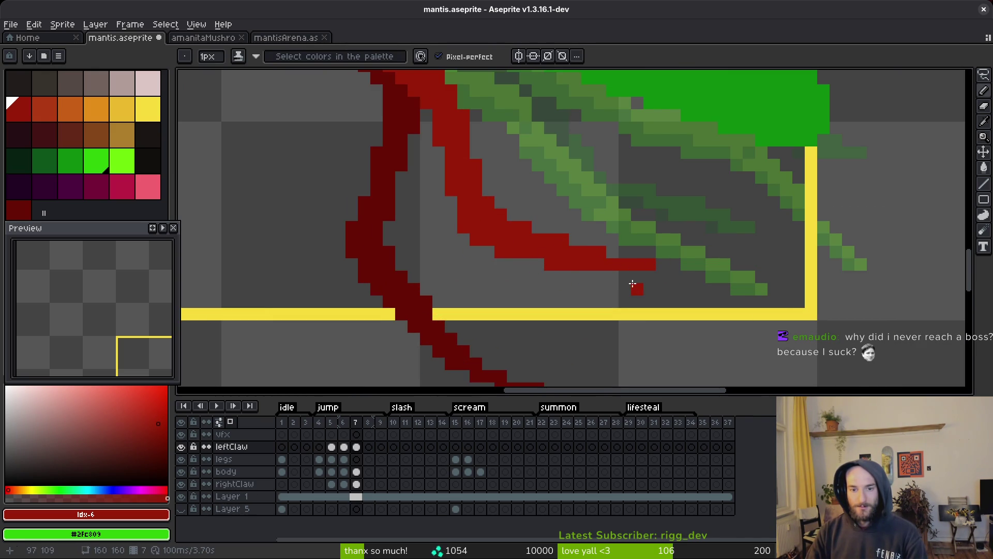
scroll(633, 283, "down", 5)
scroll(624, 287, "down", 2)
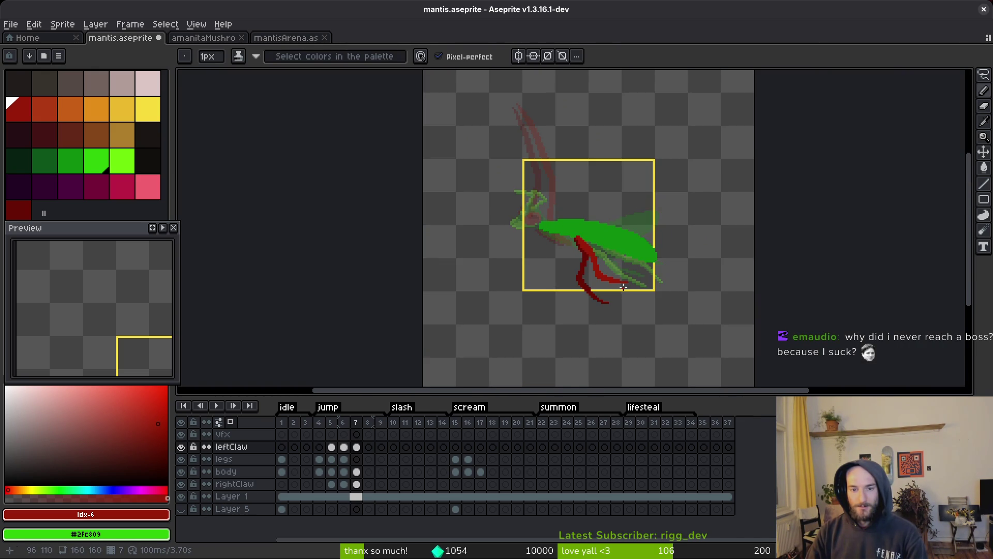
Step: Pan the preview and flip between frames 6 and 7 to compare the new claw
key("i")
key("b")
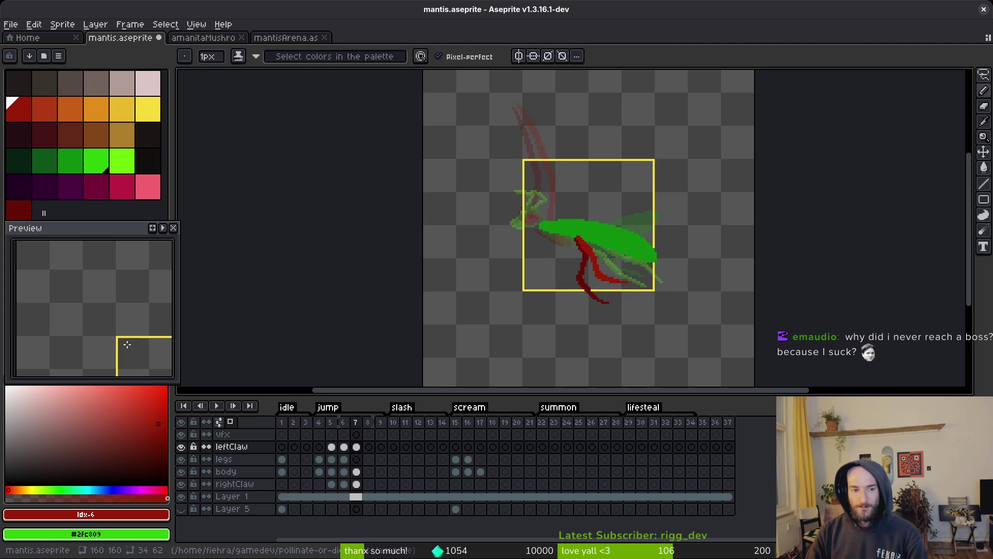
mouse_move(129, 349)
left_mouse_down()
mouse_move(70, 287)
mouse_move(126, 313)
mouse_move(120, 361)
left_mouse_up()
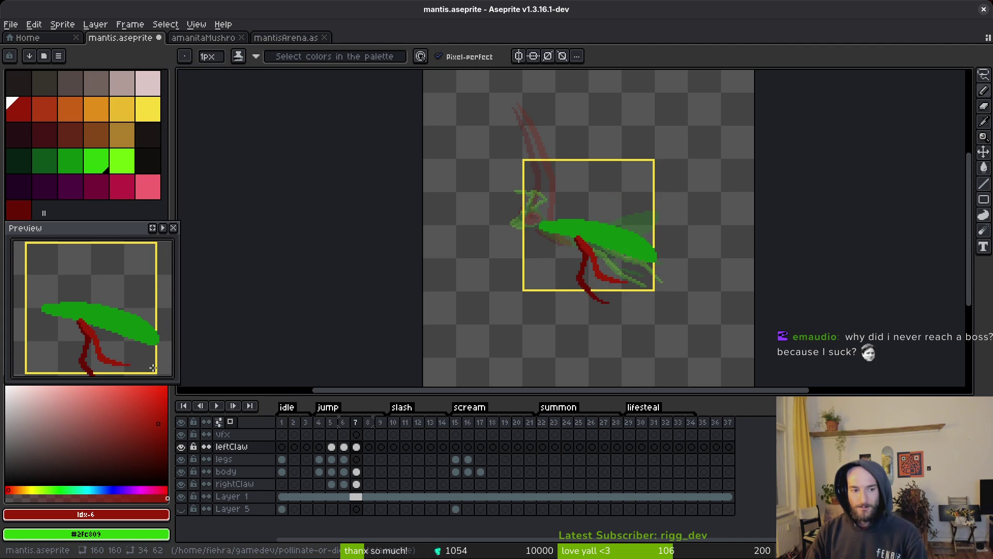
key("i")
key("Left")
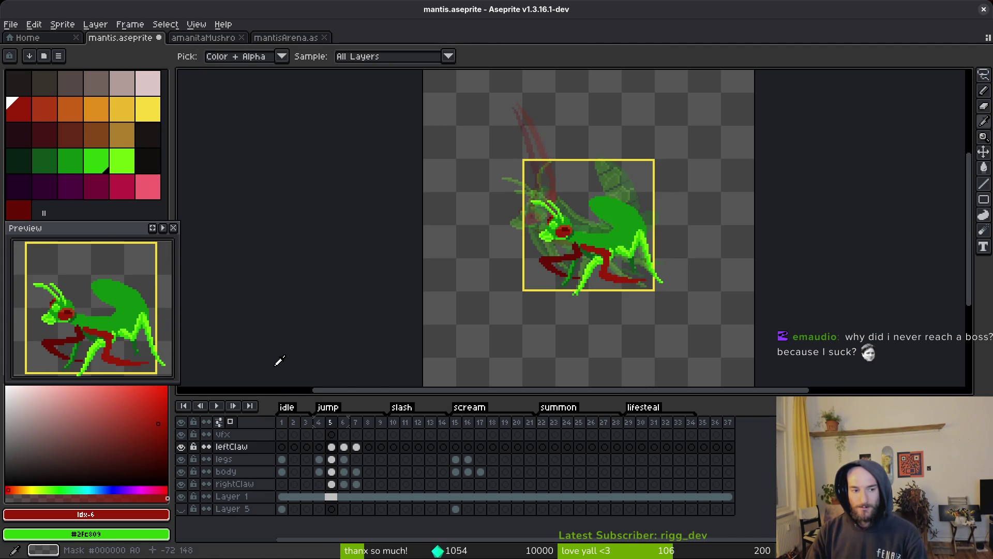
key("Right")
key("Left")
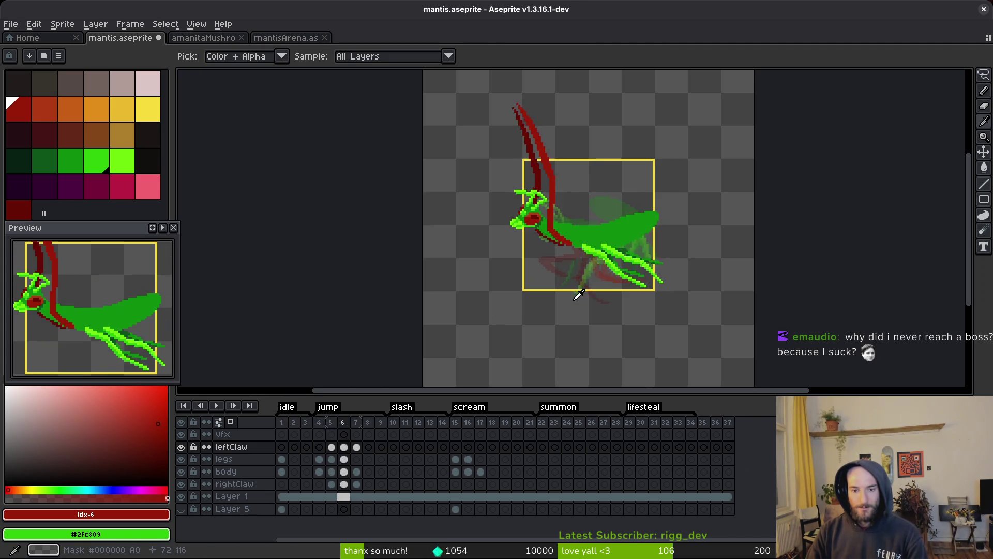
key("Right")
key("Left")
key("Right")
key("b")
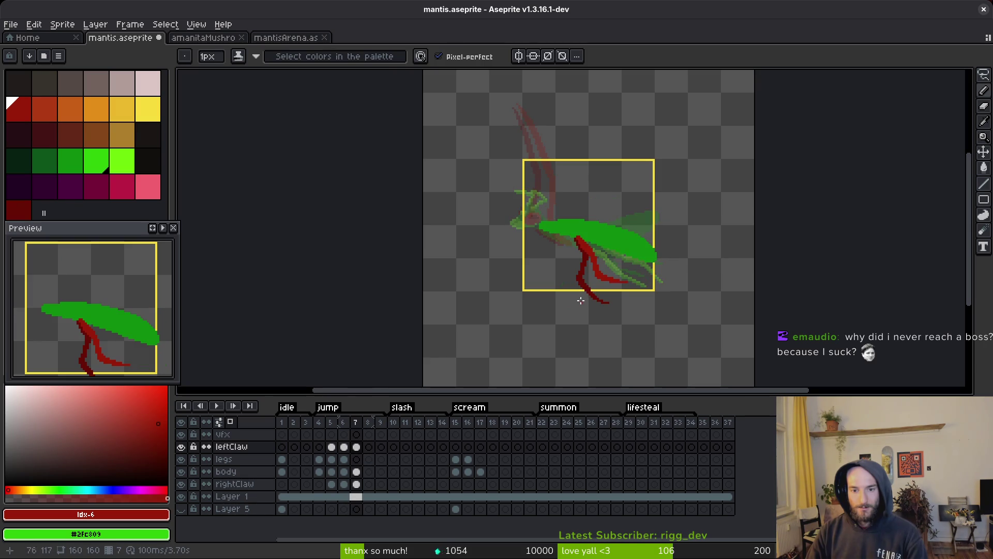
scroll(582, 299, "up", 3)
scroll(565, 228, "down", 4)
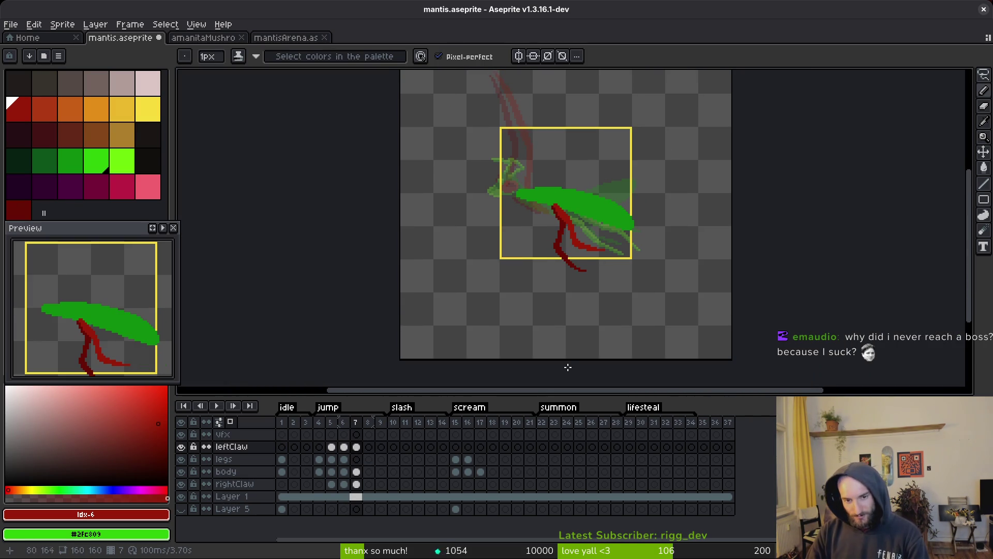
scroll(576, 245, "up", 3)
scroll(576, 245, "up", 1)
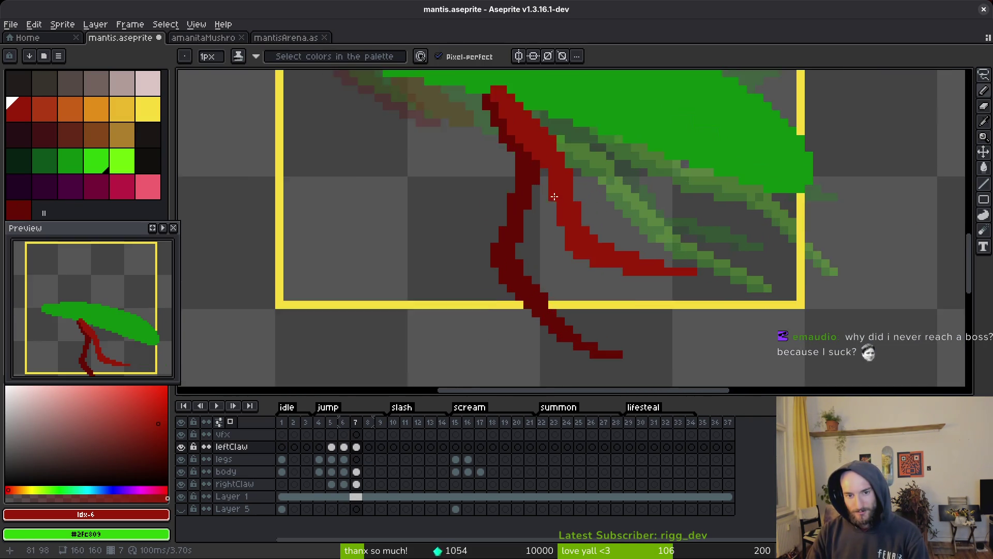
scroll(559, 207, "down", 2)
scroll(539, 157, "up", 3)
Step: Select the lighter-red claw shape by colour and delete it
key("w")
left_click(571, 216)
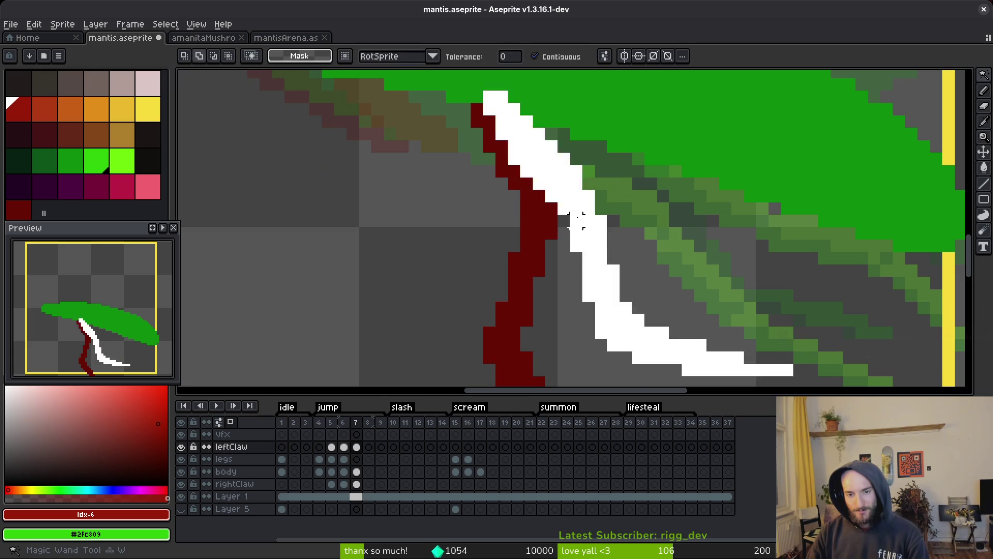
key("Delete")
scroll(566, 294, "down", 1)
scroll(565, 294, "down", 1)
key("b")
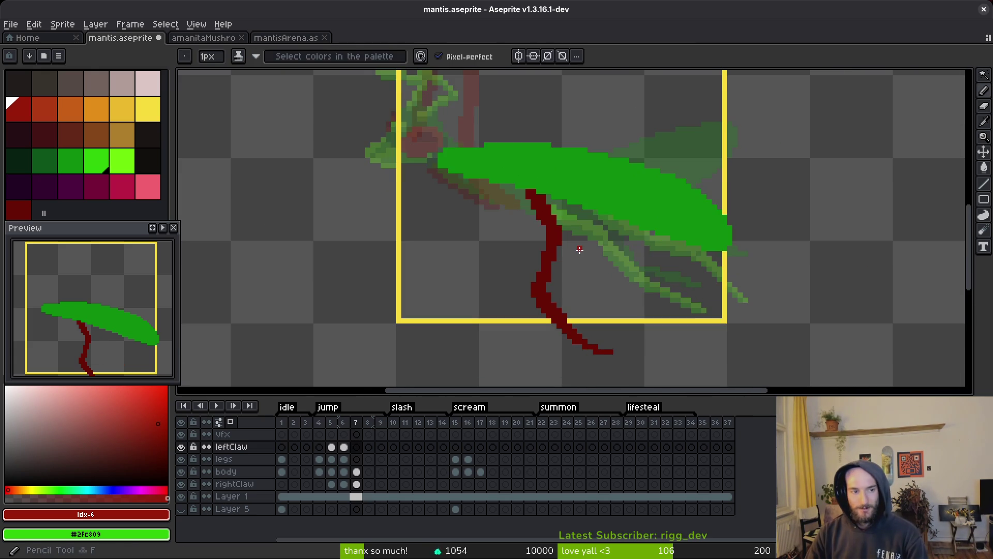
scroll(544, 207, "up", 1)
Step: Redraw the claw strokes and recolour its dark pixels and right edge bright red
left_click_drag(517, 177, 542, 279)
key("ctrl+z")
key("ctrl+z")
key("ctrl+z")
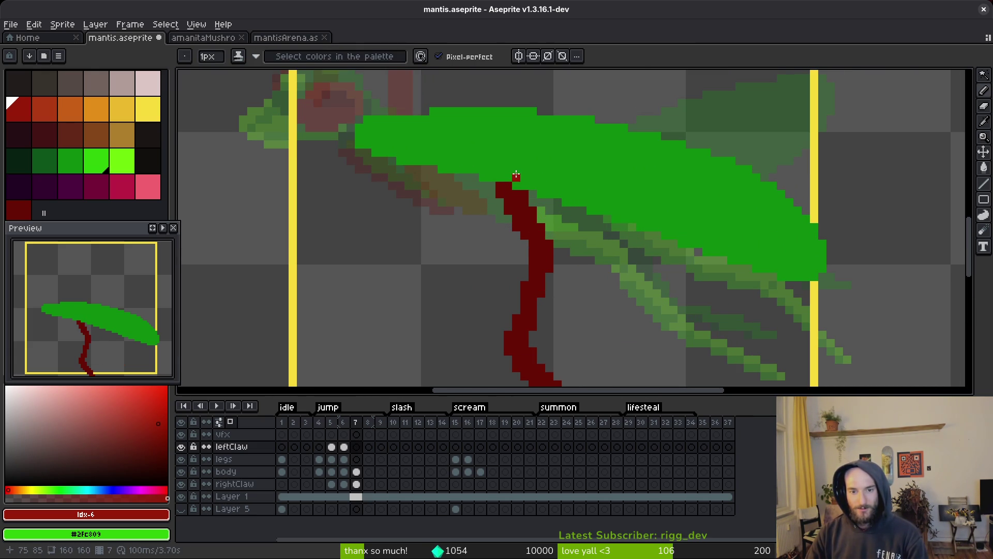
left_click_drag(514, 177, 550, 284)
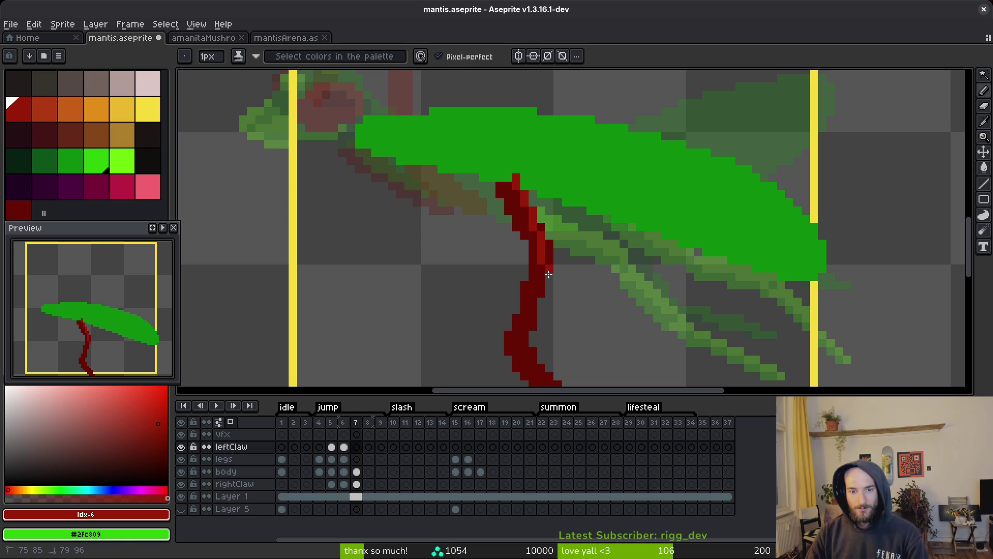
scroll(510, 174, "up", 1)
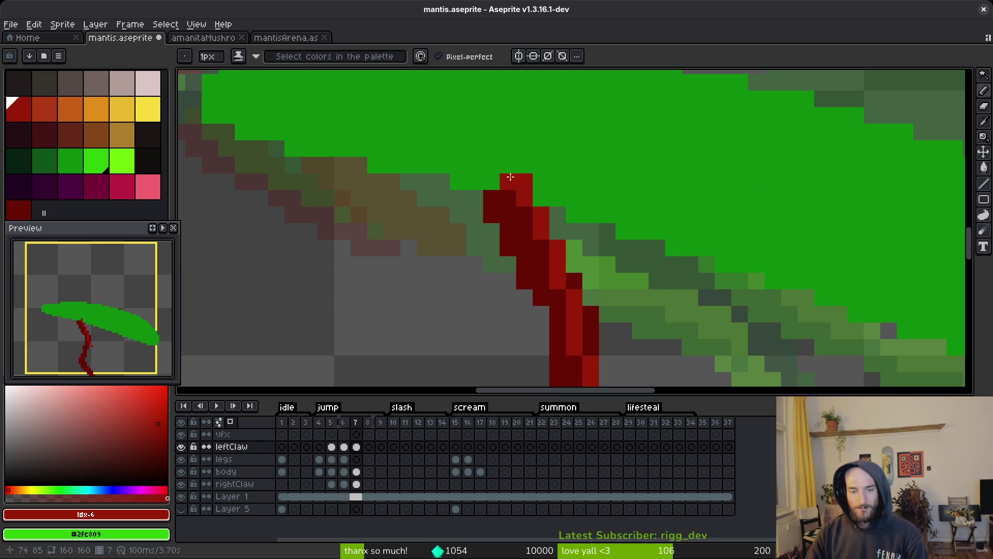
mouse_move(510, 177)
left_mouse_down()
mouse_move(541, 192)
mouse_move(574, 248)
left_mouse_up()
scroll(548, 228, "down", 2)
left_click_drag(518, 152, 553, 262)
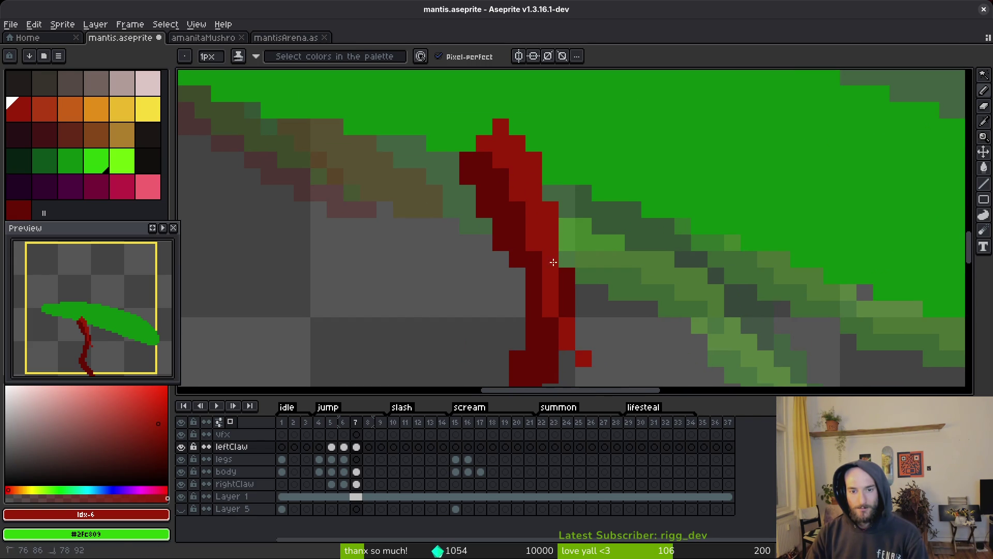
scroll(553, 262, "down", 2)
left_click_drag(552, 227, 560, 294)
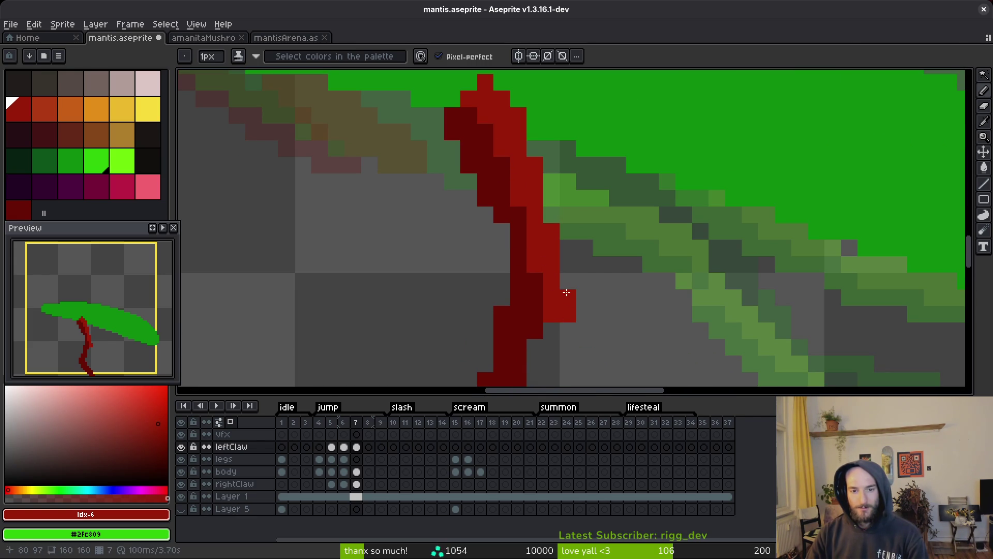
left_click_drag(473, 111, 522, 257)
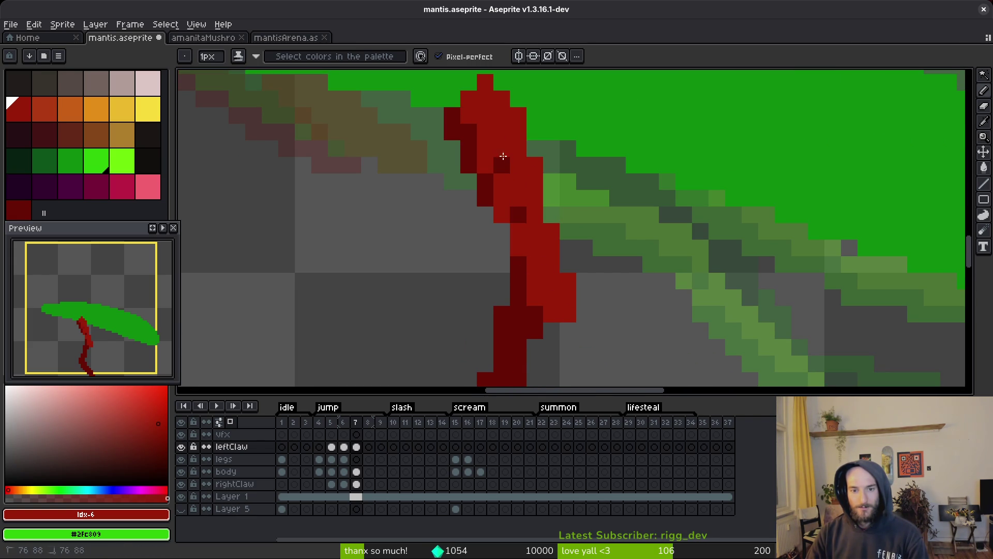
left_click_drag(503, 155, 543, 248)
Step: Add a bright red pixel beside the claw and extend its tip
scroll(549, 243, "down", 4)
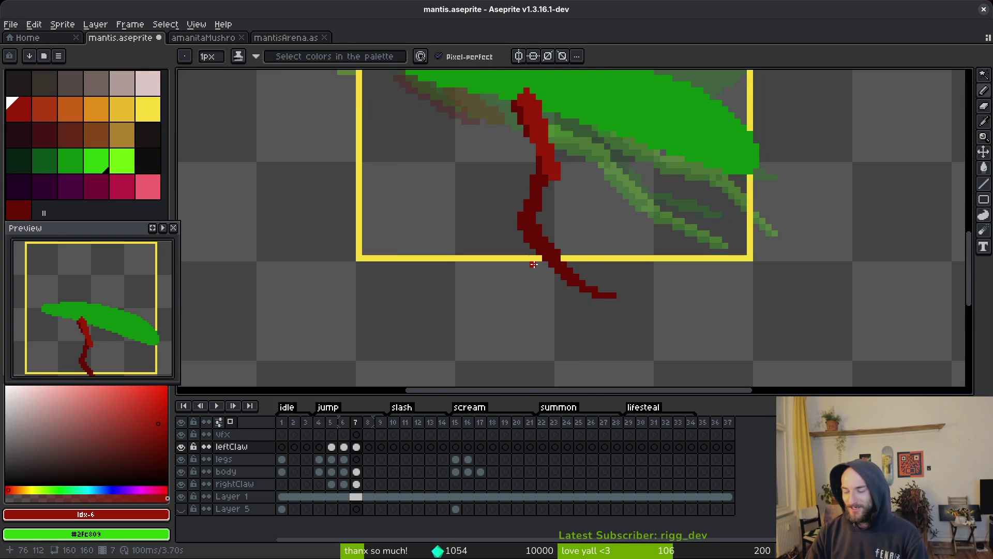
scroll(654, 241, "up", 3)
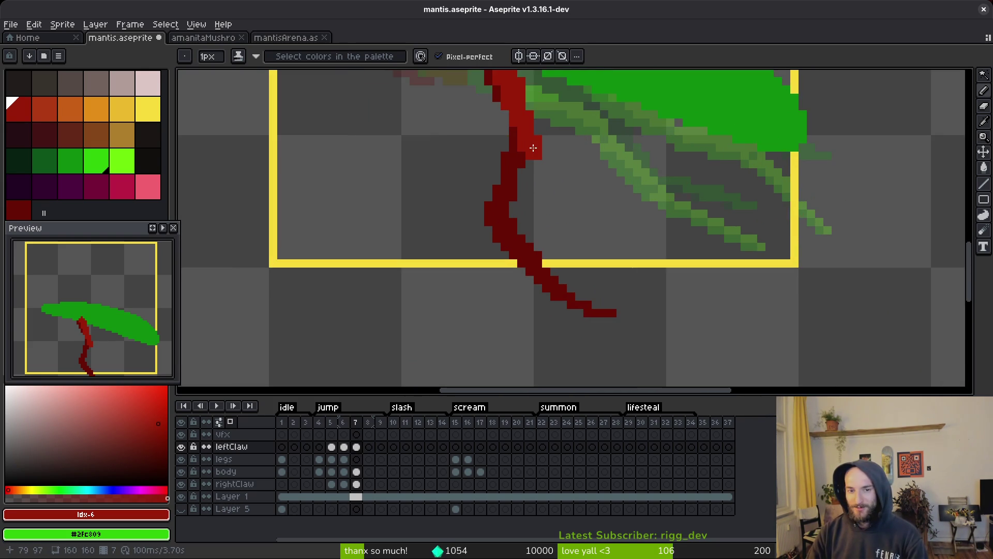
scroll(539, 188, "up", 2)
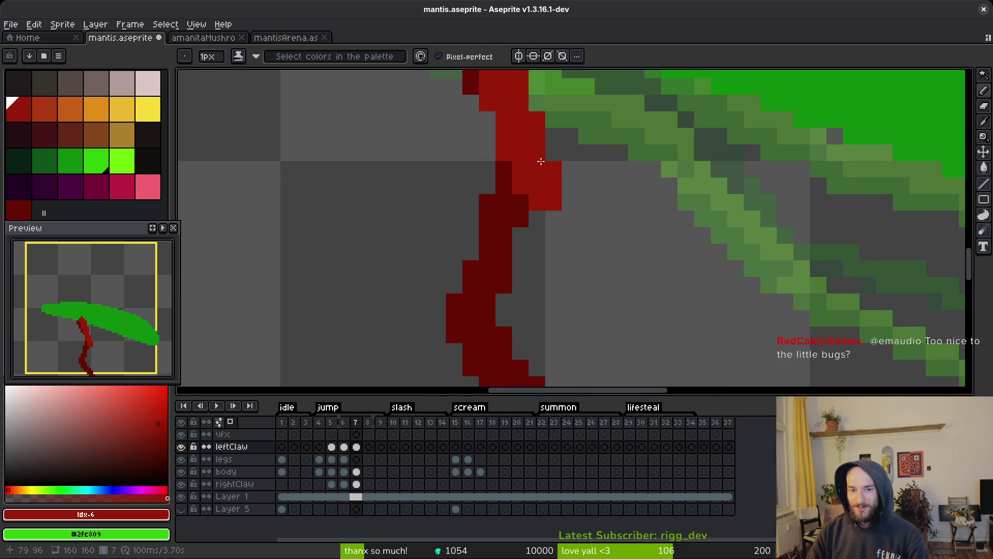
left_click(566, 212)
scroll(566, 213, "down", 1)
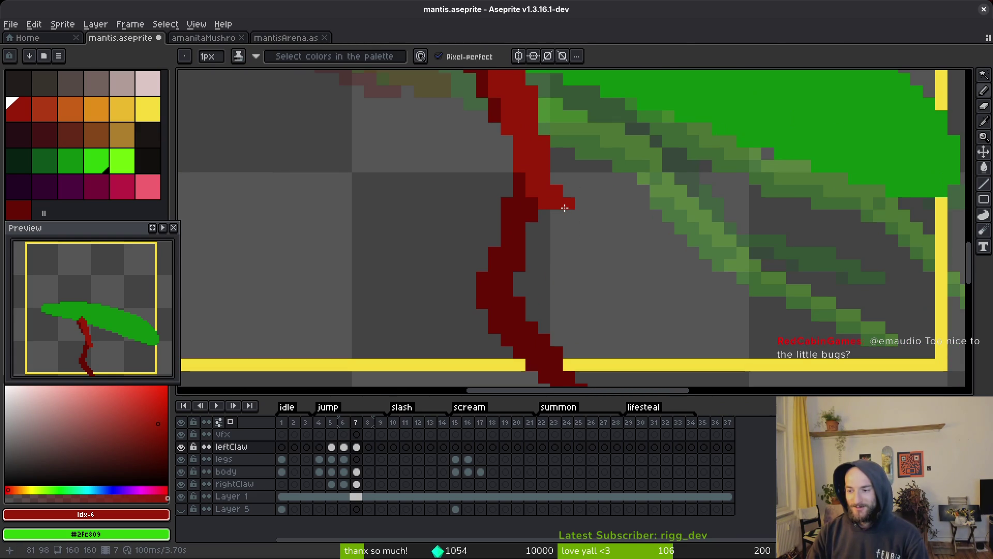
scroll(559, 218, "up", 1)
scroll(545, 214, "down", 1)
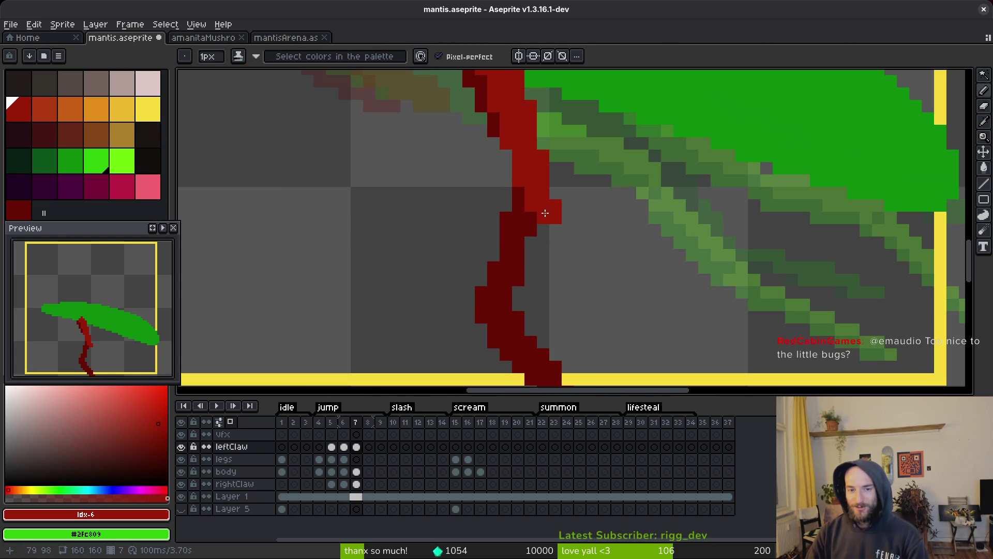
left_click_drag(531, 181, 549, 235)
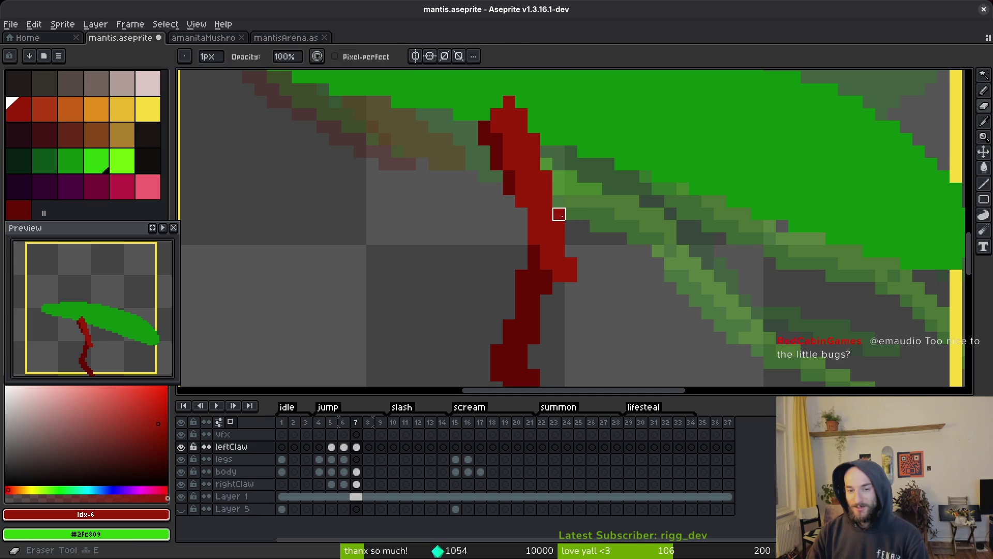
mouse_move(558, 213)
left_mouse_down()
mouse_move(594, 247)
mouse_move(570, 251)
mouse_move(585, 233)
mouse_move(594, 179)
mouse_move(560, 225)
mouse_move(553, 267)
left_mouse_up()
scroll(585, 233, "down", 3)
scroll(580, 157, "up", 1)
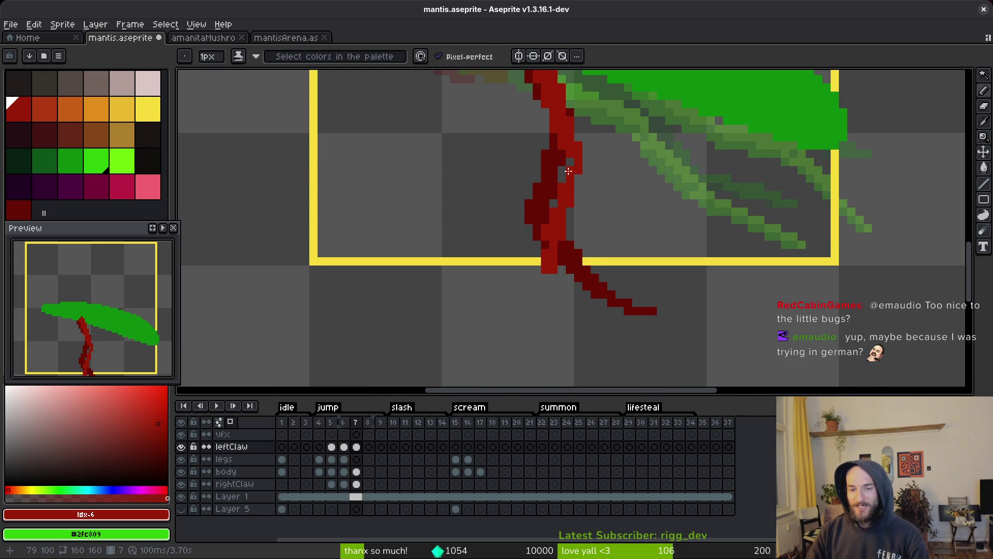
Step: Draw red pixels along the mantis's left claw on frame 7
left_click_drag(561, 187, 551, 223)
scroll(573, 275, "down", 3)
scroll(585, 236, "up", 2)
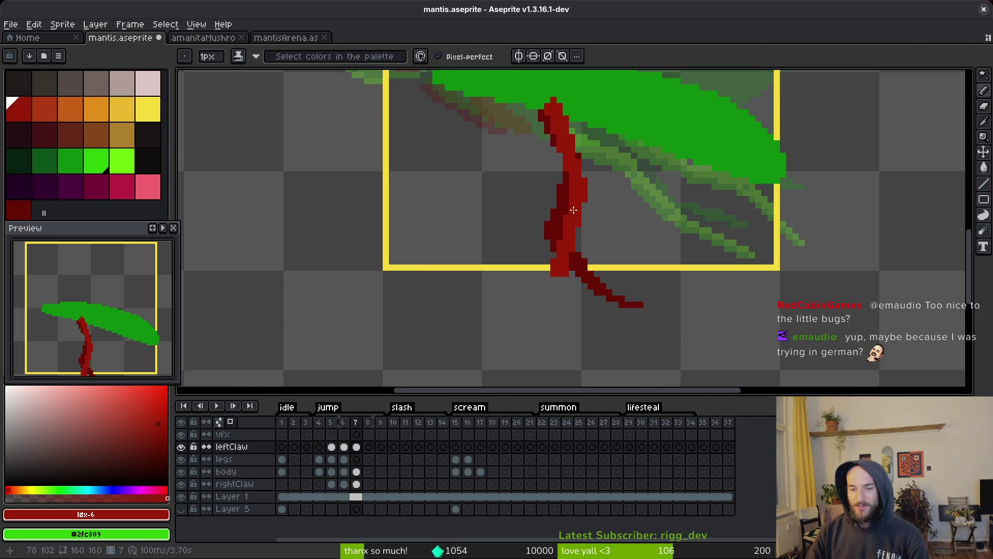
key("e")
scroll(593, 223, "up", 2)
Step: Lasso-select a piece of the red claw and move it lower
key("q")
mouse_move(580, 178)
left_mouse_down()
mouse_move(465, 373)
mouse_move(590, 204)
left_mouse_up()
mouse_move(533, 240)
left_mouse_down()
mouse_move(527, 210)
mouse_move(515, 201)
mouse_move(554, 240)
mouse_move(528, 249)
left_mouse_up()
key("Return")
key("b")
Step: Draw a longer red stroke down the claw, thicken its upper part, and erase a stray pixel
scroll(624, 265, "down", 1)
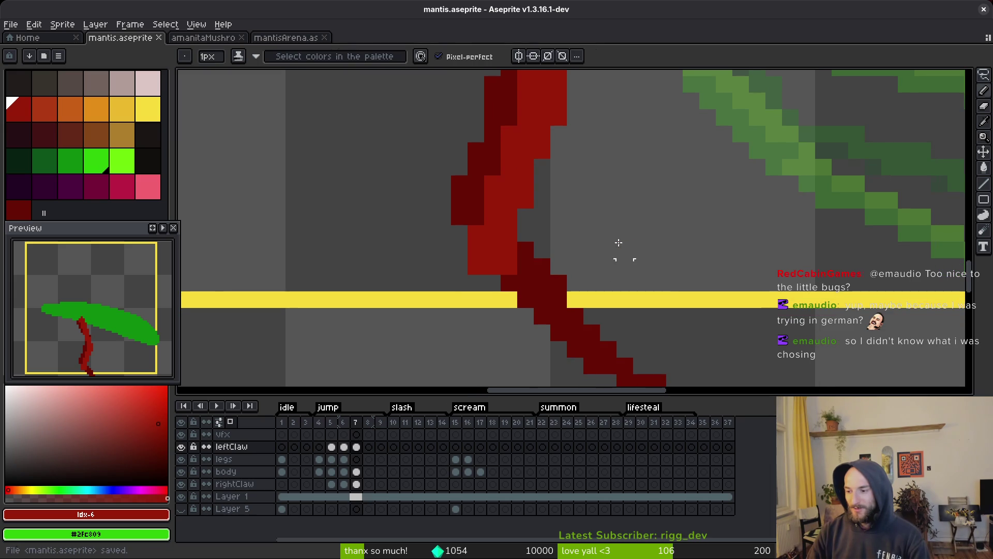
scroll(625, 265, "down", 1)
scroll(625, 264, "down", 2)
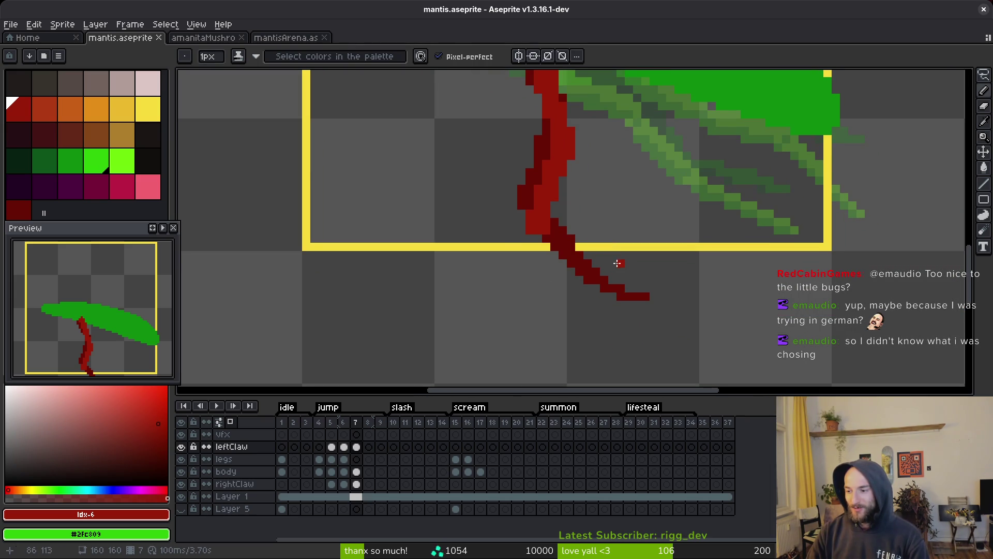
scroll(629, 262, "down", 1)
scroll(541, 225, "down", 1)
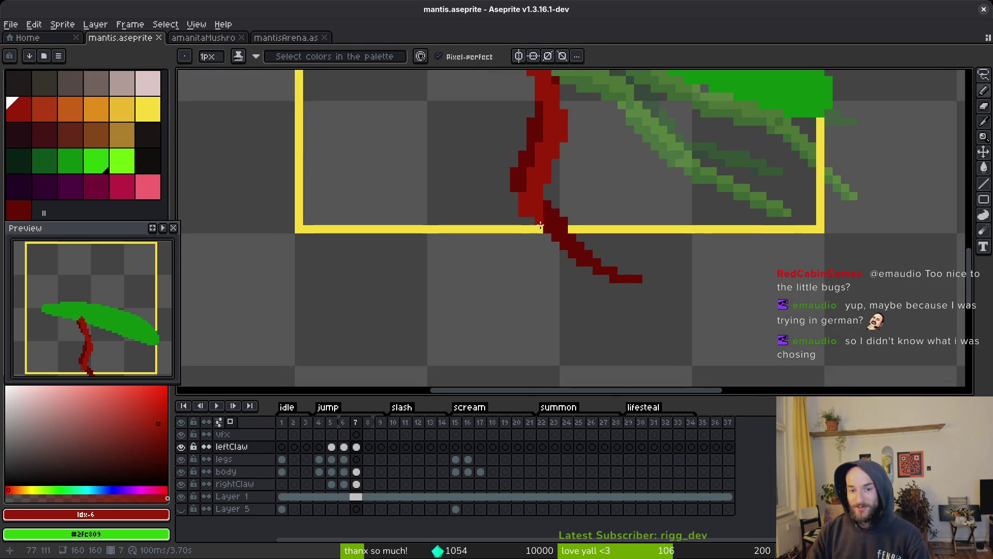
scroll(540, 226, "down", 1)
scroll(517, 145, "up", 2)
scroll(517, 145, "down", 1)
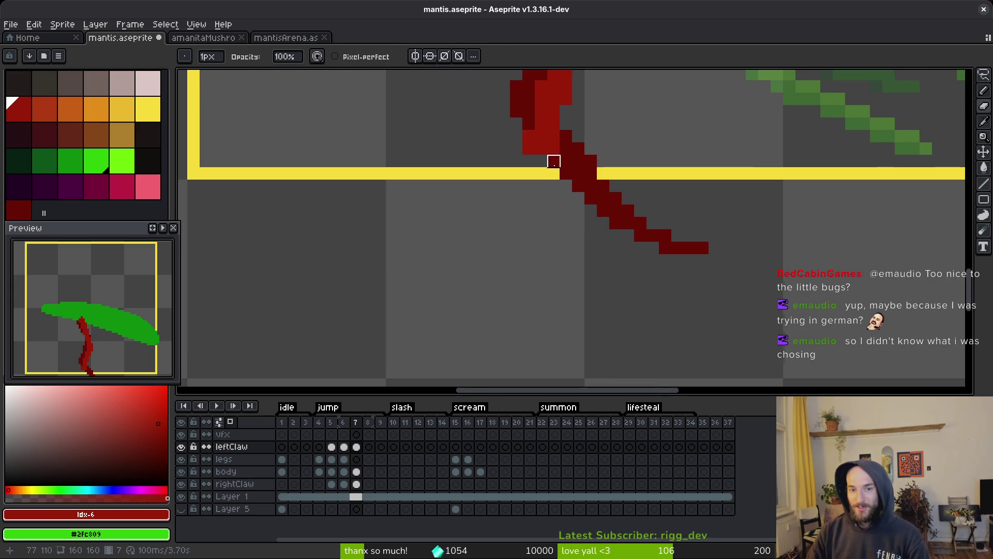
mouse_move(528, 158)
left_mouse_down()
mouse_move(552, 272)
mouse_move(579, 325)
mouse_move(552, 205)
mouse_move(590, 333)
left_mouse_up()
left_click_drag(554, 250, 535, 163)
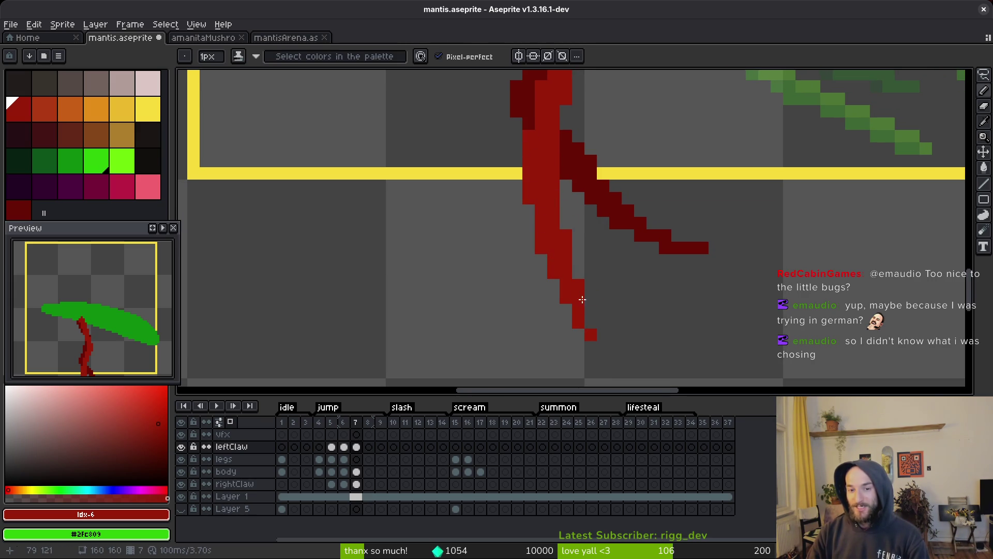
left_click(541, 248)
scroll(603, 248, "down", 8)
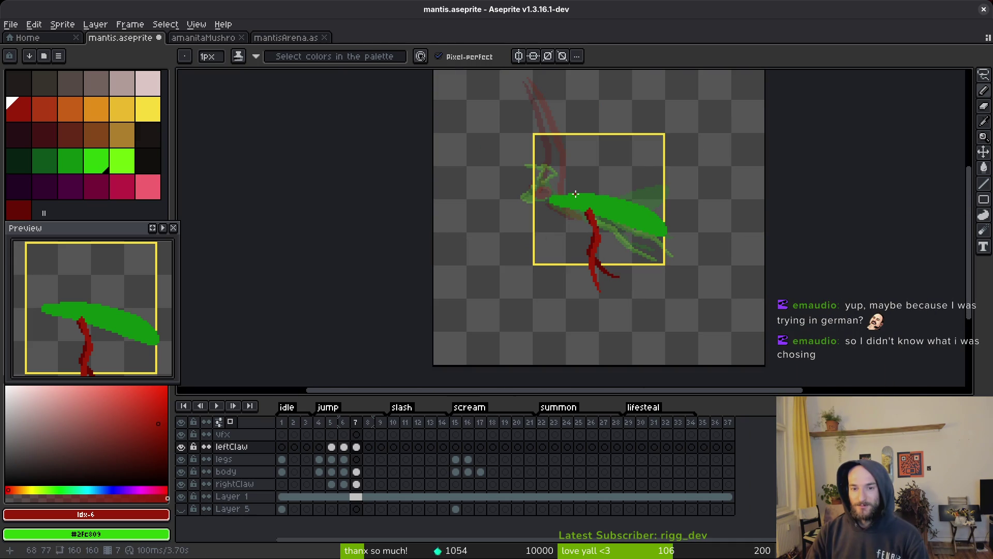
scroll(604, 240, "down", 4)
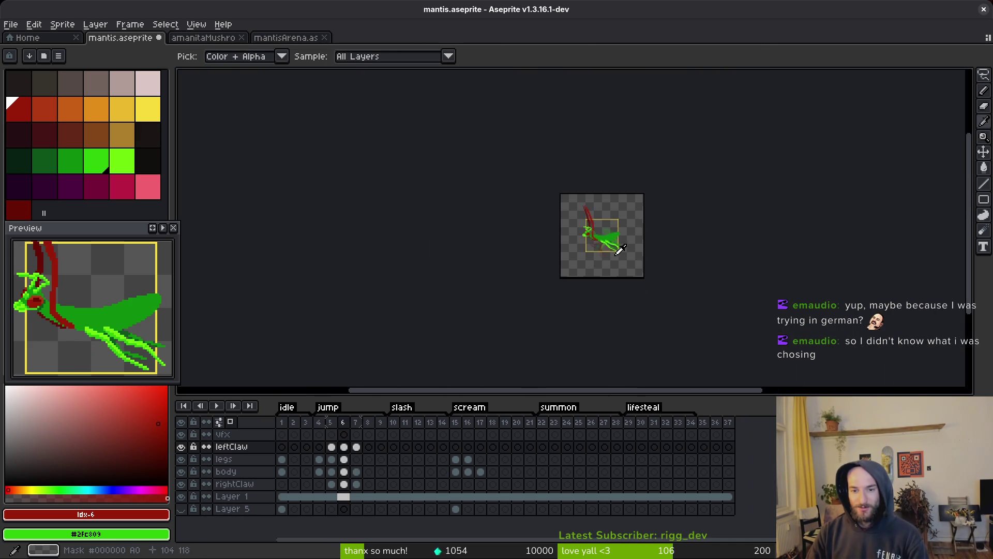
scroll(602, 249, "up", 6)
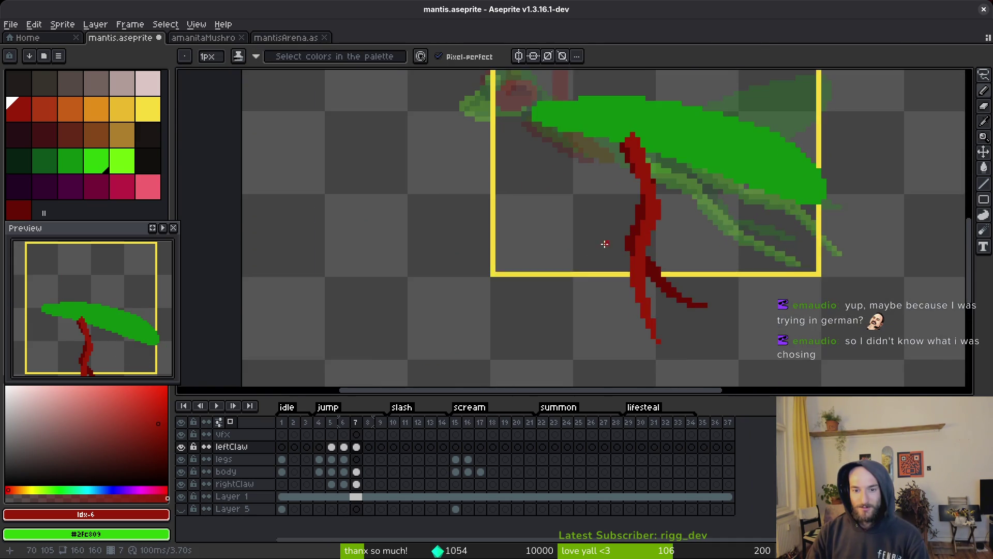
scroll(553, 289, "down", 1)
Step: Pick yellow and target frame 7 on the VFX layer, undoing two trial strokes
left_click(150, 109)
left_click(356, 435)
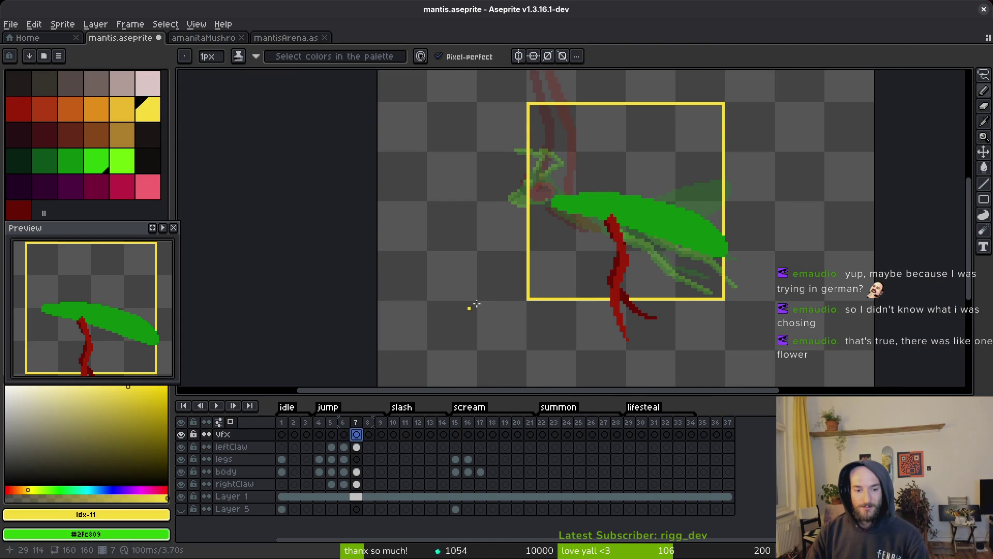
scroll(608, 326, "down", 1)
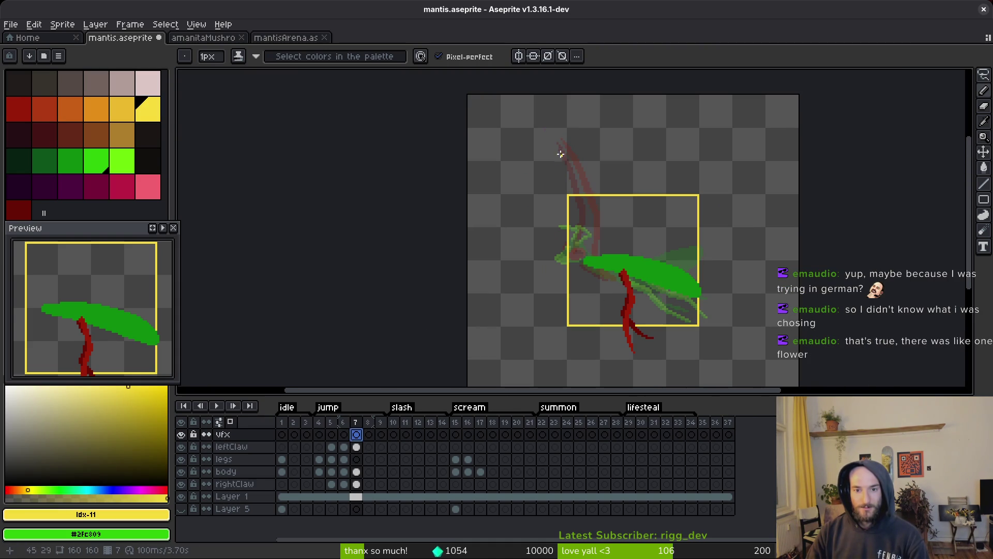
mouse_move(557, 148)
left_mouse_down()
mouse_move(525, 233)
mouse_move(565, 91)
left_mouse_up()
key("ctrl+z")
left_click_drag(544, 125, 536, 141)
key("ctrl+z")
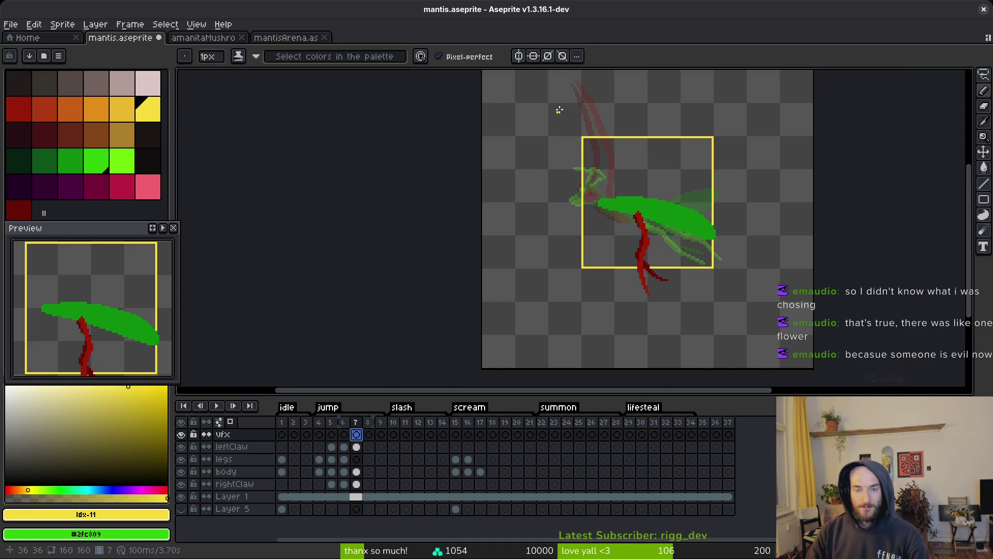
Step: Draw a yellow crescent arc curving down beside the mantis
left_click_drag(572, 89, 544, 118)
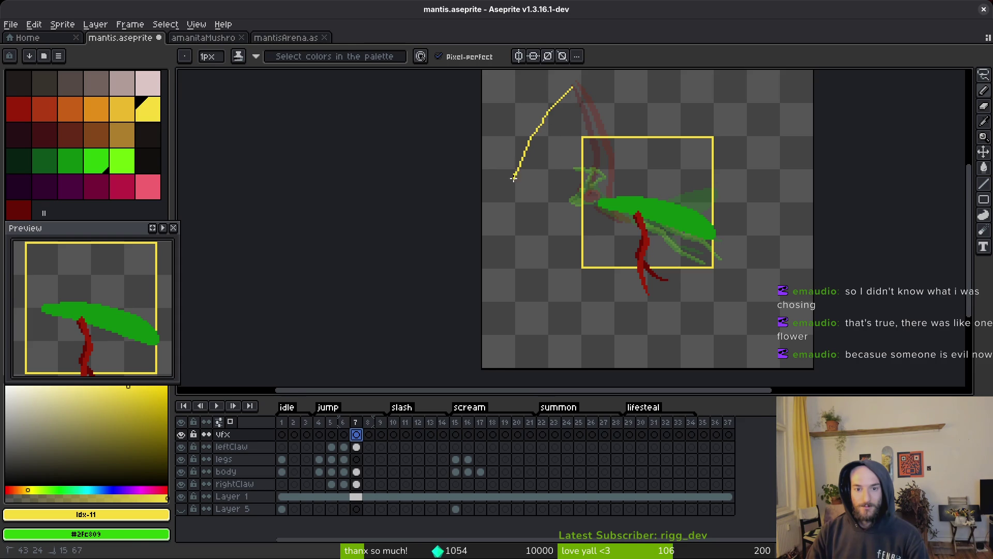
left_click_drag(507, 208, 505, 247)
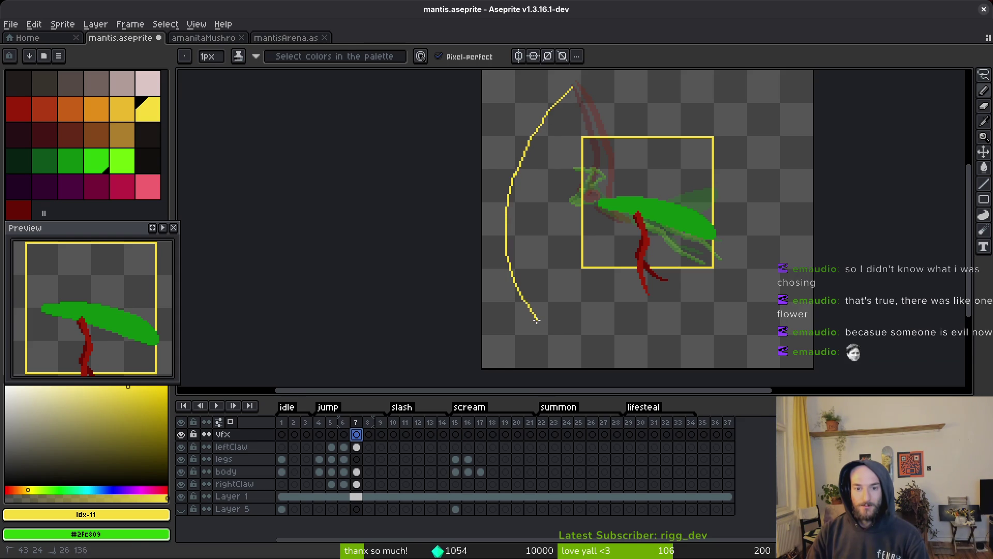
left_click_drag(536, 319, 601, 366)
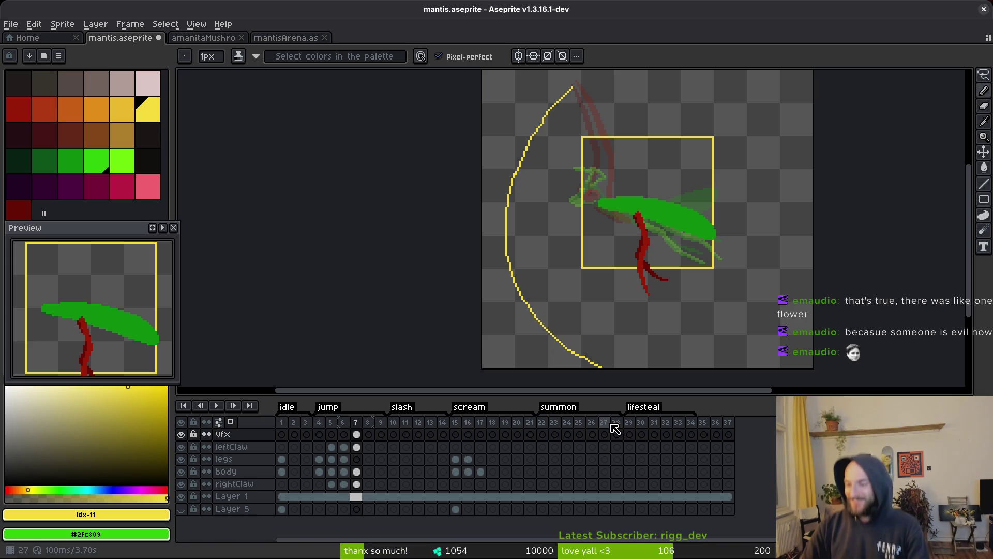
mouse_move(622, 269)
left_mouse_down()
mouse_move(594, 223)
mouse_move(599, 306)
mouse_move(554, 196)
left_mouse_up()
scroll(581, 239, "up", 3)
scroll(581, 240, "up", 1)
Step: Add a second yellow line along the arc, erase doubled pixels and fix its stair-steps
left_click_drag(427, 161, 432, 168)
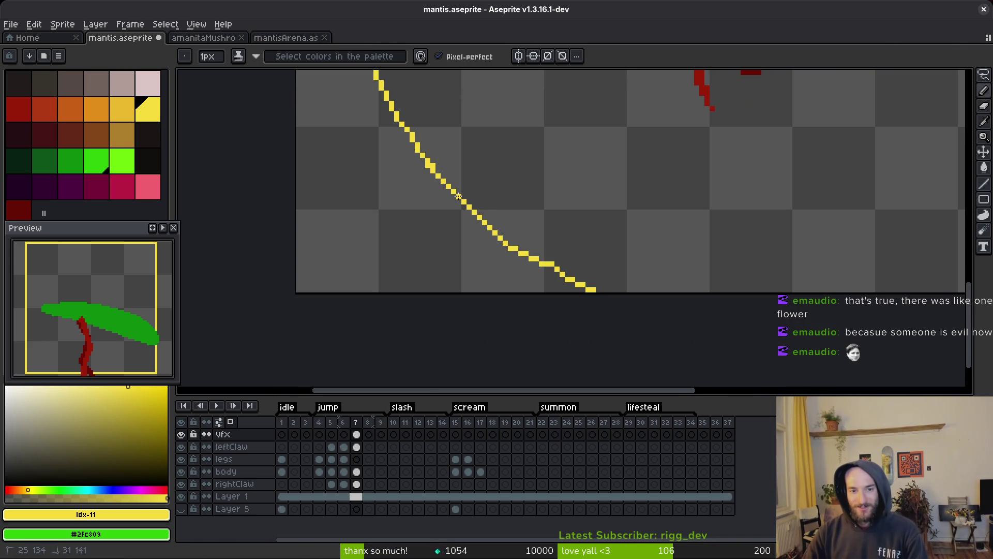
key("e")
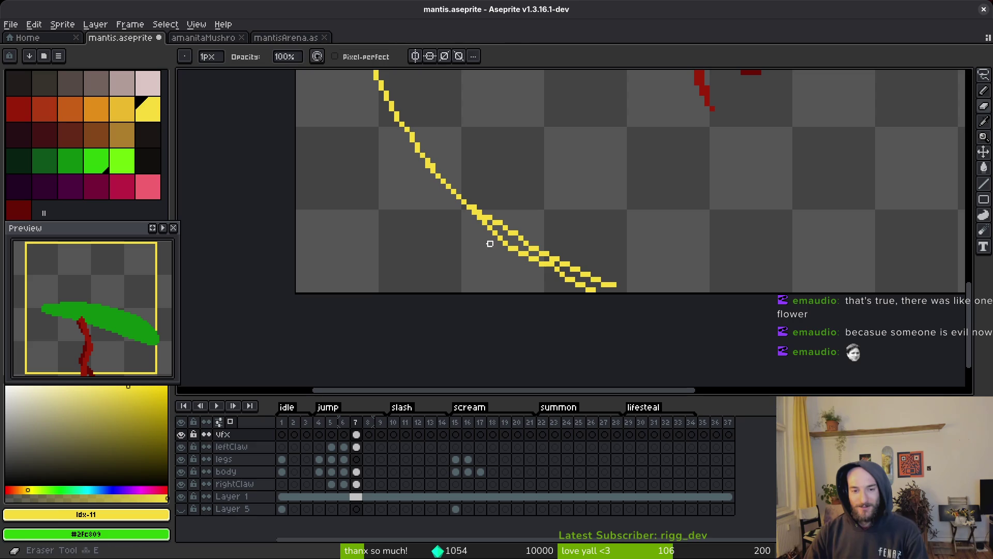
scroll(507, 256, "up", 4)
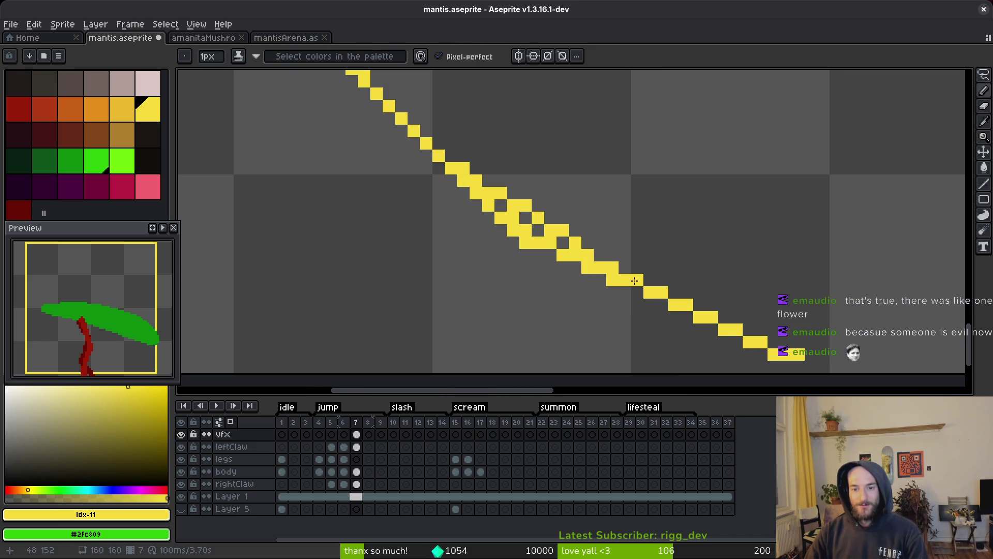
left_click_drag(483, 215, 638, 305)
key("b")
left_click(525, 218)
left_click(501, 205)
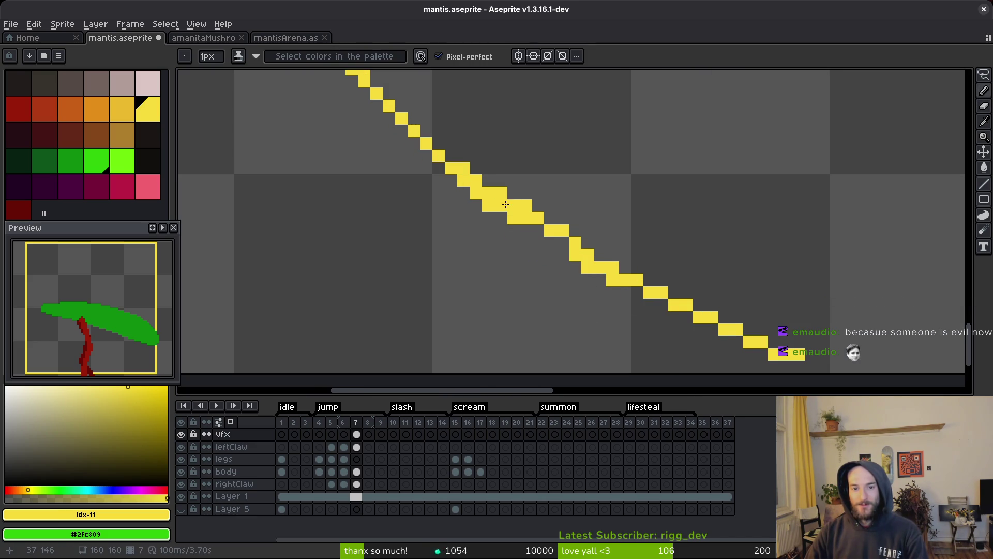
key("e")
left_click(513, 217)
left_click(488, 205)
key("b")
Step: Fill gaps in the yellow diagonal, remove a stray pixel and redraw its end as a cleaner staircase
left_click_drag(575, 256, 543, 230)
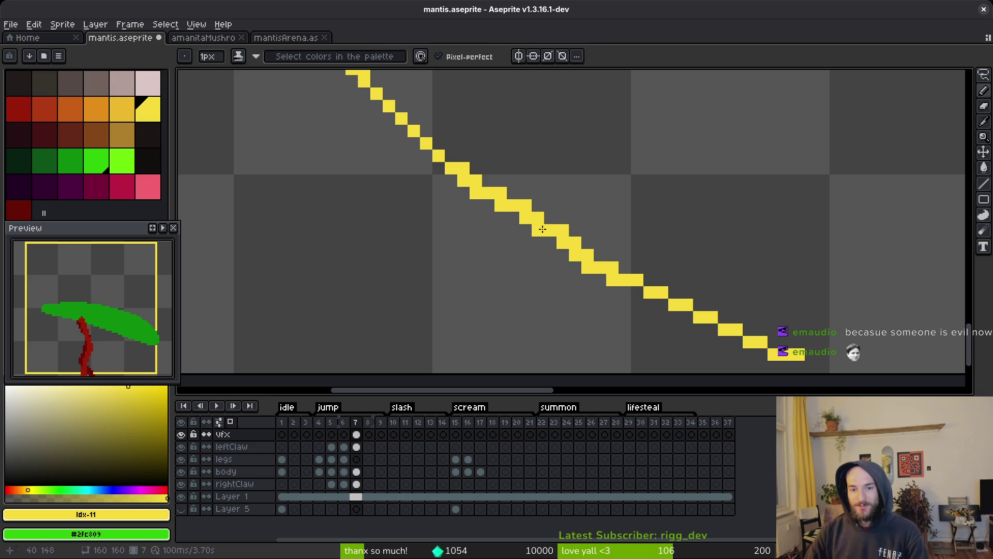
key("e")
left_click(613, 280)
scroll(613, 280, "down", 4)
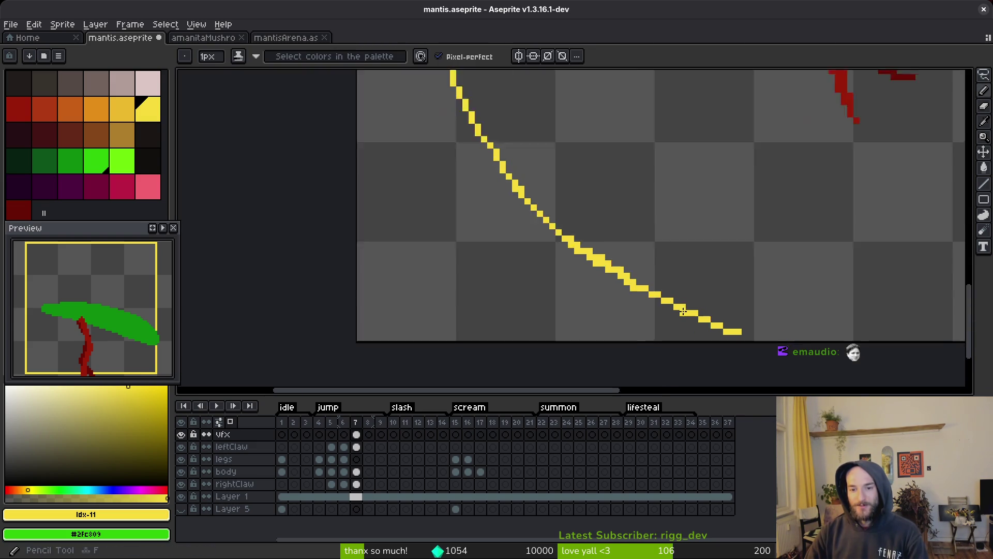
scroll(662, 305, "up", 3)
scroll(661, 305, "up", 2)
key("b")
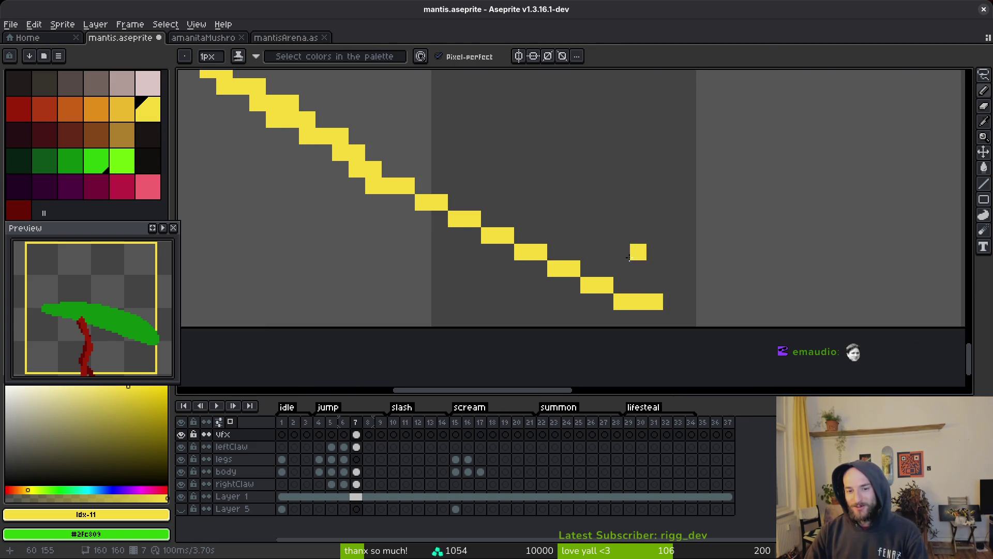
mouse_move(647, 302)
left_mouse_down()
mouse_move(584, 286)
mouse_move(647, 302)
left_mouse_up()
key("e")
key("b")
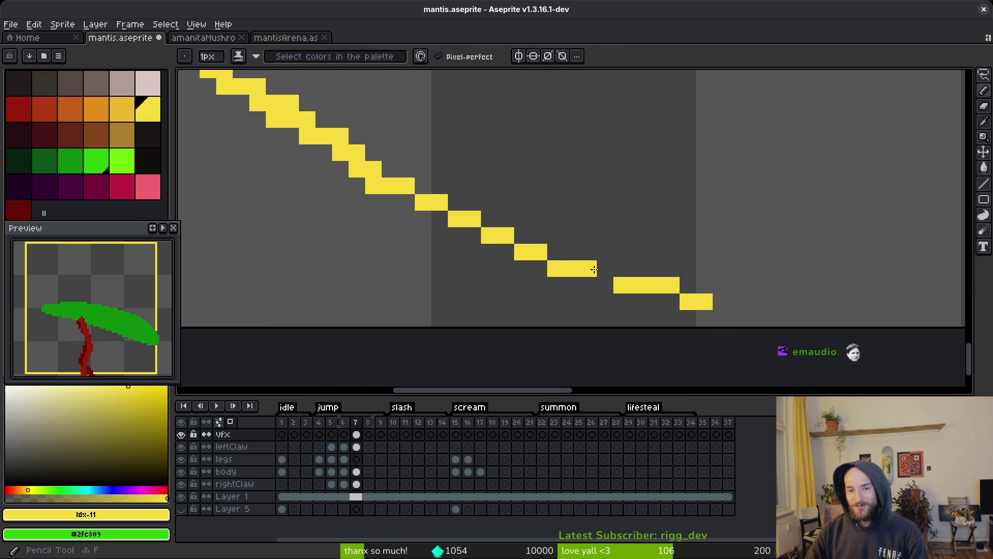
mouse_move(605, 268)
left_mouse_down()
mouse_move(555, 252)
mouse_move(693, 302)
left_mouse_up()
key("e")
scroll(718, 265, "down", 5)
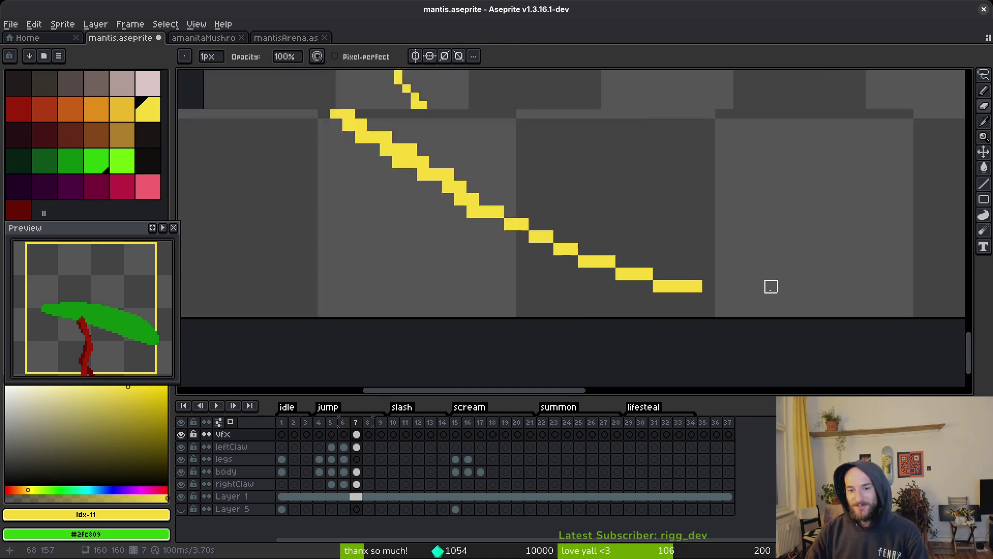
key("b")
scroll(647, 207, "down", 3)
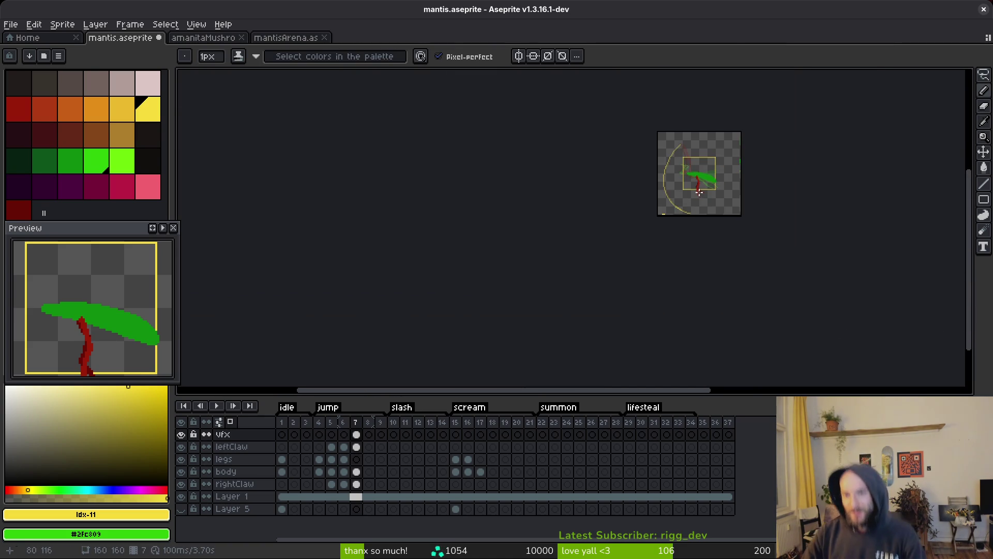
scroll(687, 197, "up", 6)
scroll(687, 197, "down", 5)
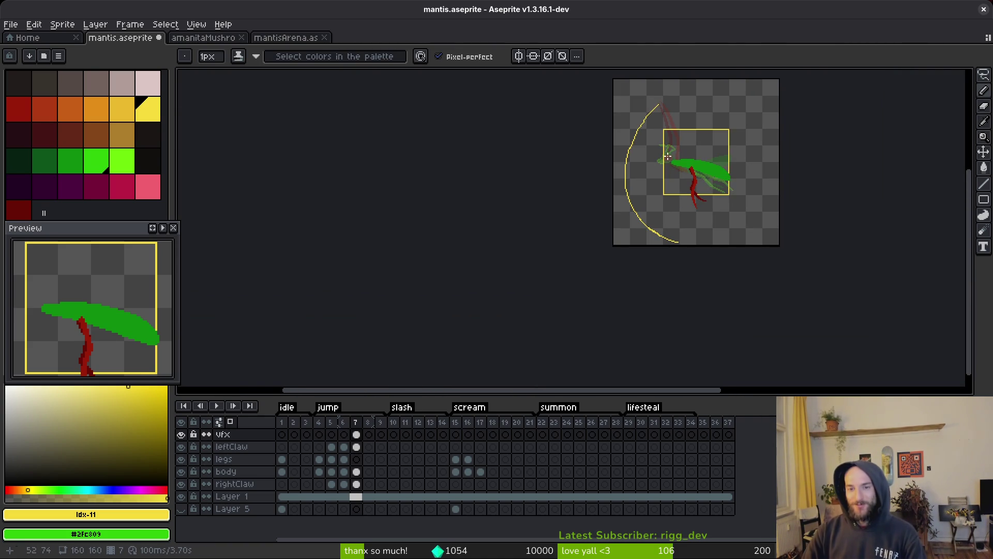
scroll(675, 139, "up", 2)
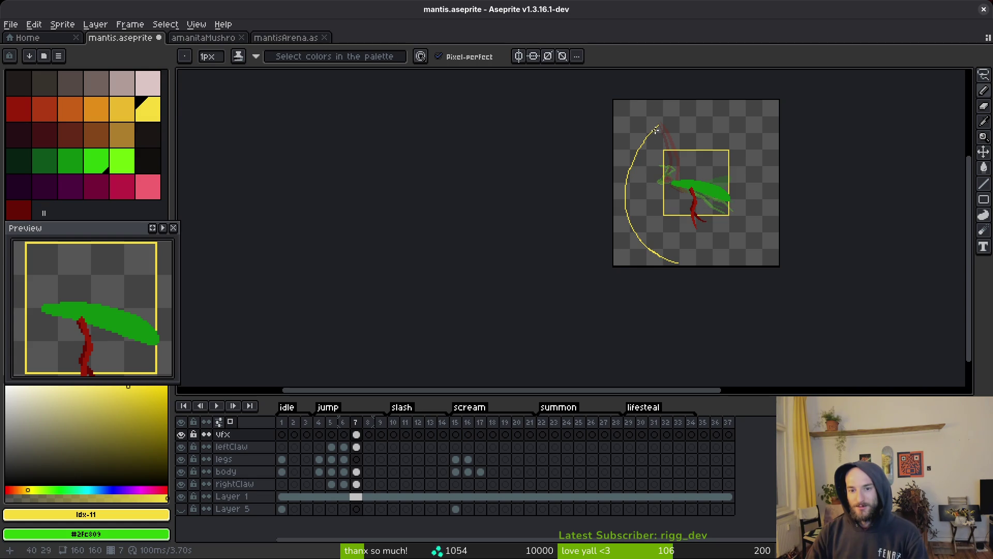
scroll(650, 199, "up", 2)
scroll(661, 149, "up", 2)
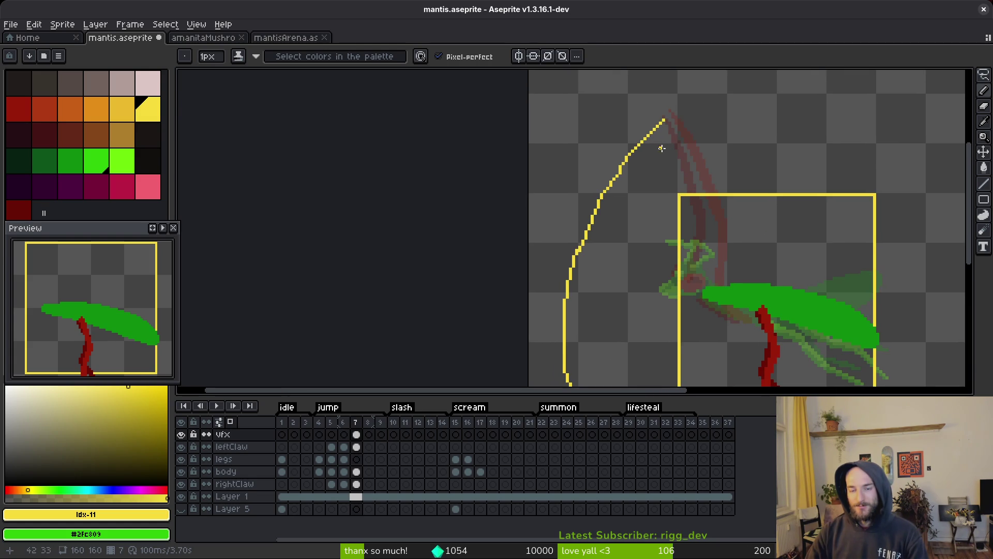
Step: Discard a trial claw streak and draw a yellow circle spanning the whole canvas
left_click_drag(680, 93, 641, 114)
key("ctrl+z")
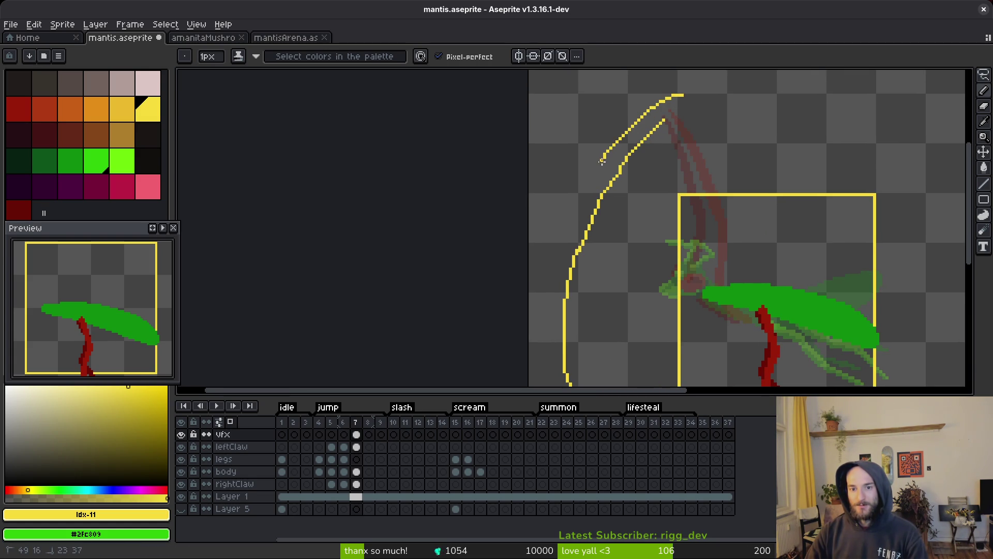
key("ctrl+z")
scroll(606, 219, "down", 5)
key("u")
key("u")
scroll(602, 155, "up", 5)
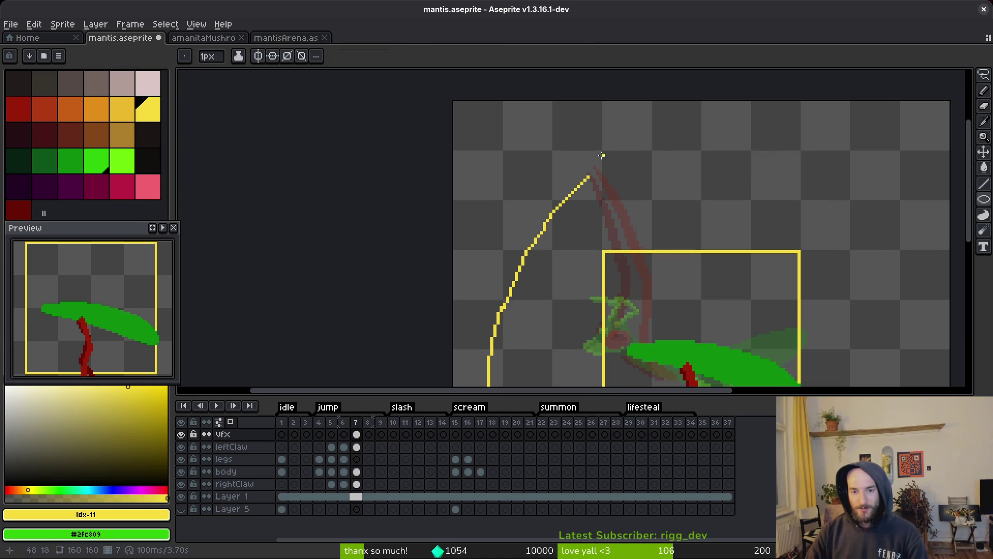
scroll(636, 248, "down", 5)
mouse_move(456, 102)
left_mouse_down()
mouse_move(663, 275)
mouse_move(723, 306)
left_mouse_up()
scroll(662, 274, "up", 5)
scroll(724, 306, "down", 4)
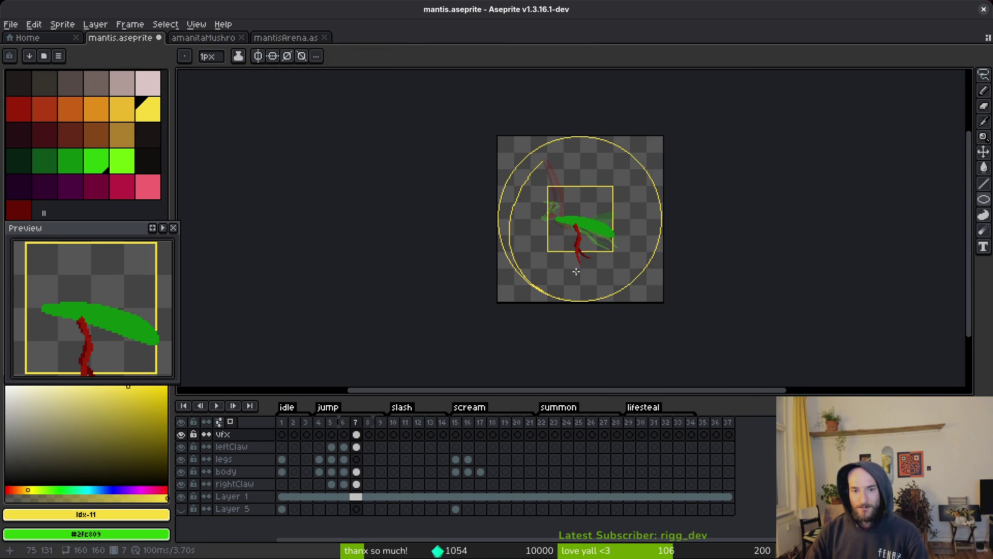
Step: Try a second concentric circle, then undo both circles and the last pencil stroke
scroll(559, 229, "up", 2)
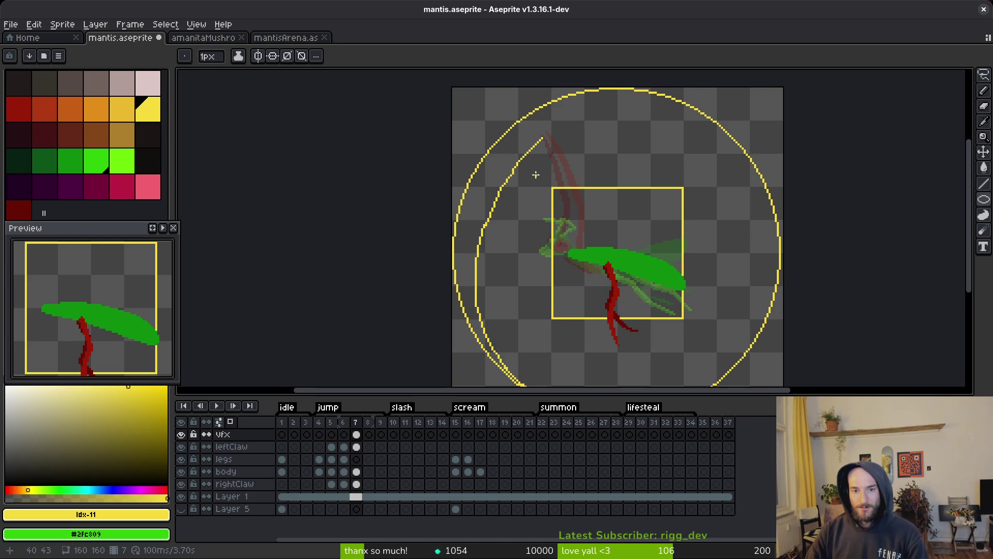
scroll(533, 180, "down", 1)
scroll(531, 196, "up", 3)
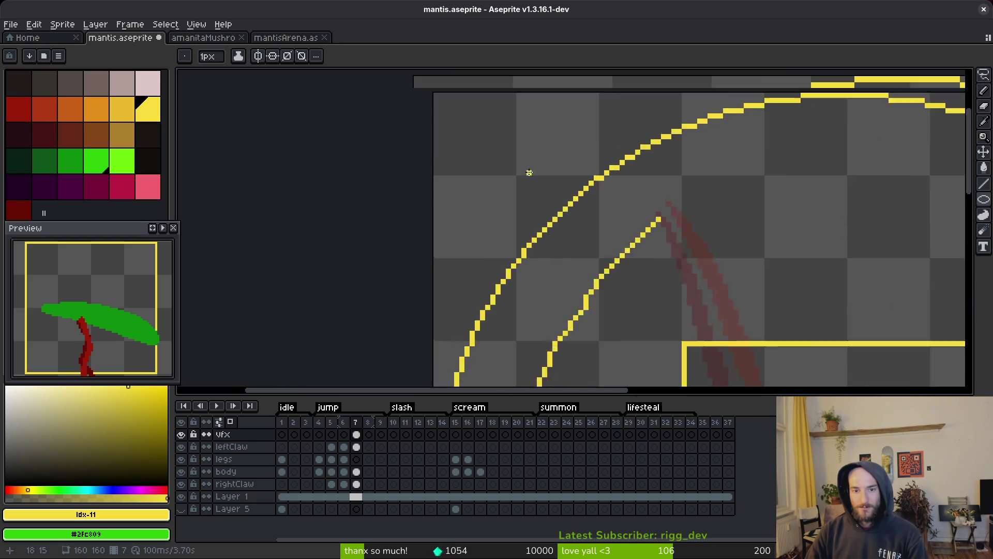
scroll(510, 172, "down", 5)
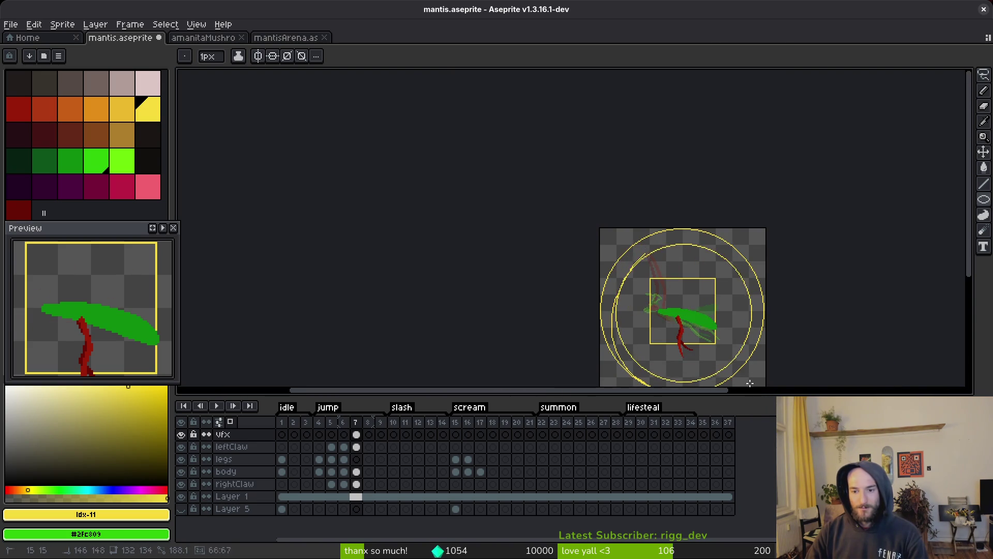
scroll(741, 341, "up", 5)
scroll(683, 336, "down", 3)
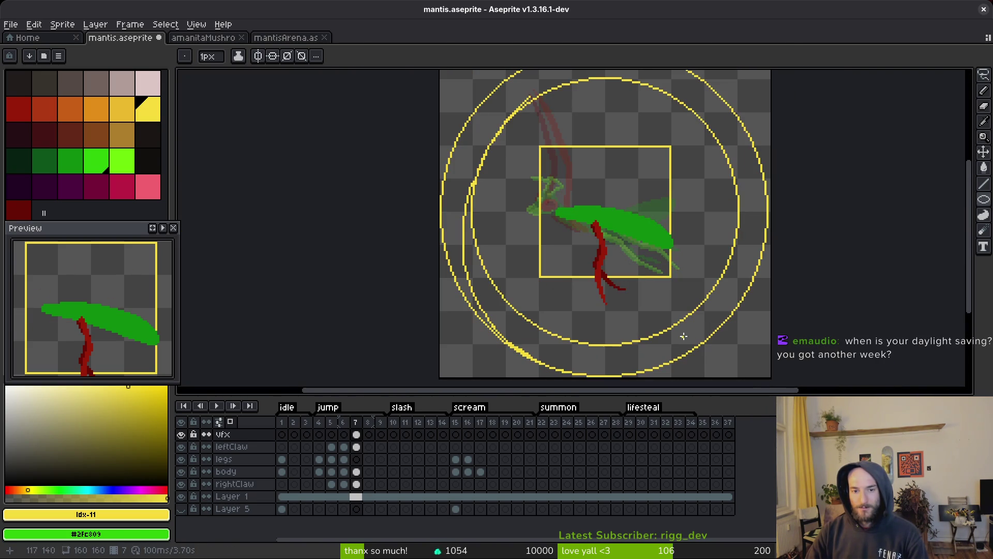
scroll(608, 291, "down", 3)
scroll(553, 198, "up", 3)
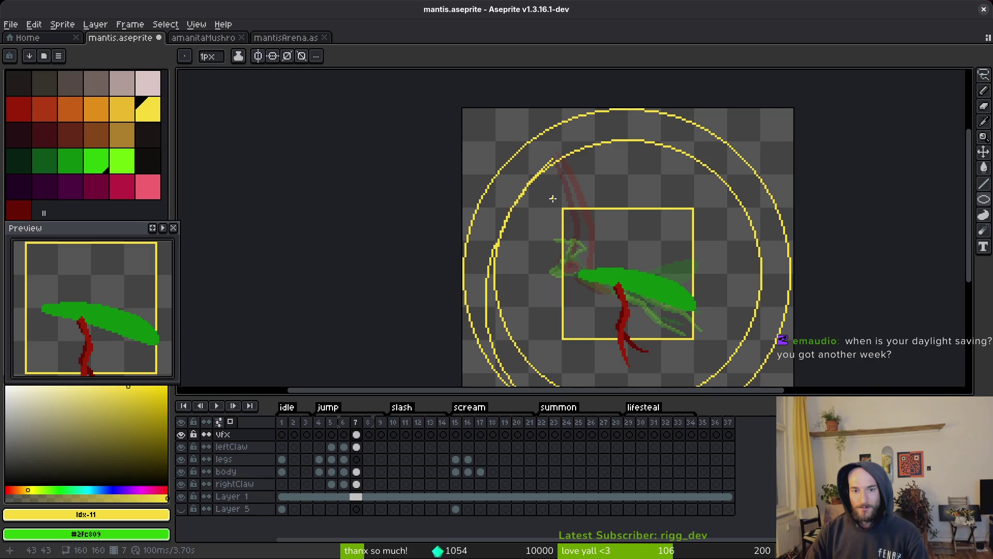
scroll(509, 174, "up", 3)
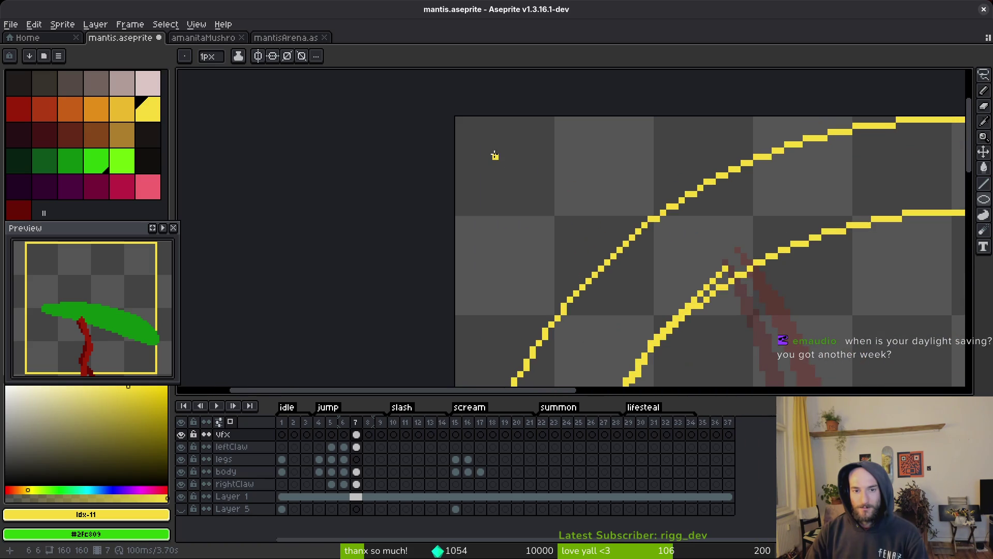
scroll(725, 311, "down", 3)
scroll(819, 291, "up", 3)
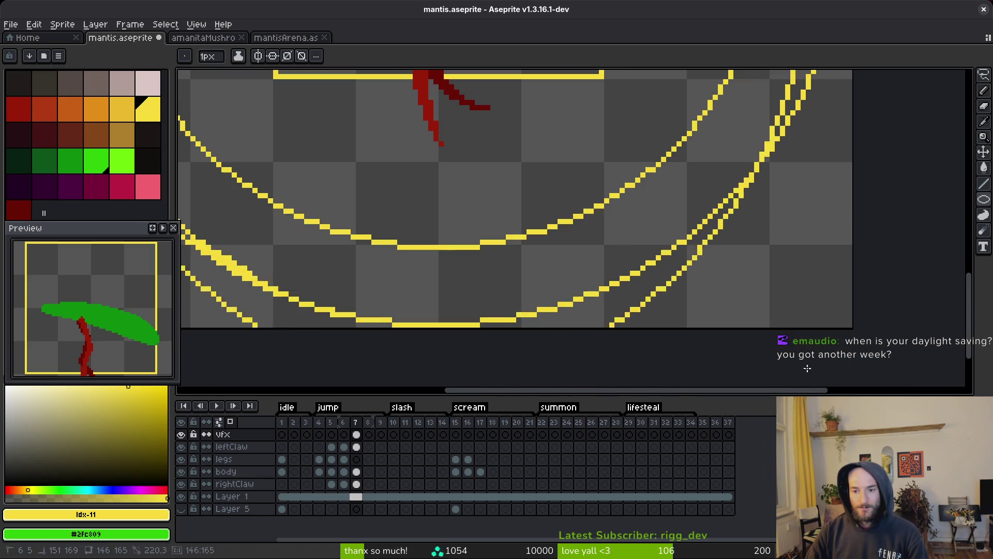
left_click_drag(819, 290, 823, 295)
scroll(731, 262, "down", 3)
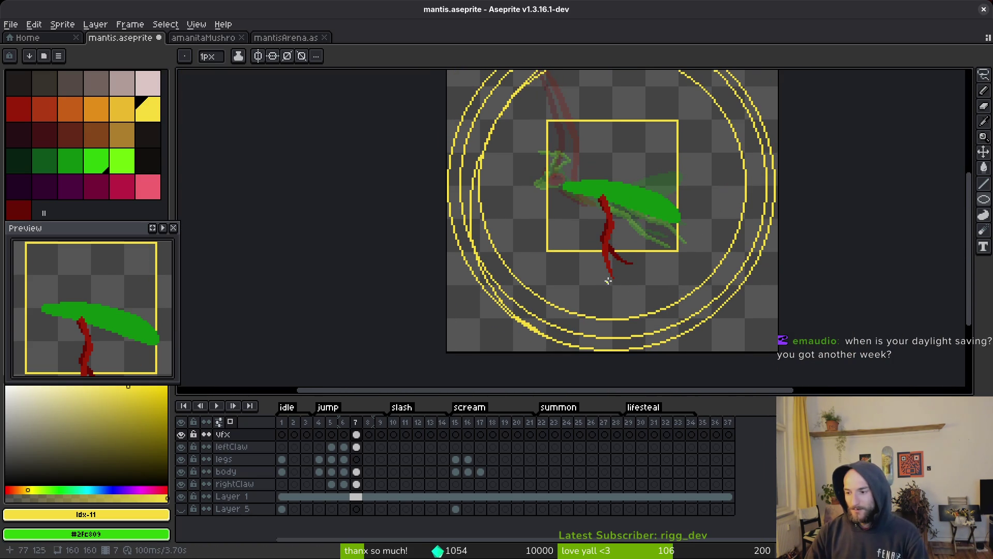
key("ctrl+z")
key("ctrl+z")
key("ctrl+z")
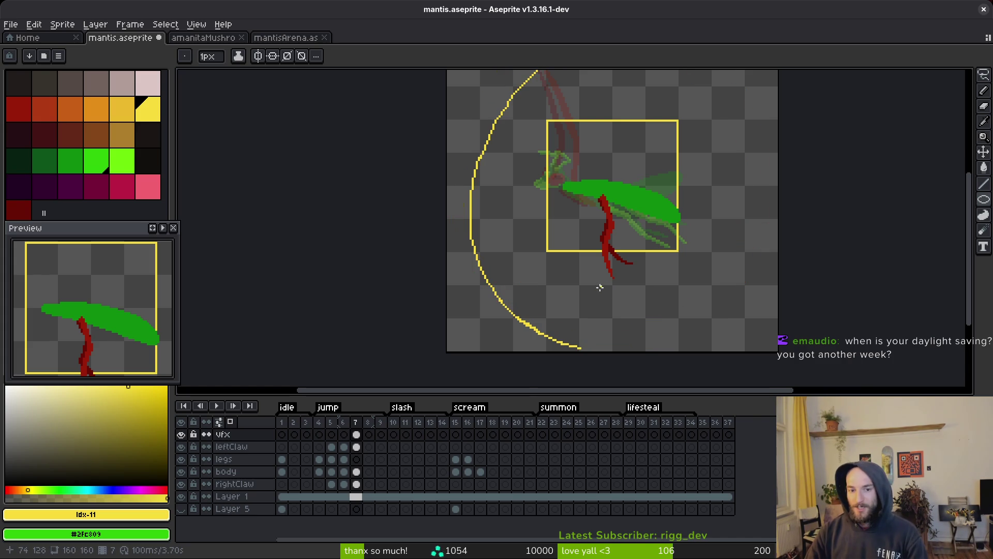
key("ctrl+z")
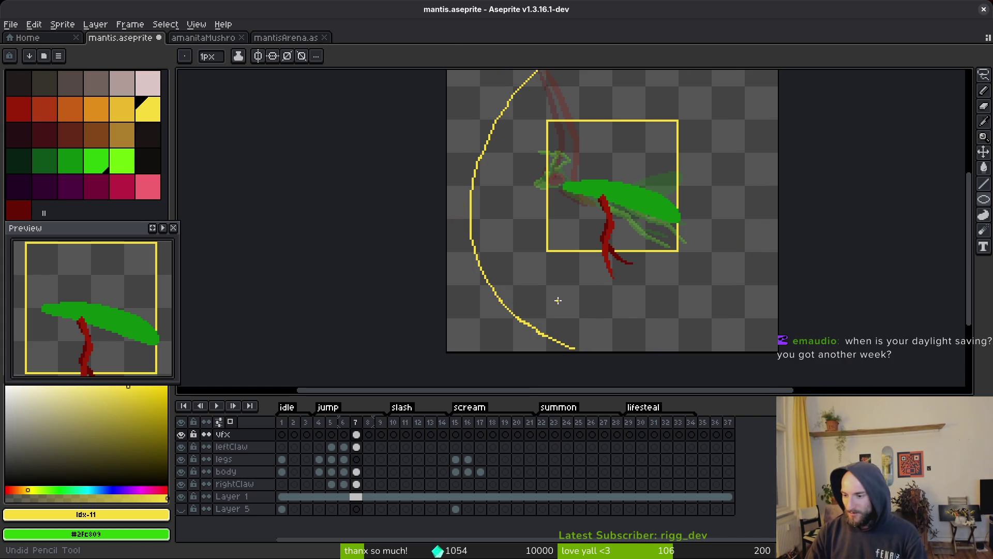
key("i")
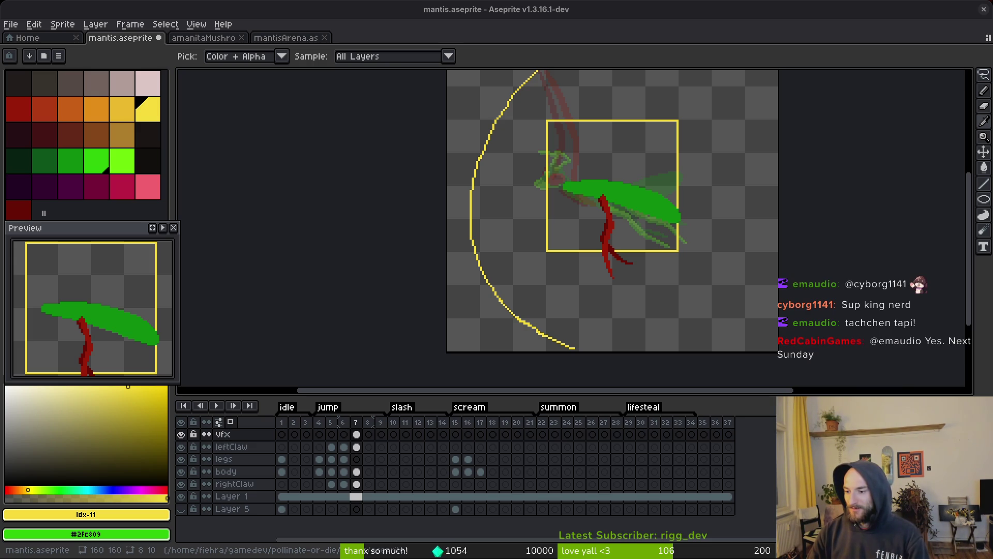
Step: Clear the old arc from frame 7's VFX cel
key("b")
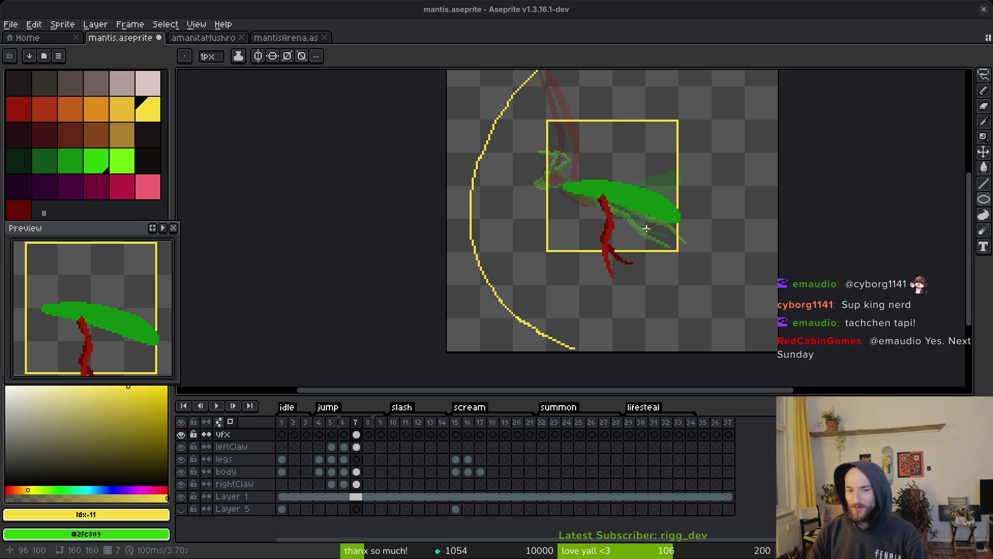
left_click_drag(544, 185, 572, 204)
scroll(572, 204, "down", 3)
scroll(572, 203, "up", 3)
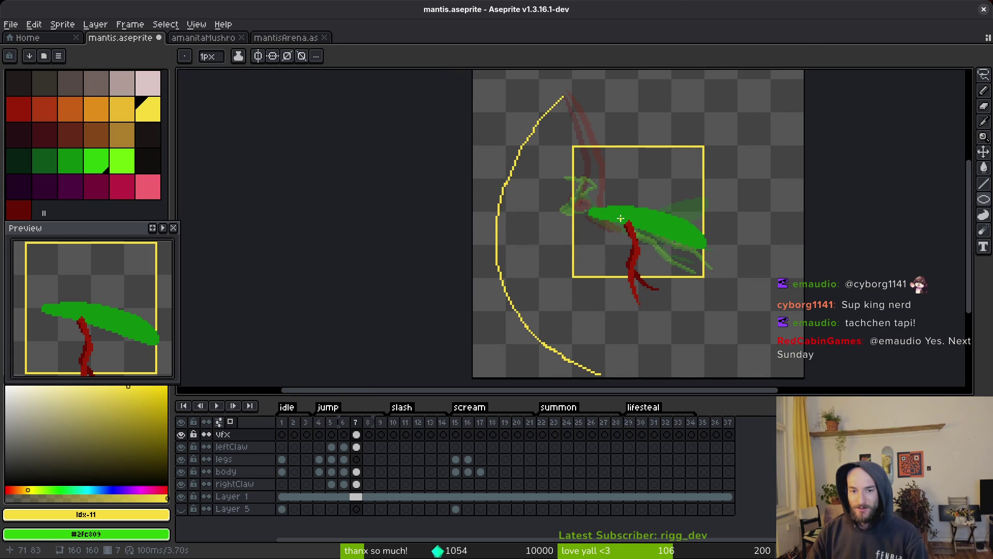
key("Delete")
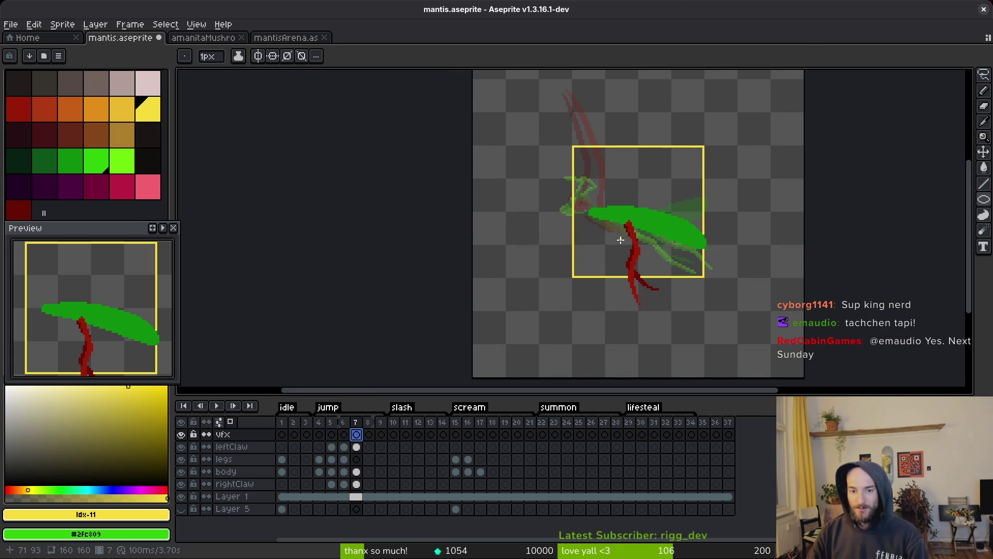
scroll(607, 222, "up", 4)
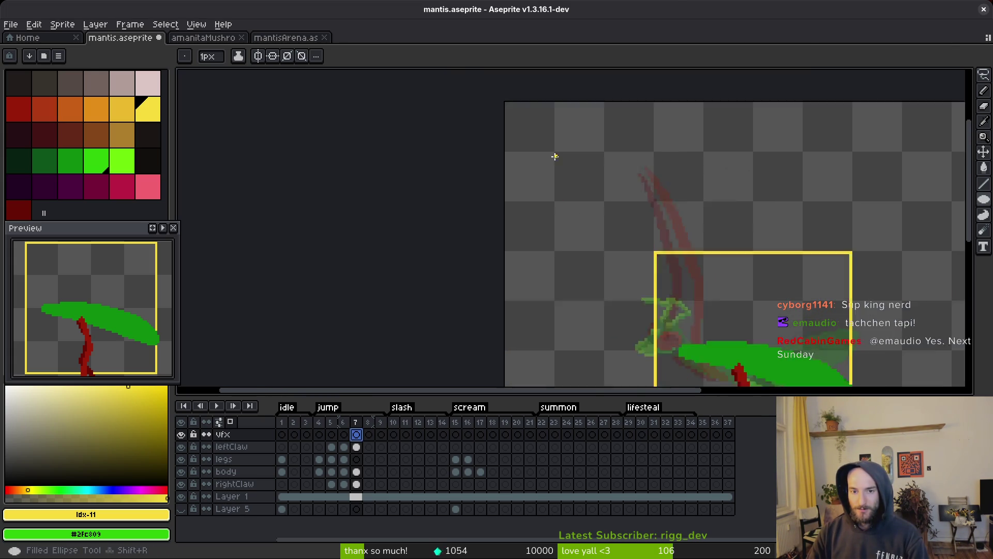
Step: Draw a large yellow circle around the mantis with the Ellipse tool
key("shift+r")
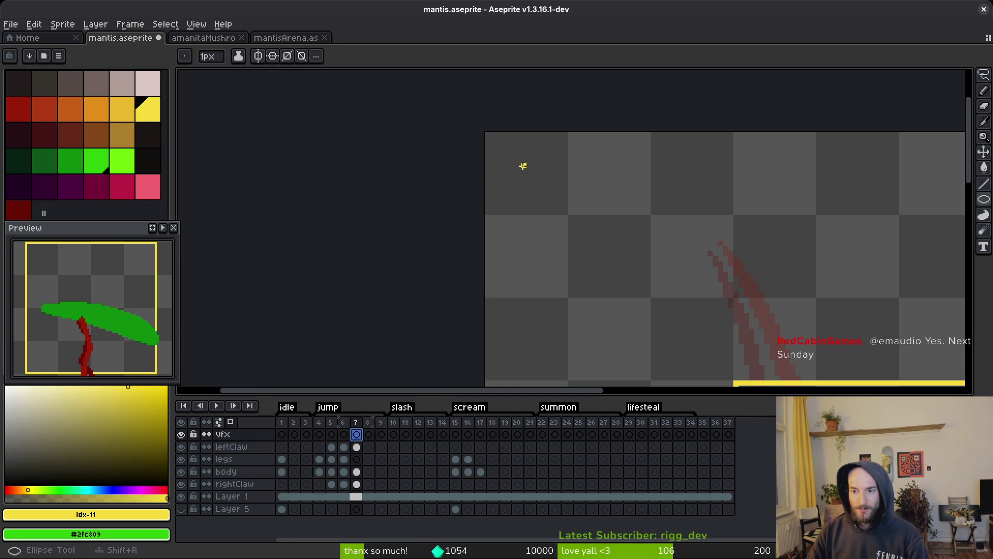
scroll(636, 305, "down", 8)
mouse_move(523, 162)
left_mouse_down()
mouse_move(672, 336)
mouse_move(673, 372)
mouse_move(671, 359)
left_mouse_up()
scroll(672, 336, "up", 8)
scroll(671, 359, "down", 7)
scroll(545, 208, "up", 6)
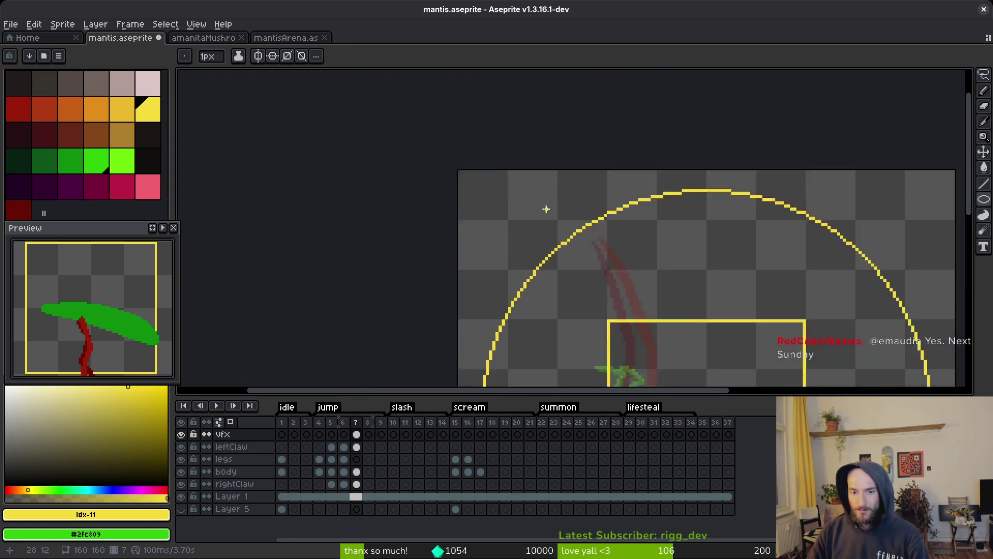
Step: Draw a thick yellow crescent stroke inside the circle, running down from its top
left_click_drag(596, 256, 616, 195)
key("b")
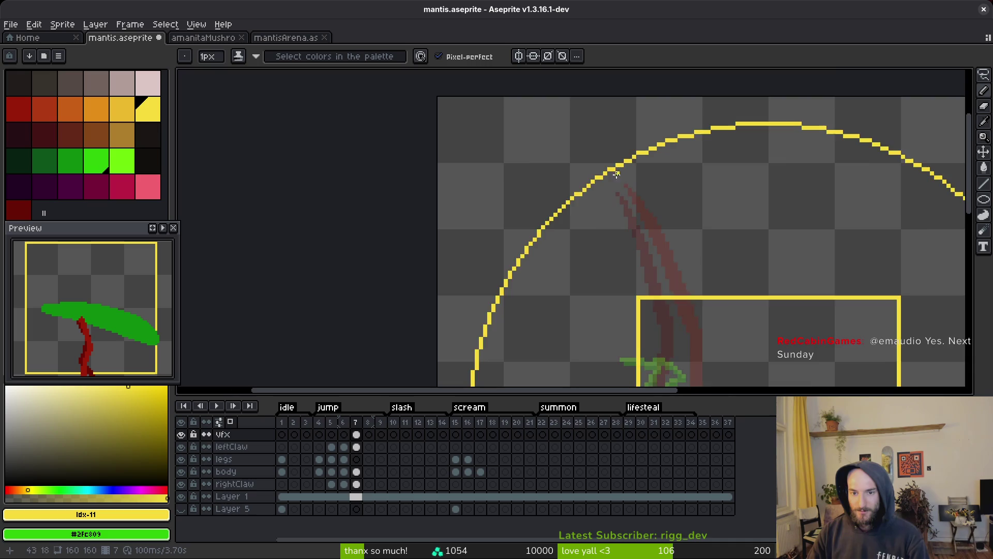
scroll(613, 155, "down", 1)
mouse_move(617, 101)
left_mouse_down()
mouse_move(577, 171)
mouse_move(566, 304)
mouse_move(595, 243)
mouse_move(556, 145)
mouse_move(583, 250)
mouse_move(586, 202)
left_mouse_up()
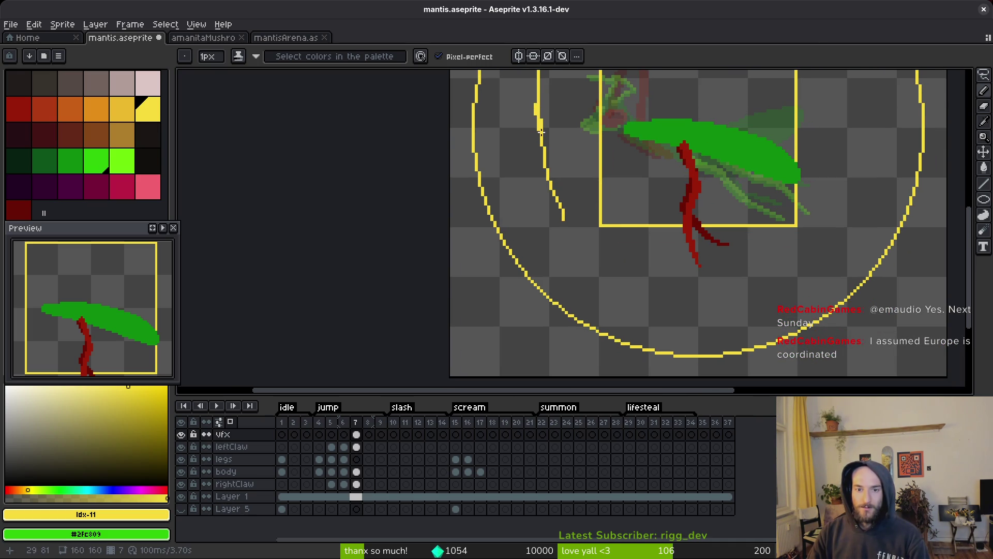
mouse_move(541, 129)
left_mouse_down()
mouse_move(576, 235)
mouse_move(635, 297)
mouse_move(683, 326)
left_mouse_up()
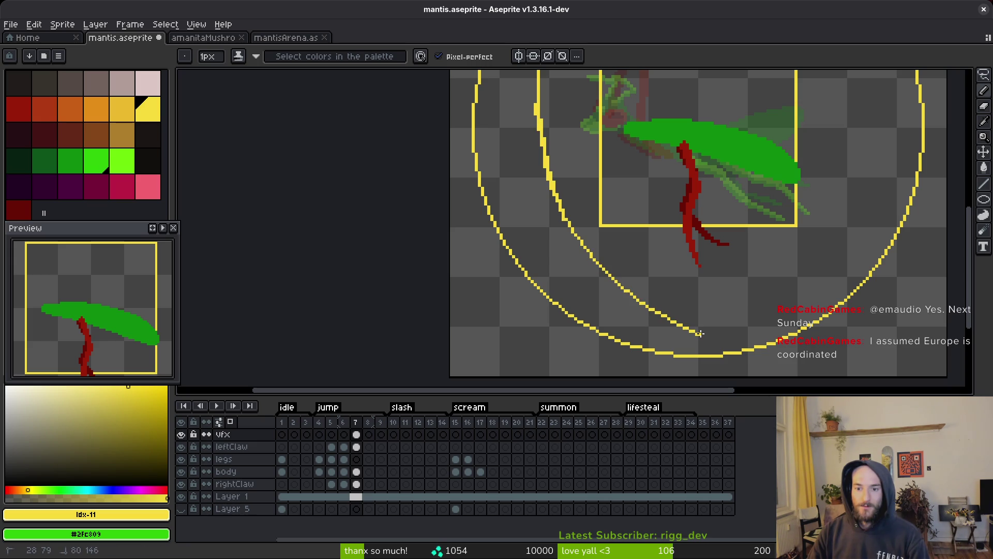
scroll(596, 248, "down", 4)
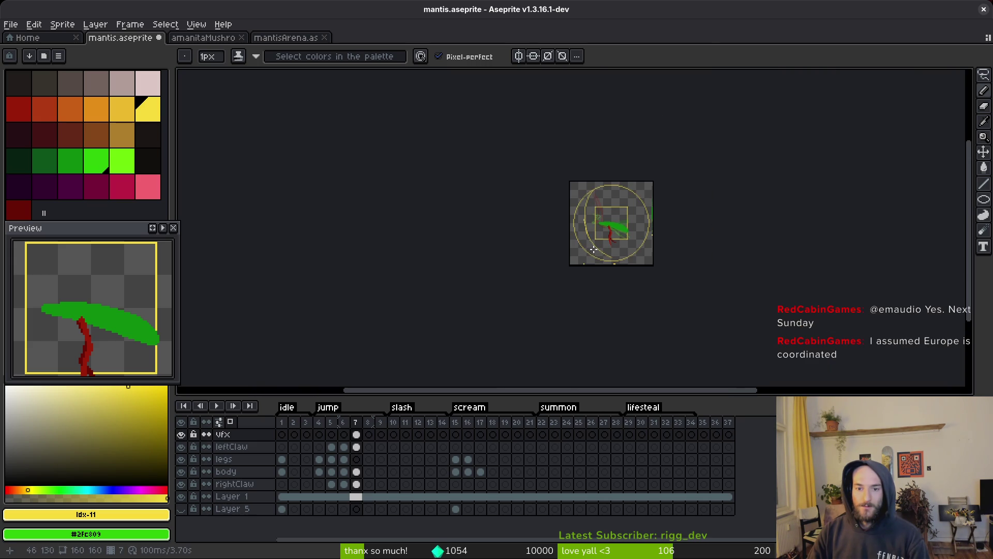
Step: Replace the earlier strokes with a new crescent arc inside the circle, discarding a trial streak
scroll(588, 211, "up", 5)
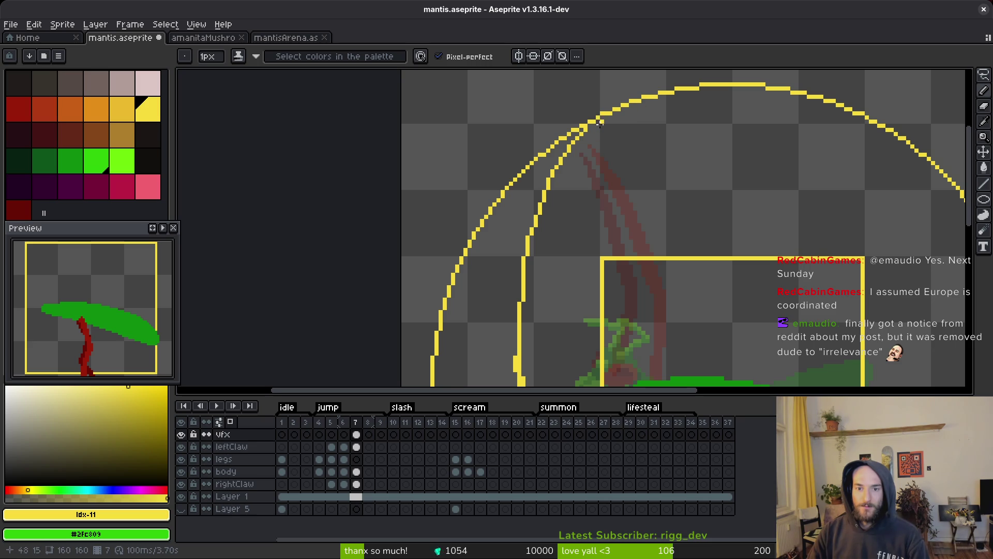
key("ctrl+z")
key("ctrl+z")
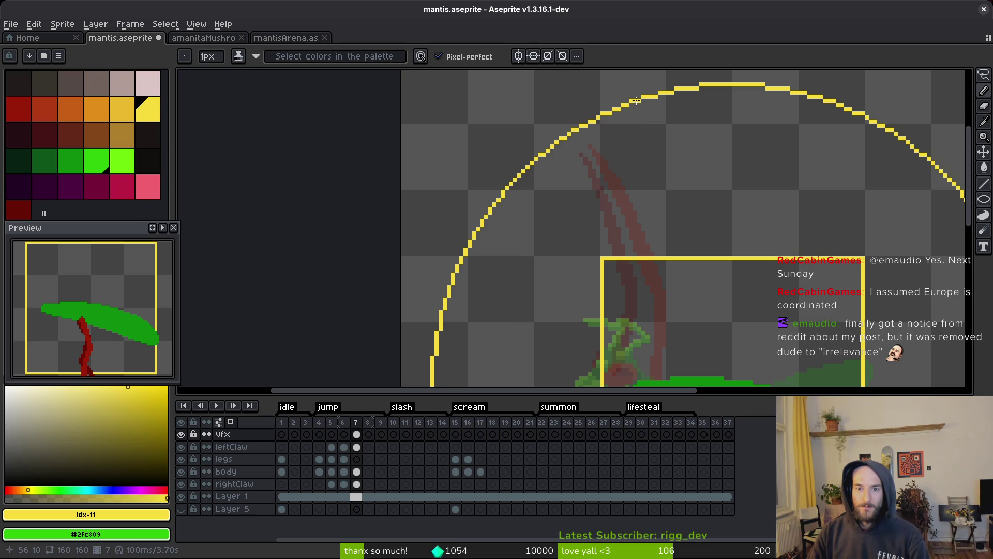
mouse_move(636, 101)
left_mouse_down()
mouse_move(560, 183)
mouse_move(533, 261)
mouse_move(599, 181)
mouse_move(570, 215)
mouse_move(547, 273)
mouse_move(611, 231)
left_mouse_up()
scroll(615, 207, "down", 2)
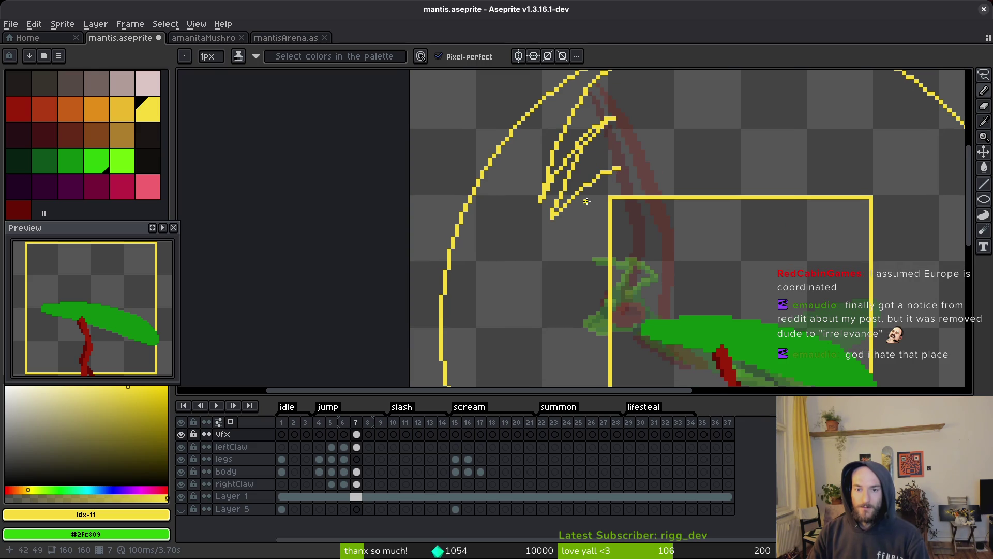
key("ctrl+z")
key("ctrl+z")
key("ctrl+z")
scroll(577, 206, "up", 2)
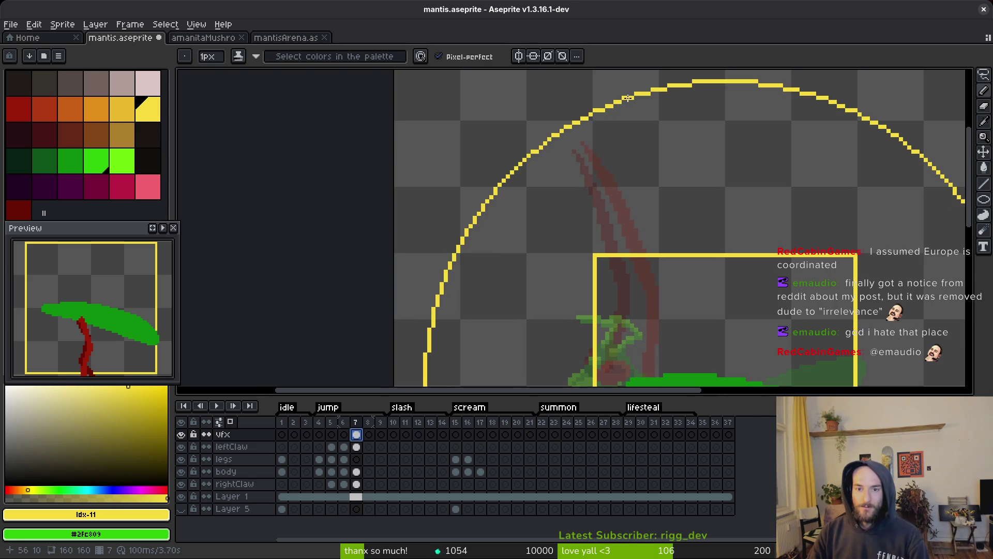
mouse_move(627, 97)
left_mouse_down()
mouse_move(592, 127)
mouse_move(510, 248)
left_mouse_up()
key("ctrl+z")
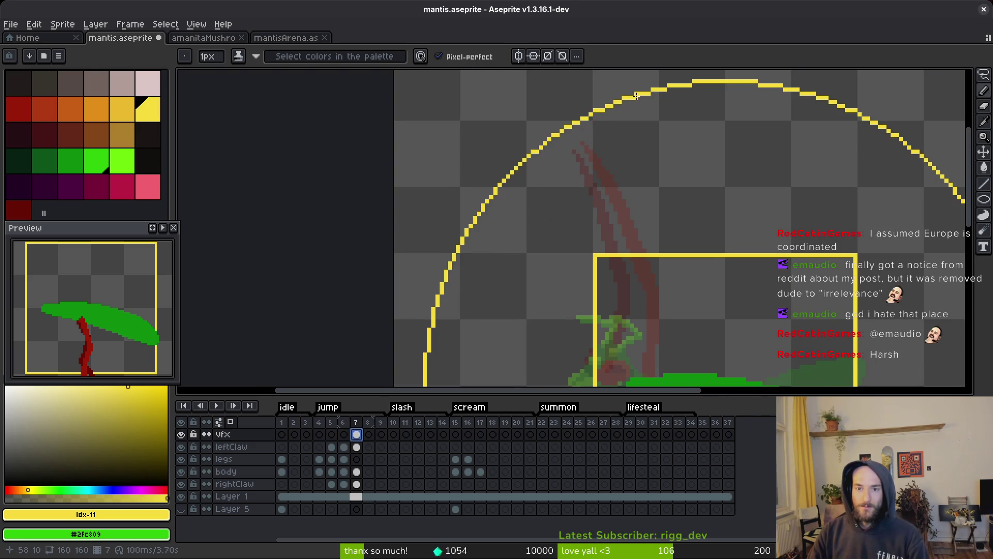
Step: Draw a yellow claw streak from the circle's top down-left with slanted branch strokes
scroll(636, 95, "up", 1)
left_click_drag(627, 100, 425, 294)
left_click_drag(524, 185, 455, 307)
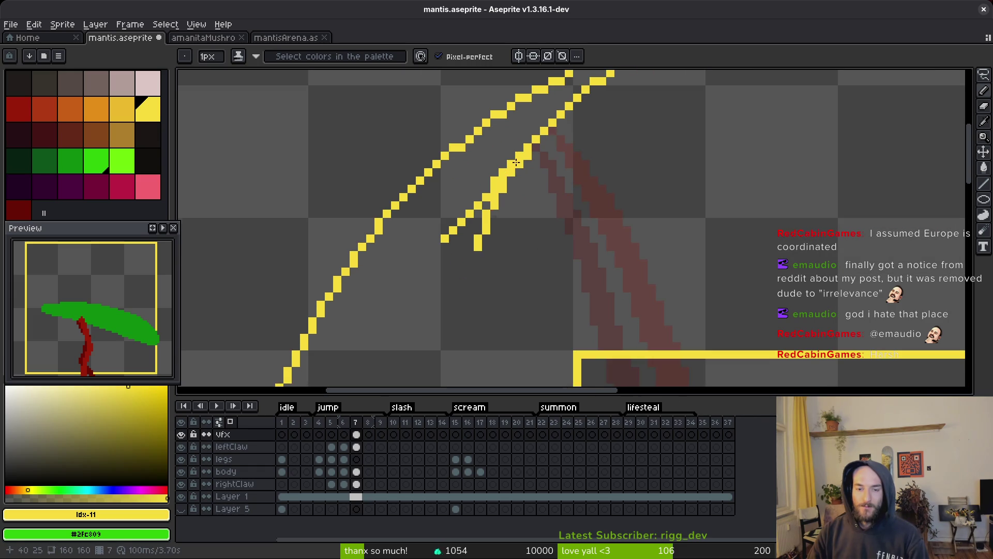
left_click_drag(496, 213, 460, 337)
key("ctrl+z")
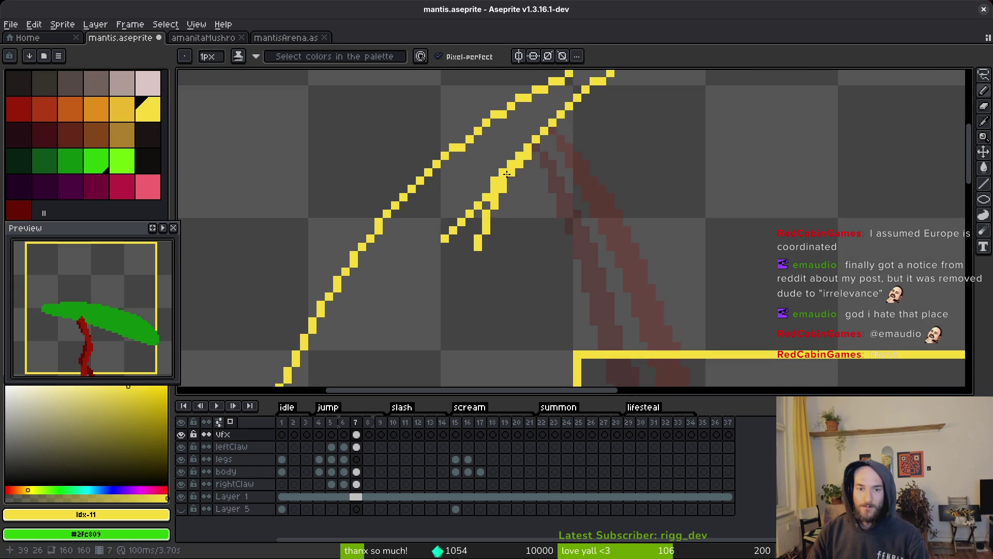
left_click_drag(490, 207, 455, 317)
scroll(626, 158, "down", 4)
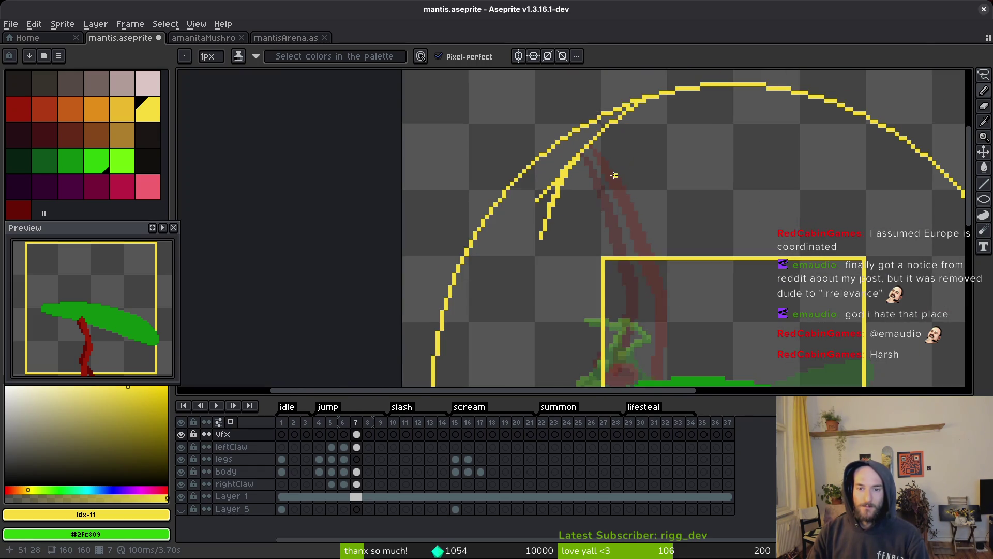
scroll(616, 172, "up", 3)
mouse_move(623, 178)
left_mouse_down()
mouse_move(510, 253)
mouse_move(572, 192)
mouse_move(648, 159)
mouse_move(566, 214)
mouse_move(510, 279)
mouse_move(541, 227)
left_mouse_up()
key("ctrl+z")
Step: Thicken the upper diagonal yellow streak and save the sprite
scroll(517, 257, "up", 2)
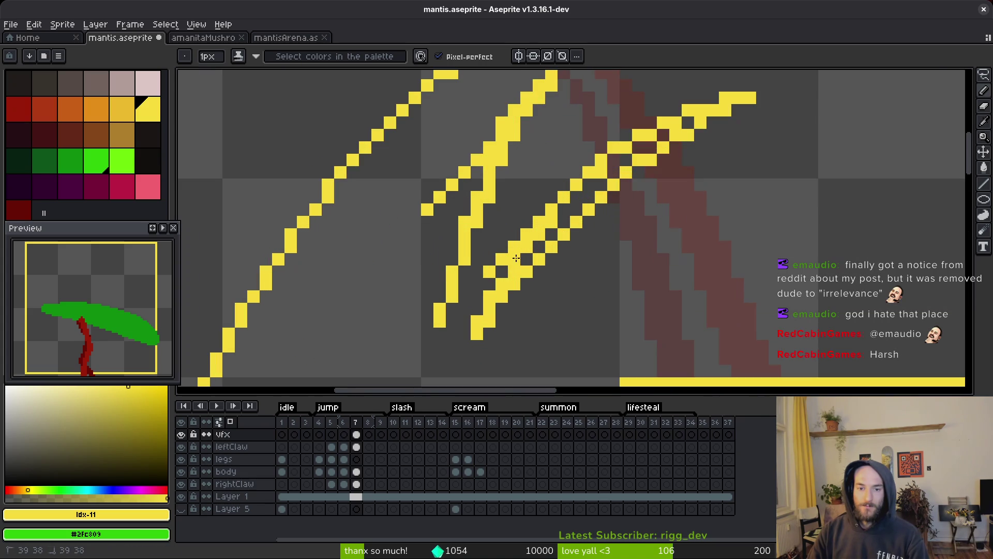
mouse_move(589, 170)
left_mouse_down()
mouse_move(518, 235)
mouse_move(524, 226)
left_mouse_up()
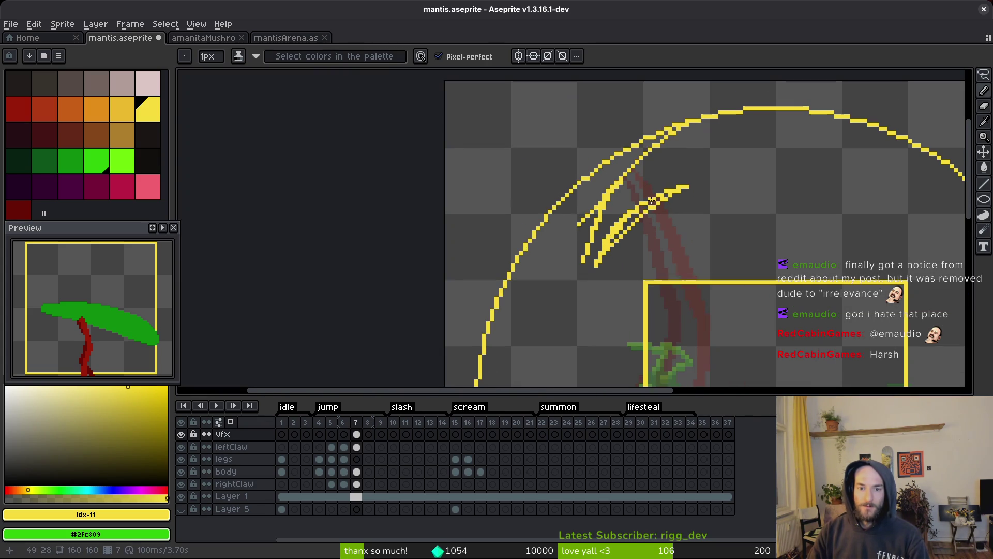
scroll(673, 234, "down", 3)
key("ctrl+s")
Step: Save again and fill the gaps along the long claw streak
scroll(823, 261, "down", 2)
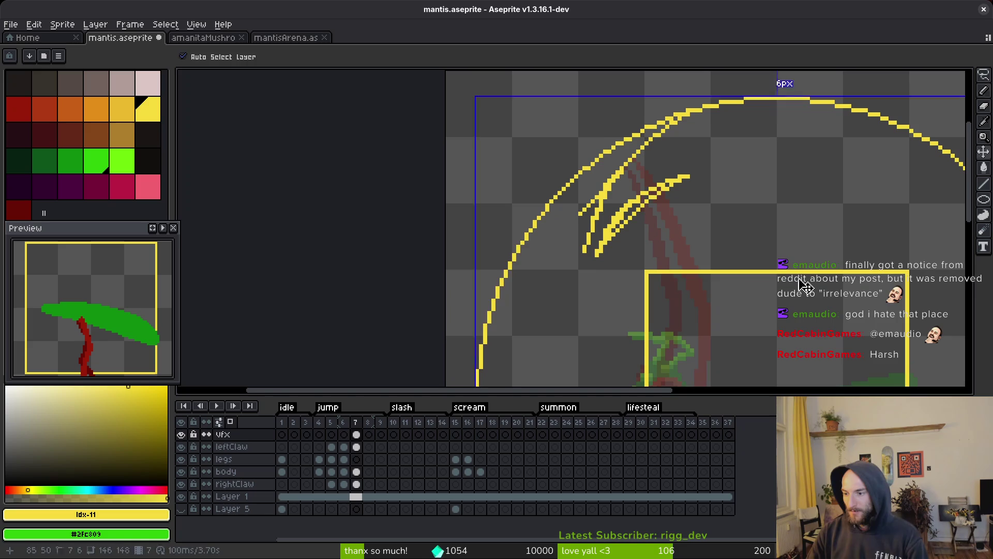
scroll(823, 261, "down", 2)
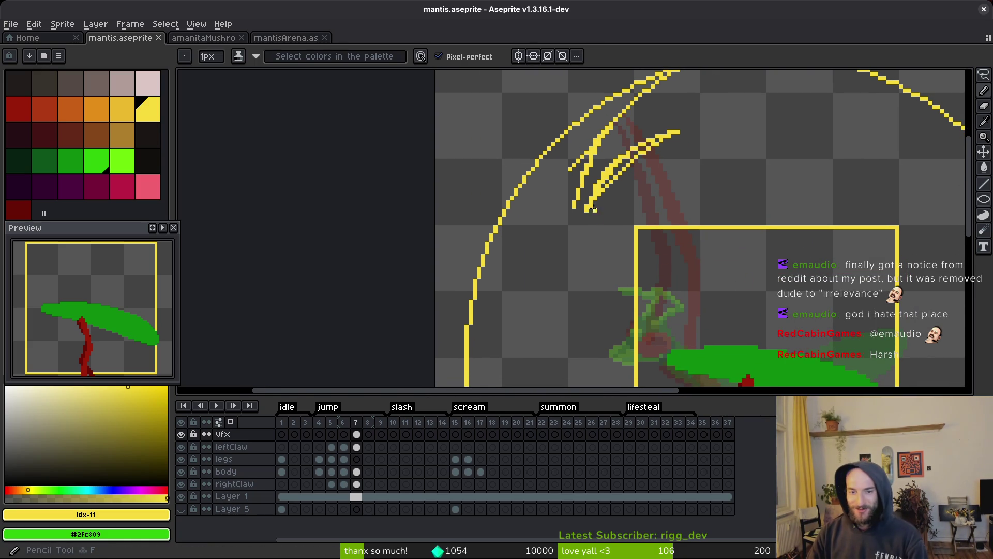
scroll(595, 166, "up", 4)
scroll(581, 168, "down", 3)
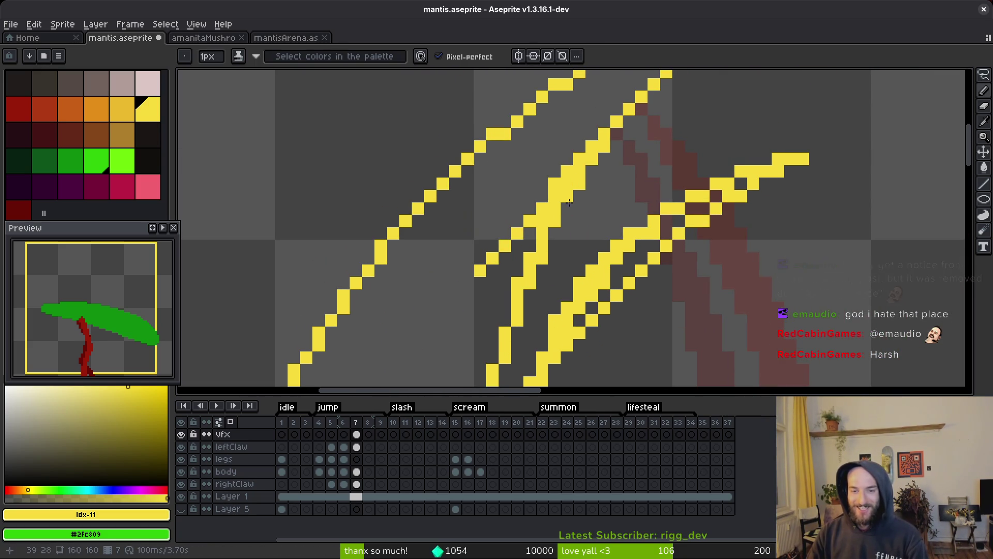
scroll(575, 223, "up", 1)
key("ctrl+s")
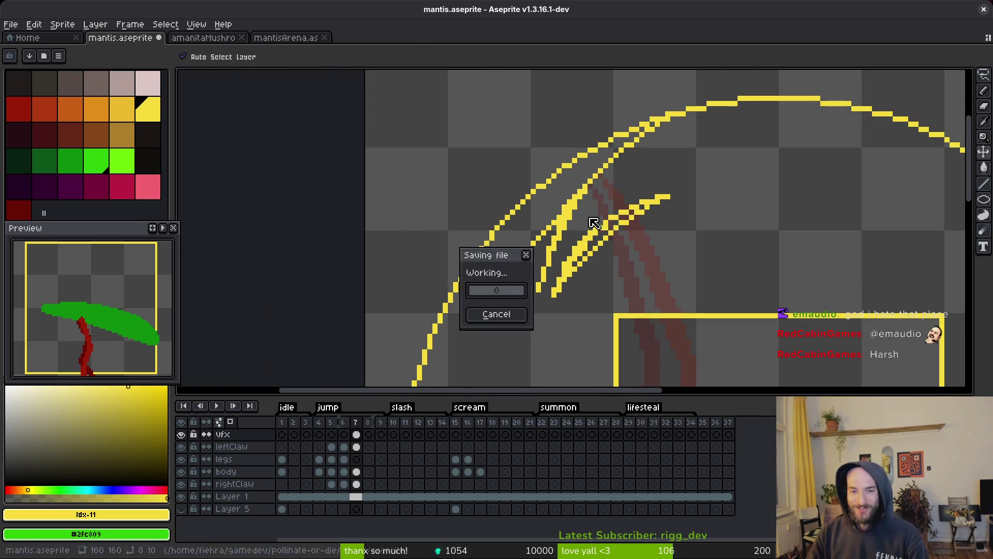
scroll(575, 223, "down", 2)
scroll(608, 154, "up", 2)
scroll(608, 154, "up", 2)
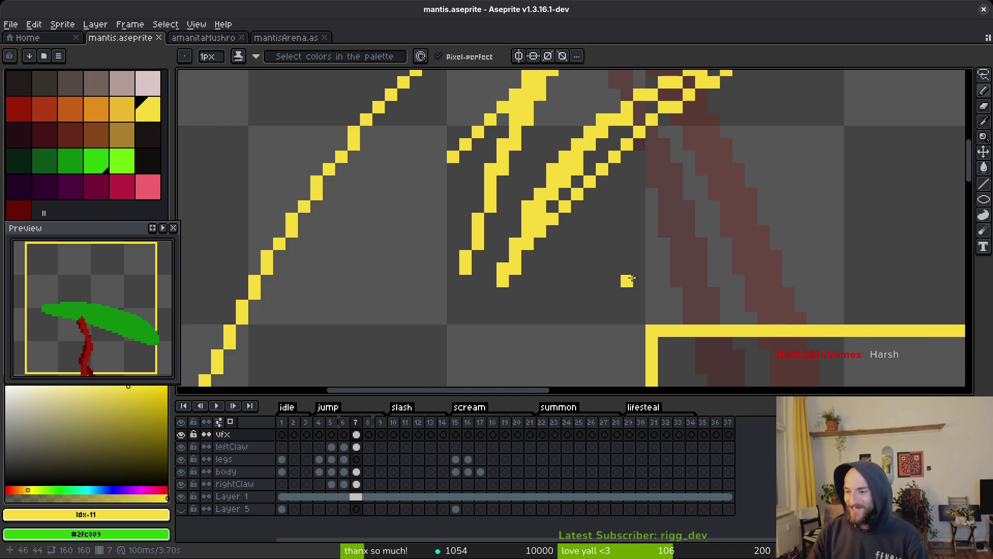
scroll(546, 282, "down", 2)
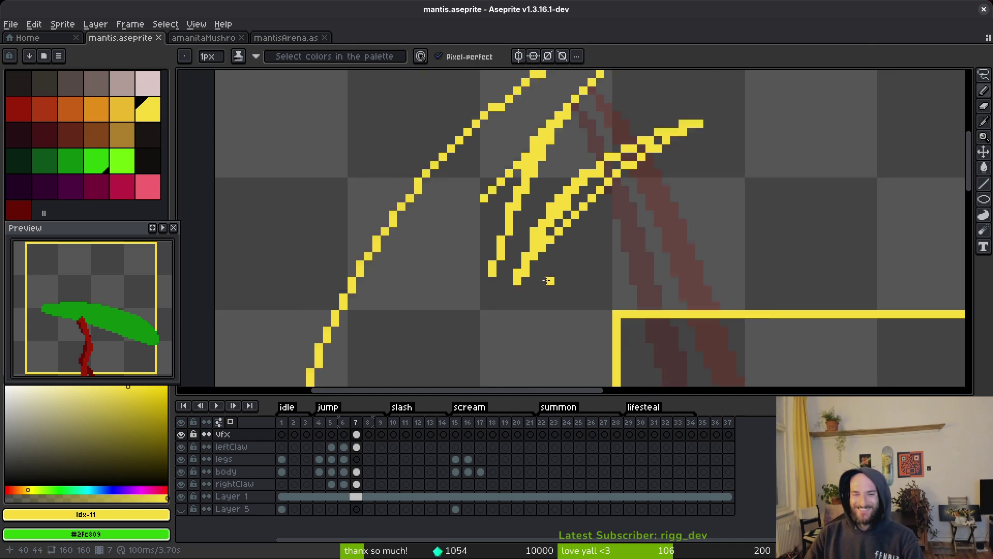
scroll(568, 286, "up", 3)
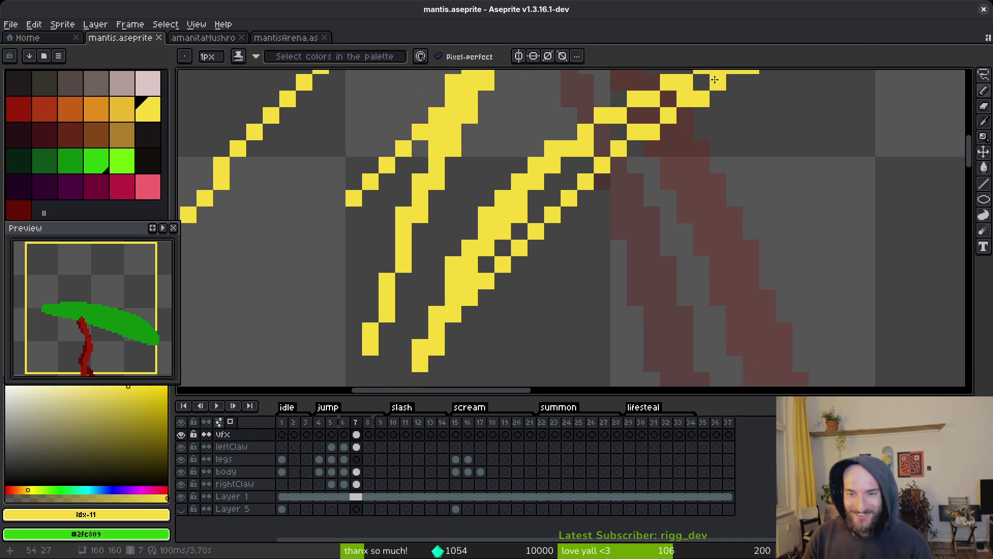
mouse_move(645, 113)
left_mouse_down()
mouse_move(549, 188)
mouse_move(479, 280)
left_mouse_up()
Step: Fill the hole in the yellow claw blade
left_click(536, 198)
scroll(536, 201, "down", 7)
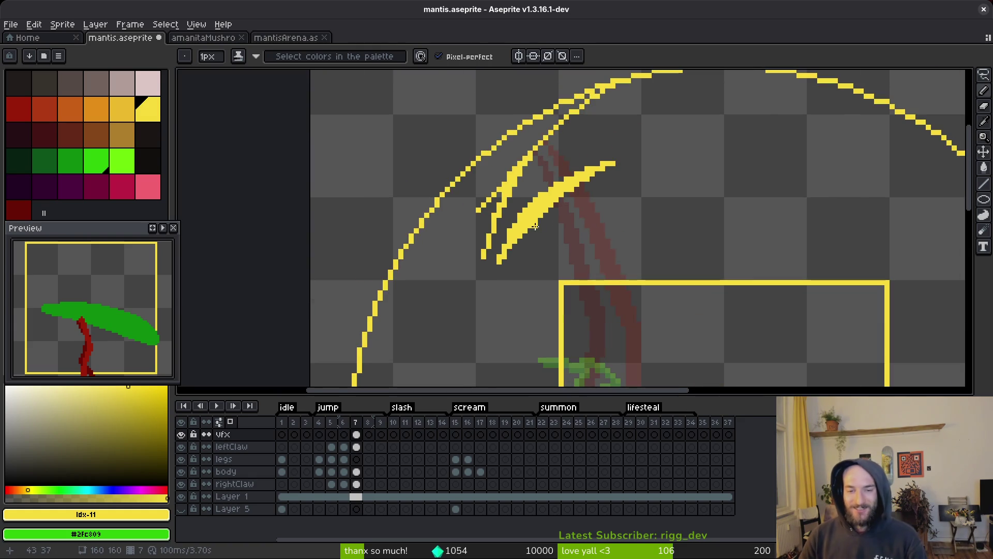
scroll(537, 223, "up", 6)
key("e")
key("b")
scroll(575, 239, "down", 3)
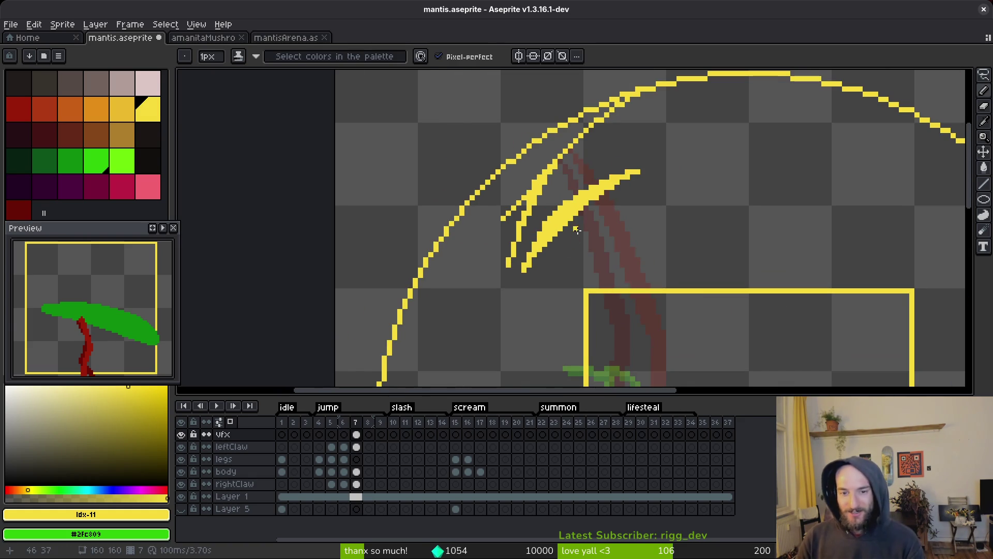
scroll(576, 223, "up", 3)
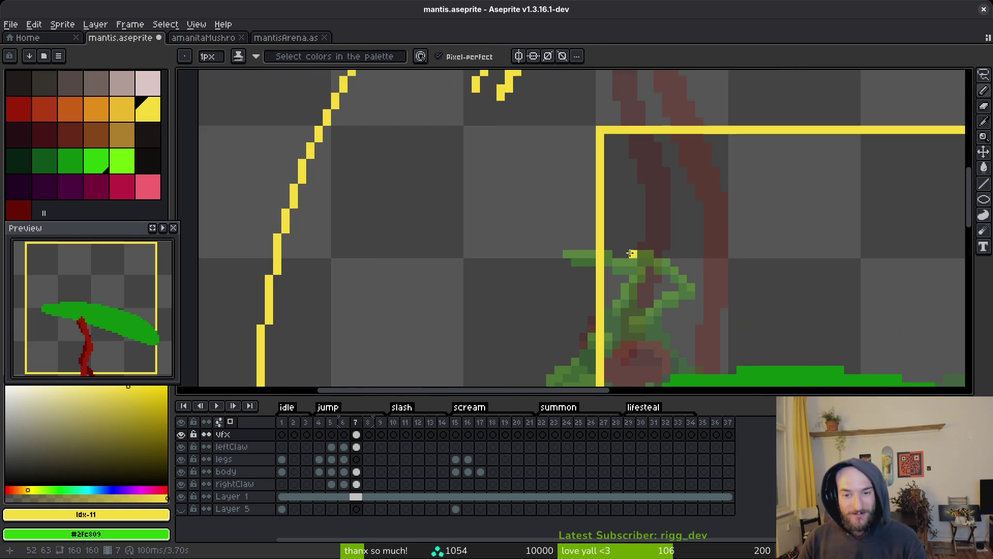
scroll(577, 277, "down", 1)
Step: Draw a second group of claw streaks below the first, extending one downward
left_click_drag(577, 277, 543, 372)
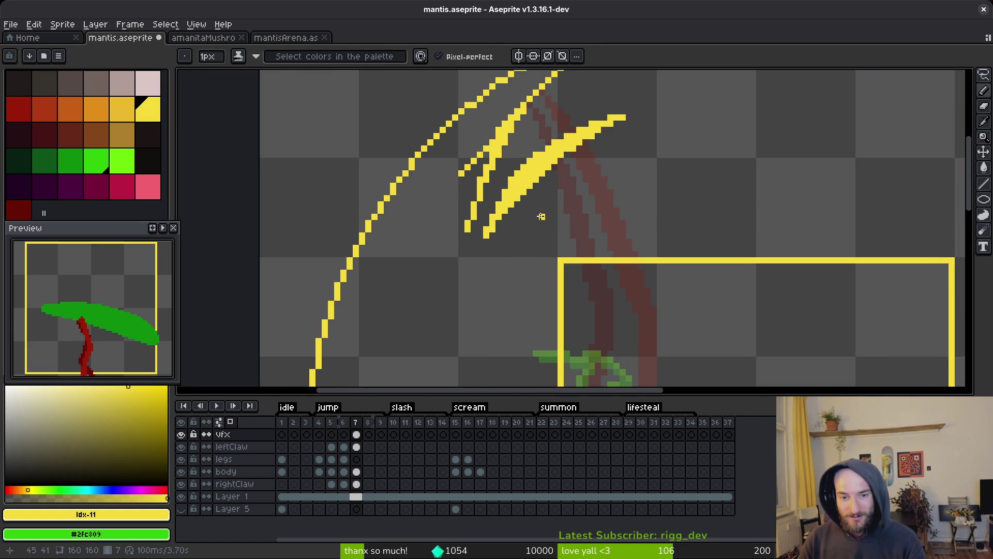
left_click_drag(533, 222, 454, 277)
mouse_move(501, 246)
left_mouse_down()
mouse_move(533, 232)
mouse_move(467, 274)
left_mouse_up()
key("ctrl+z")
key("ctrl+z")
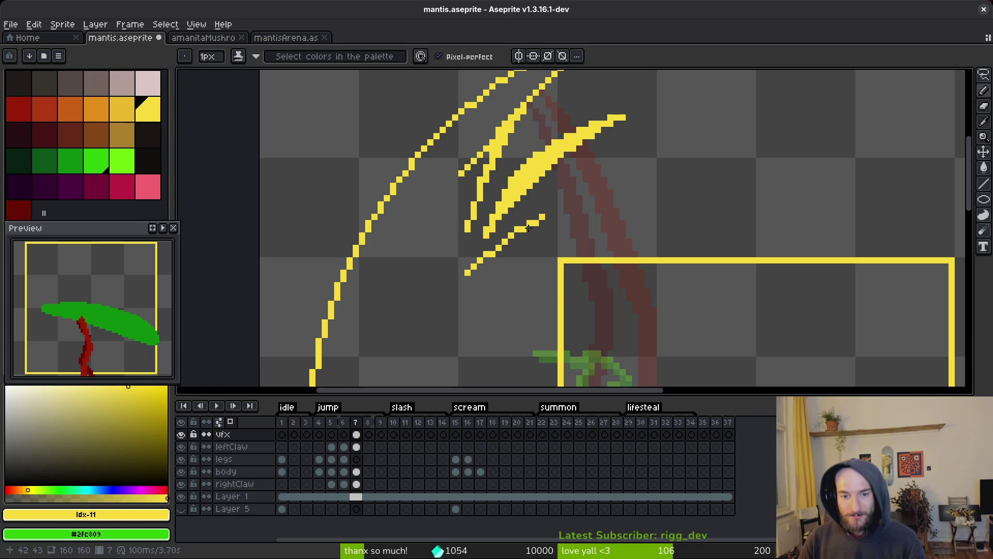
mouse_move(536, 223)
left_mouse_down()
mouse_move(503, 262)
mouse_move(469, 347)
left_mouse_up()
mouse_move(481, 265)
left_mouse_down()
mouse_move(453, 320)
mouse_move(448, 365)
mouse_move(481, 297)
mouse_move(460, 347)
mouse_move(525, 256)
mouse_move(487, 336)
left_mouse_up()
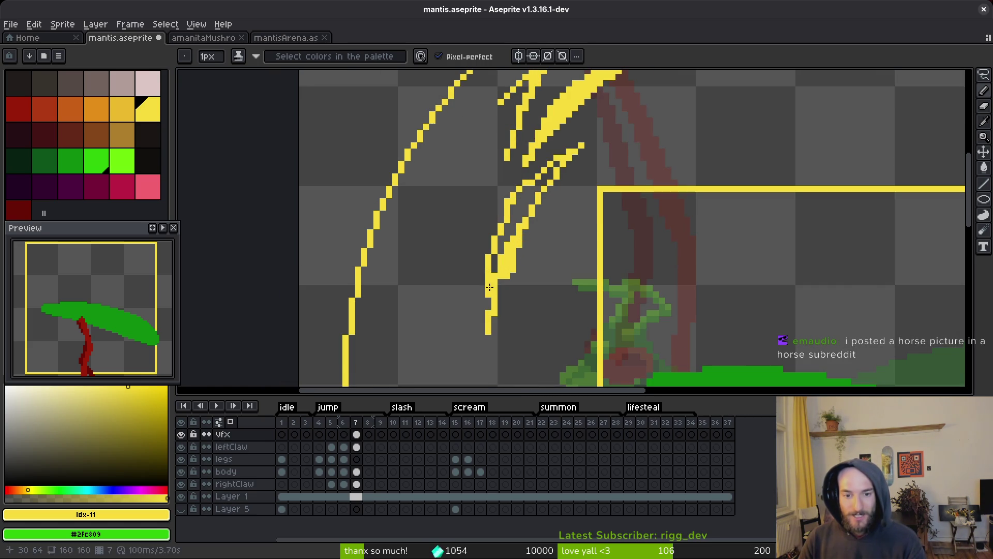
left_click_drag(486, 284, 481, 359)
Step: Touch up claw pixels, erase stray yellow pixels, and fill the gap between two thin lines
key("e")
key("b")
left_click(514, 280)
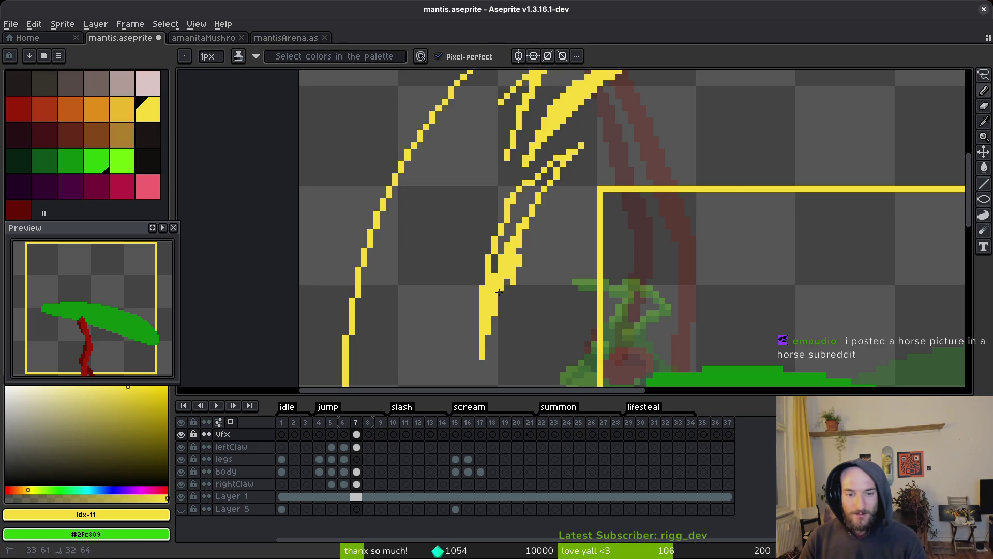
left_click(500, 287)
key("e")
mouse_move(519, 261)
left_mouse_down()
mouse_move(512, 284)
mouse_move(514, 255)
left_mouse_up()
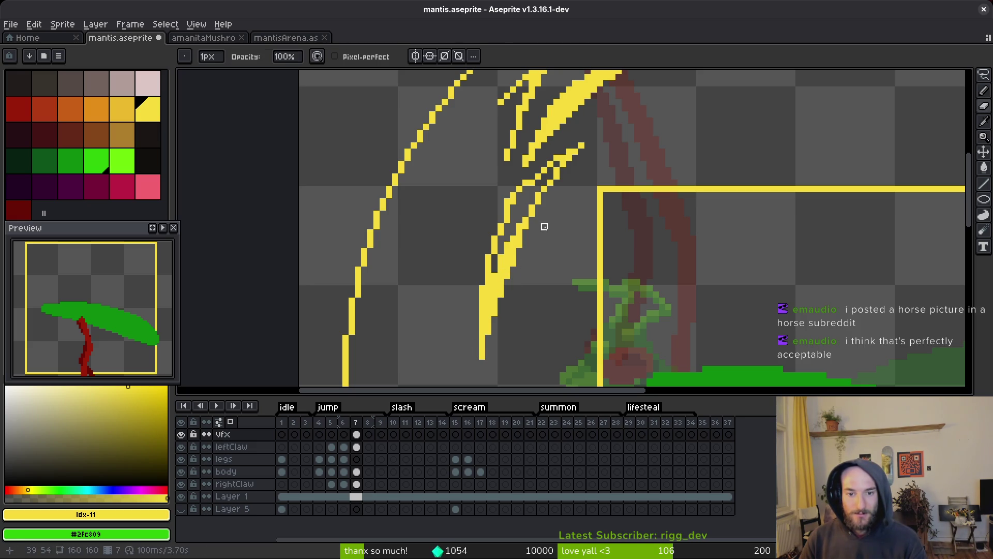
key("f")
left_click_drag(540, 176, 494, 270)
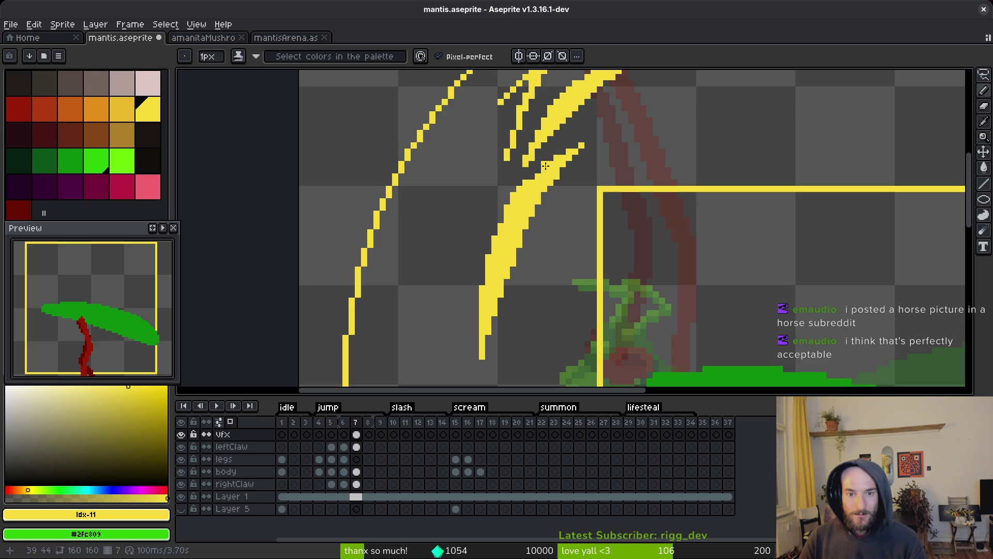
Step: Try thin yellow strokes near the upper streaks, then undo the last two
scroll(557, 177, "down", 3)
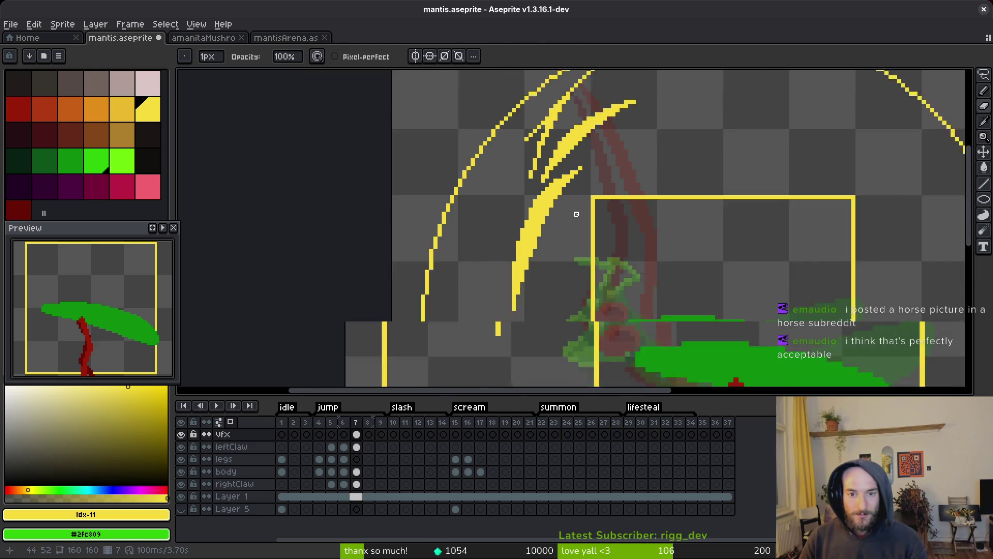
scroll(562, 259, "up", 3)
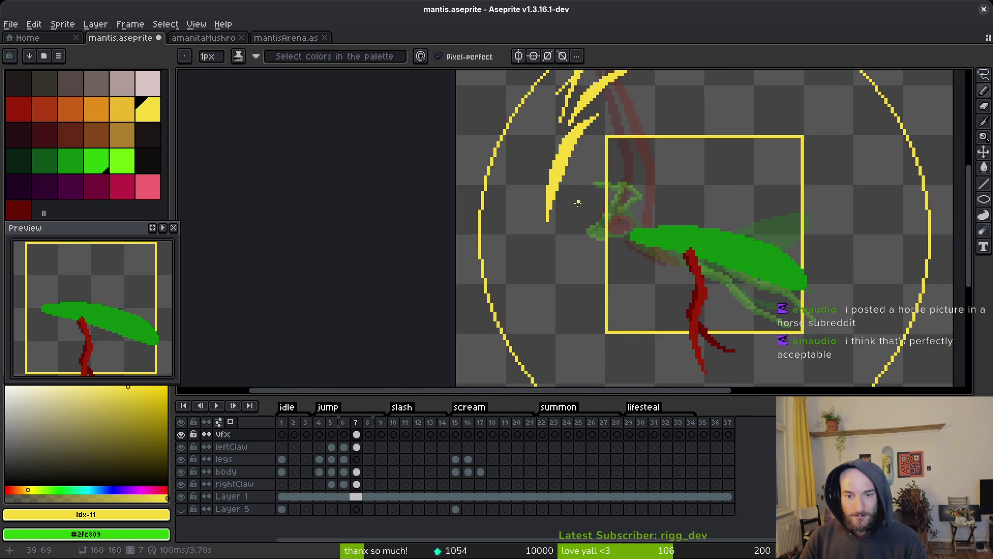
left_click_drag(564, 121, 560, 143)
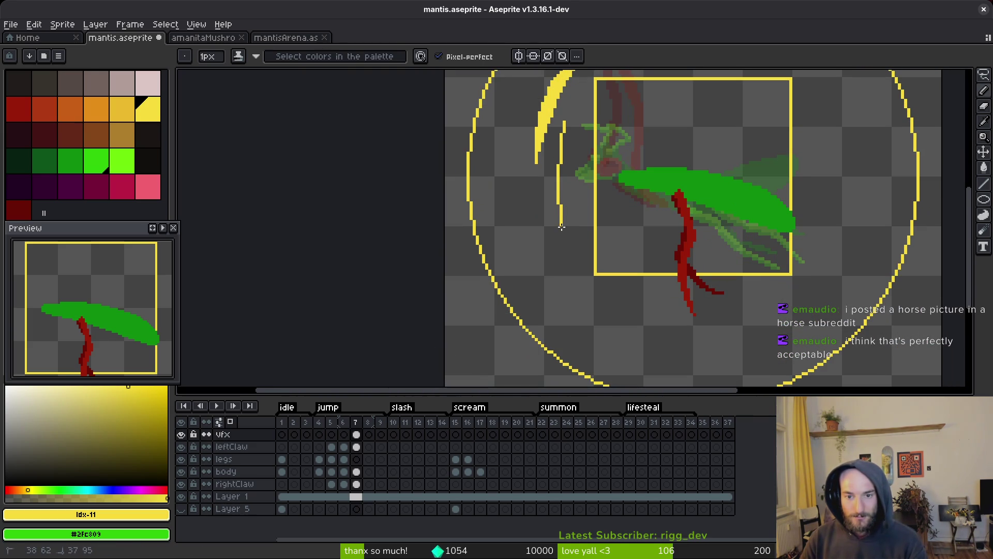
left_click_drag(598, 296, 620, 315)
left_click_drag(572, 128, 613, 239)
key("ctrl+z")
scroll(581, 195, "up", 5)
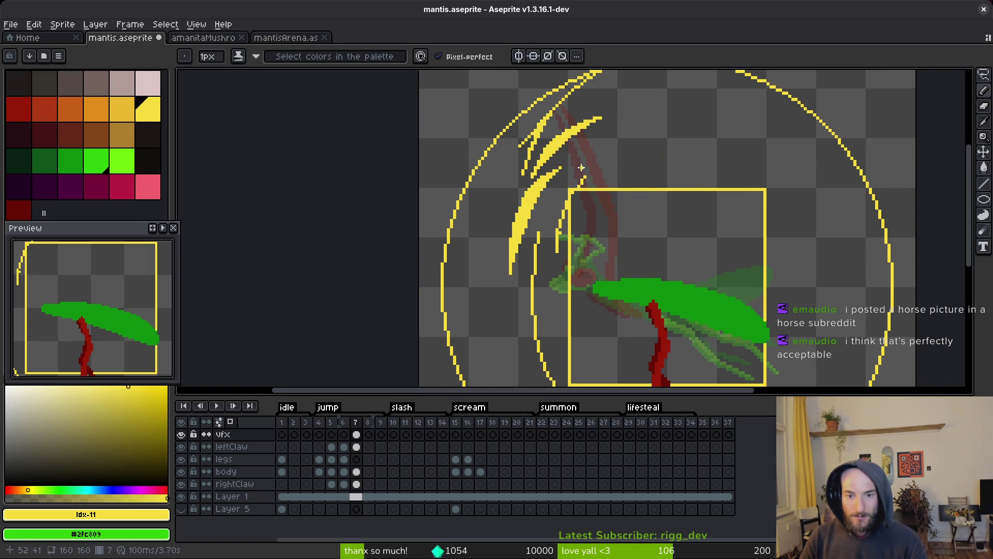
key("ctrl+z")
Step: Draw a short yellow hook stroke extending downward, with two pixels below it
left_click_drag(601, 163, 592, 167)
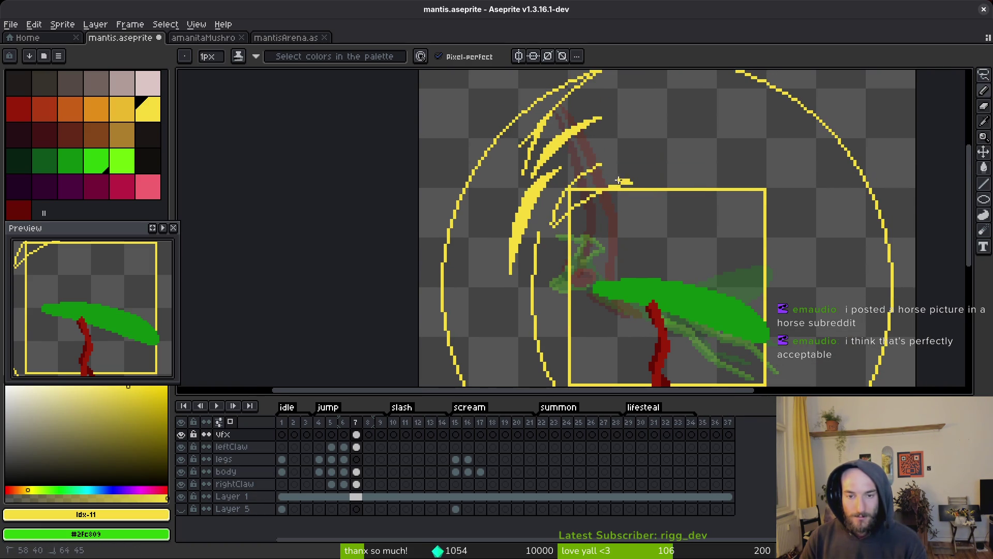
scroll(595, 170, "up", 3)
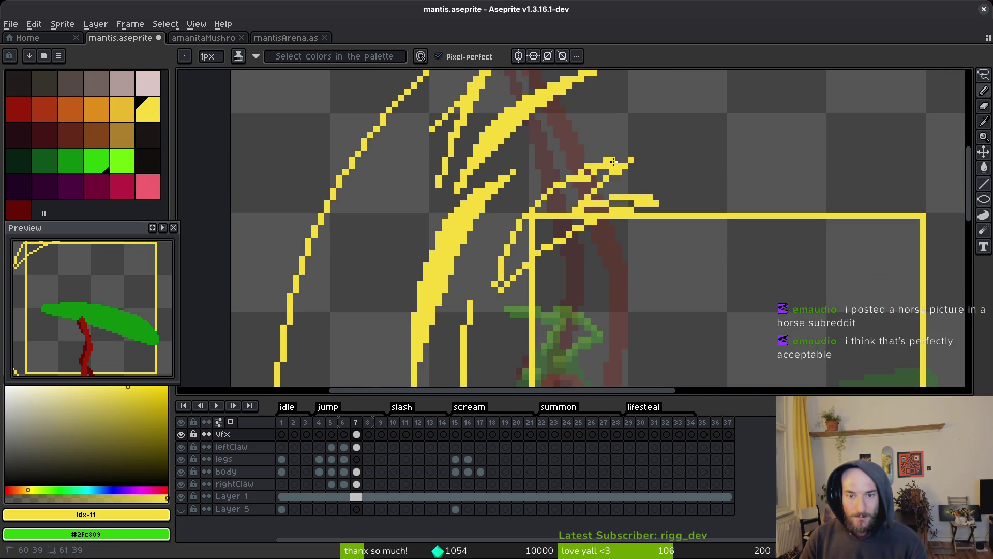
scroll(493, 286, "down", 1)
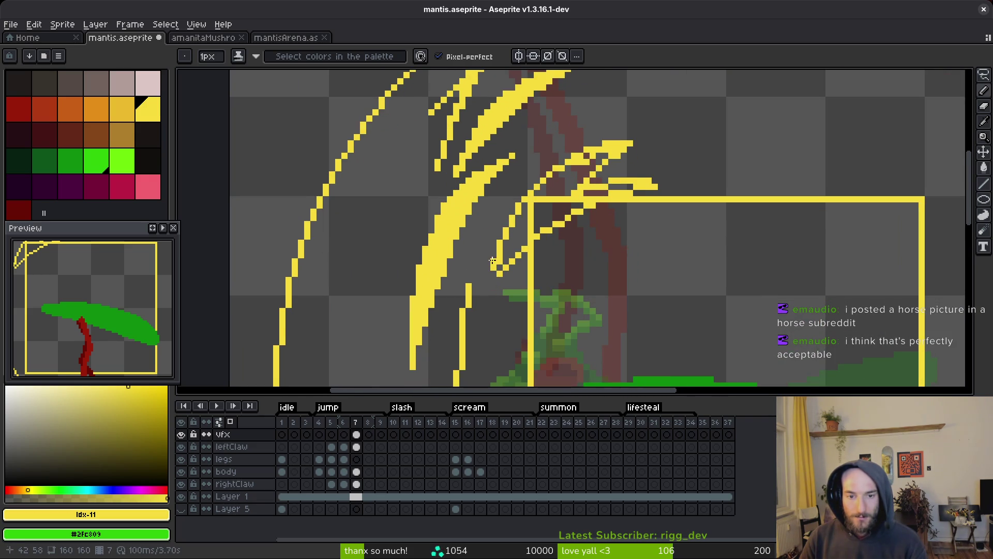
left_click_drag(493, 261, 491, 278)
scroll(507, 268, "up", 2)
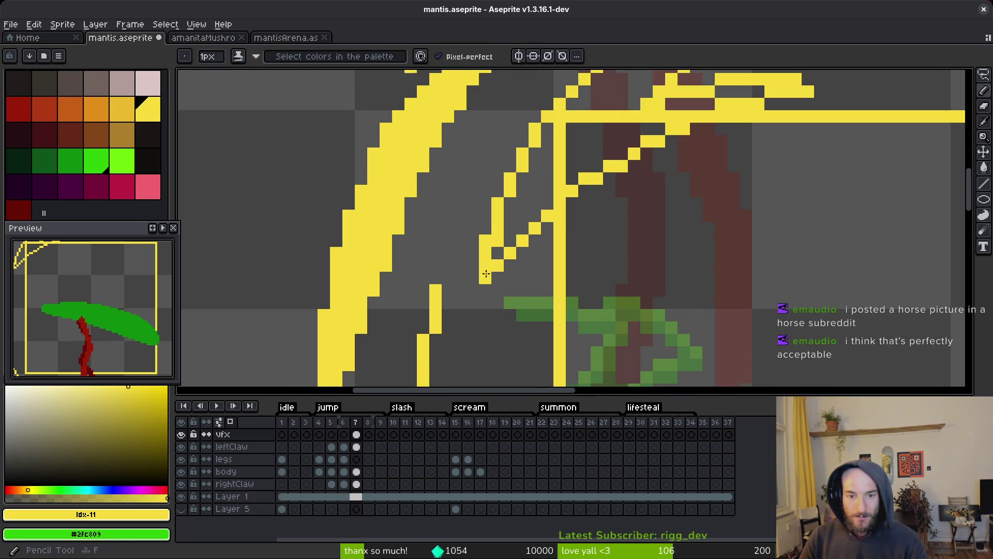
left_click(473, 290)
left_click(485, 290)
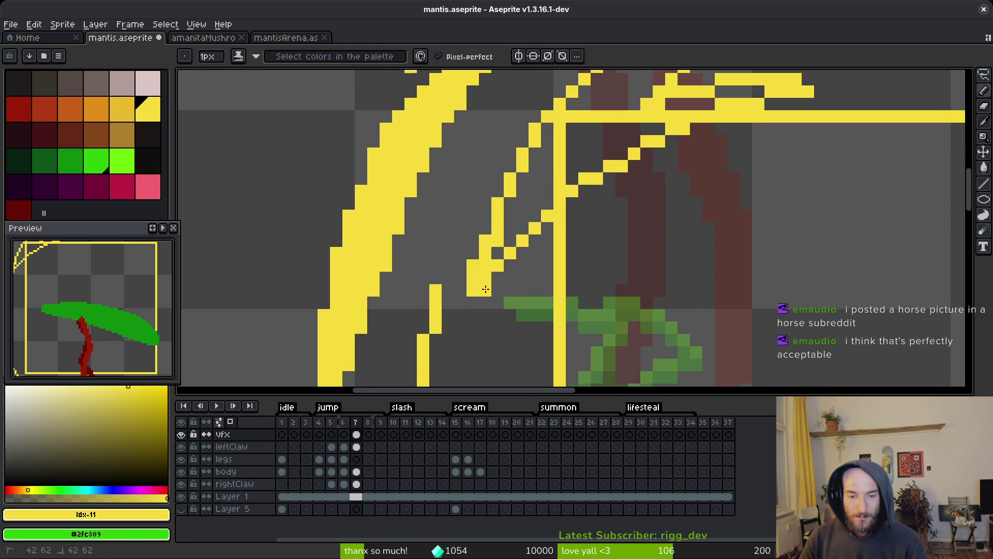
Step: Draw a thin yellow streak downward beside the slash
key("e")
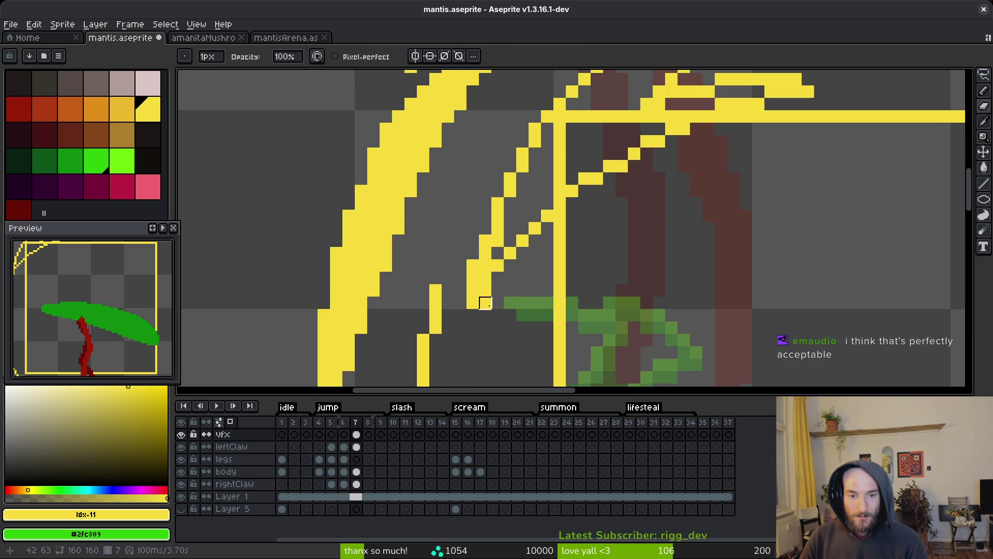
scroll(518, 306, "down", 3)
left_click_drag(504, 316, 505, 283)
key("b")
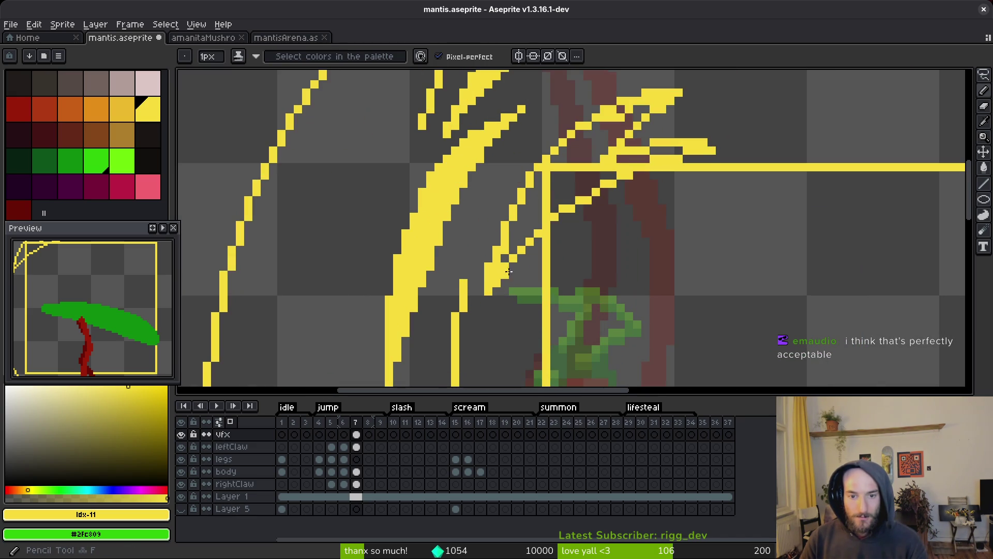
scroll(510, 259, "down", 3)
scroll(512, 240, "up", 3)
scroll(512, 237, "up", 2)
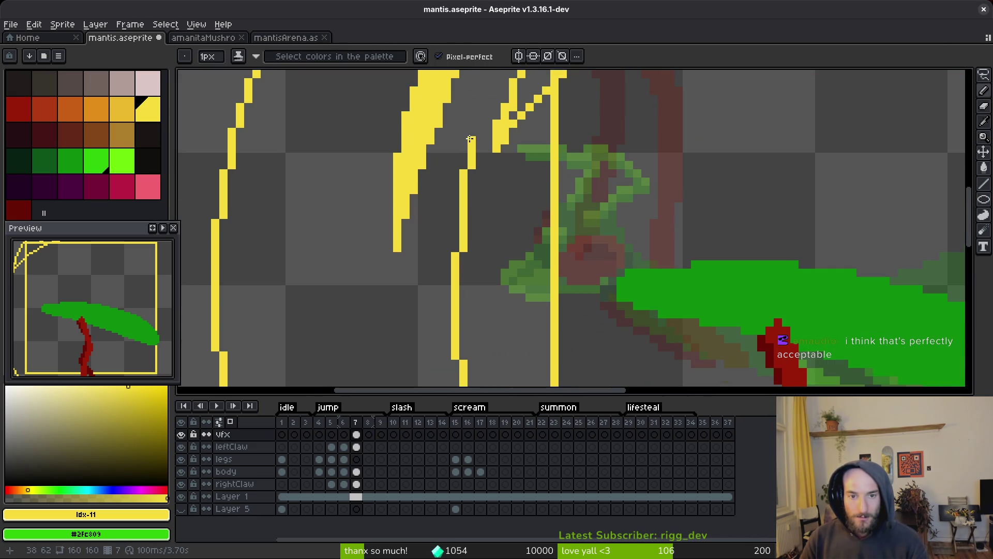
left_click_drag(469, 140, 420, 316)
scroll(429, 269, "down", 2)
left_click_drag(448, 276, 449, 180)
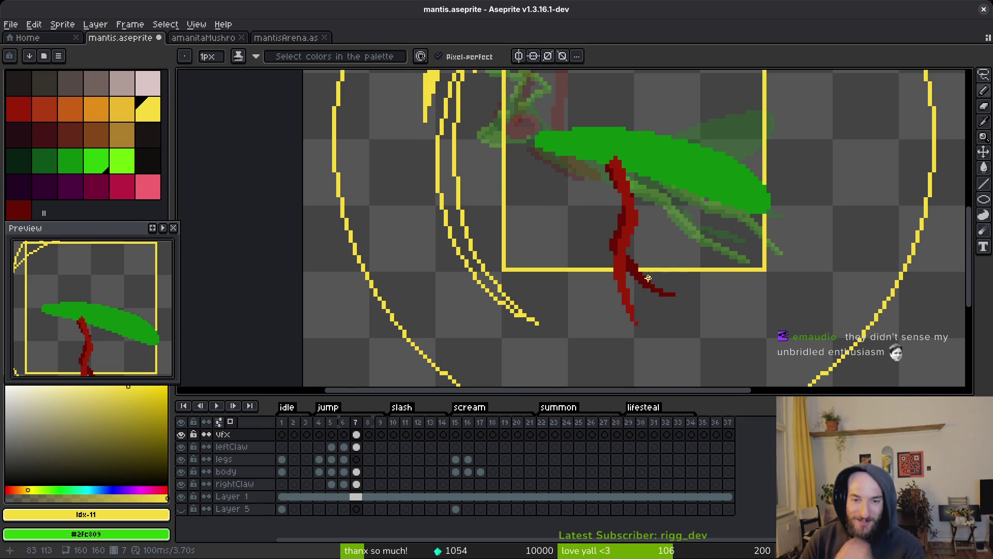
Step: Draw a thin yellow streak down-left beside the thick strokes, then redo it at a steeper angle
scroll(649, 278, "left", 10)
scroll(743, 340, "up", 6)
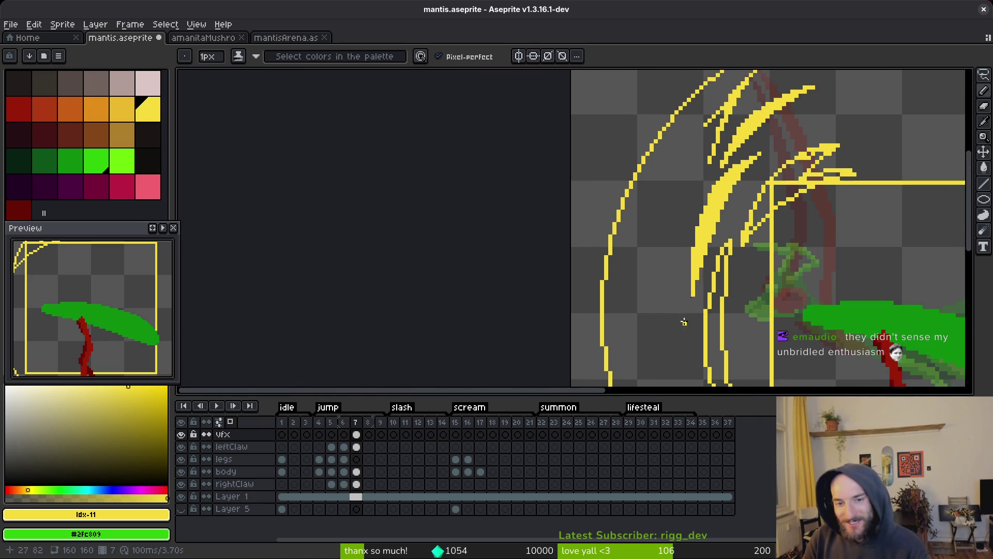
scroll(690, 205, "down", 1)
scroll(721, 138, "up", 3)
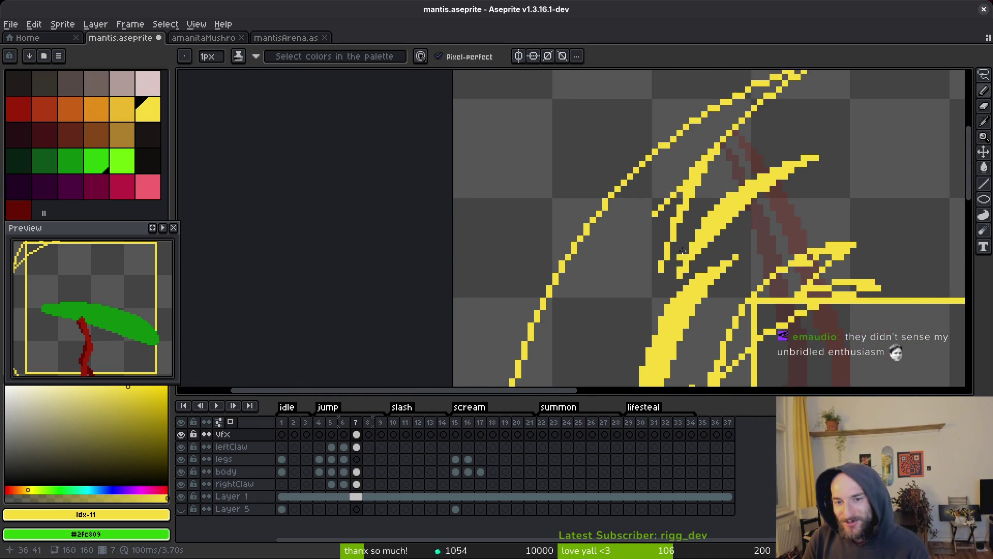
scroll(662, 252, "down", 3)
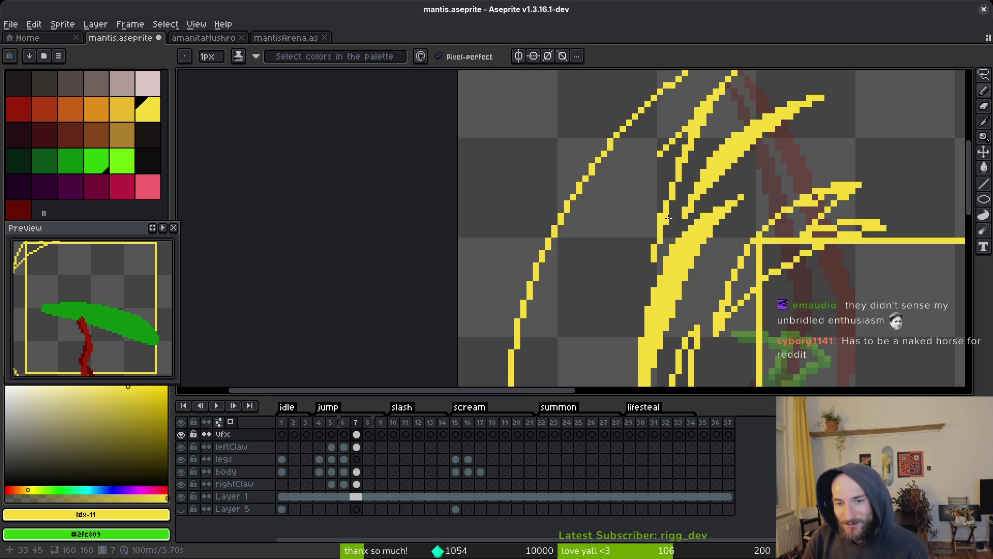
left_click_drag(653, 261, 628, 303)
scroll(649, 258, "down", 3)
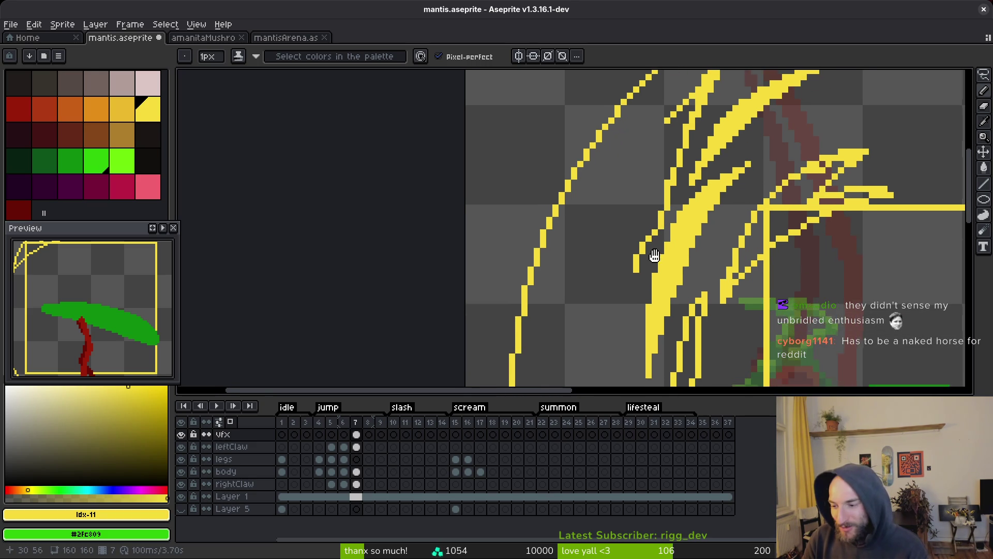
left_click(655, 221)
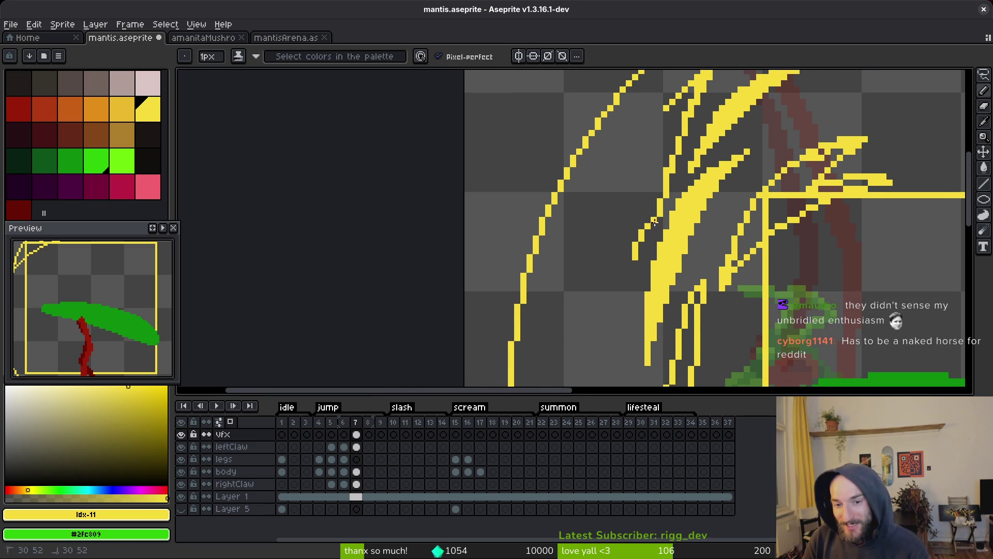
left_click_drag(624, 293, 624, 306)
key("ctrl+z")
mouse_move(637, 238)
left_mouse_down()
mouse_move(627, 296)
mouse_move(638, 242)
left_mouse_up()
scroll(620, 191, "down", 5)
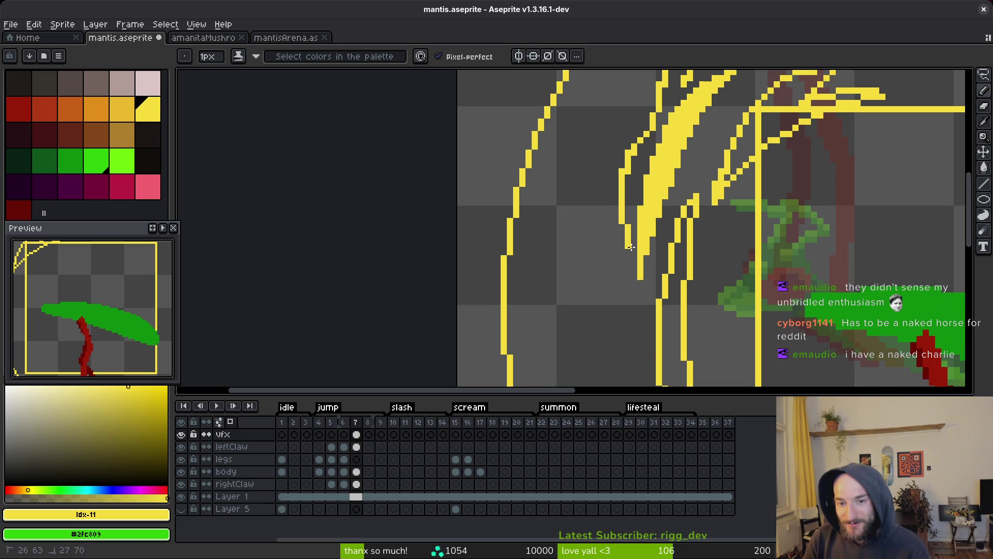
scroll(664, 258, "down", 4)
scroll(647, 230, "up", 4)
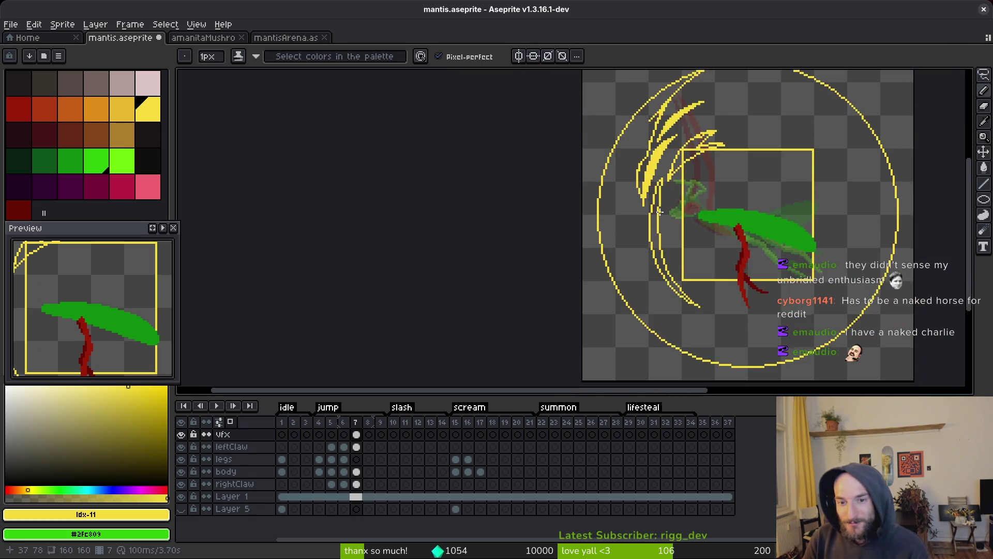
scroll(639, 177, "down", 2)
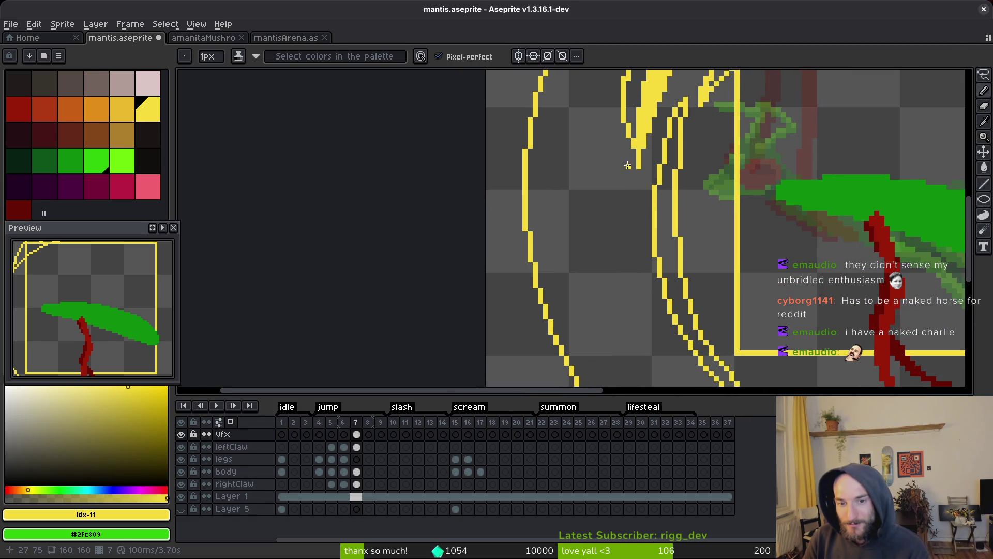
Step: Add short vertical yellow streaks down the inner left curve
left_click_drag(629, 155, 626, 175)
scroll(636, 207, "down", 4)
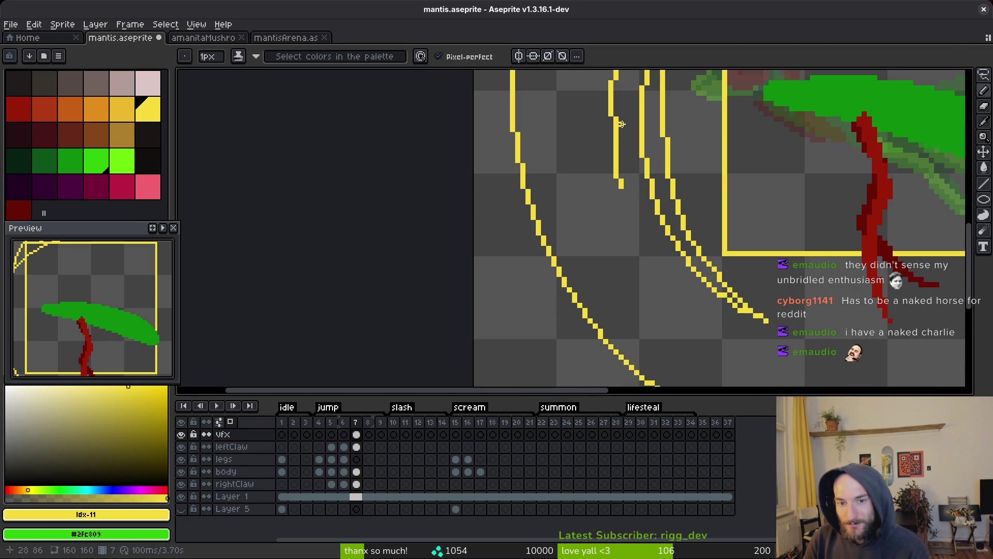
mouse_move(622, 124)
left_mouse_down()
mouse_move(638, 196)
mouse_move(620, 189)
left_mouse_up()
scroll(681, 260, "up", 2)
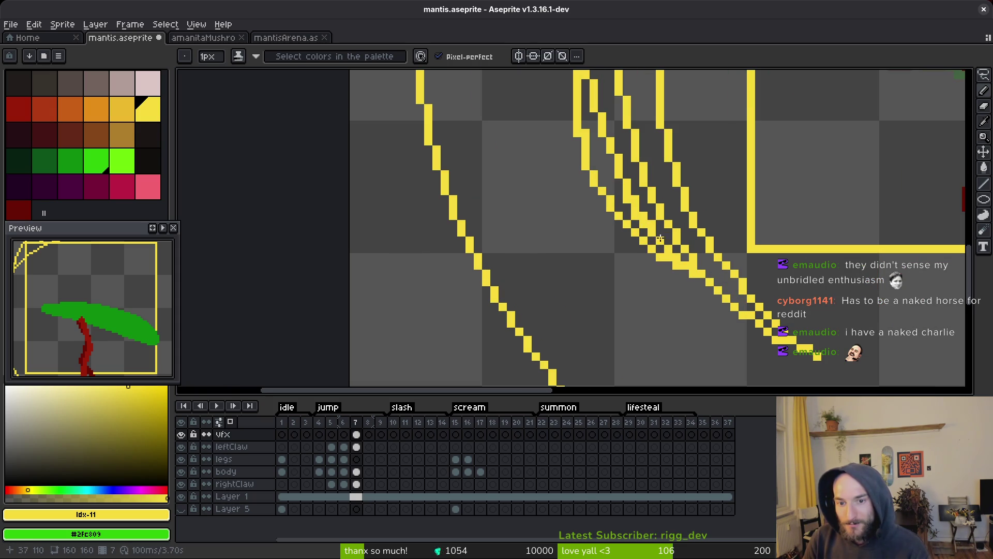
scroll(660, 238, "down", 2)
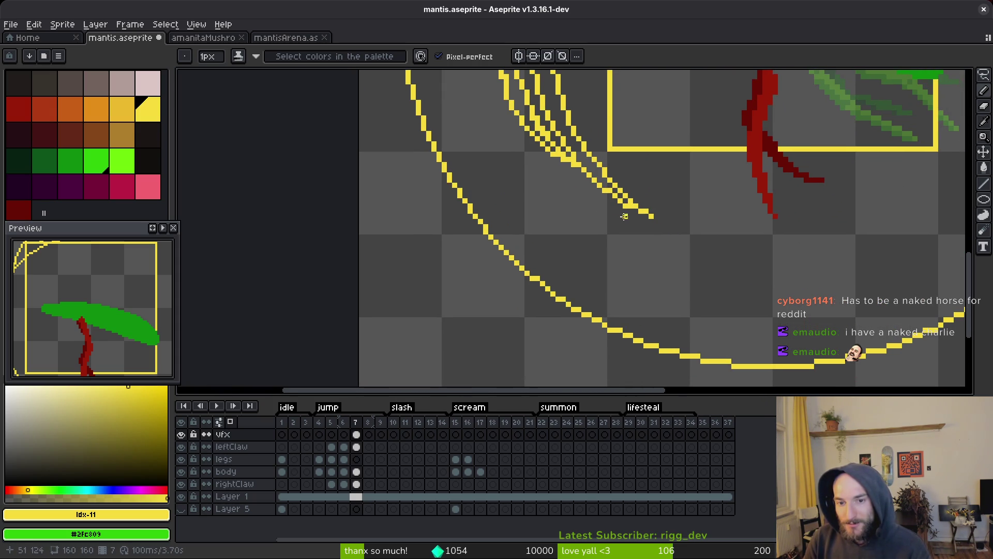
Step: Draw several curved streaks down-right and parallel streaks along the bottom of the circle
mouse_move(559, 163)
left_mouse_down()
mouse_move(590, 201)
mouse_move(671, 254)
mouse_move(715, 264)
left_mouse_up()
mouse_move(647, 175)
left_mouse_down()
mouse_move(684, 220)
mouse_move(746, 253)
left_mouse_up()
left_click_drag(636, 152, 656, 186)
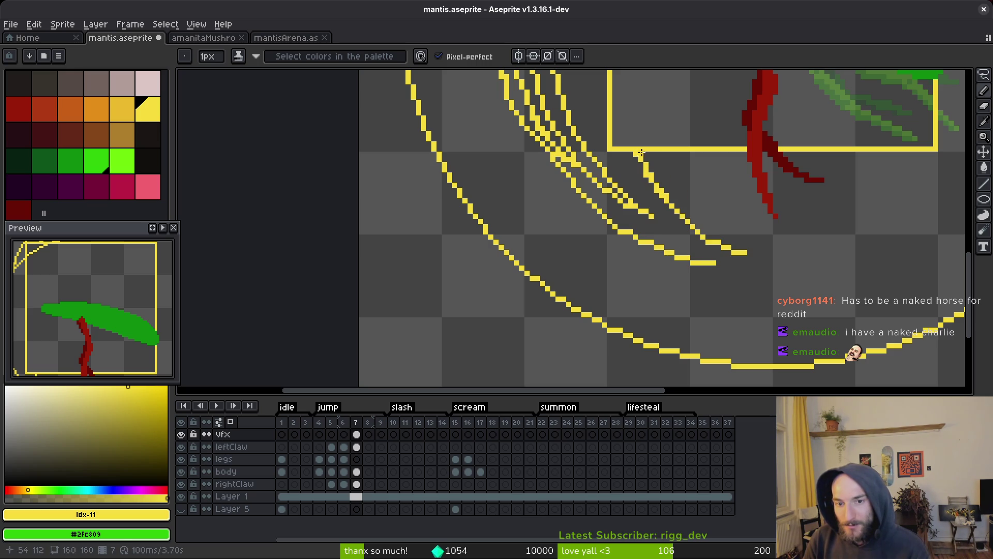
mouse_move(642, 153)
left_mouse_down()
mouse_move(691, 196)
mouse_move(793, 223)
left_mouse_up()
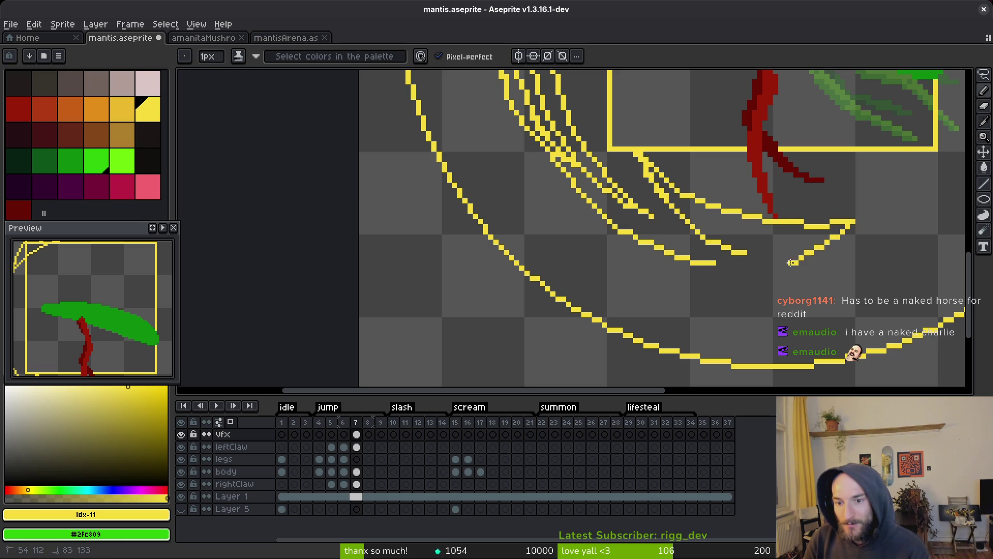
mouse_move(790, 263)
left_mouse_down()
mouse_move(626, 283)
mouse_move(514, 256)
left_mouse_up()
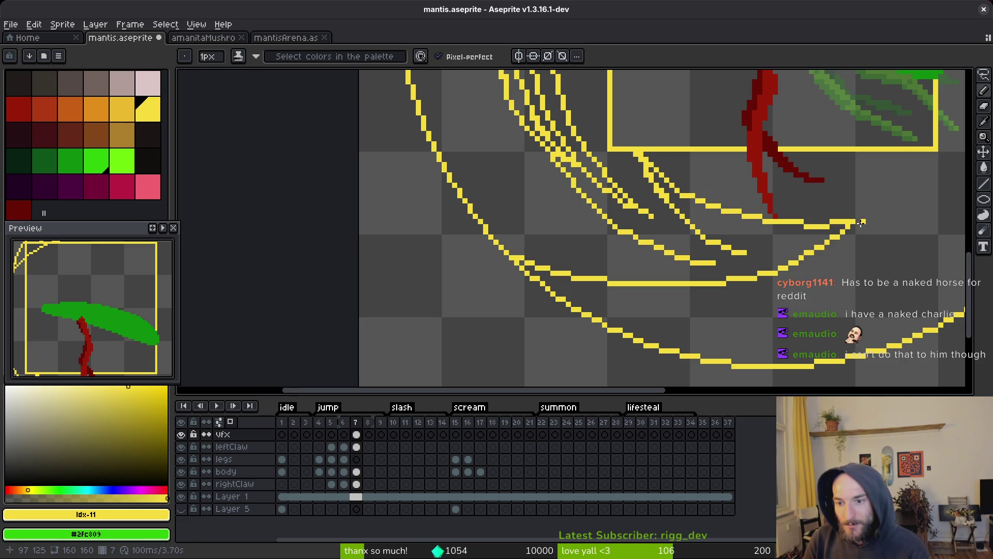
left_click_drag(876, 211, 766, 283)
left_click_drag(645, 280, 533, 248)
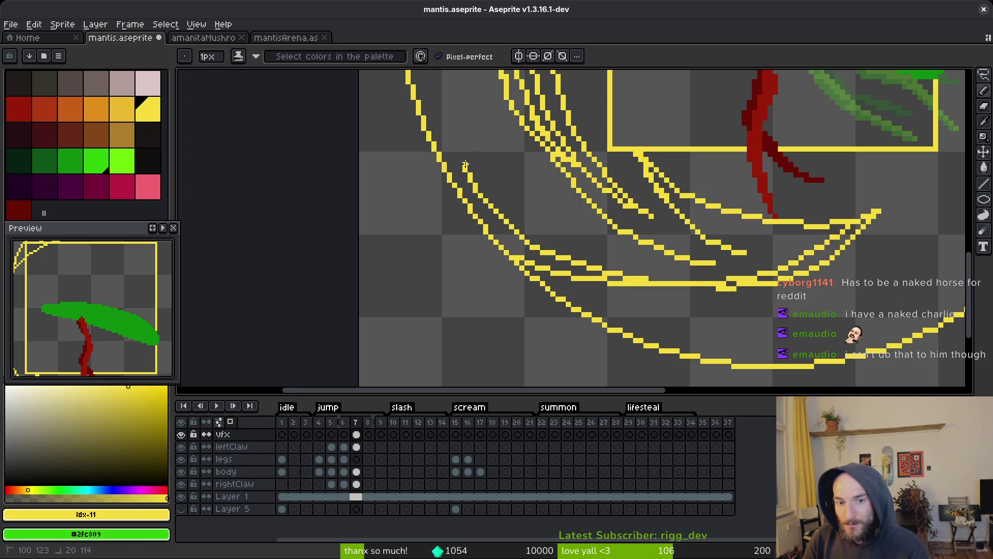
scroll(465, 165, "left", 5)
scroll(501, 135, "right", 3)
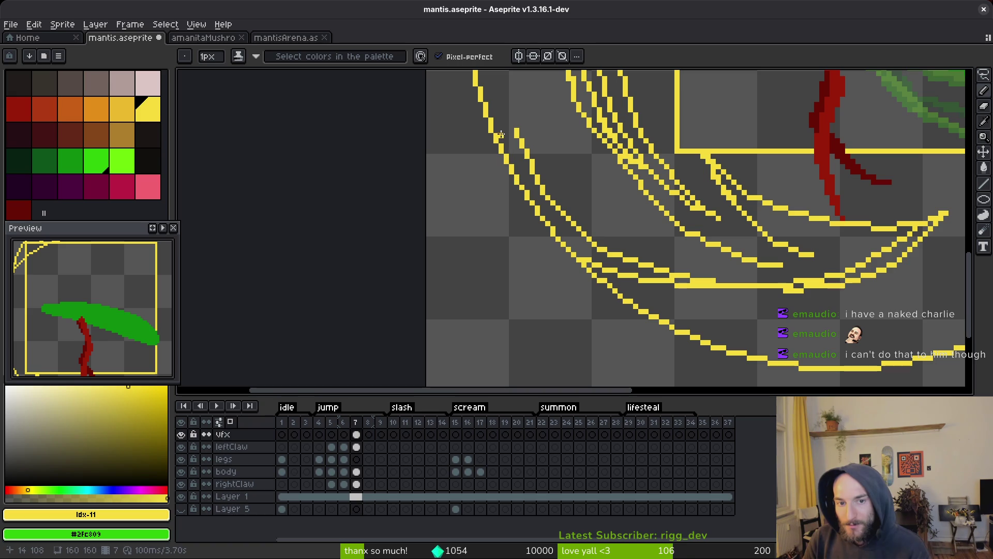
Step: Draw a long streak down-right toward the bottom, erasing parts of it
mouse_move(501, 135)
left_mouse_down()
mouse_move(600, 245)
mouse_move(640, 266)
left_mouse_up()
key("e")
mouse_move(559, 243)
left_mouse_down()
mouse_move(642, 276)
mouse_move(589, 260)
left_mouse_up()
key("b")
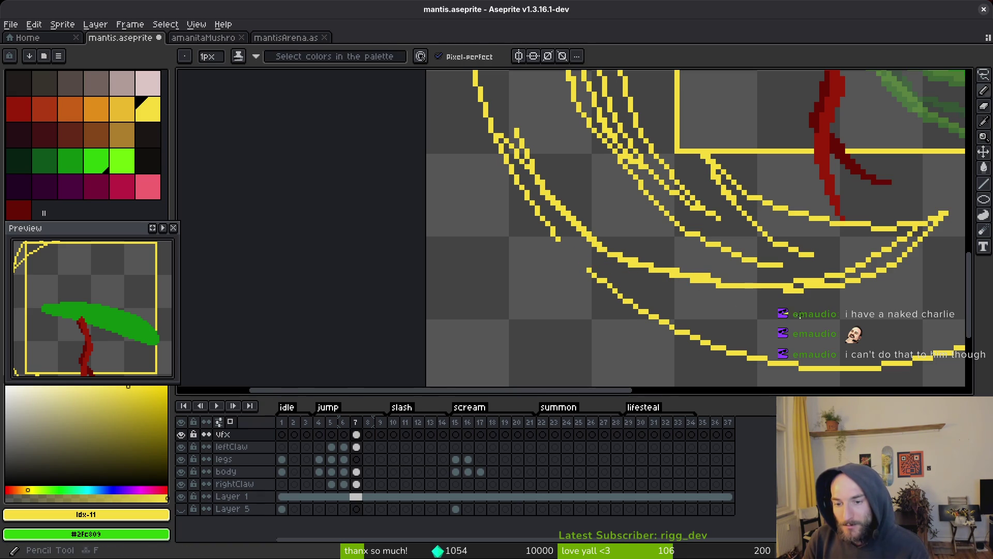
scroll(662, 281, "up", 1)
mouse_move(640, 241)
left_mouse_down()
mouse_move(851, 241)
mouse_move(648, 244)
left_mouse_up()
key("ctrl+z")
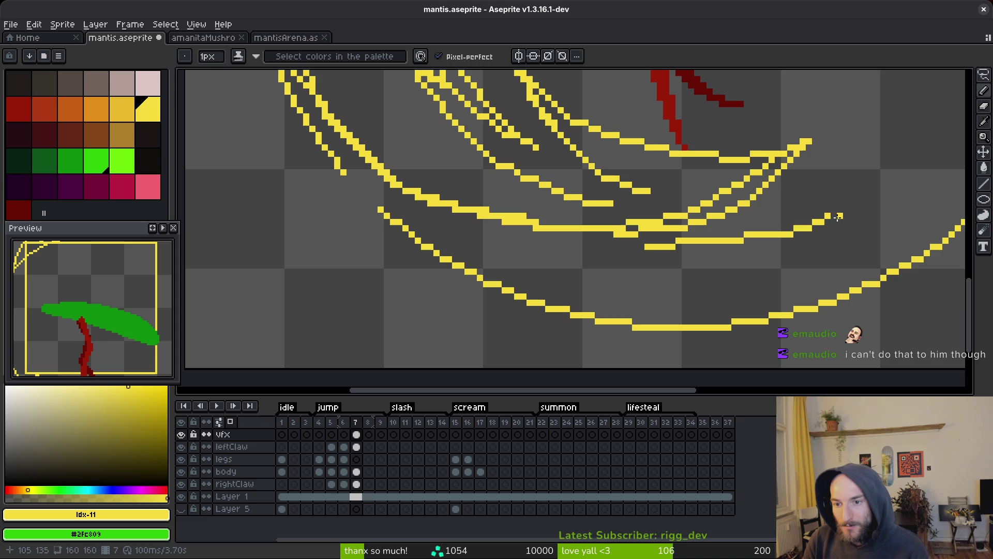
Step: Draw dipping lines across the bottom and thicken the lower streak into a solid band
mouse_move(836, 215)
left_mouse_down()
mouse_move(802, 246)
mouse_move(623, 271)
mouse_move(454, 229)
left_mouse_up()
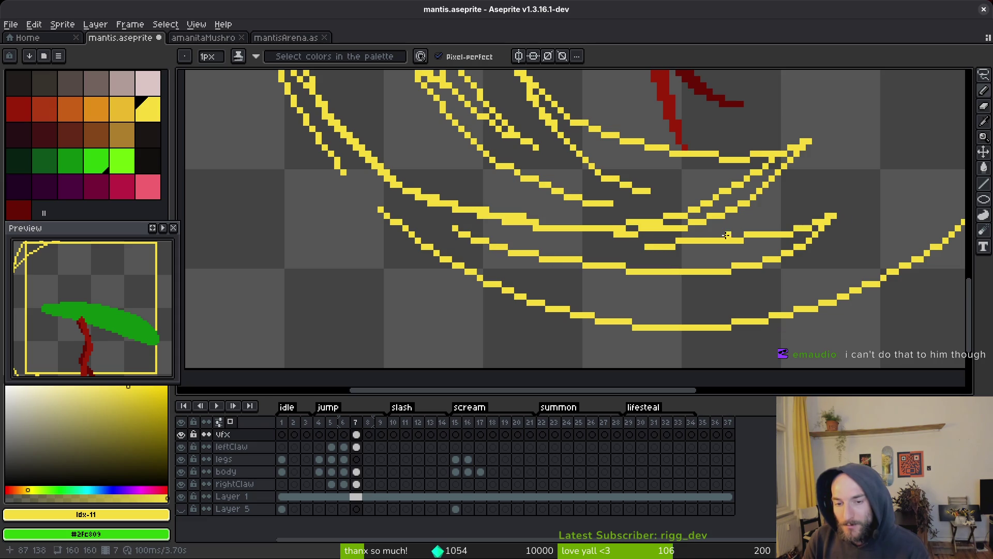
left_click_drag(675, 246, 425, 210)
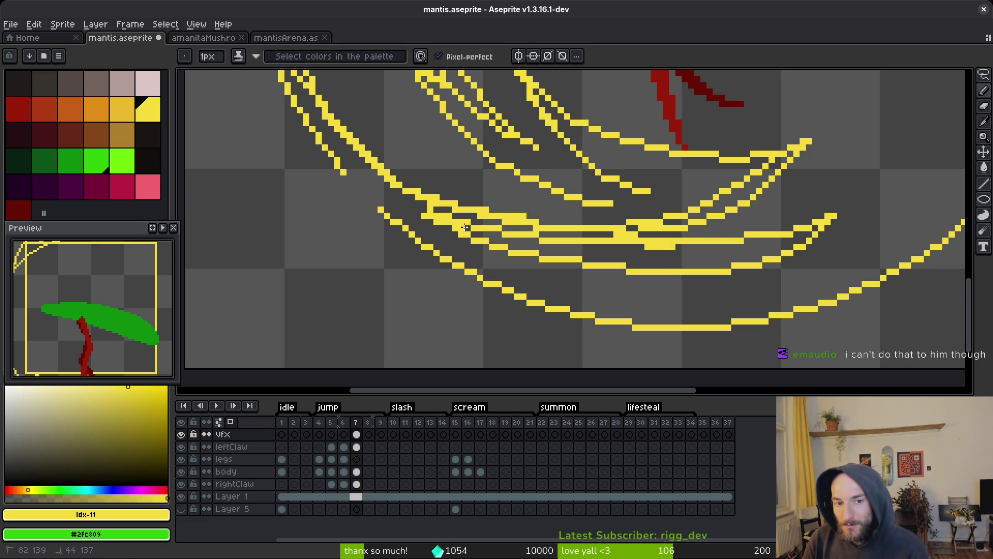
scroll(464, 228, "up", 2)
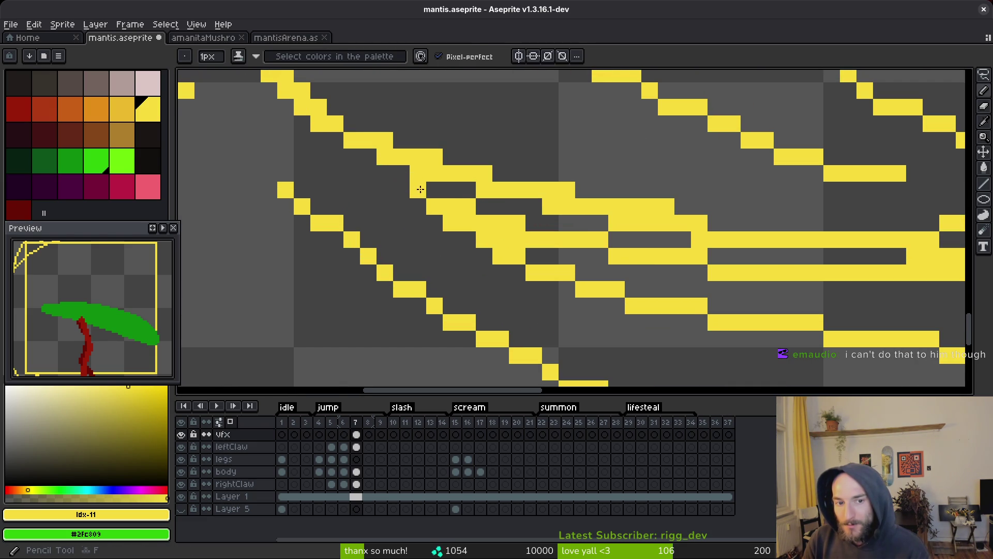
left_click(402, 174)
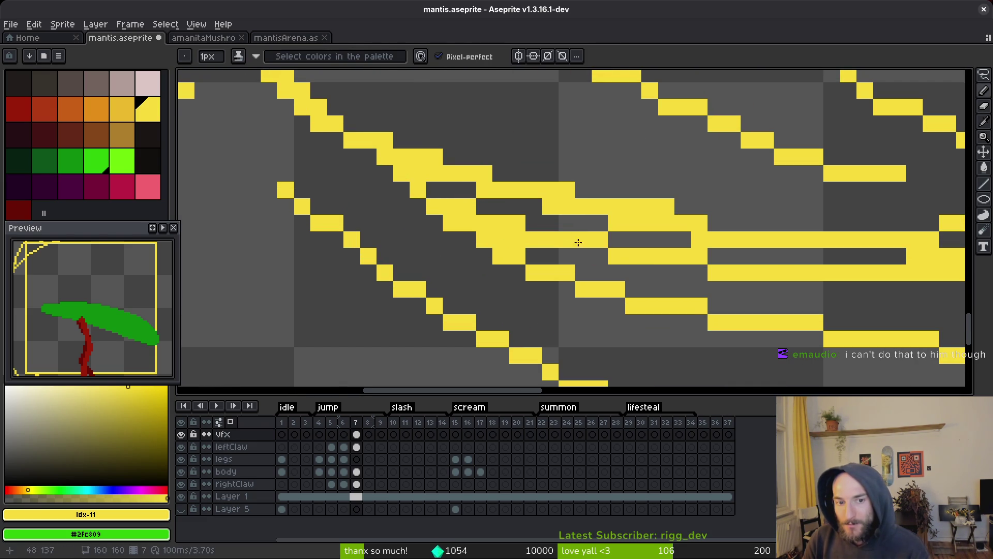
mouse_move(578, 242)
left_mouse_down()
mouse_move(738, 292)
mouse_move(710, 273)
left_mouse_up()
scroll(738, 293, "down", 2)
key("g")
left_click(560, 238)
key("ctrl+z")
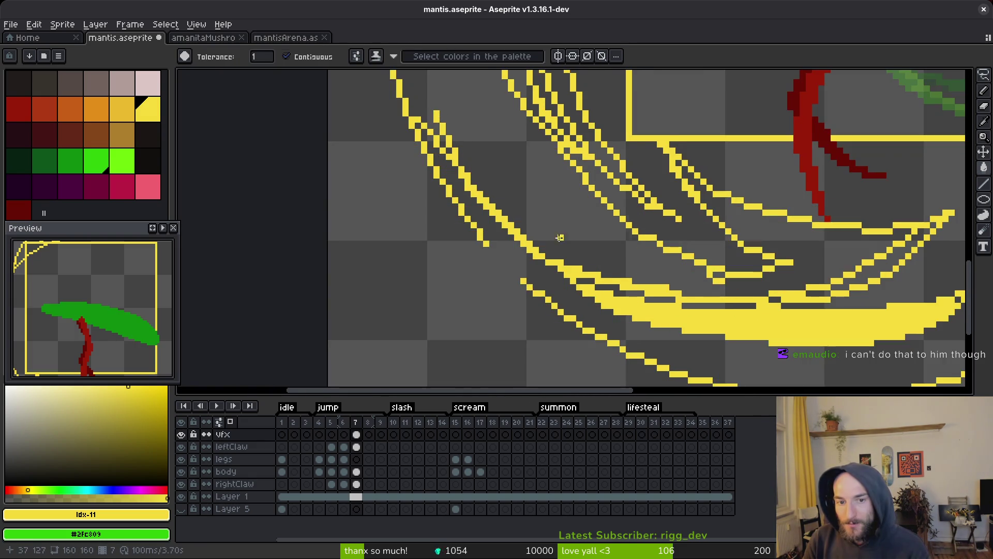
scroll(560, 237, "down", 4)
key("b")
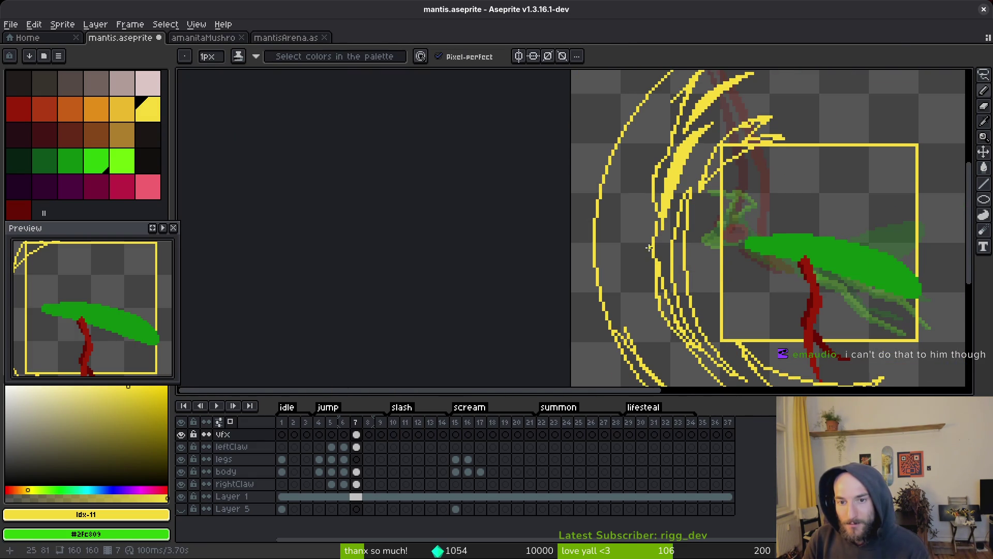
scroll(663, 337, "up", 2)
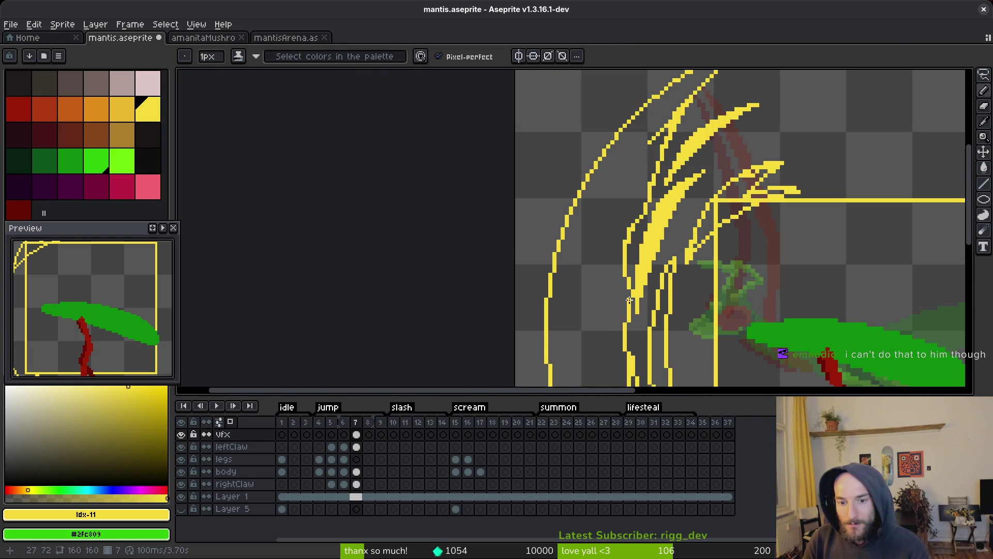
key("g")
scroll(629, 300, "down", 3)
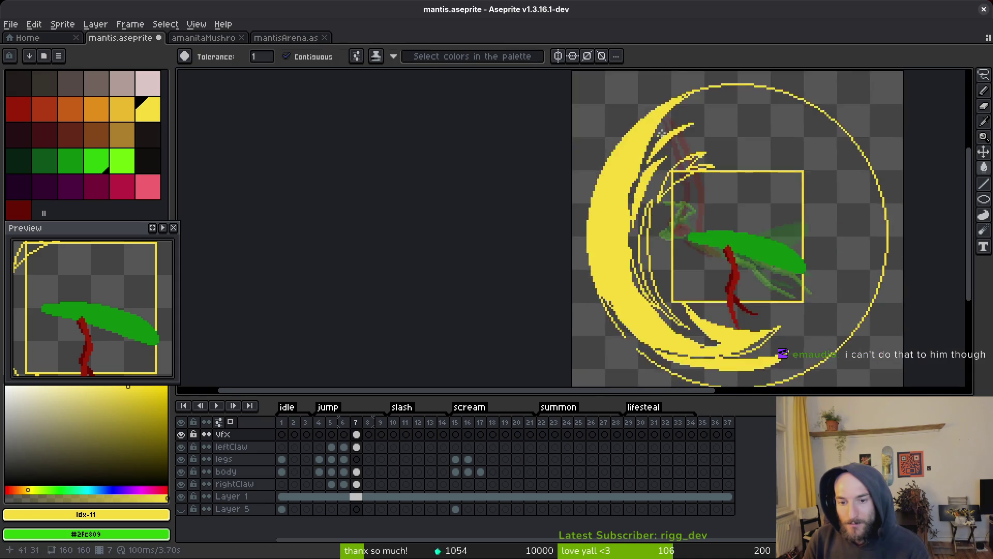
scroll(661, 133, "up", 2)
scroll(615, 272, "up", 1)
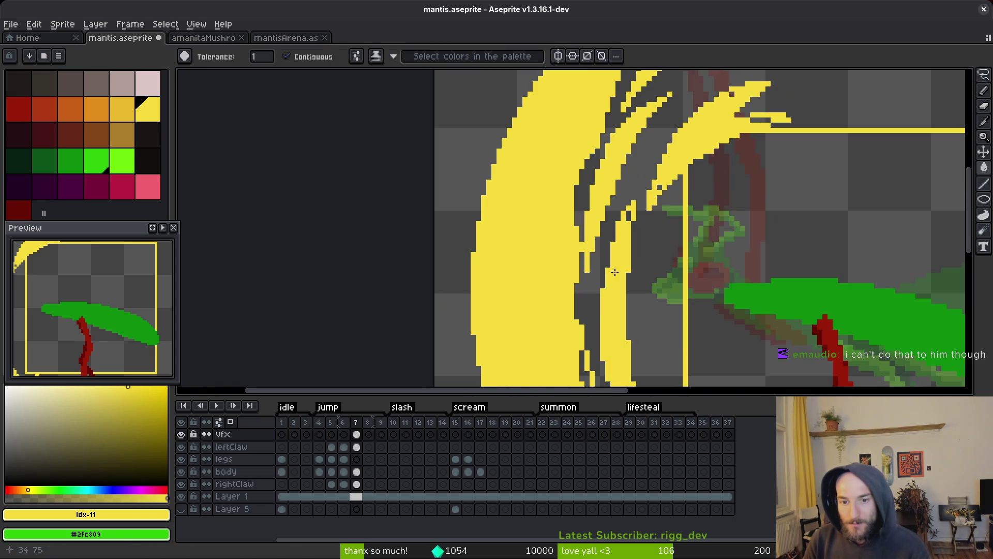
scroll(614, 272, "down", 2)
scroll(636, 269, "up", 1)
scroll(724, 269, "up", 1)
scroll(781, 268, "up", 1)
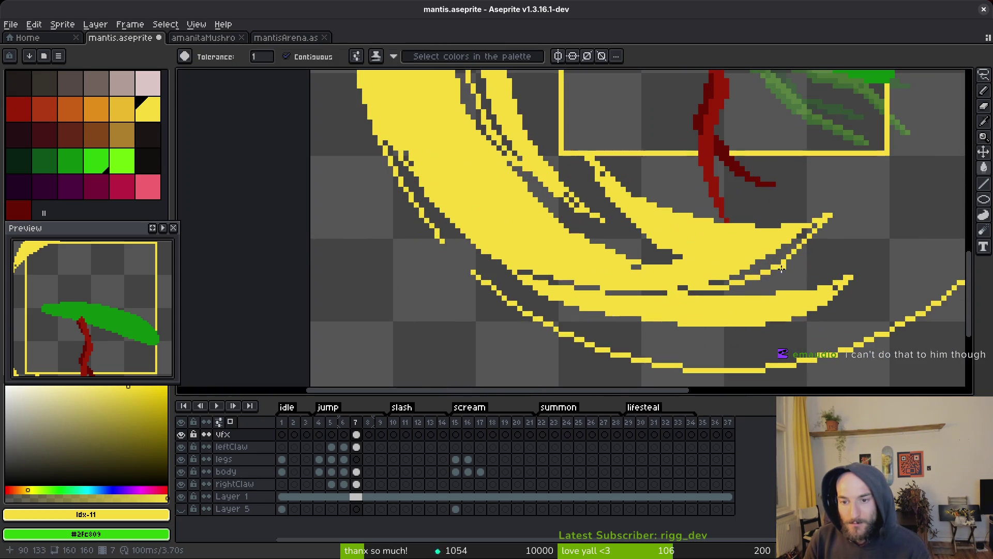
scroll(752, 268, "down", 6)
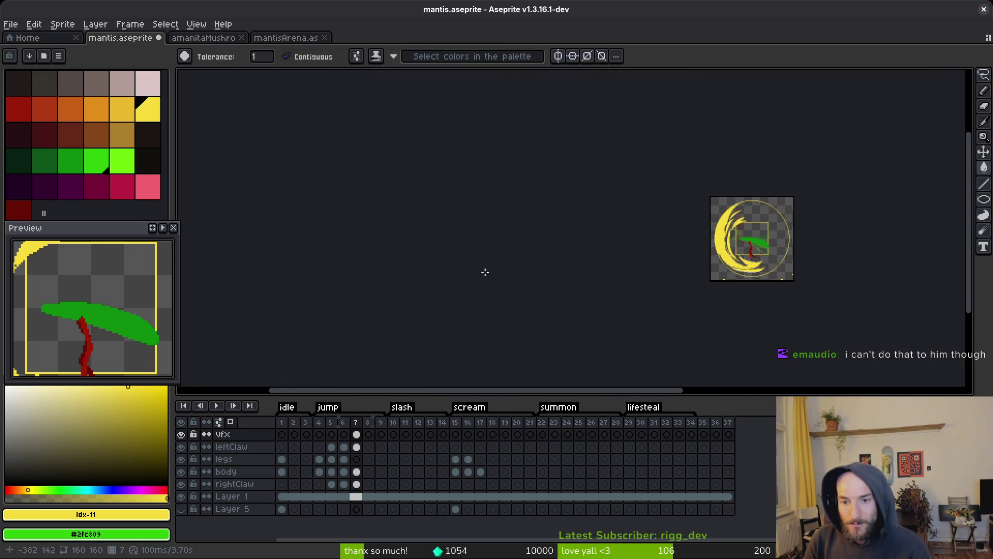
scroll(124, 320, "down", 3)
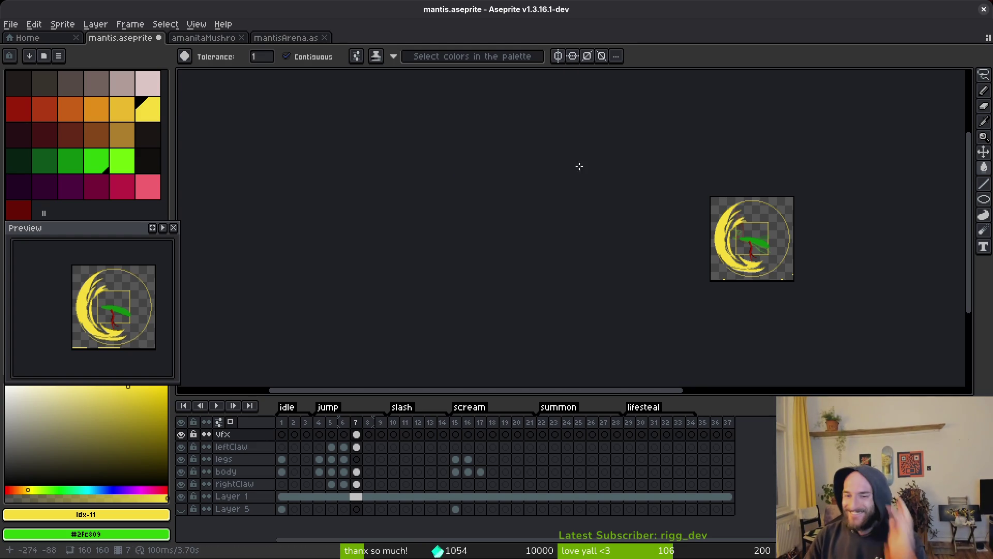
scroll(756, 206, "up", 3)
scroll(723, 234, "down", 5)
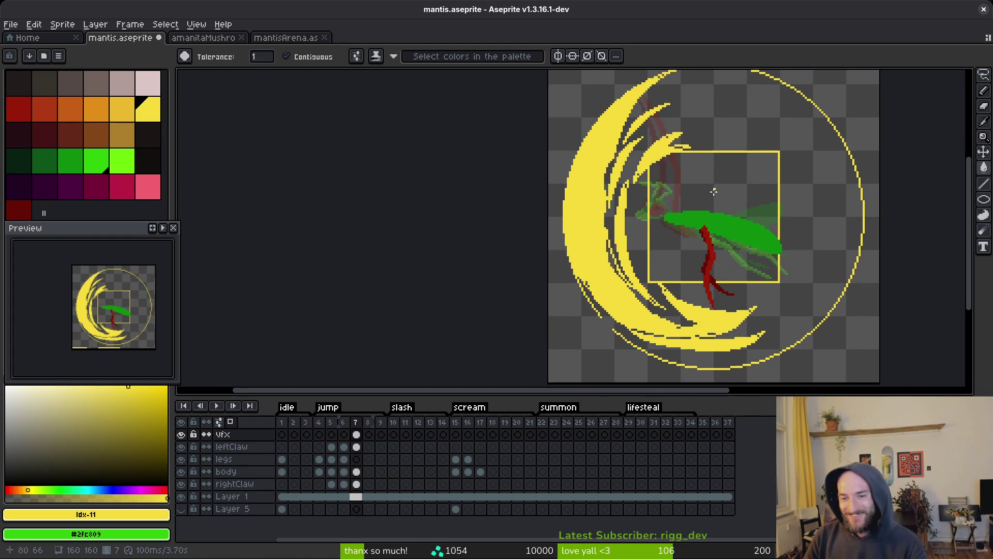
scroll(695, 351, "down", 3)
scroll(738, 214, "up", 2)
Step: Redraw the yellow streaks along the crescent's lower arc with the Pencil, undoing rejected attempts
scroll(672, 218, "down", 3)
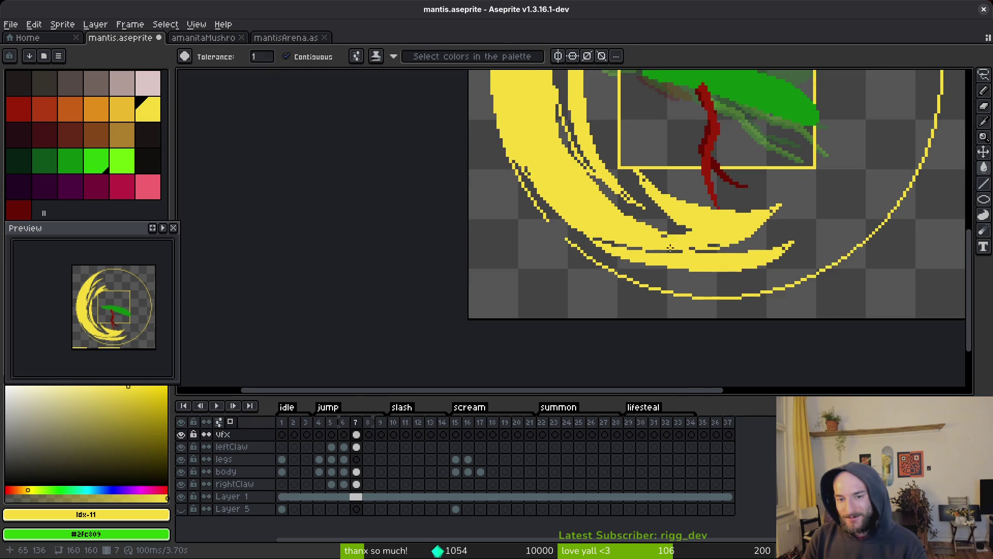
key("b")
scroll(558, 164, "up", 2)
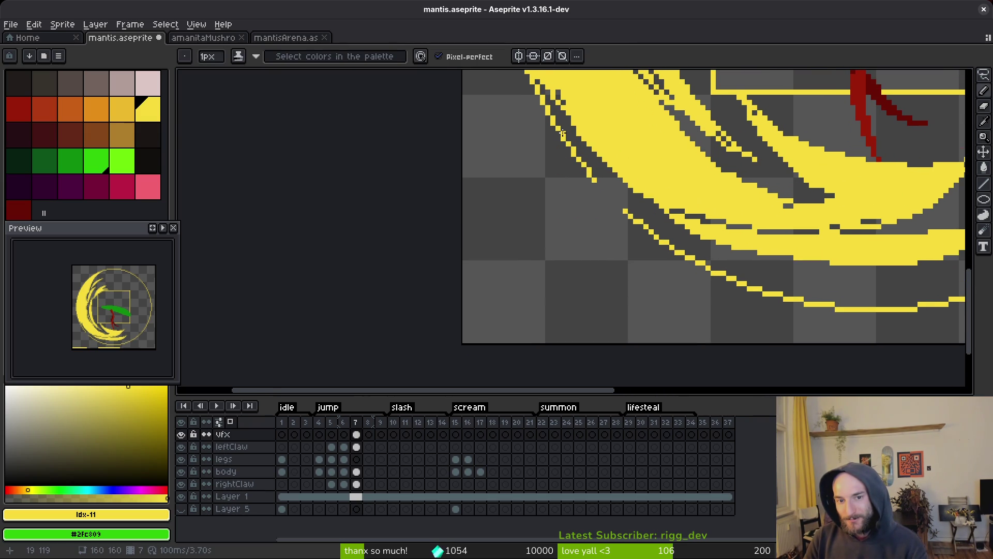
mouse_move(563, 133)
left_mouse_down()
mouse_move(605, 202)
mouse_move(642, 233)
left_mouse_up()
key("ctrl+z")
mouse_move(572, 149)
left_mouse_down()
mouse_move(649, 219)
mouse_move(709, 219)
left_mouse_up()
scroll(741, 235, "down", 2)
scroll(741, 234, "right", 3)
key("ctrl+z")
mouse_move(596, 181)
left_mouse_down()
mouse_move(625, 203)
mouse_move(805, 228)
left_mouse_up()
key("ctrl+z")
mouse_move(615, 185)
left_mouse_down()
mouse_move(682, 215)
mouse_move(665, 211)
mouse_move(823, 237)
mouse_move(683, 236)
left_mouse_up()
key("ctrl+z")
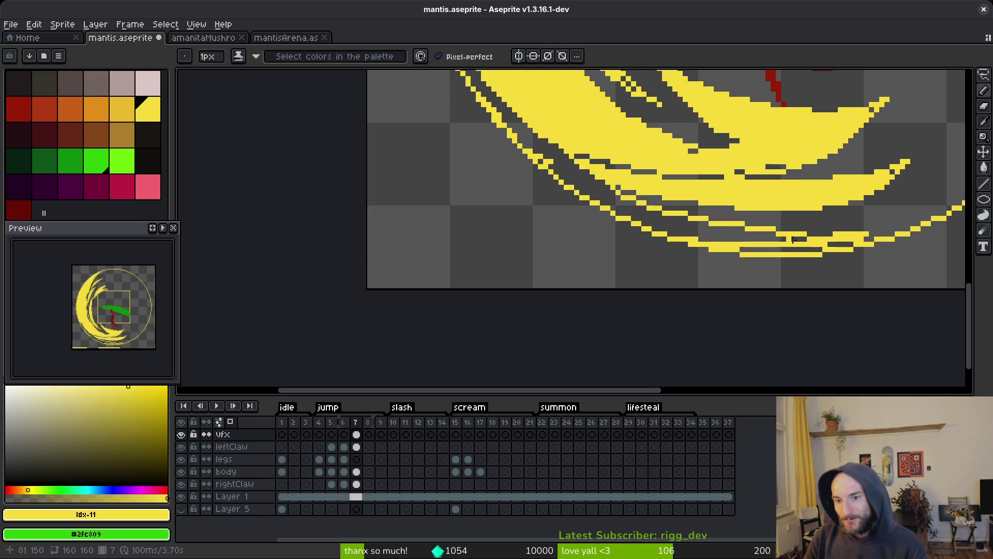
left_click_drag(828, 248, 740, 252)
Step: Erase stray yellow from the lower-right arc and touch up pixels between the lower arcs
scroll(849, 250, "up", 3)
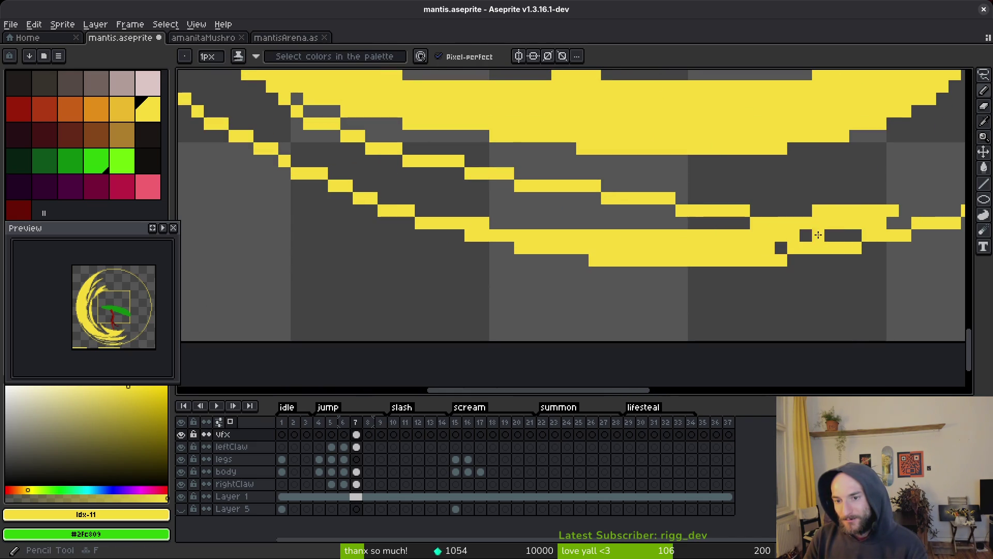
key("e")
left_click_drag(880, 236, 719, 262)
scroll(838, 264, "down", 2)
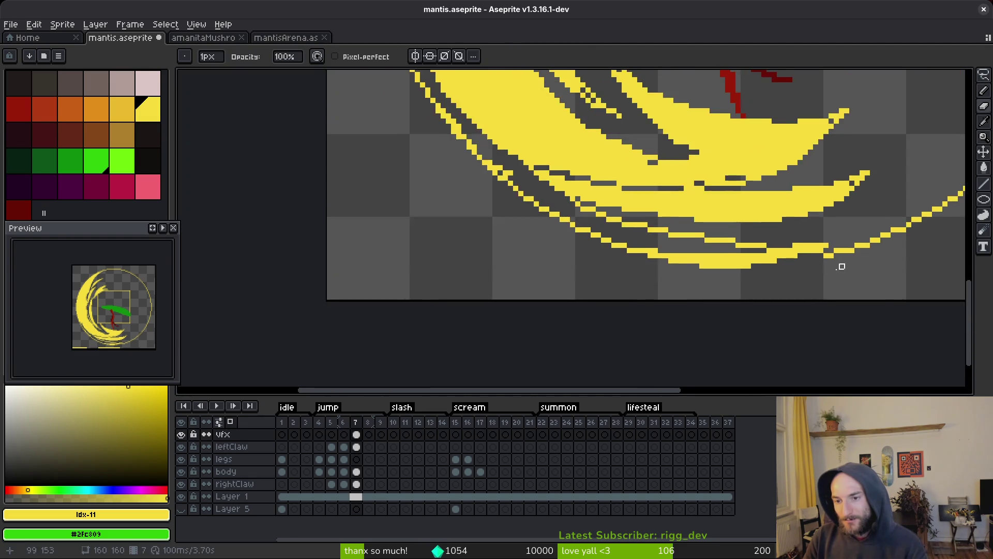
scroll(813, 238, "up", 2)
mouse_move(633, 258)
left_mouse_down()
mouse_move(550, 257)
mouse_move(659, 257)
left_mouse_up()
left_click_drag(601, 234, 477, 211)
key("f")
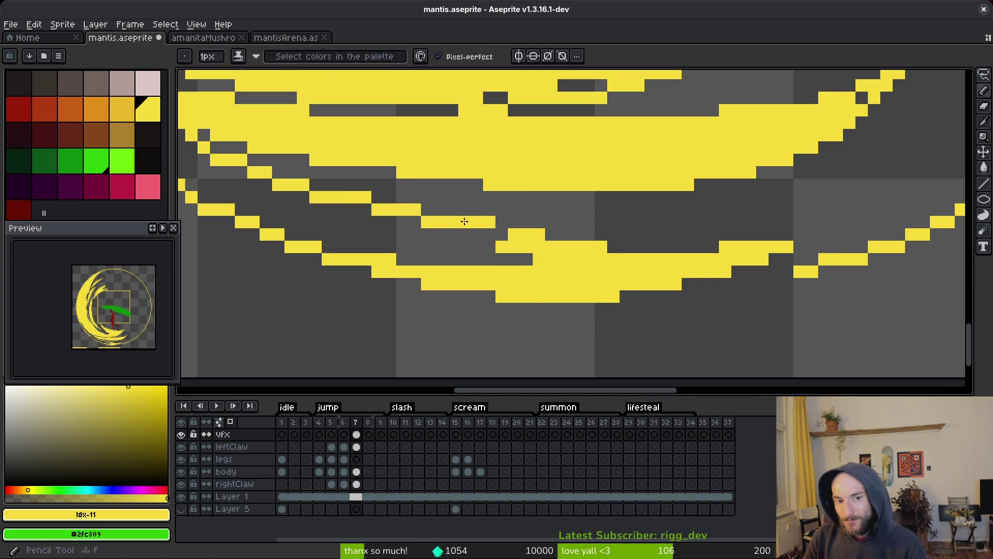
left_click(506, 235)
Step: Fill the dark gap between the lower arcs with yellow using the Paint Bucket
left_click_drag(630, 250, 881, 278)
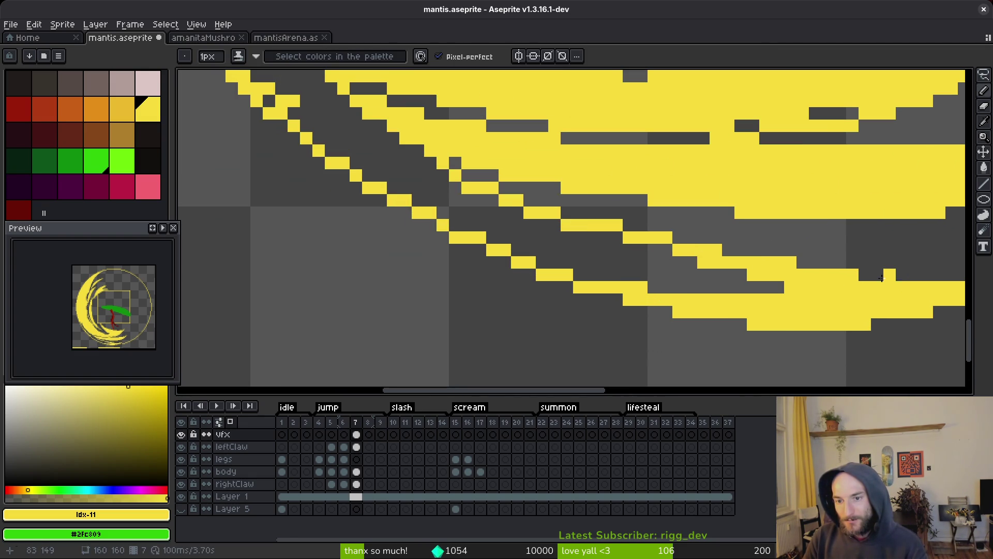
left_click_drag(699, 254, 603, 254)
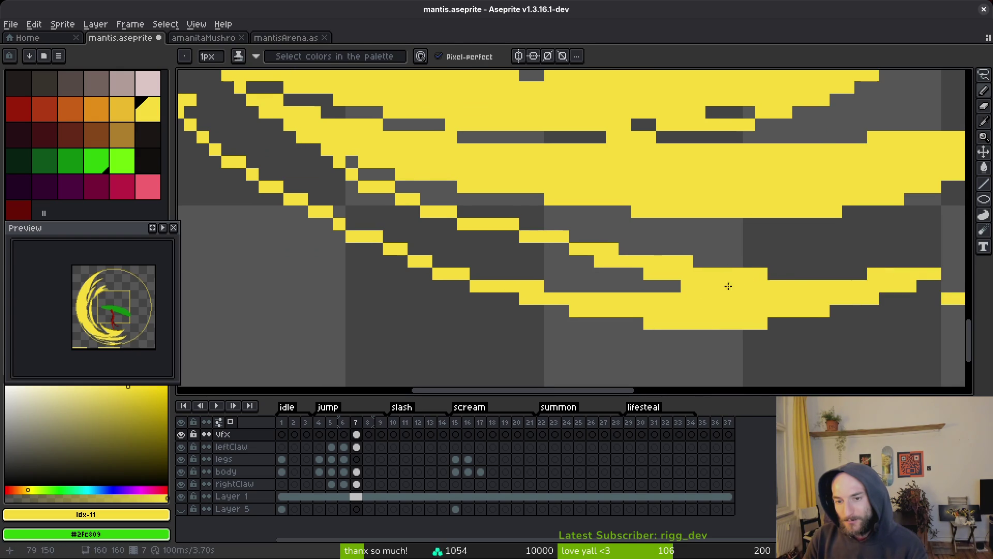
key("g")
left_click(567, 278)
scroll(638, 257, "down", 10)
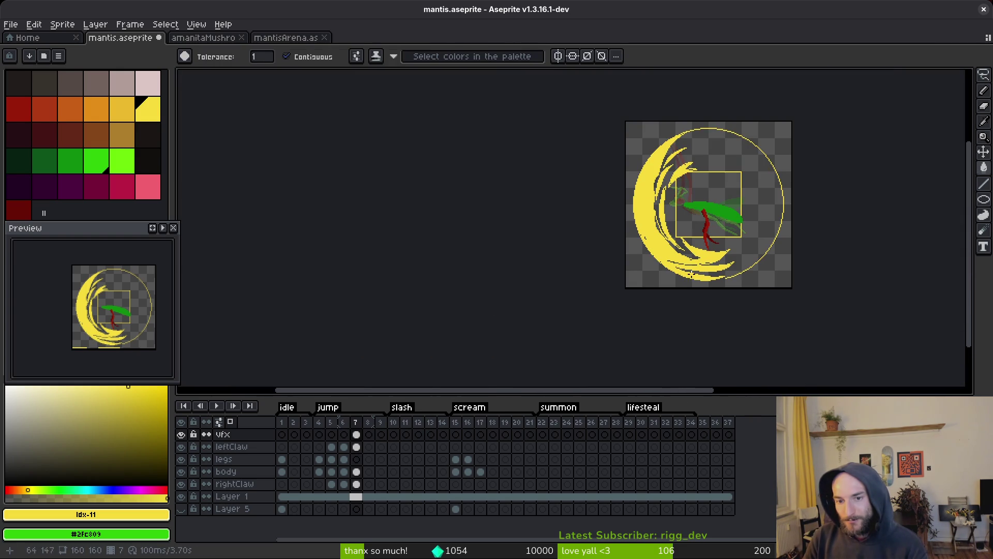
key("b")
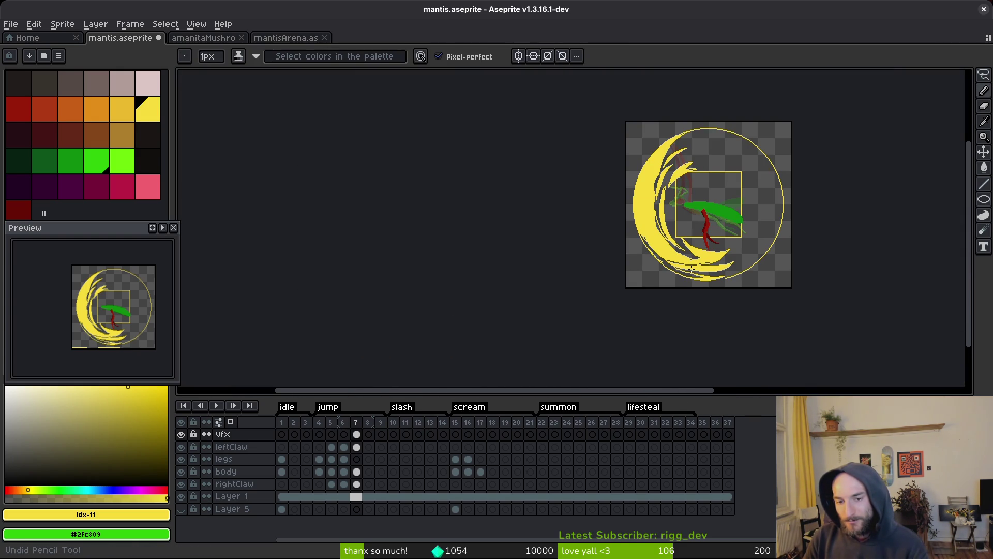
Step: Add and thicken thin yellow claw streaks in the top-left part of the slash
scroll(689, 265, "up", 5)
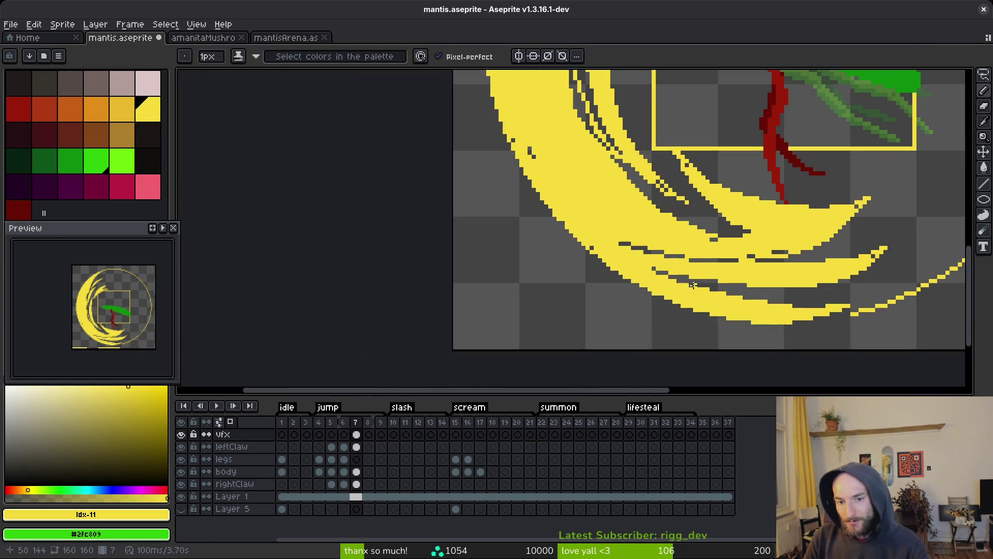
scroll(674, 256, "down", 5)
scroll(681, 256, "up", 4)
scroll(685, 257, "down", 4)
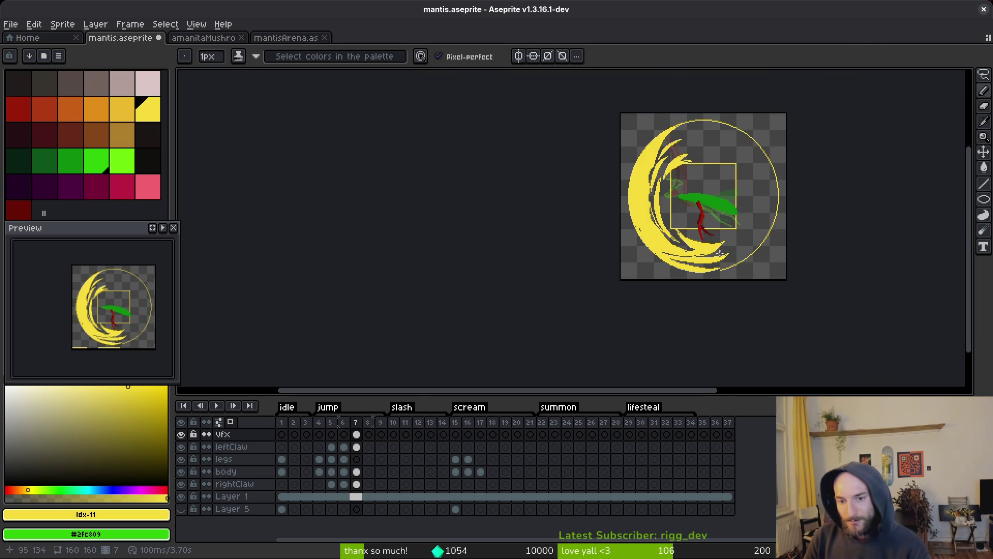
scroll(690, 258, "up", 5)
left_click_drag(690, 258, 774, 457)
mouse_move(776, 155)
left_mouse_down()
mouse_move(758, 288)
mouse_move(625, 224)
mouse_move(621, 170)
left_mouse_up()
scroll(622, 169, "up", 1)
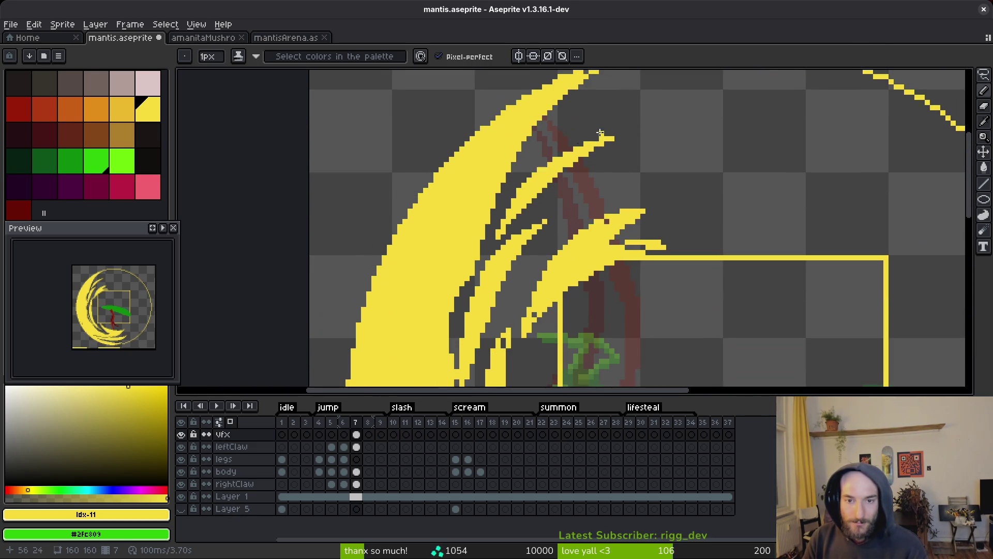
mouse_move(600, 133)
left_mouse_down()
mouse_move(572, 176)
mouse_move(554, 141)
mouse_move(628, 120)
left_mouse_up()
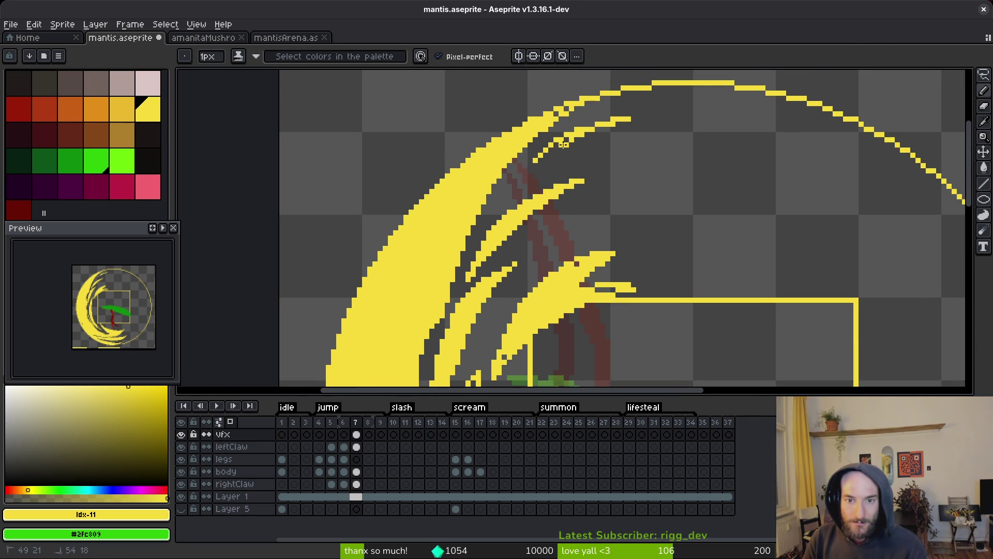
left_click_drag(563, 145, 635, 140)
left_click_drag(538, 165, 569, 139)
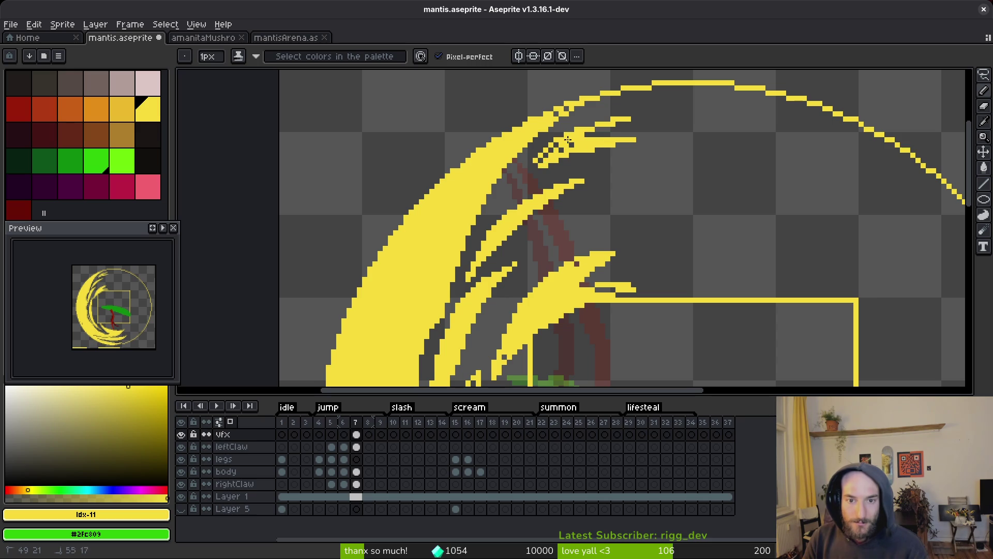
left_click_drag(529, 173, 611, 114)
Step: Inspect the slash up close and save the mantis sprite file
scroll(591, 129, "up", 1)
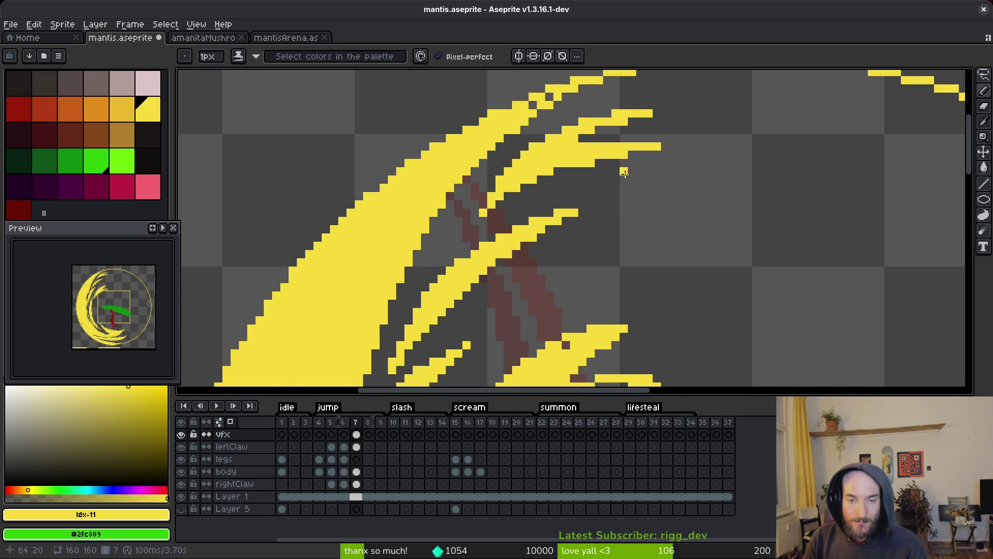
scroll(625, 173, "down", 8)
scroll(631, 209, "up", 6)
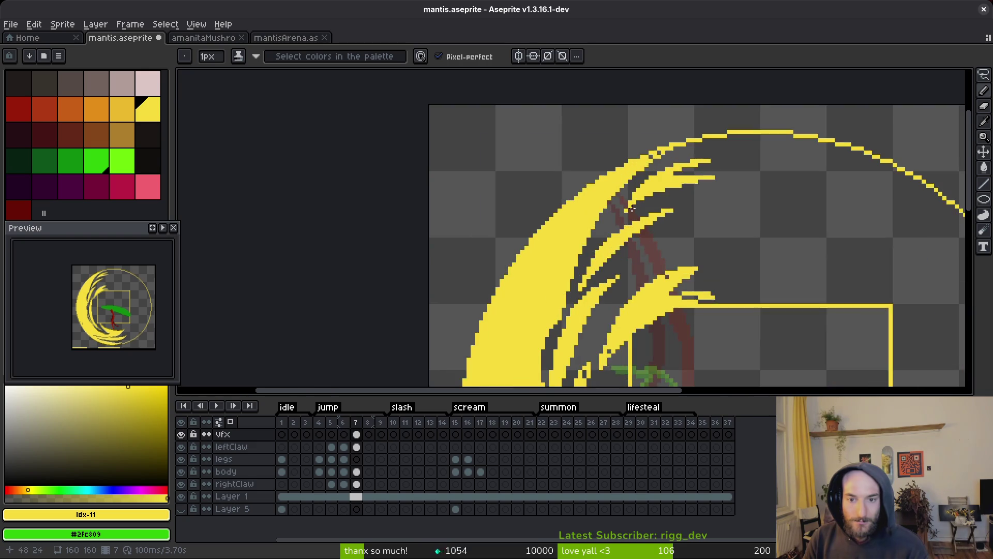
scroll(631, 209, "up", 2)
scroll(686, 237, "down", 3)
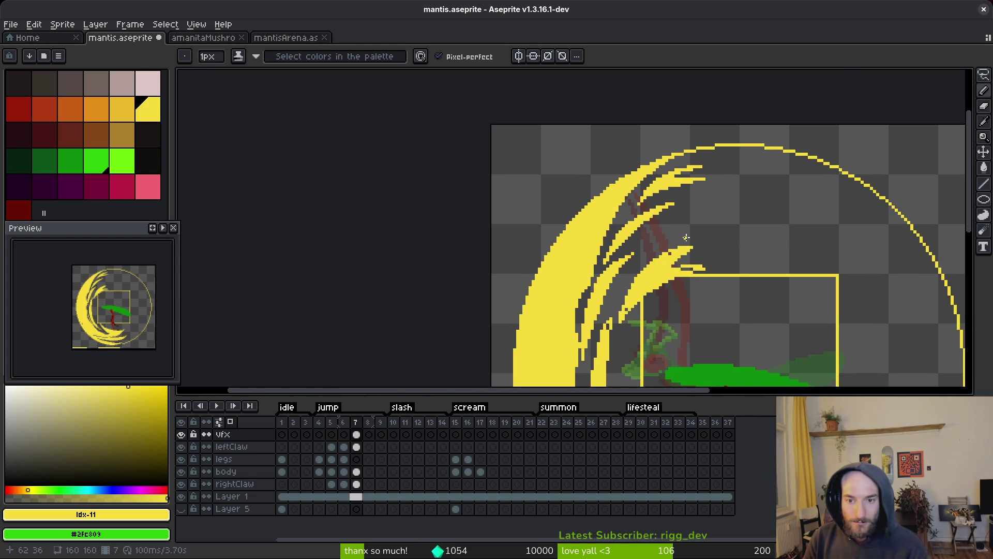
scroll(691, 274, "up", 3)
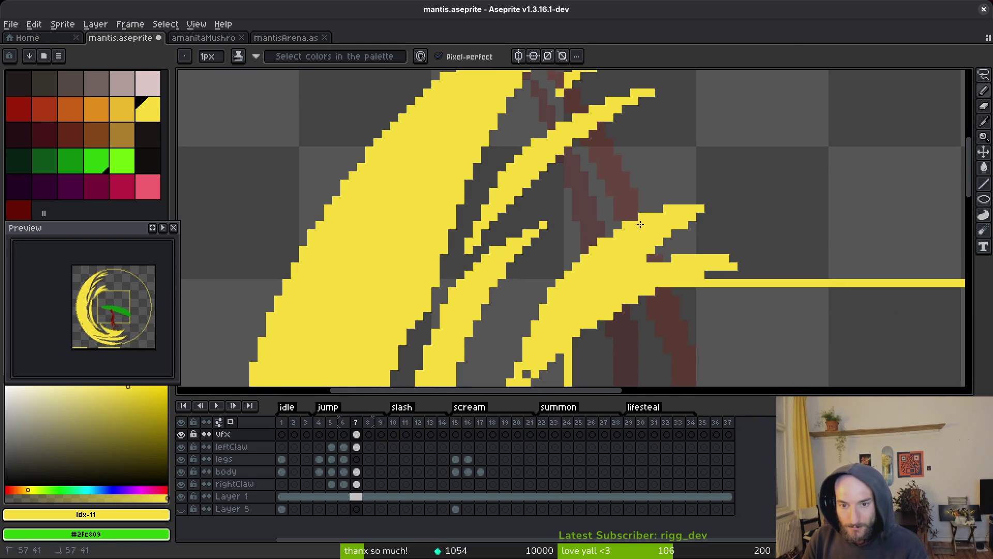
scroll(640, 224, "down", 2)
scroll(550, 254, "down", 4)
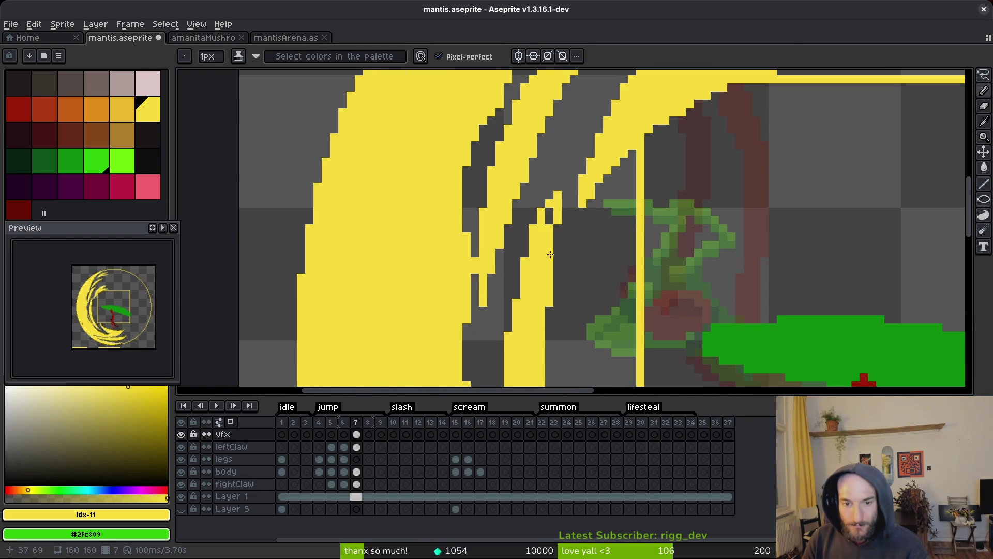
scroll(579, 232, "down", 3)
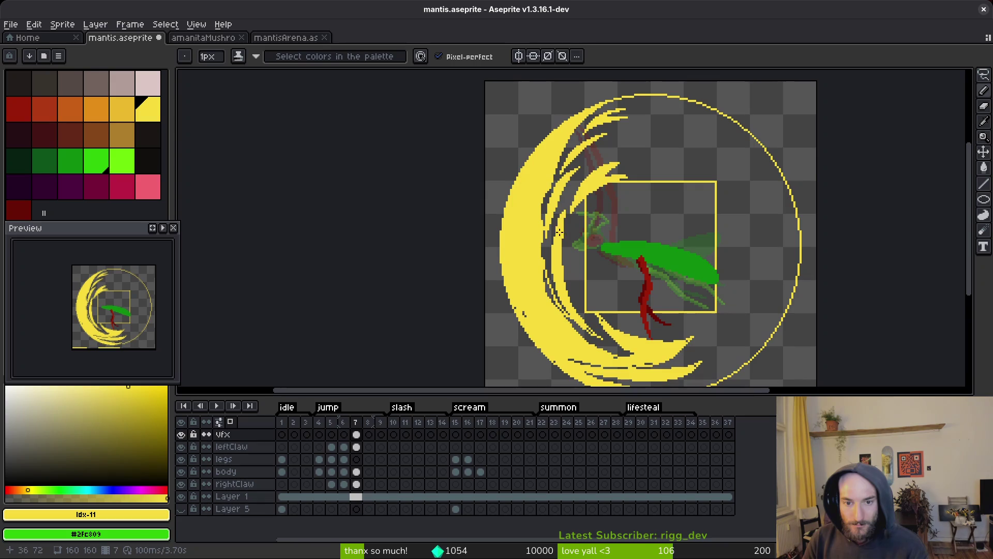
scroll(561, 218, "up", 3)
key("e")
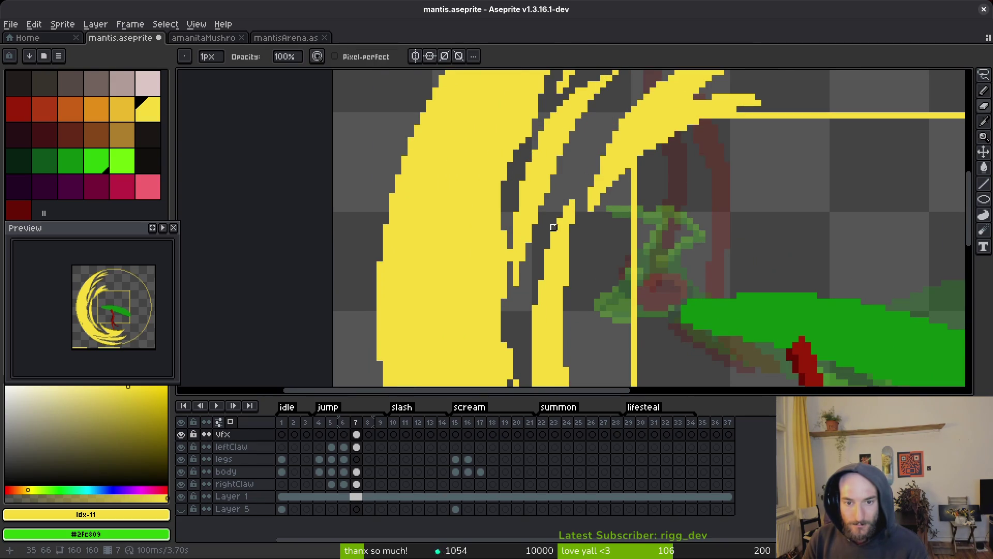
scroll(572, 265, "down", 4)
key("ctrl+s")
Step: Draw two dark grey gap lines through the yellow slash between the streaks
scroll(652, 295, "up", 3)
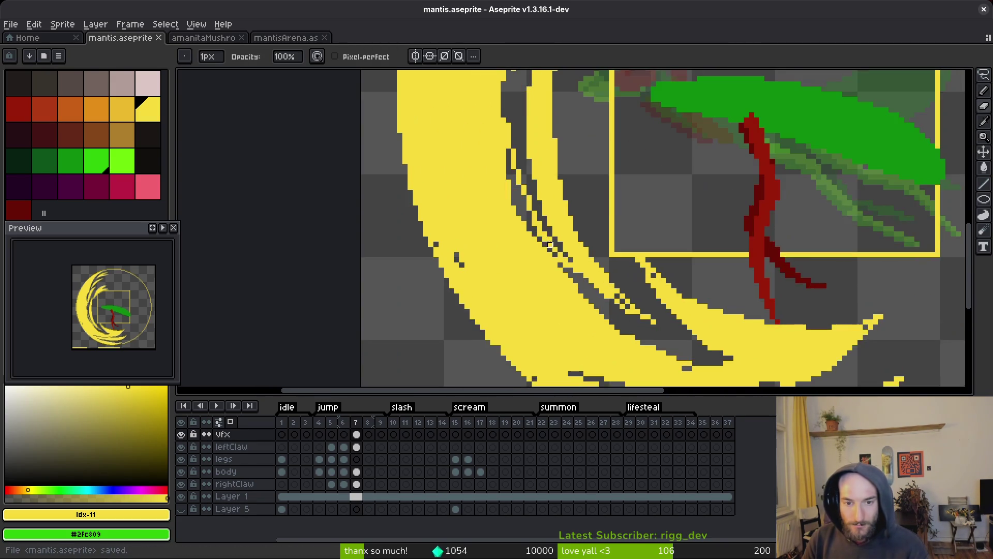
scroll(652, 295, "down", 3)
scroll(652, 304, "up", 5)
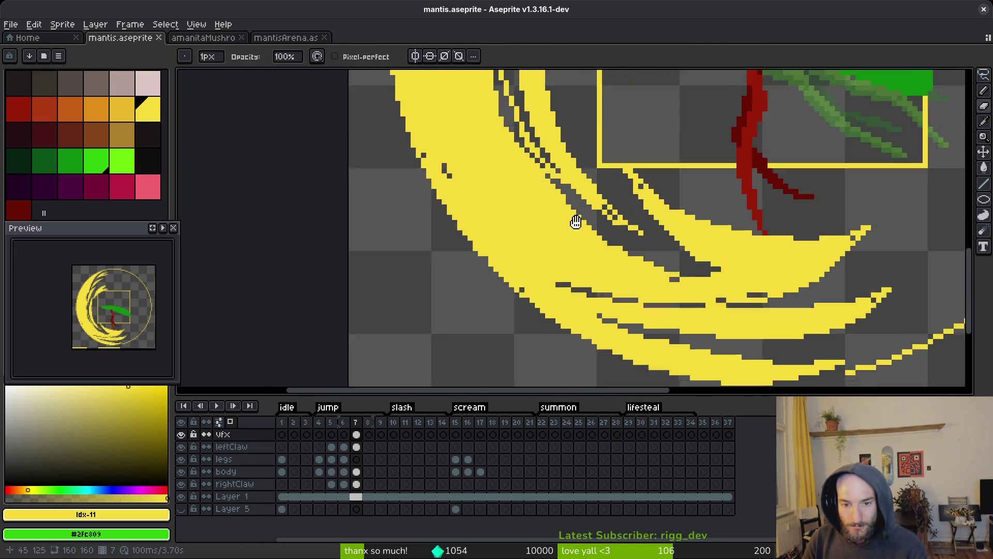
key("g")
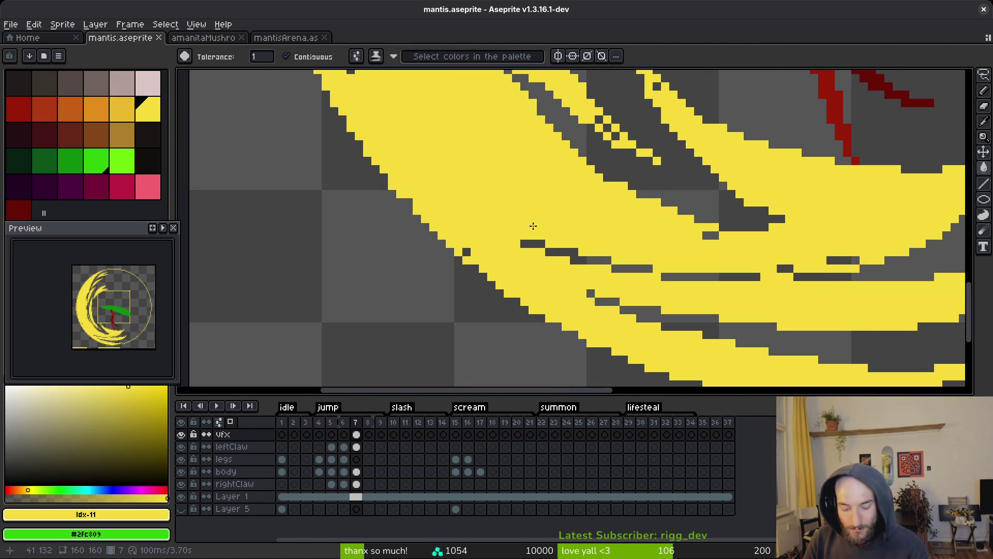
key("b")
left_click_drag(483, 203, 599, 253)
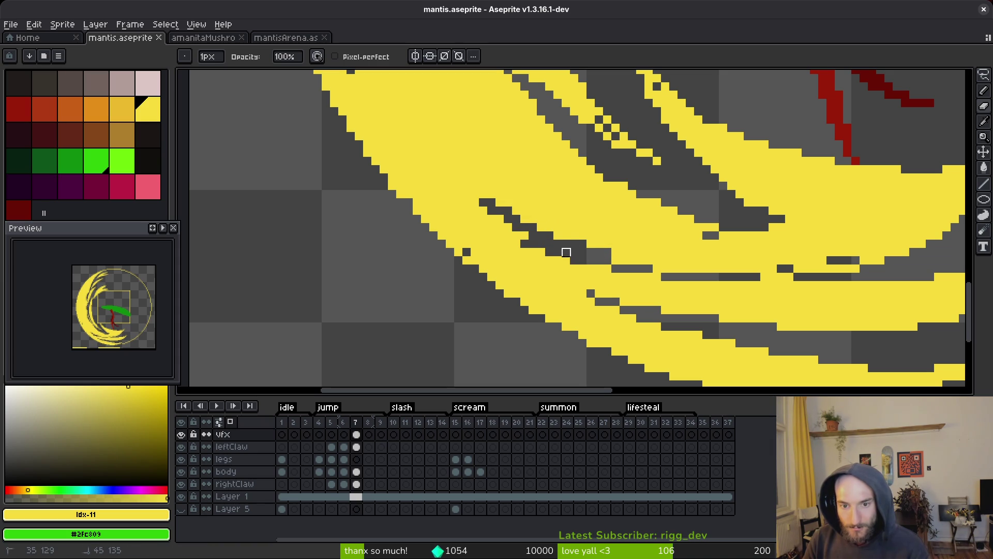
mouse_move(505, 209)
left_mouse_down()
mouse_move(450, 151)
mouse_move(477, 178)
left_mouse_up()
Step: Patch a stair-step gap pixel back to yellow and darken a few pixels to extend the gap
key("b")
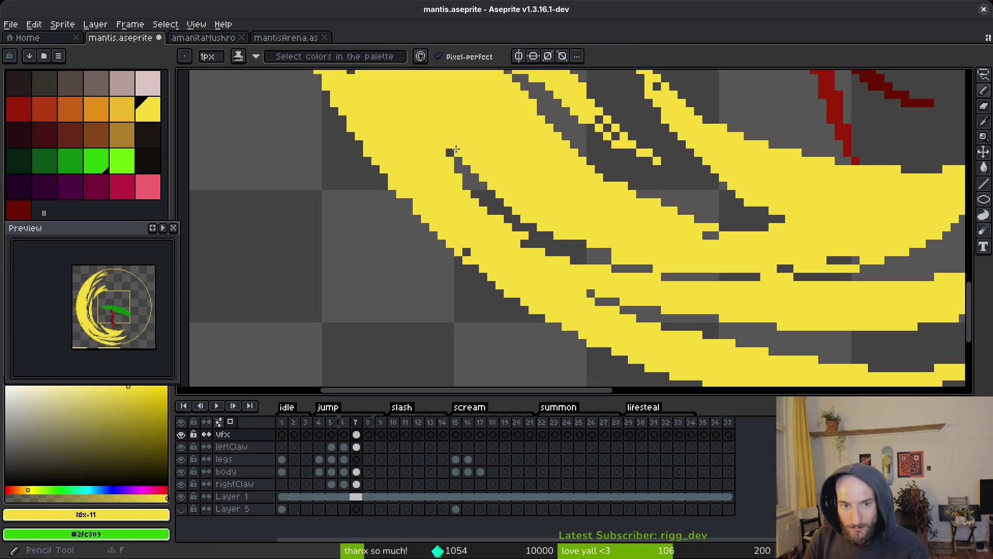
left_click(516, 227)
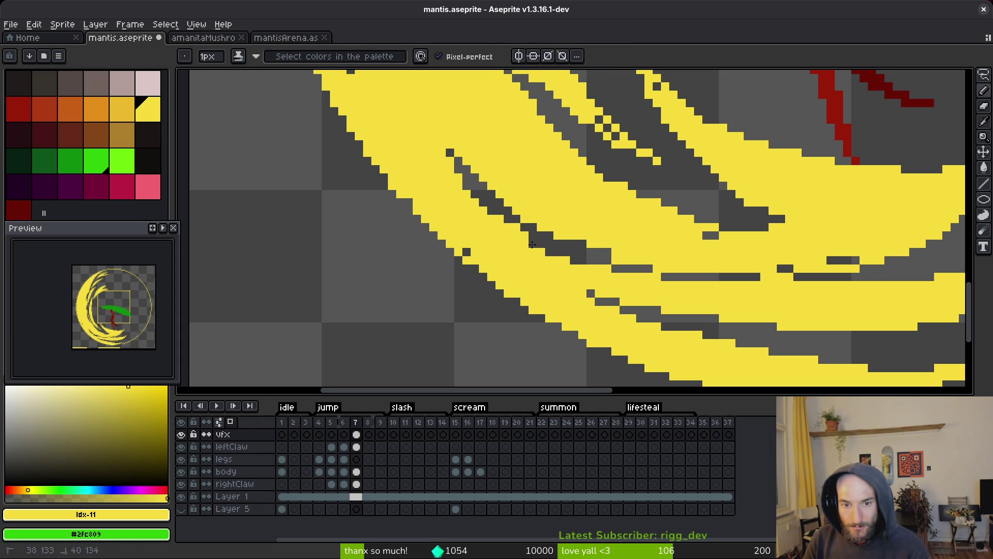
scroll(787, 308, "down", 2)
scroll(713, 288, "up", 2)
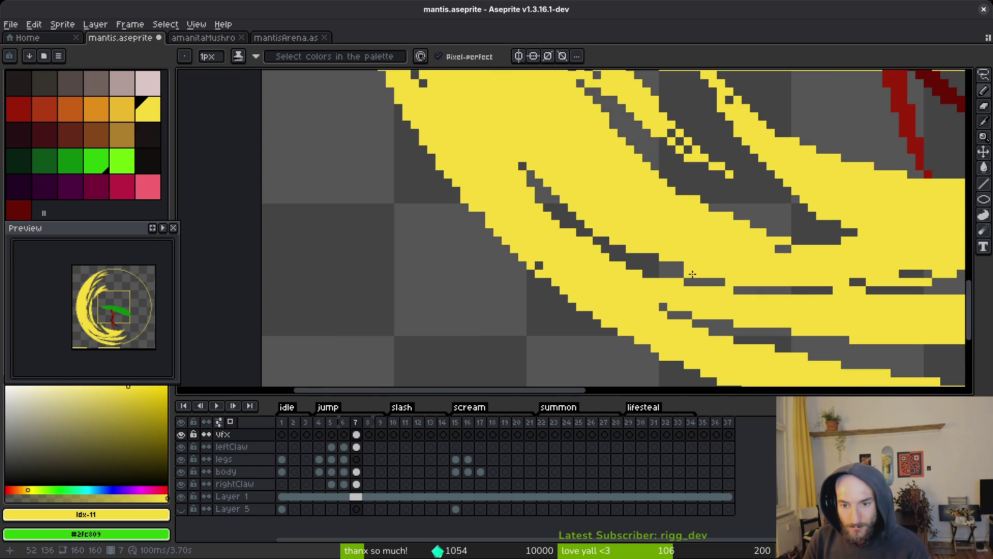
left_click_drag(746, 282, 730, 282)
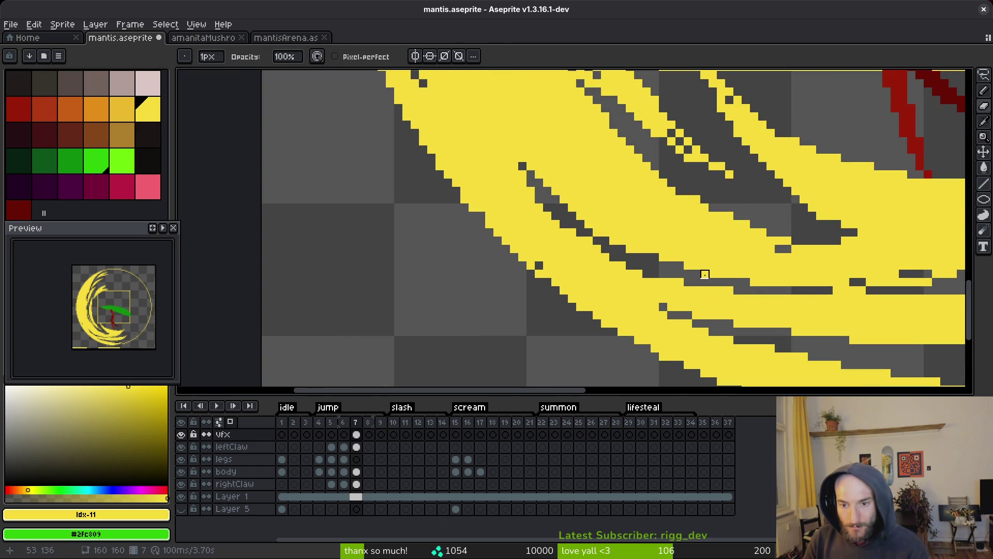
key("s")
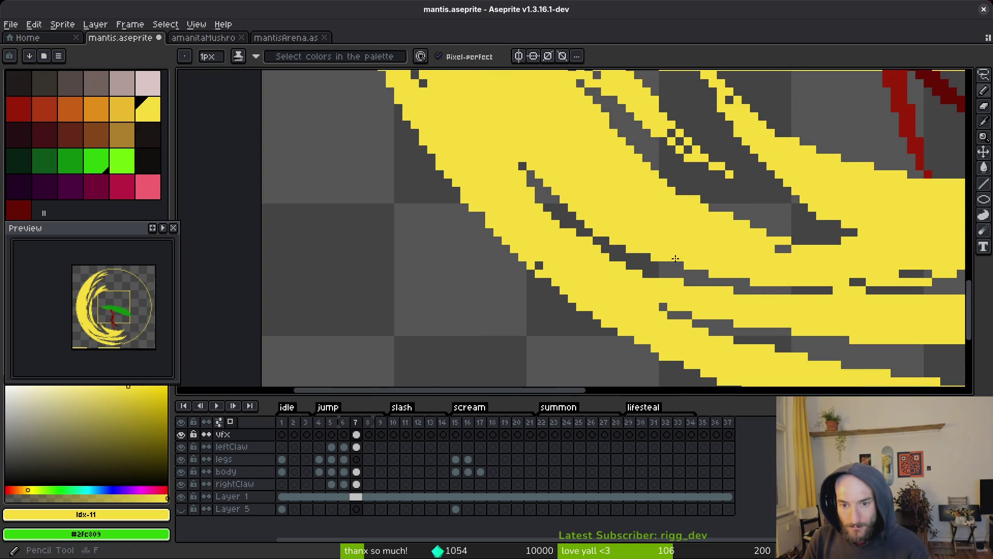
scroll(722, 271, "right", 3)
scroll(630, 275, "right", 2)
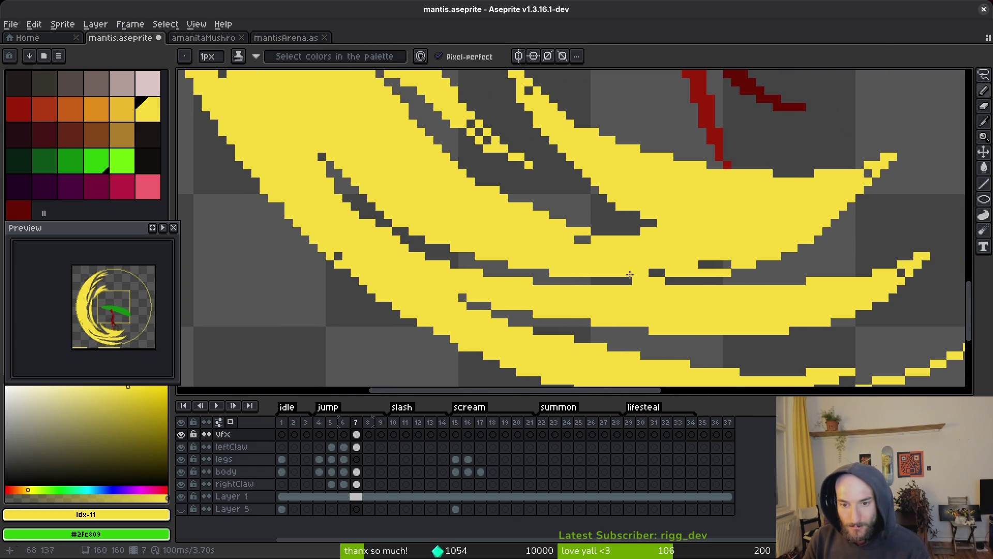
scroll(710, 279, "down", 3)
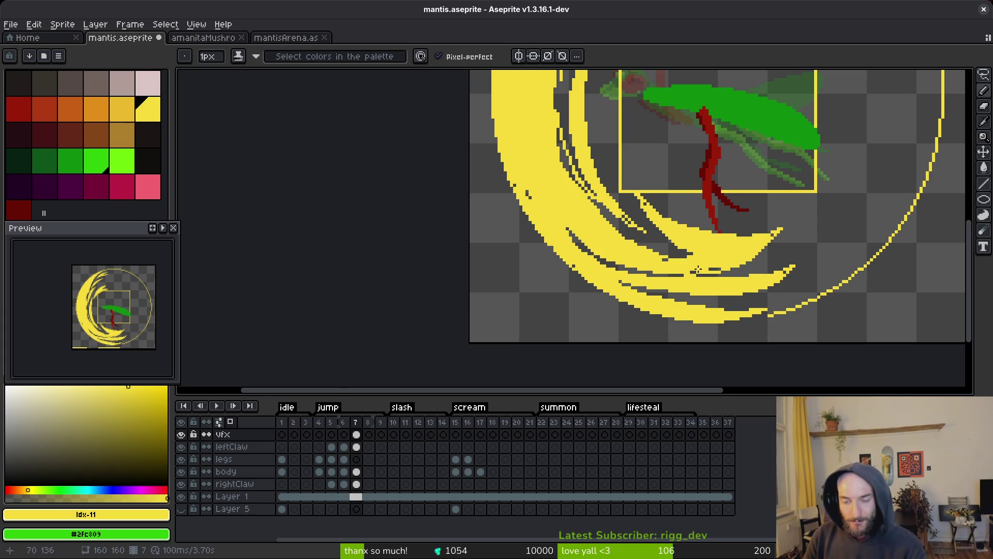
Step: Try several diagonal yellow streak angles from the slash's lower tip, undoing each attempt
scroll(762, 241, "up", 3)
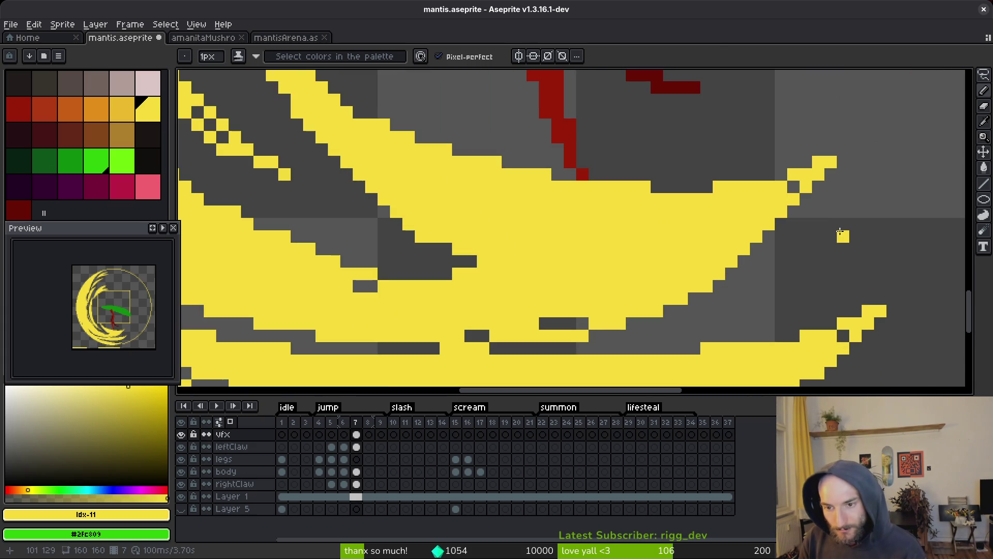
mouse_move(847, 224)
left_mouse_down()
mouse_move(776, 279)
mouse_move(705, 296)
left_mouse_up()
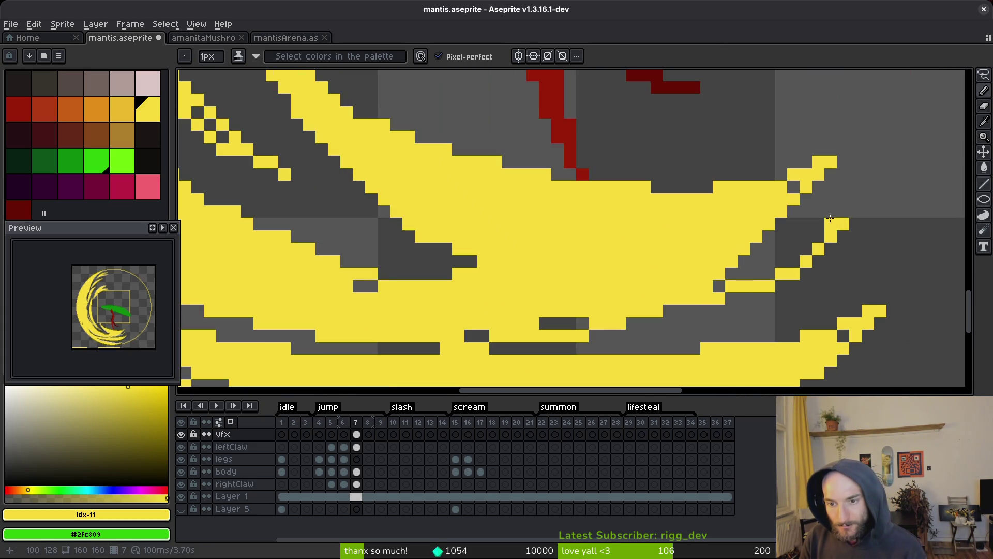
key("ctrl+z")
mouse_move(844, 224)
left_mouse_down()
mouse_move(766, 254)
mouse_move(731, 280)
left_mouse_up()
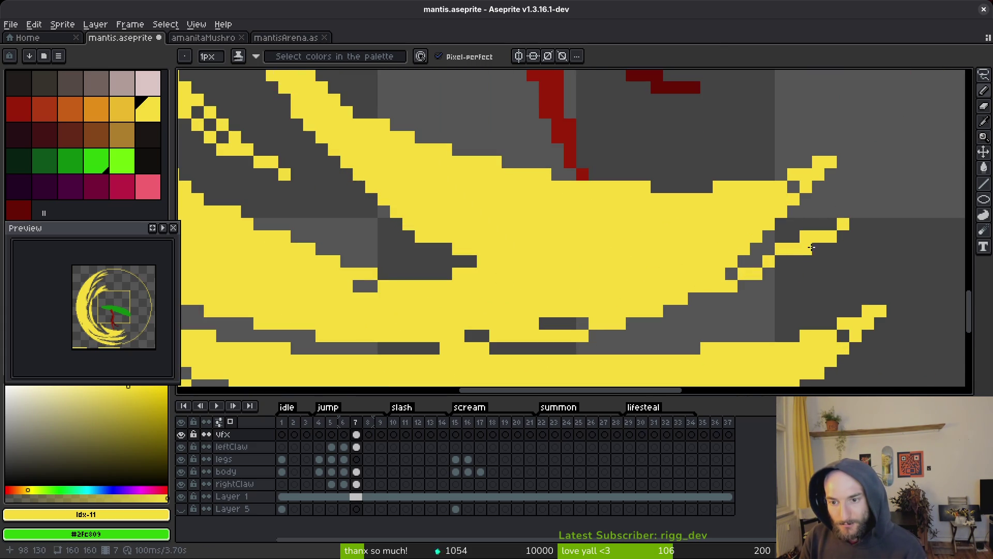
key("ctrl+z")
left_click(777, 255, "shift")
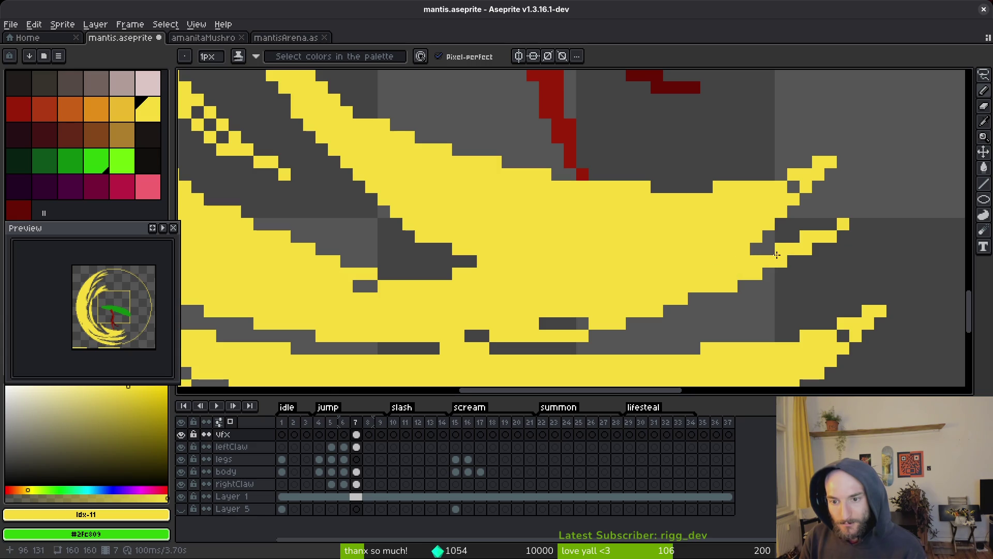
scroll(825, 267, "down", 5)
scroll(823, 276, "up", 5)
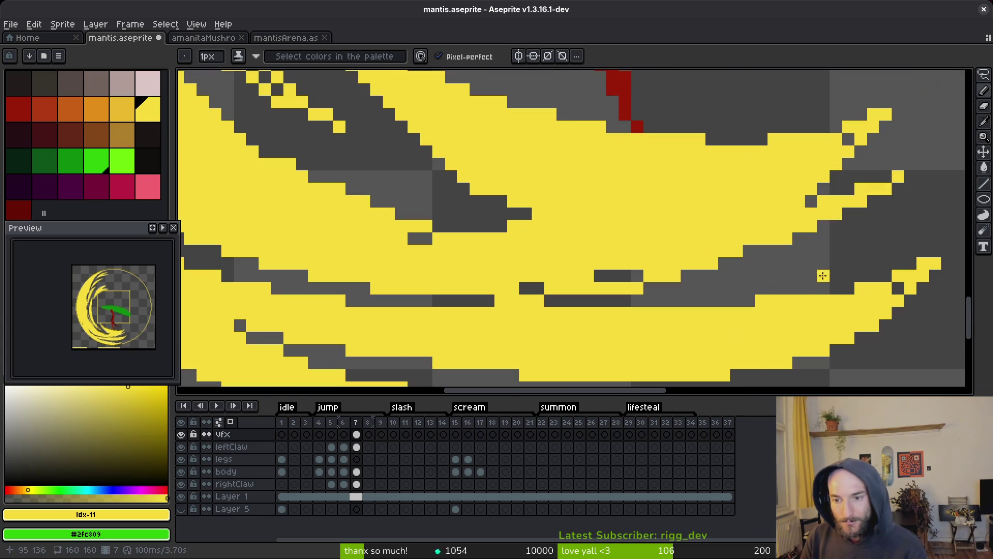
key("ctrl+z")
key("ctrl+z")
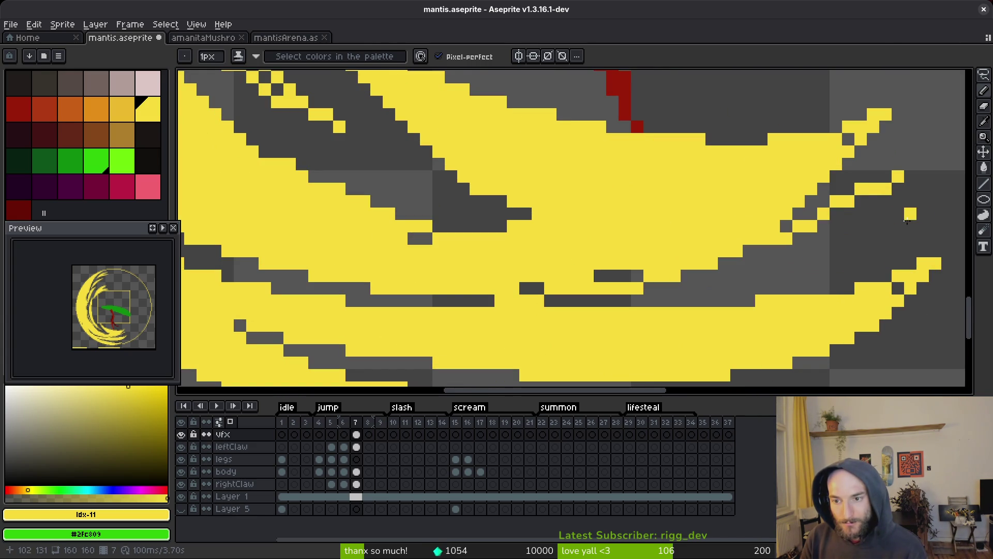
mouse_move(896, 200)
left_mouse_down()
mouse_move(839, 242)
mouse_move(680, 275)
left_mouse_up()
key("ctrl+z")
Step: Draw a shallow thin yellow streak rising from the slash up to a new tip pixel
mouse_move(621, 275)
left_mouse_down()
mouse_move(725, 264)
mouse_move(841, 223)
mouse_move(900, 177)
mouse_move(923, 189)
mouse_move(846, 223)
left_mouse_up()
left_click_drag(917, 185, 759, 241)
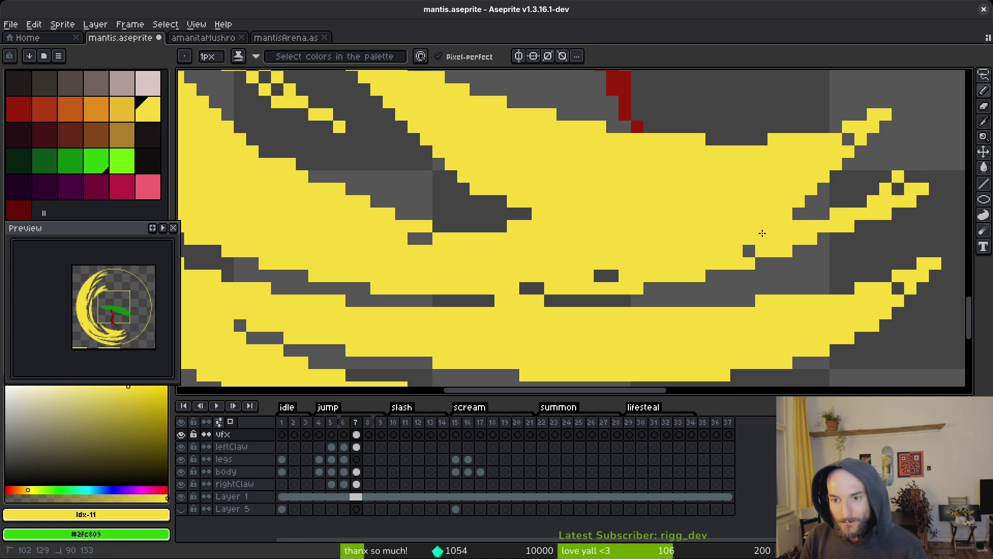
key("ctrl+z")
key("ctrl+z")
key("ctrl+z")
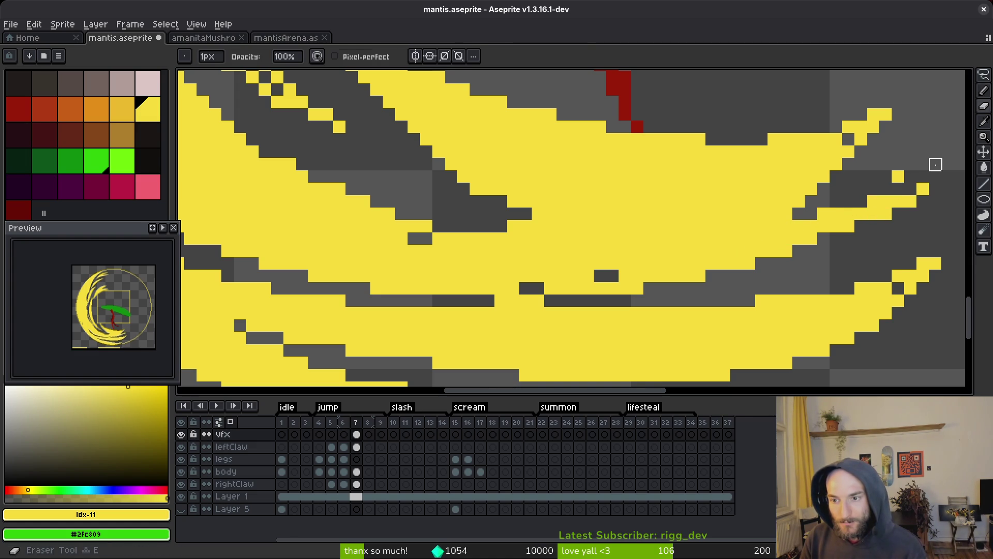
left_click(925, 178)
left_click_drag(924, 177, 847, 209)
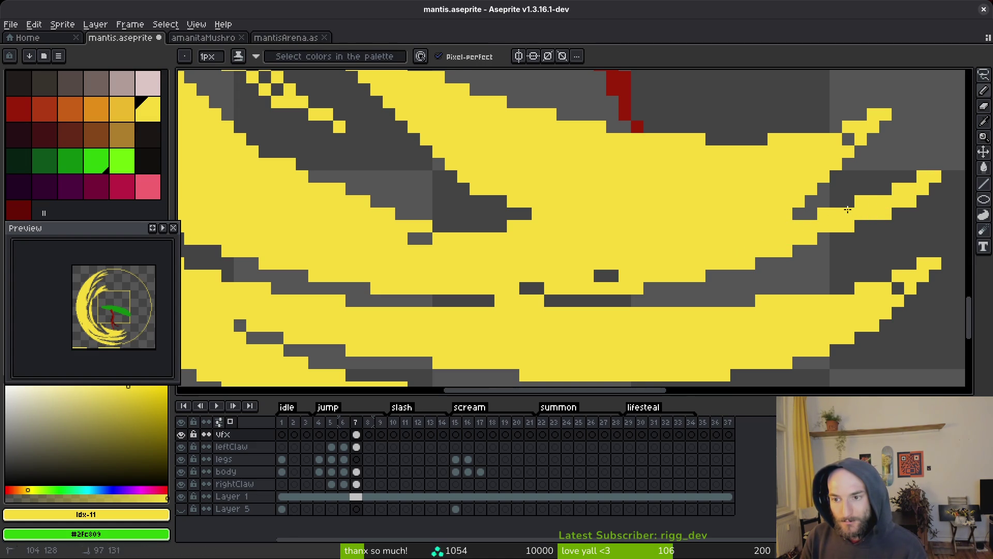
left_click_drag(814, 249, 709, 290)
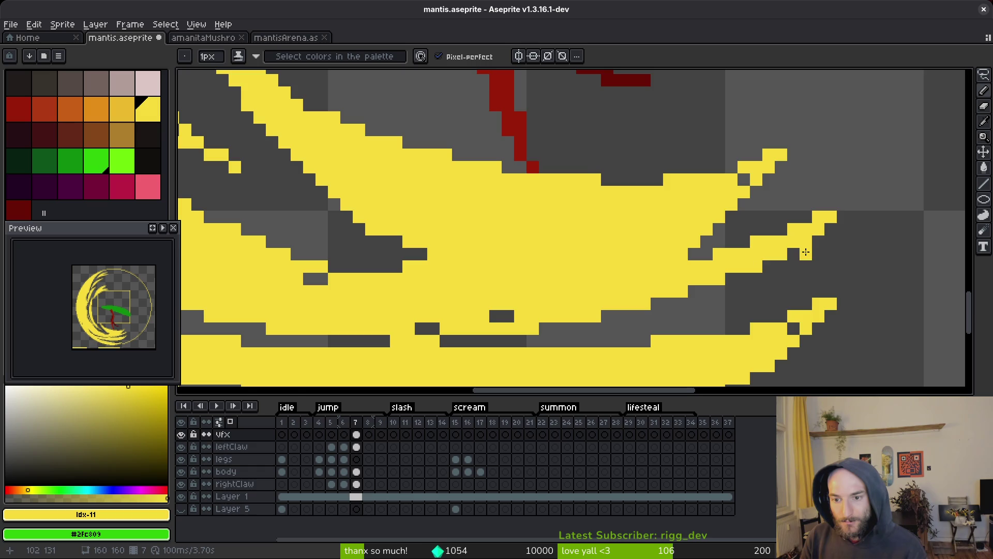
scroll(857, 280, "down", 5)
scroll(820, 288, "up", 4)
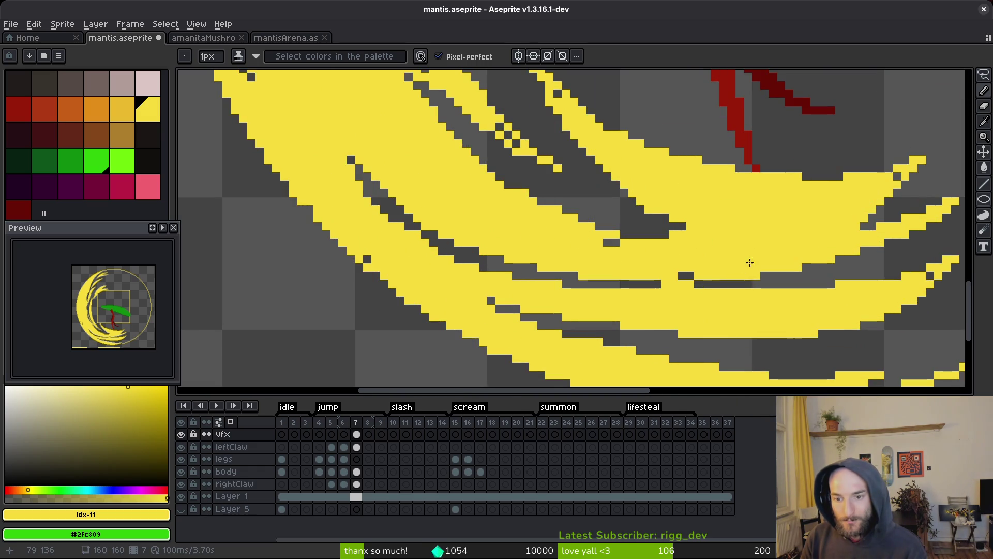
scroll(751, 262, "down", 5)
scroll(779, 270, "up", 3)
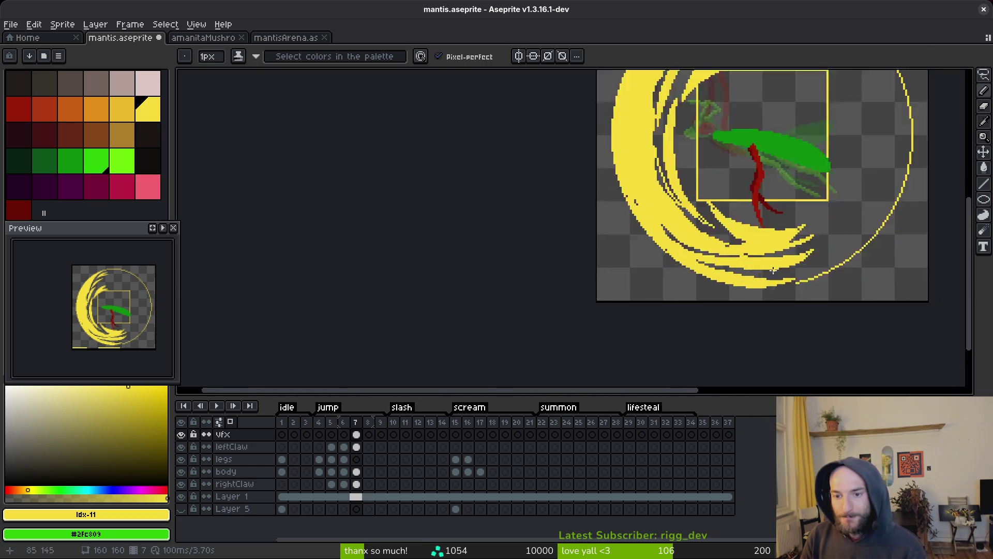
Step: Paint the leftover dark pixels inside the middle streaks yellow, including one diagonal run
scroll(773, 270, "up", 3)
scroll(677, 230, "up", 1)
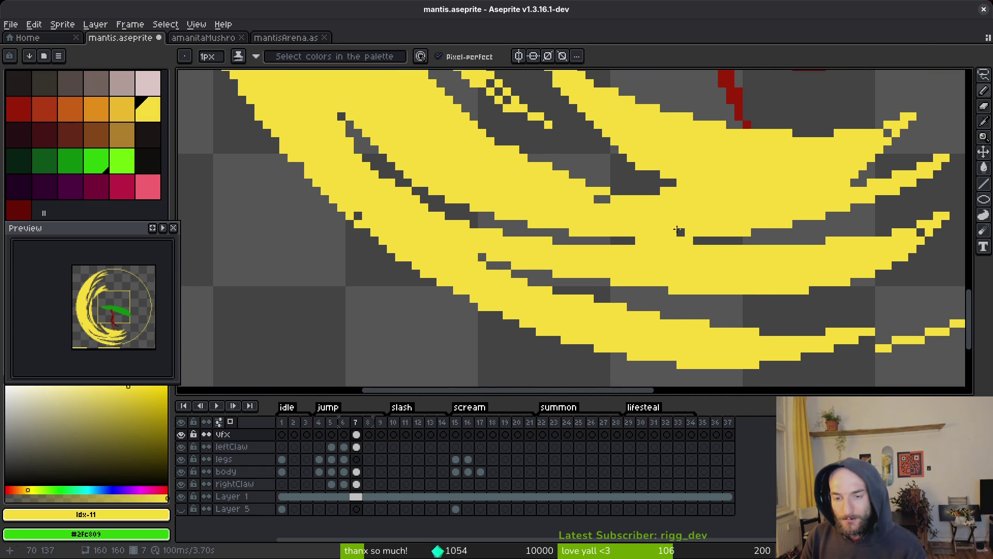
left_click_drag(673, 232, 694, 233)
left_click_drag(602, 201, 629, 191)
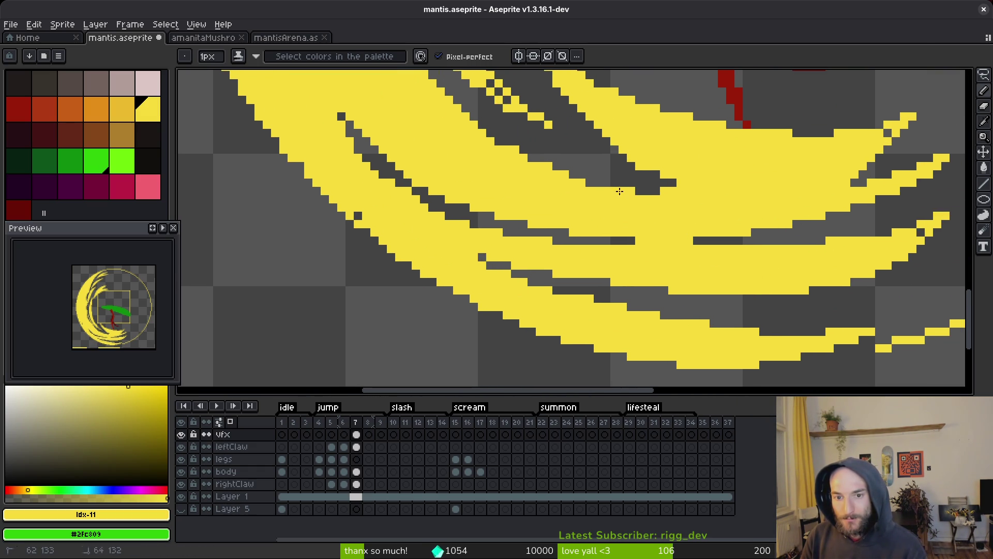
left_click(586, 185)
scroll(688, 248, "up", 3)
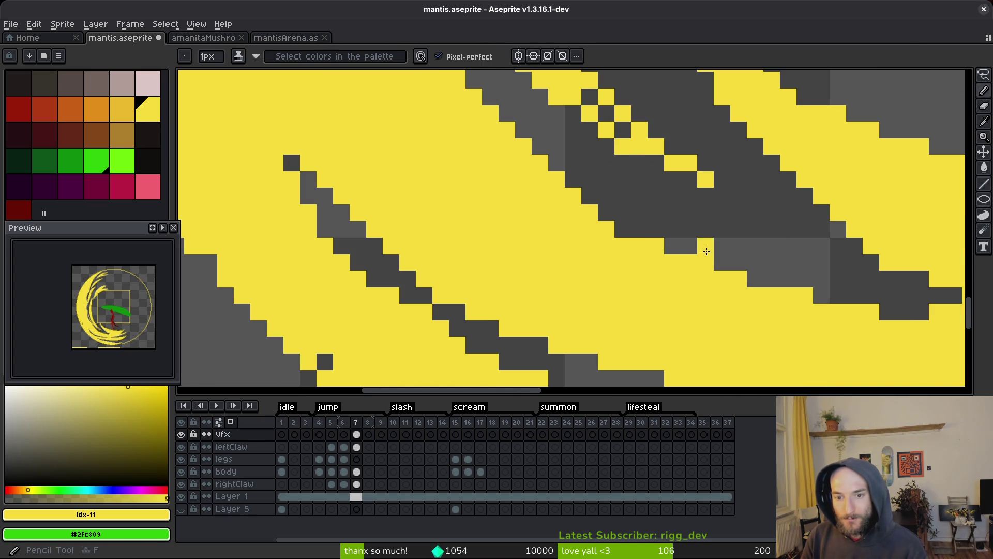
scroll(706, 249, "down", 4)
scroll(722, 273, "up", 2)
mouse_move(618, 190)
left_mouse_down()
mouse_move(700, 238)
mouse_move(772, 261)
left_mouse_up()
mouse_move(678, 231)
left_mouse_down()
mouse_move(690, 247)
mouse_move(679, 238)
left_mouse_up()
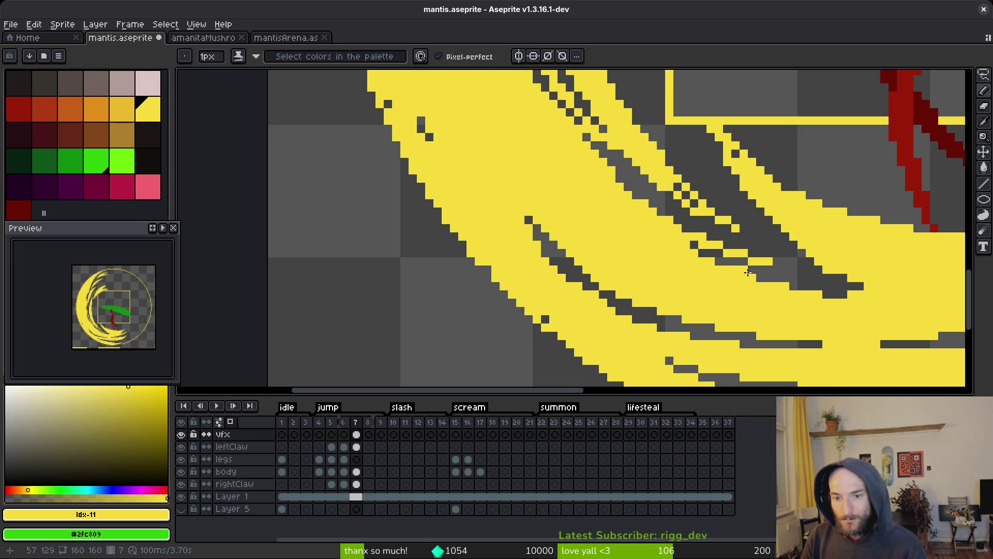
scroll(790, 297, "down", 4)
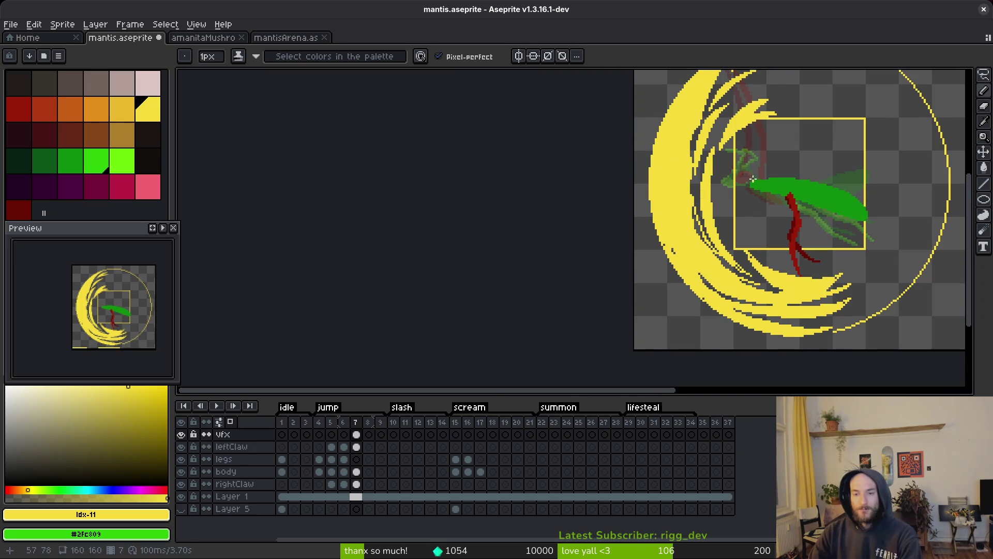
Step: Thicken and reshape the upper yellow claw streaks with new pencil strokes
scroll(759, 223, "down", 3)
scroll(748, 168, "up", 6)
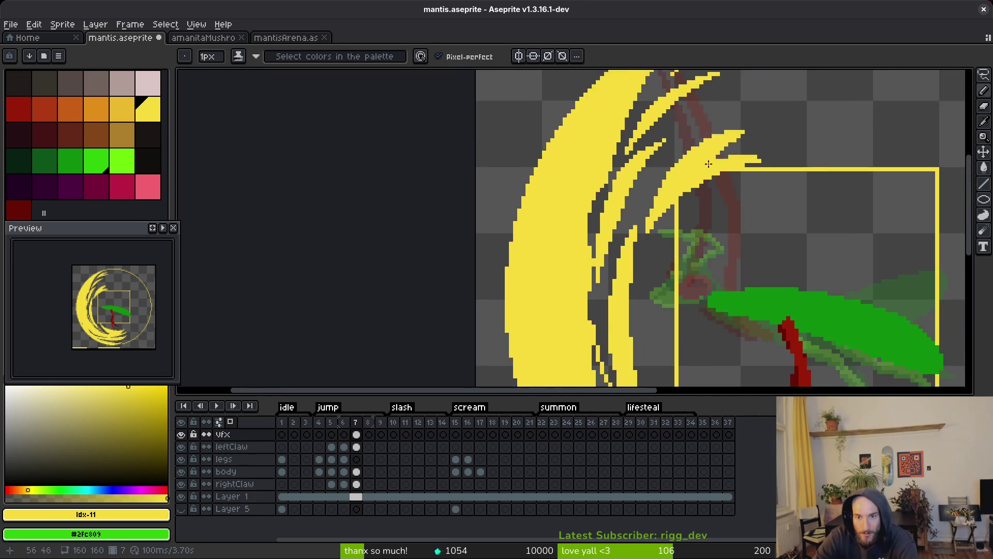
scroll(590, 244, "up", 2)
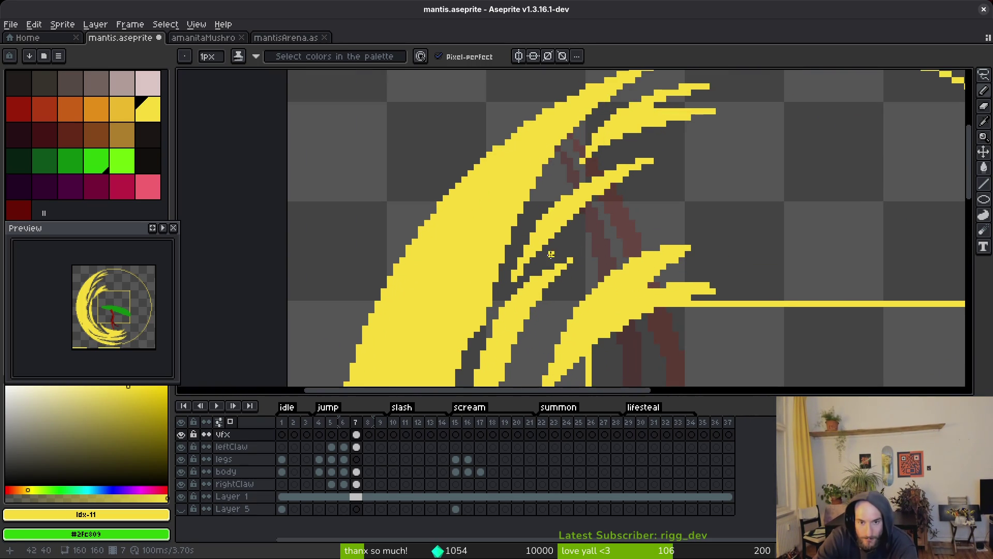
left_click_drag(532, 267, 554, 257)
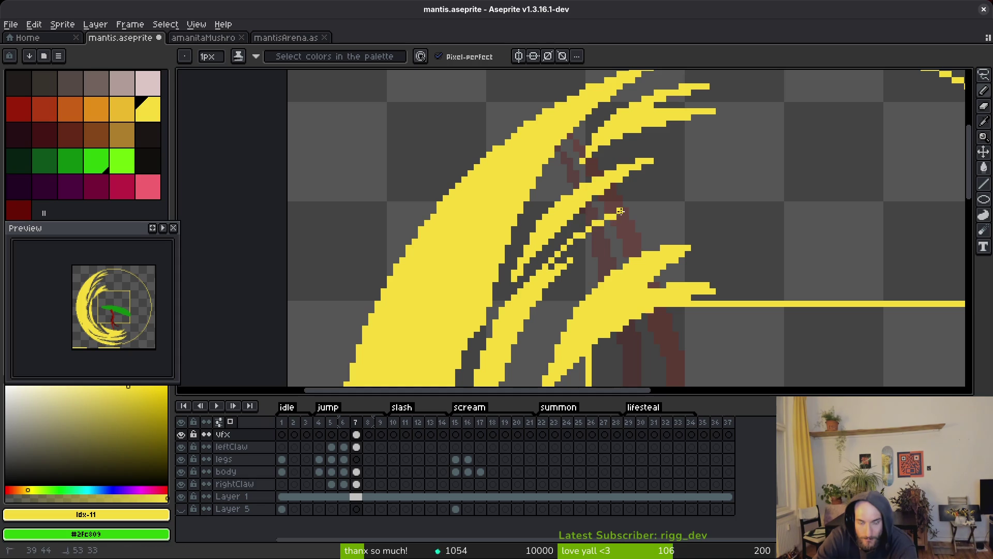
left_click_drag(621, 211, 576, 254)
mouse_move(583, 205)
left_mouse_down()
mouse_move(553, 227)
mouse_move(569, 232)
mouse_move(556, 243)
mouse_move(714, 204)
mouse_move(646, 195)
left_mouse_up()
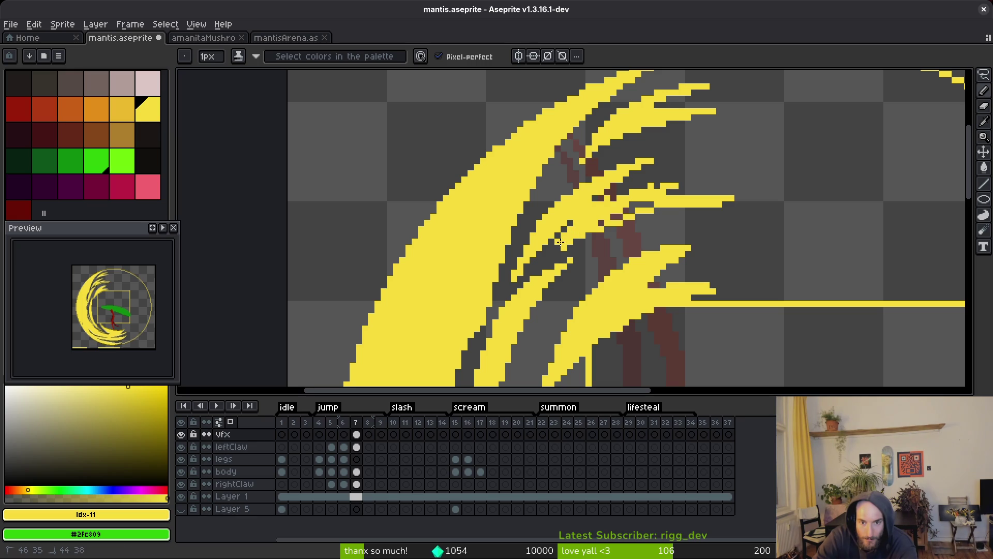
left_click_drag(561, 241, 557, 250)
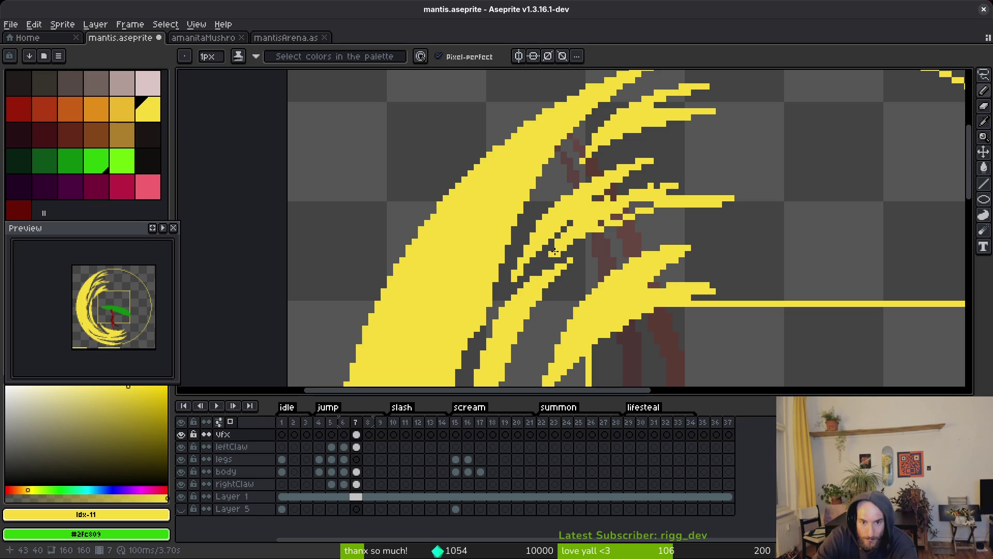
Step: Paint single gap pixels yellow and erase a few stray yellow pixels
scroll(543, 251, "up", 3)
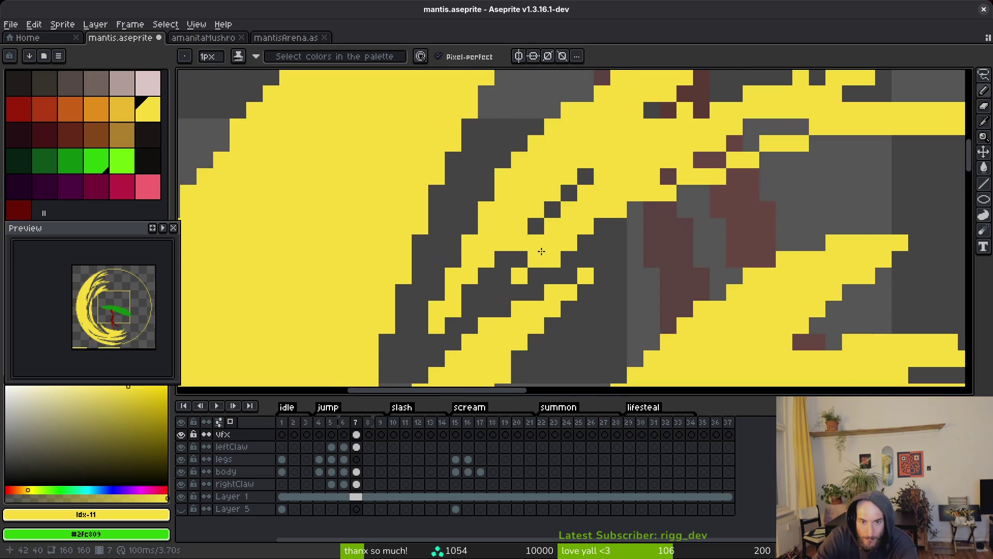
scroll(643, 250, "down", 2)
scroll(594, 262, "up", 2)
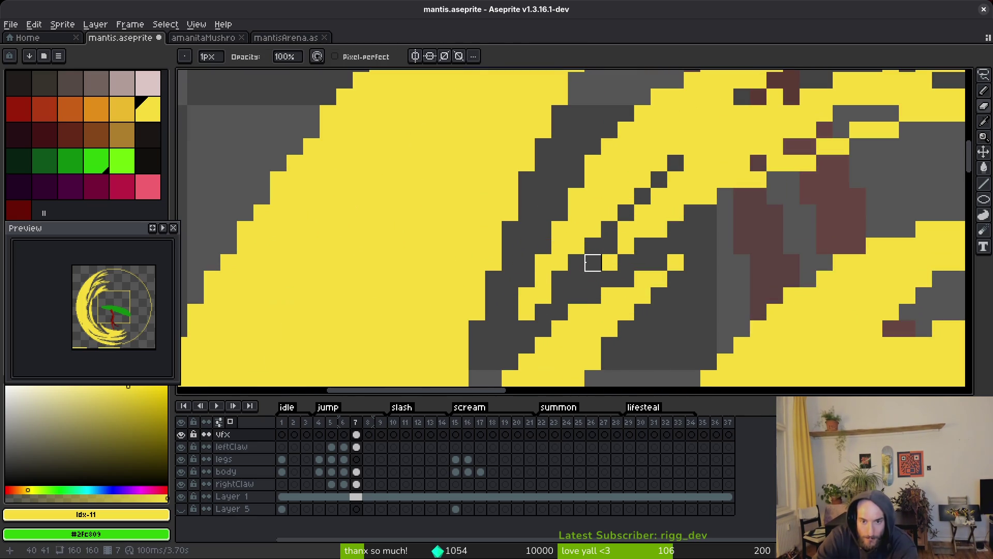
key("g")
key("b")
left_click(625, 255)
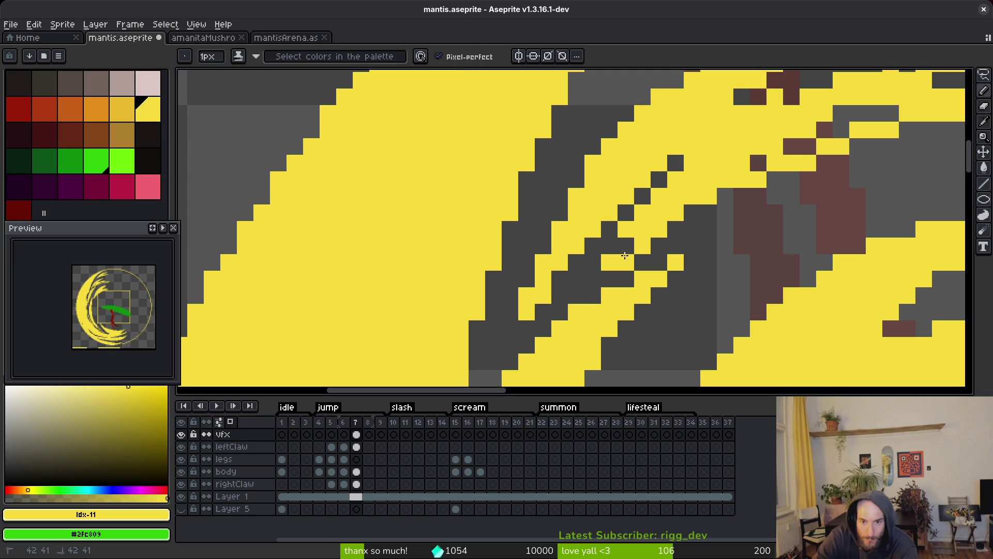
key("e")
left_click(627, 230)
left_click(643, 212)
Step: Undo an accidental yellow bucket fill and paint the small gap pixels yellow instead
scroll(692, 251, "down", 3)
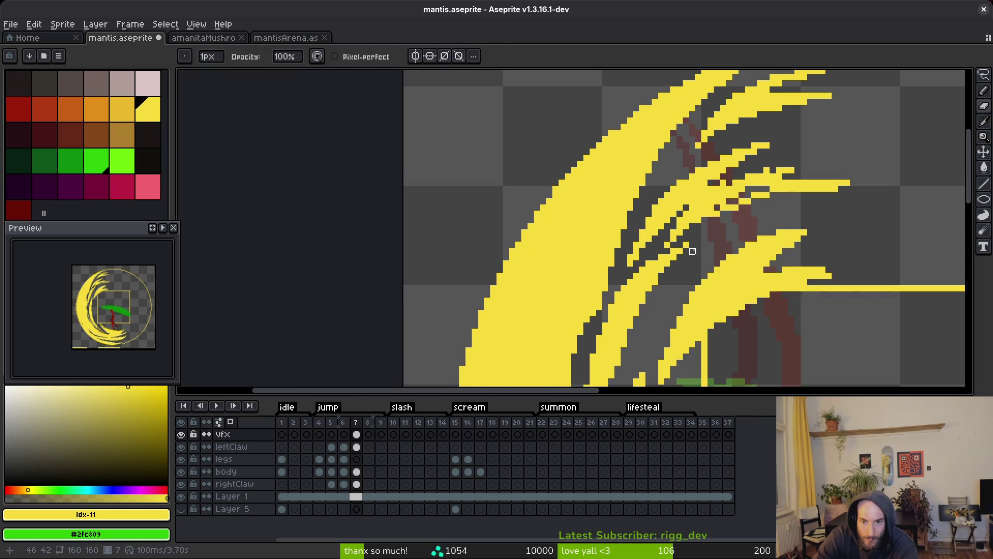
scroll(667, 255, "up", 1)
key("g")
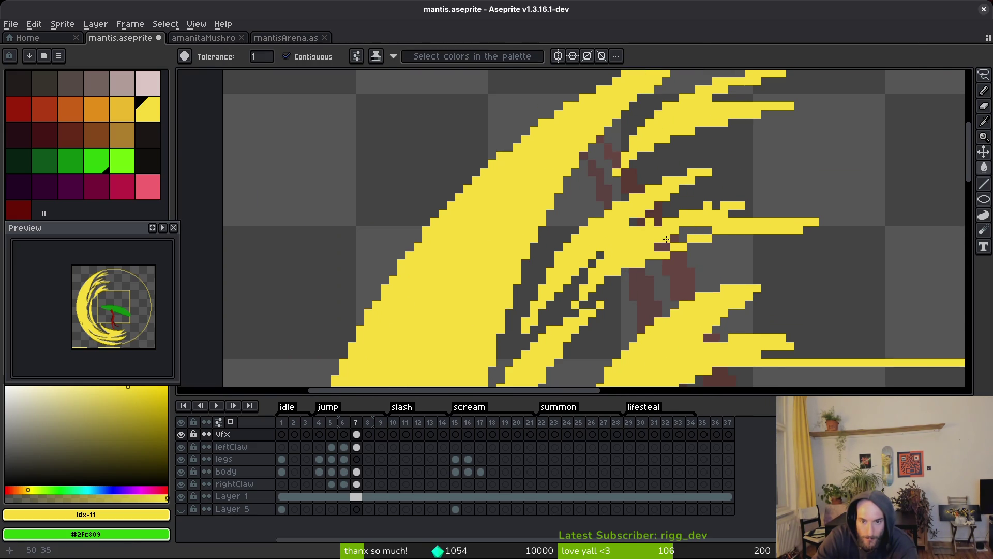
key("f")
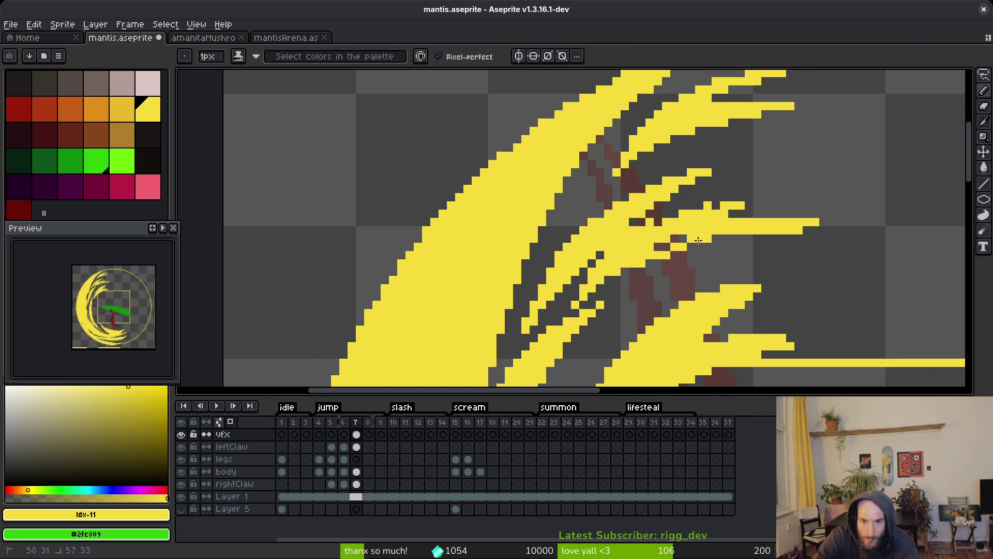
scroll(806, 261, "up", 1)
key("e")
scroll(766, 262, "up", 2)
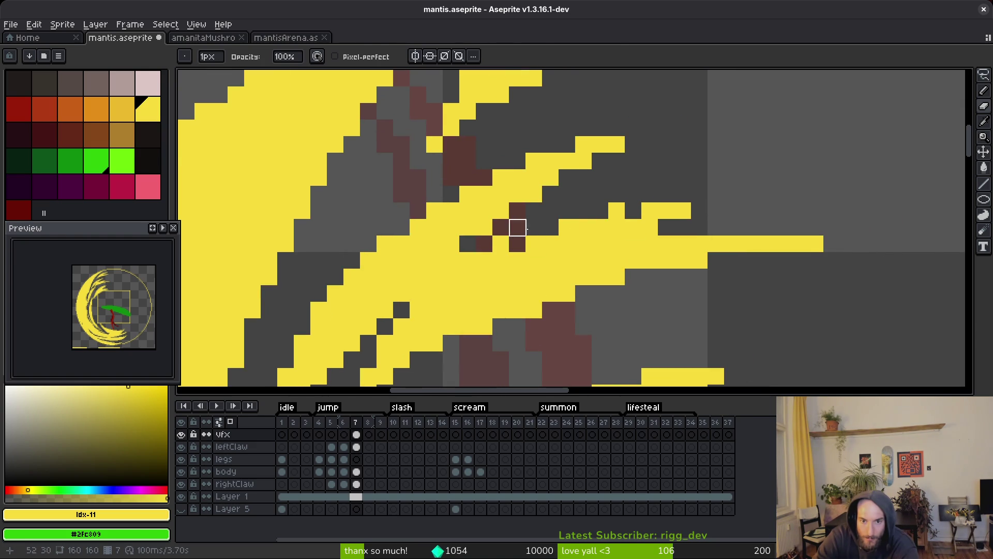
key("g")
left_click(519, 243)
key("ctrl+z")
key("f")
left_click_drag(518, 243, 750, 210)
Step: Save the sprite file with Ctrl+S
key("e")
scroll(713, 244, "down", 3)
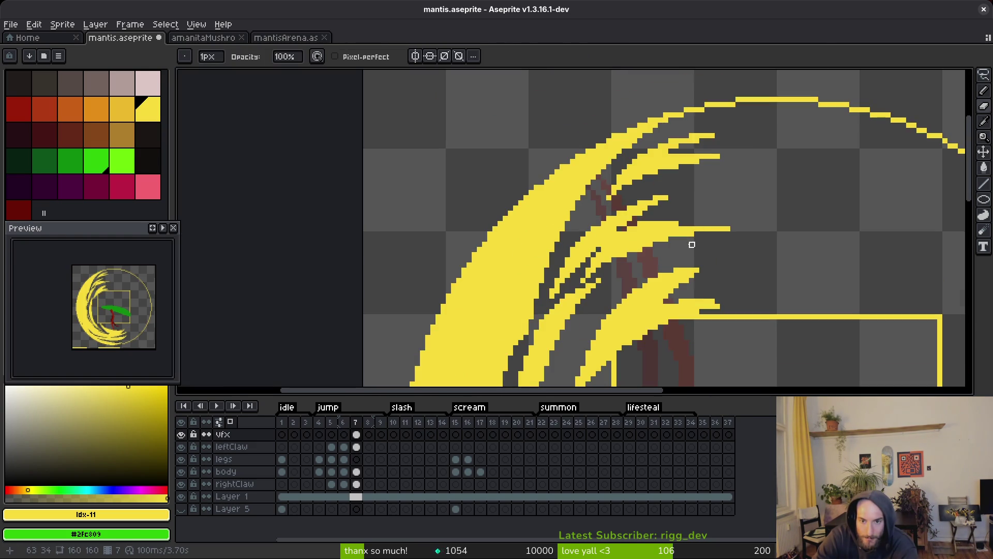
scroll(691, 244, "down", 3)
key("ctrl+s")
Step: Fill the grey gaps between the streaks with yellow up toward the upper streaks
scroll(712, 249, "up", 3)
left_click_drag(671, 183, 615, 229)
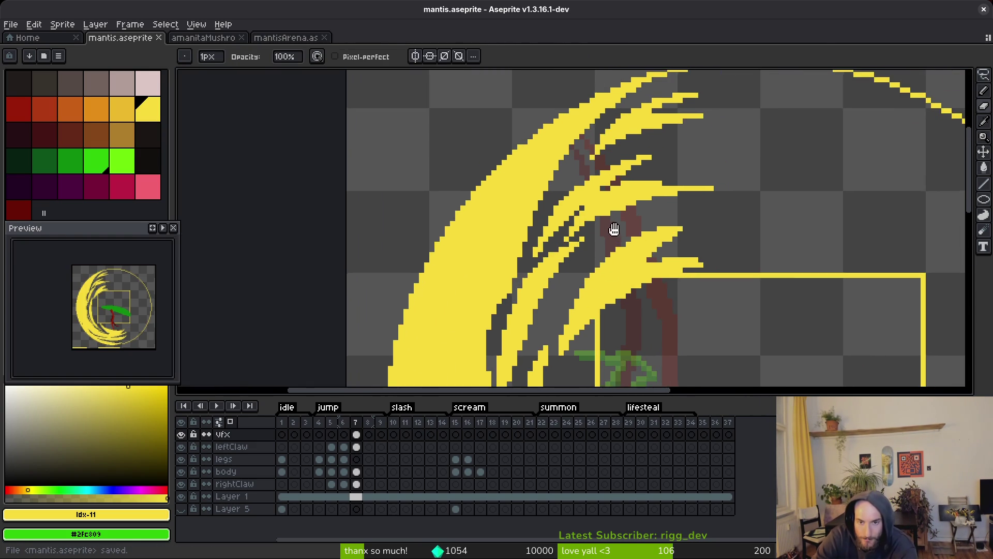
scroll(532, 238, "up", 2)
left_click_drag(541, 210, 523, 232)
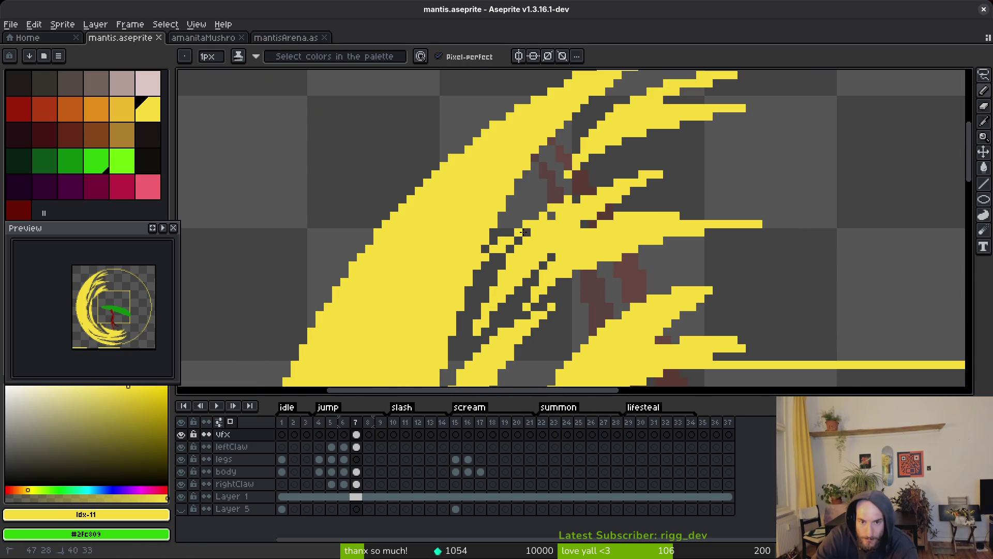
mouse_move(470, 336)
left_mouse_down()
mouse_move(465, 290)
mouse_move(494, 244)
mouse_move(497, 257)
left_mouse_up()
scroll(551, 181, "down", 3)
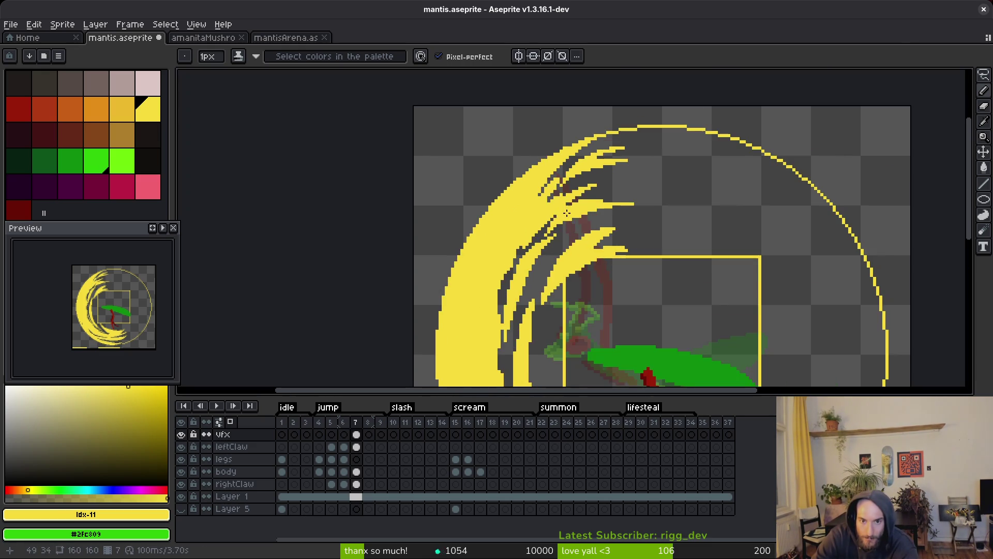
scroll(518, 257, "up", 3)
scroll(518, 257, "down", 4)
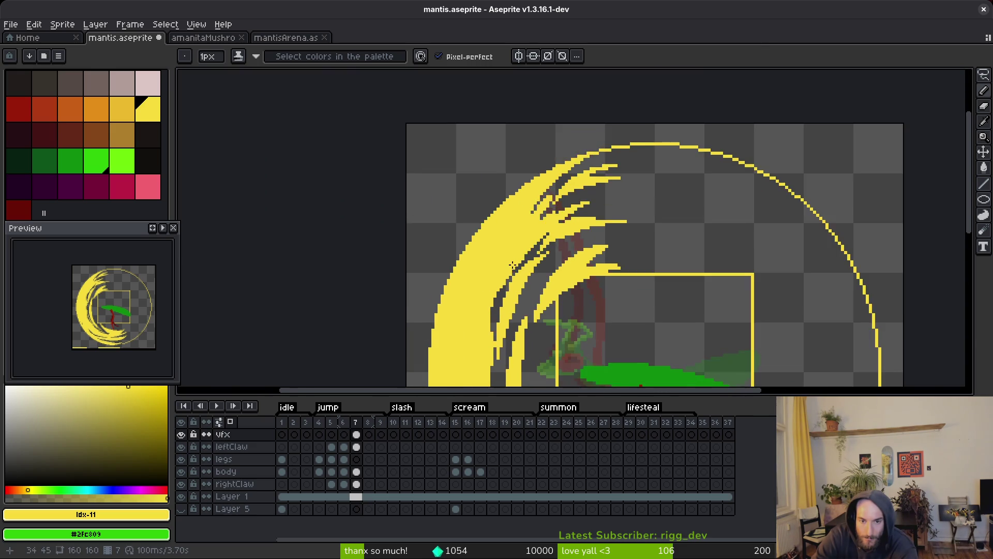
scroll(604, 188, "up", 3)
Step: Erase stray pixels in the slash, repaint its dark gaps yellow, and save
key("e")
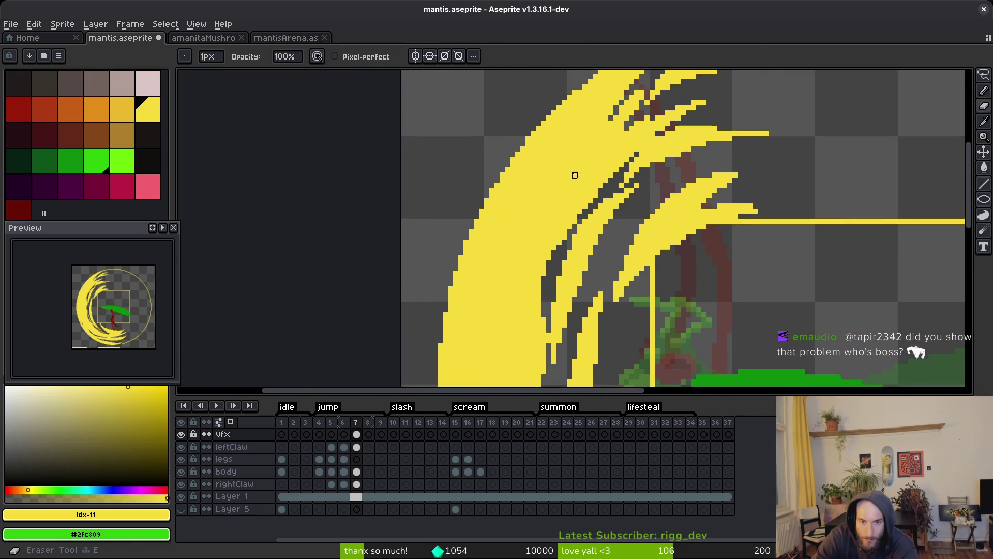
scroll(564, 161, "up", 2)
mouse_move(541, 140)
left_mouse_down()
mouse_move(479, 266)
mouse_move(533, 138)
mouse_move(473, 240)
mouse_move(492, 203)
left_mouse_up()
key("b")
left_click_drag(481, 261, 521, 164)
mouse_move(469, 280)
left_mouse_down()
mouse_move(507, 208)
mouse_move(499, 222)
mouse_move(521, 219)
left_mouse_up()
scroll(481, 259, "up", 2)
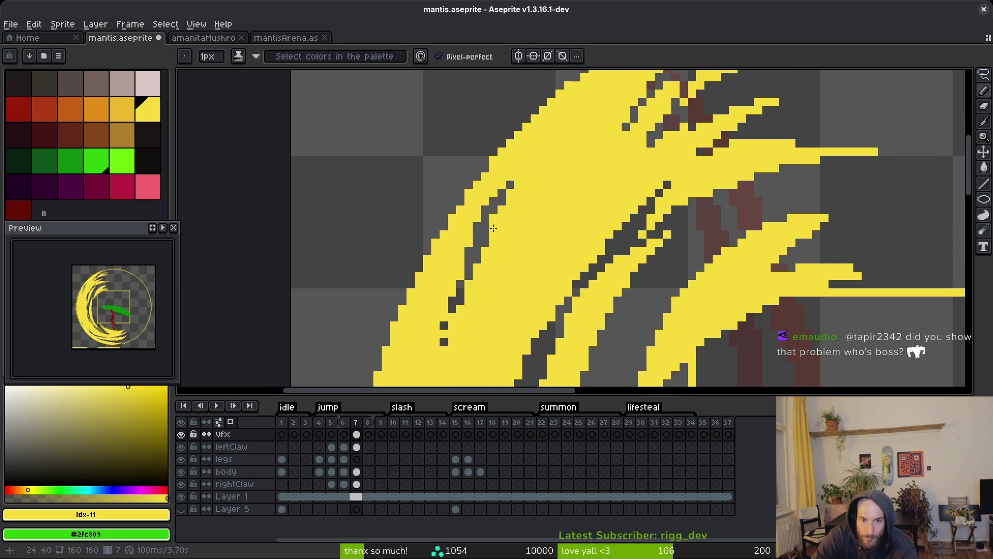
scroll(535, 263, "down", 4)
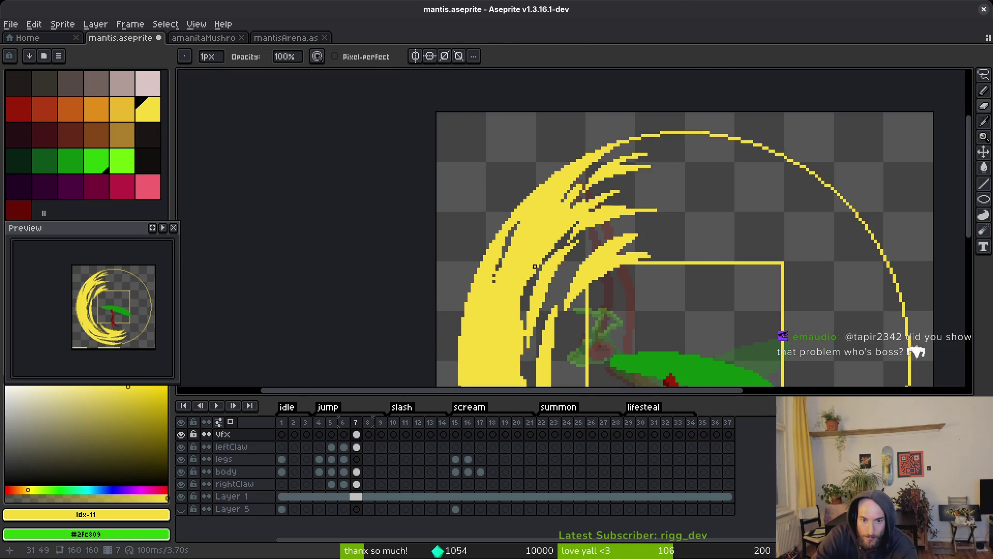
scroll(535, 267, "down", 4)
key("ctrl+s")
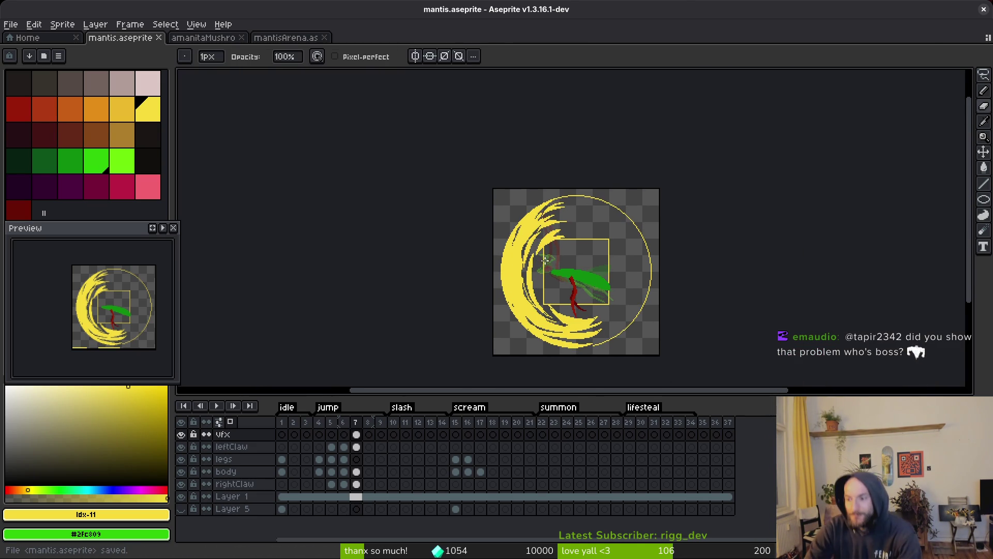
Step: Erase a vertical column of yellow pixels, switch back to the Pencil, and save again
scroll(545, 256, "up", 8)
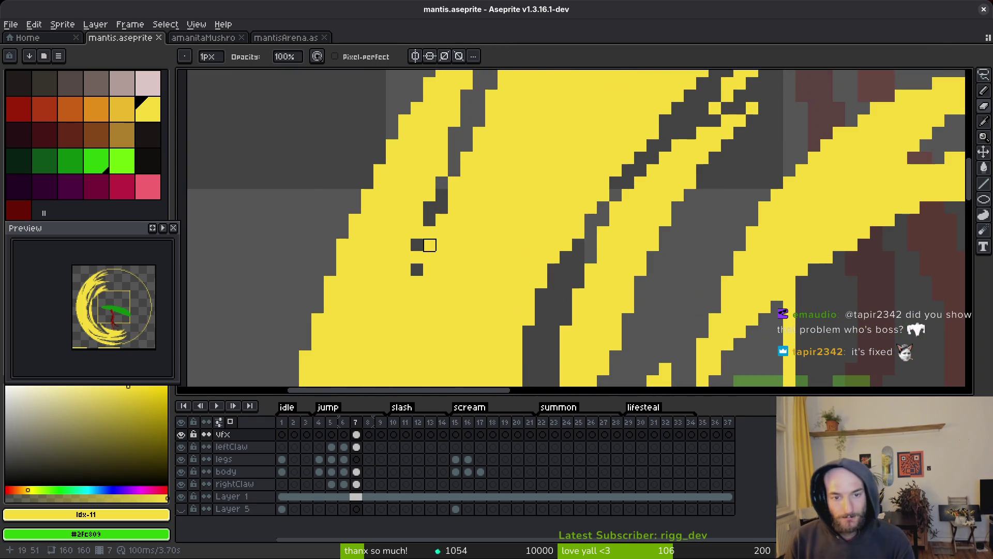
key("e")
left_click_drag(417, 241, 417, 298)
key("b")
scroll(422, 277, "down", 2)
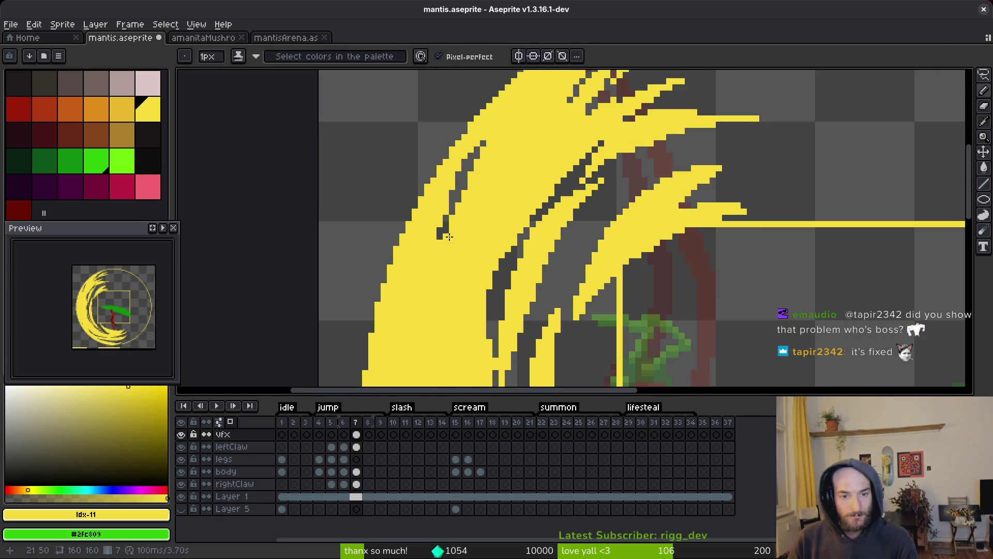
scroll(539, 188, "up", 1)
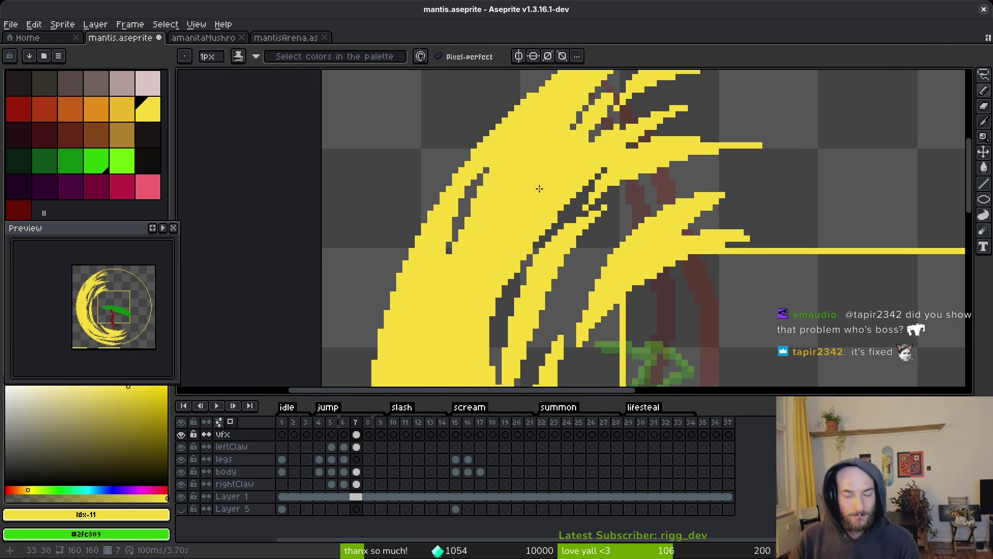
key("ctrl+s")
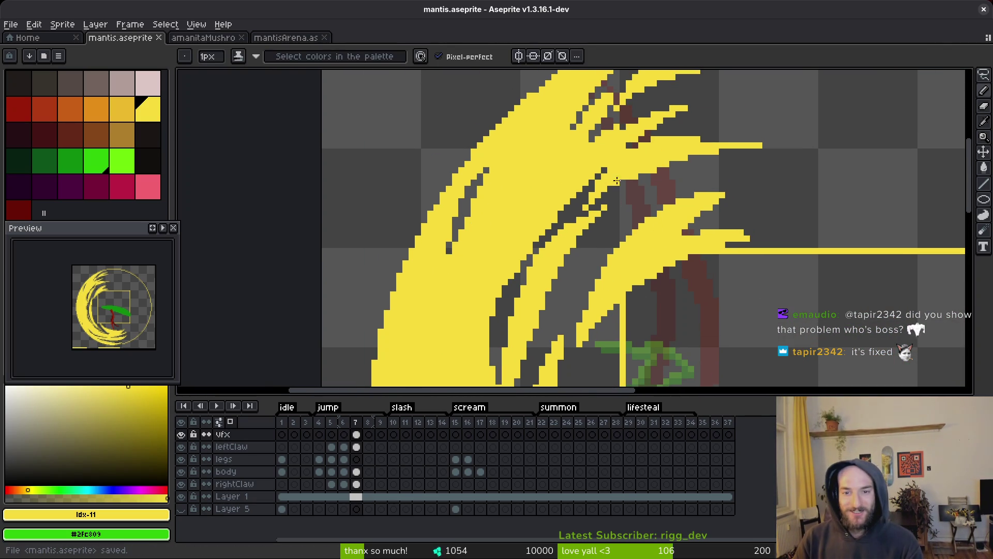
scroll(566, 196, "up", 2)
Step: Fill grey gap and dark hole pixels yellow and erase one stray yellow pixel
left_click(575, 213)
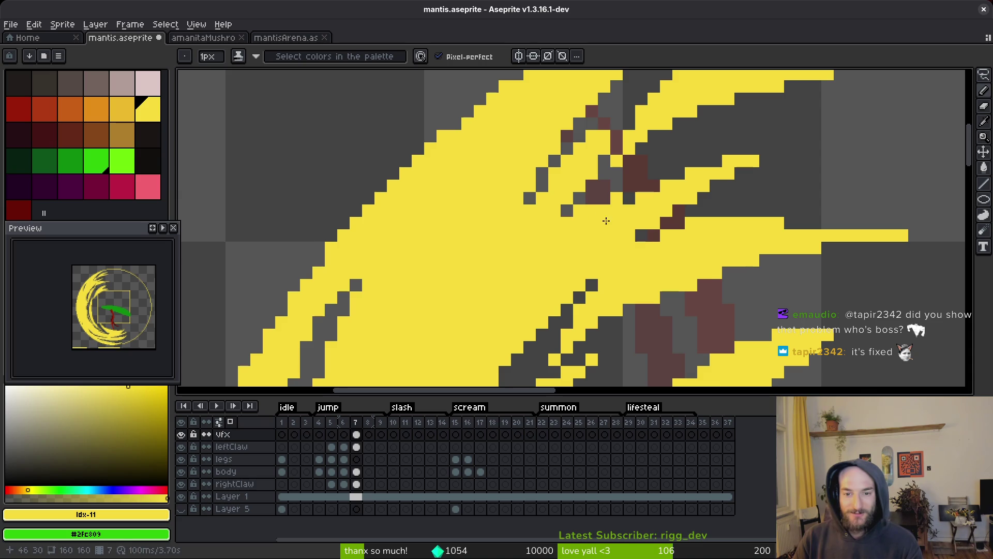
scroll(467, 221, "up", 1)
scroll(585, 227, "up", 1)
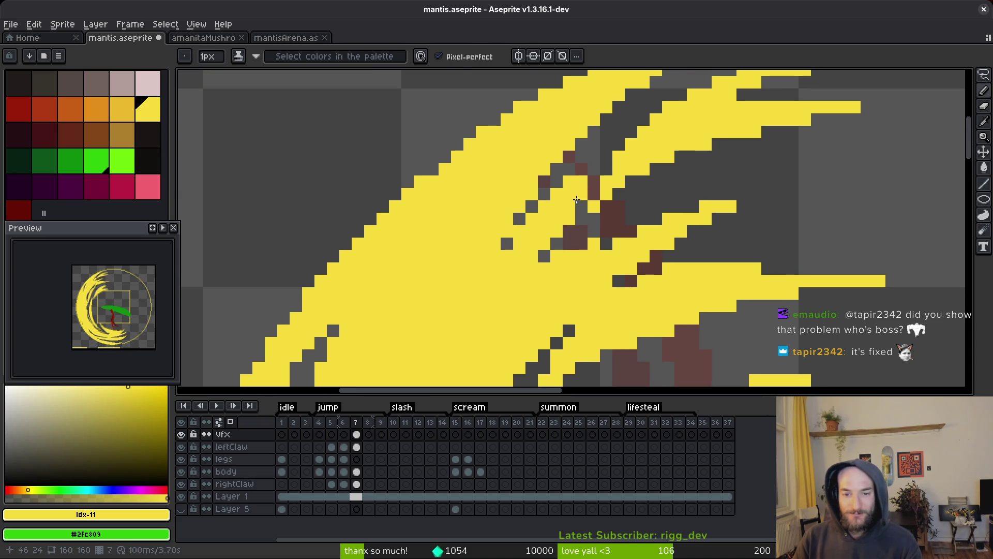
key("e")
left_click(556, 195)
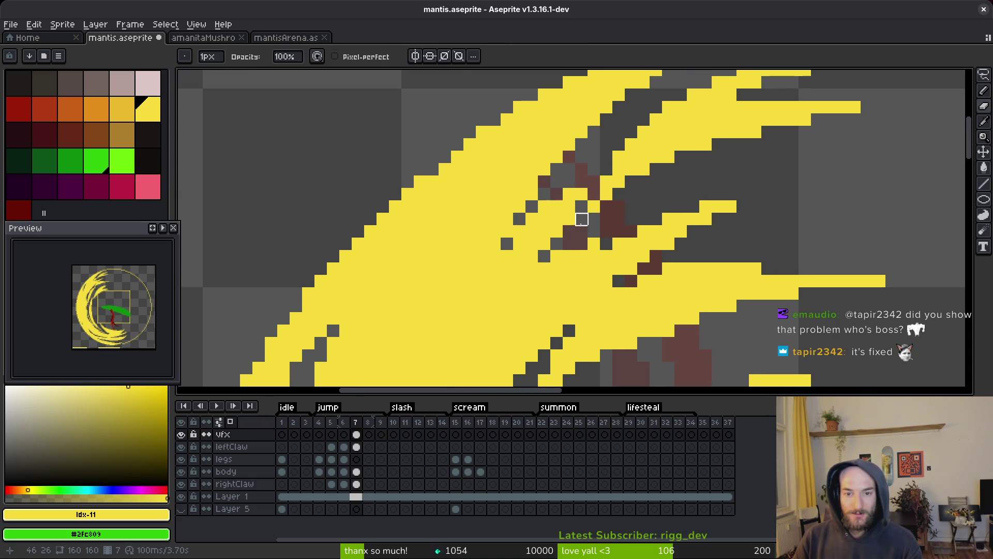
key("b")
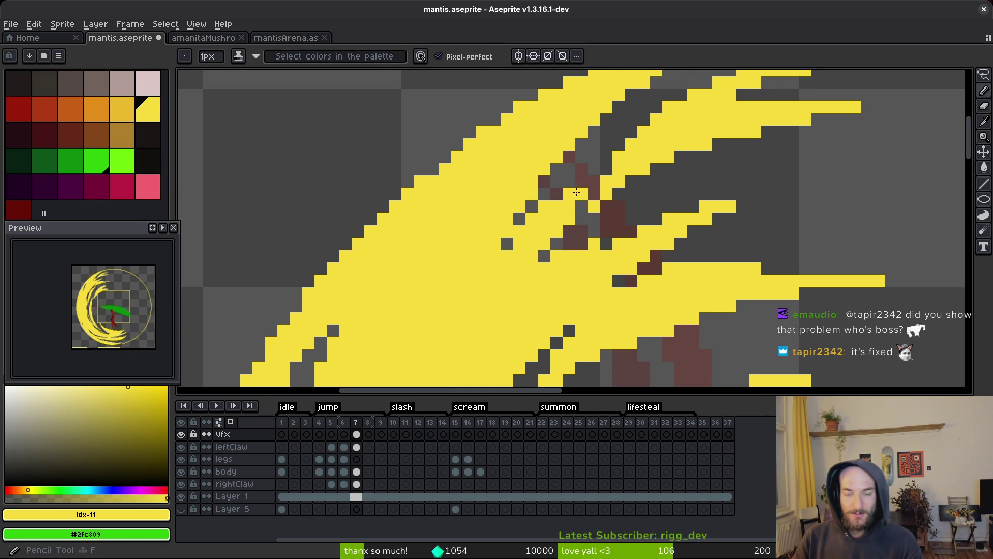
left_click(593, 169)
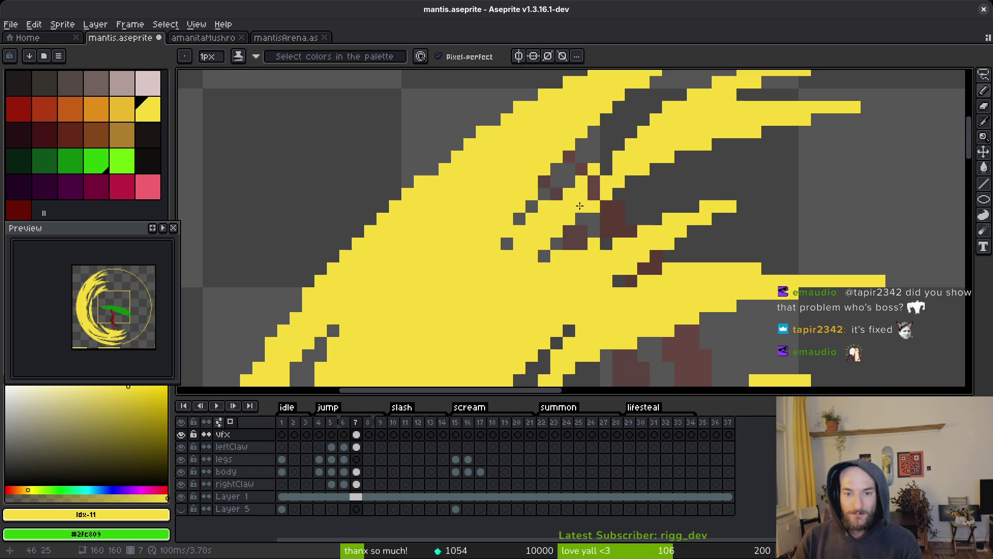
left_click(563, 196)
Step: Erase another stray yellow pixel and fill a remaining dark hole with yellow
key("e")
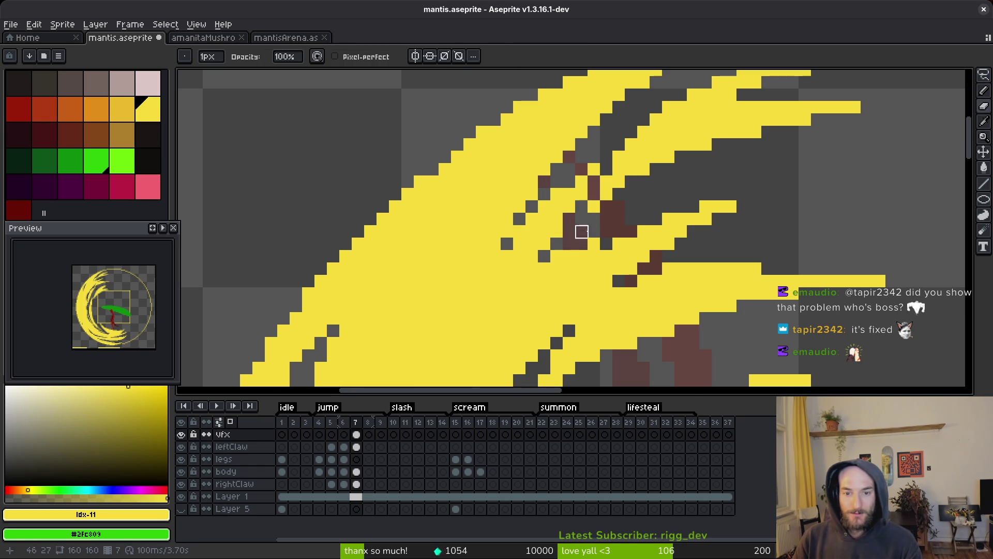
scroll(635, 264, "down", 3)
scroll(634, 264, "up", 3)
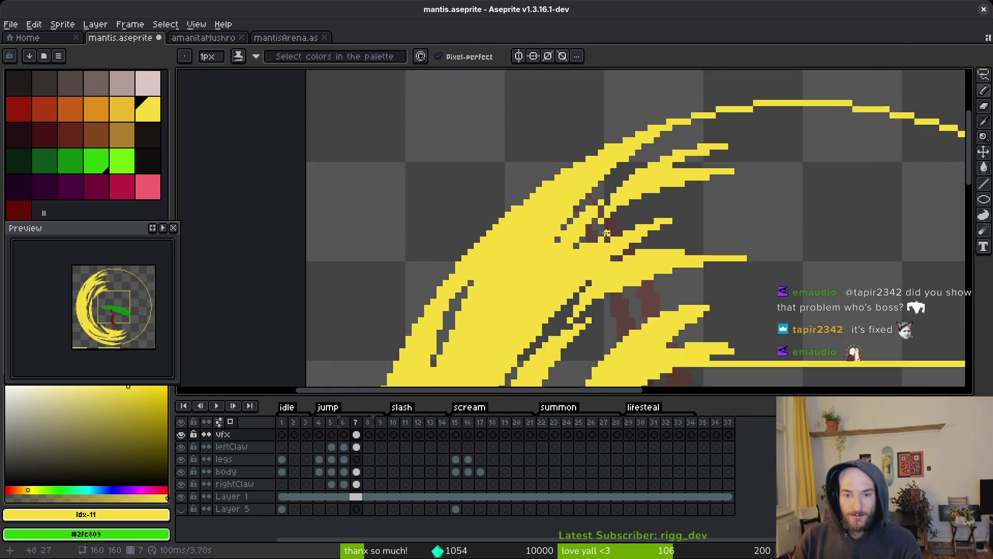
left_click(594, 189)
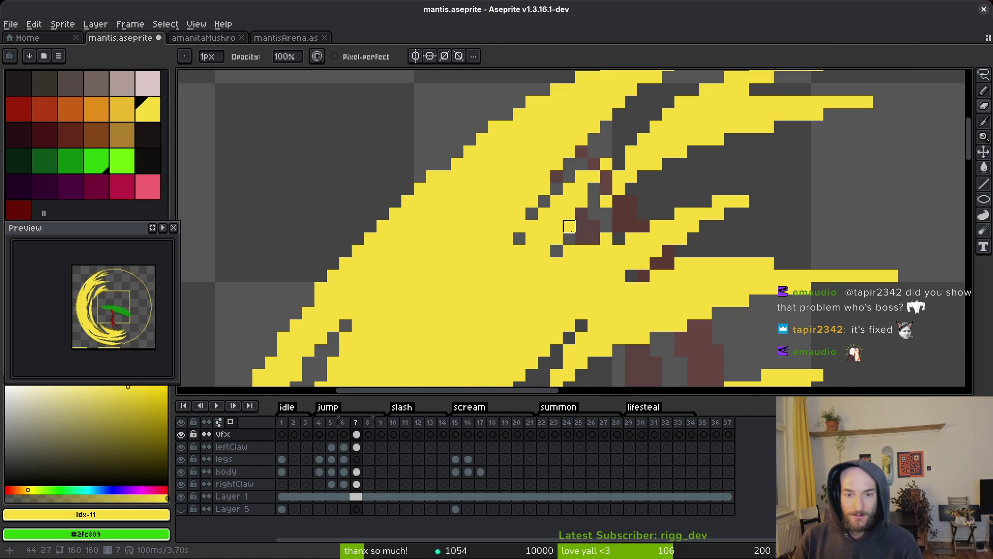
key("b")
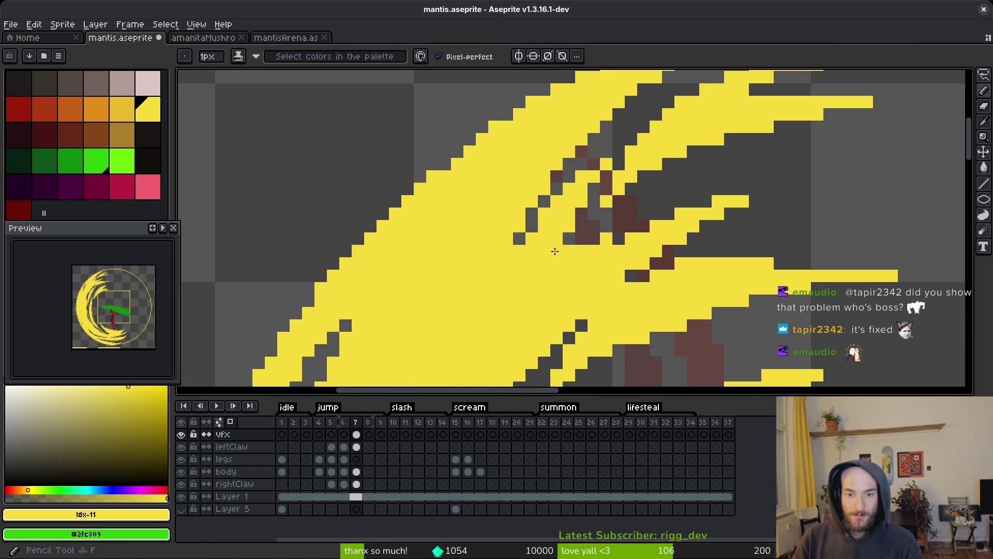
scroll(554, 249, "down", 3)
scroll(556, 220, "up", 3)
left_click(556, 219)
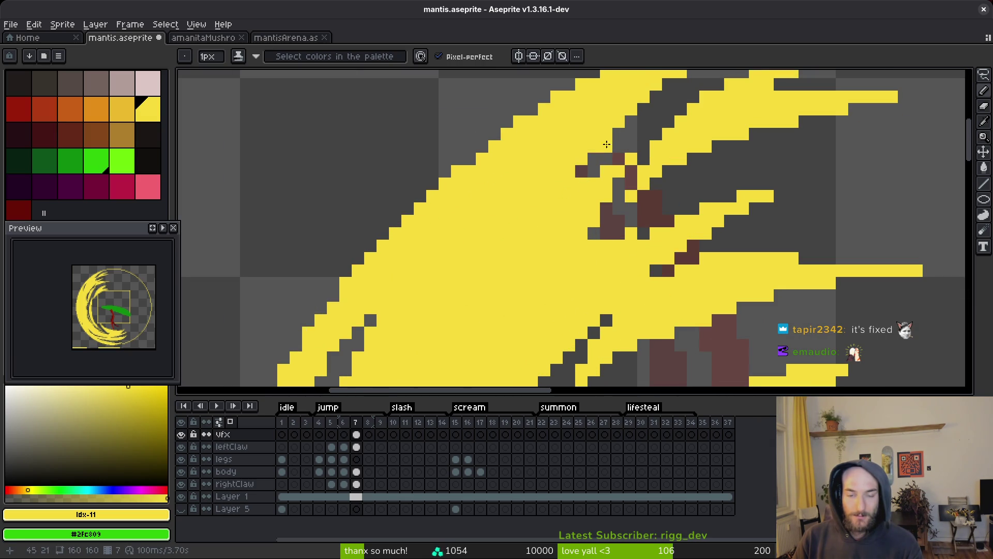
scroll(607, 145, "down", 3)
scroll(623, 189, "up", 3)
Step: Erase a notch into the right-hand tips of the yellow claw streaks
key("e")
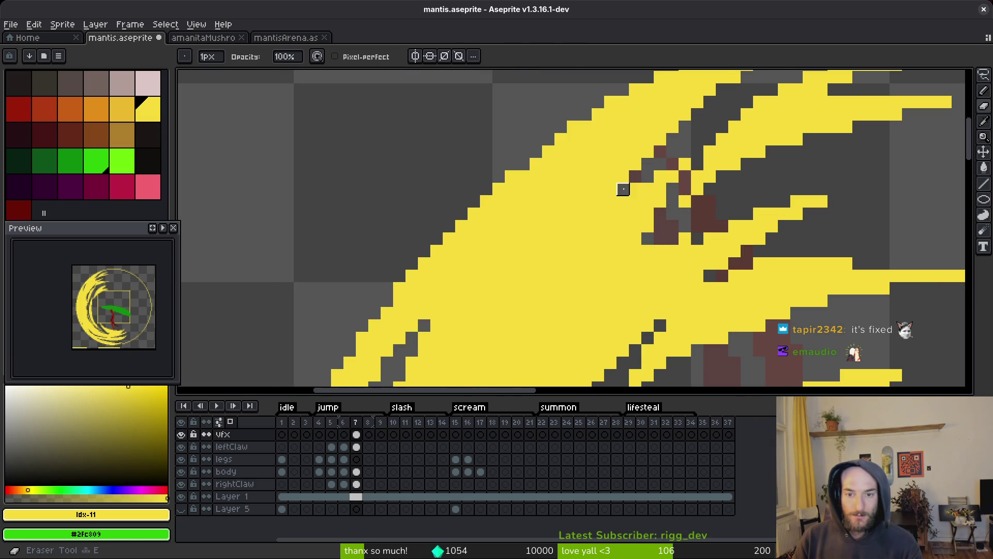
scroll(624, 189, "down", 3)
scroll(683, 231, "up", 2)
scroll(716, 222, "down", 4)
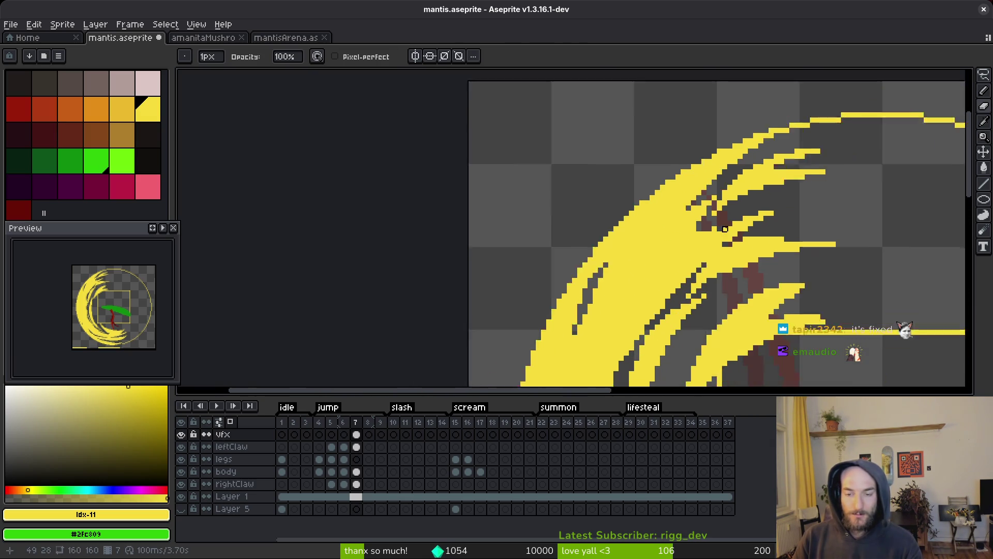
scroll(705, 213, "up", 3)
key("b")
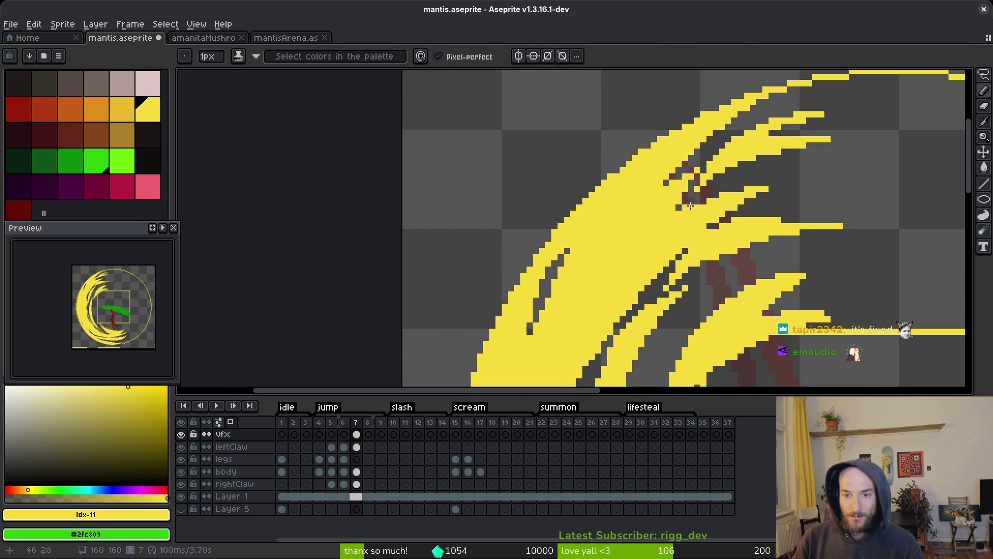
key("e")
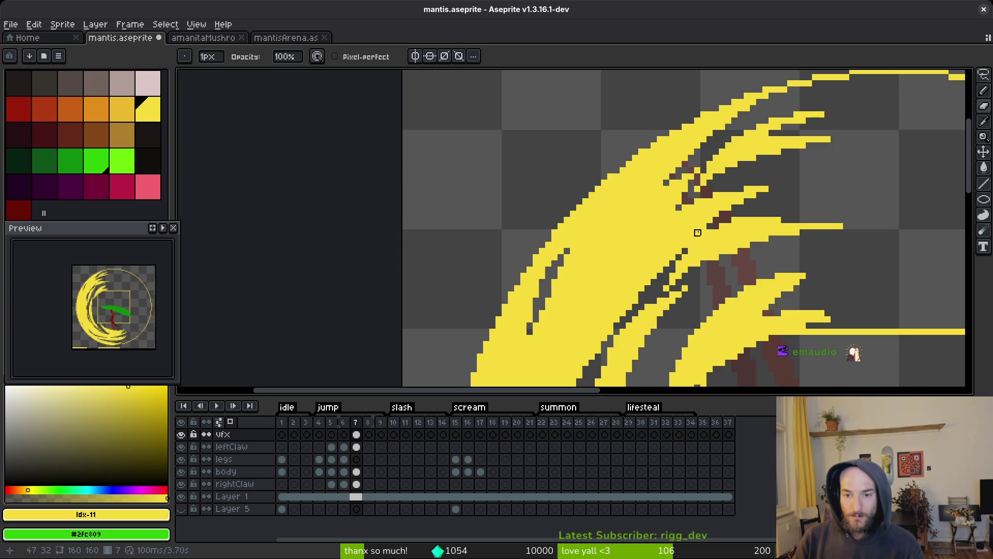
scroll(704, 232, "down", 2)
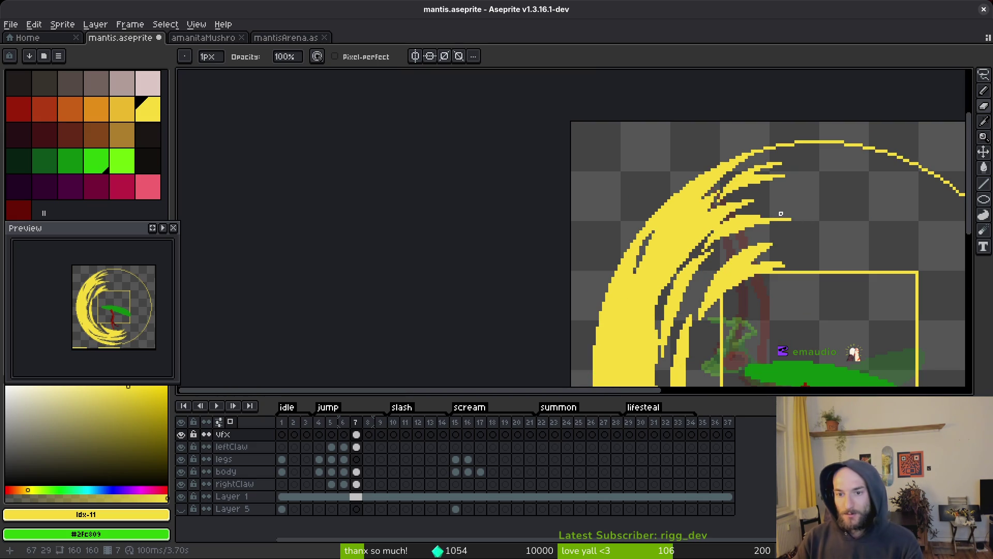
scroll(715, 211, "up", 2)
left_click_drag(682, 202, 715, 194)
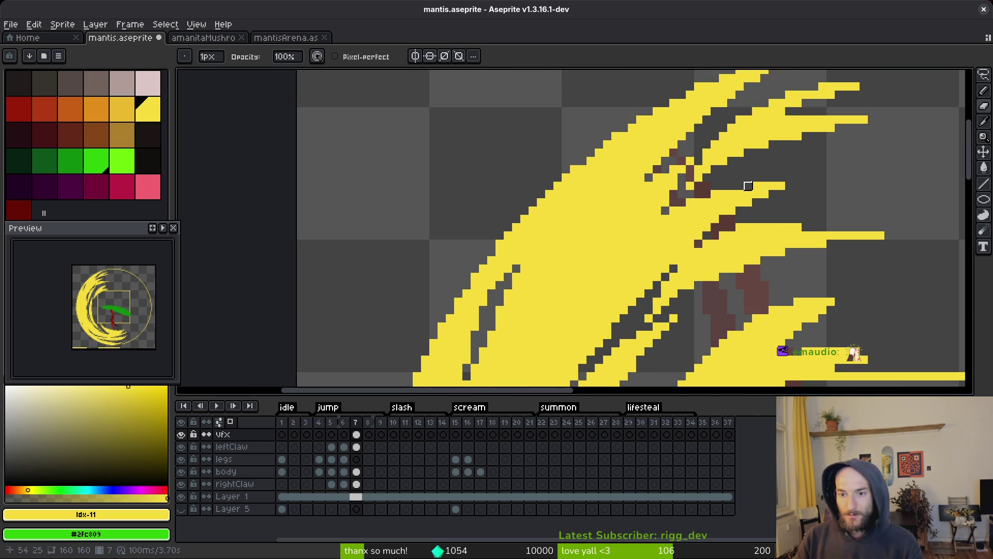
Step: Save mantis.aseprite and pan to show the whole sprite and circle
key("ctrl+s")
scroll(809, 221, "down", 4)
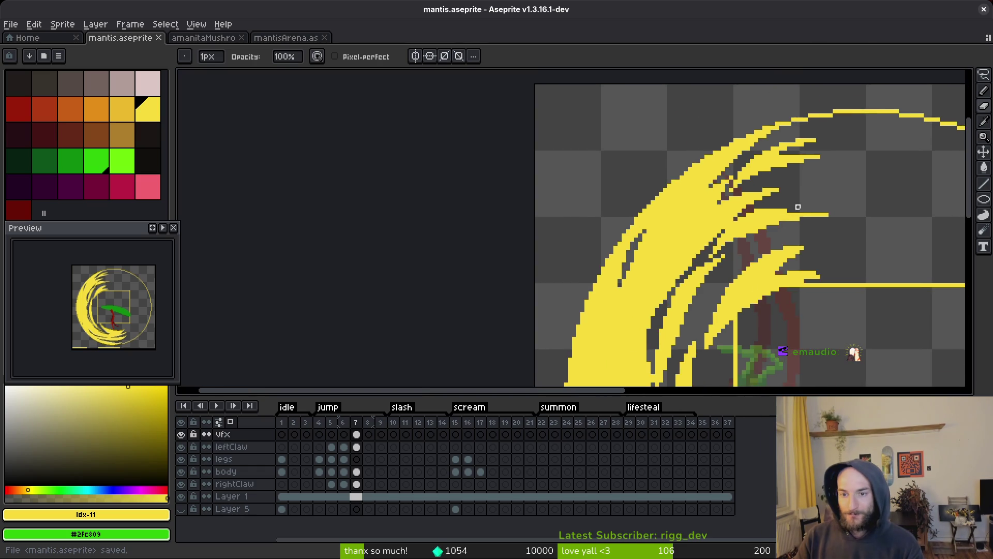
left_click_drag(729, 224, 699, 186)
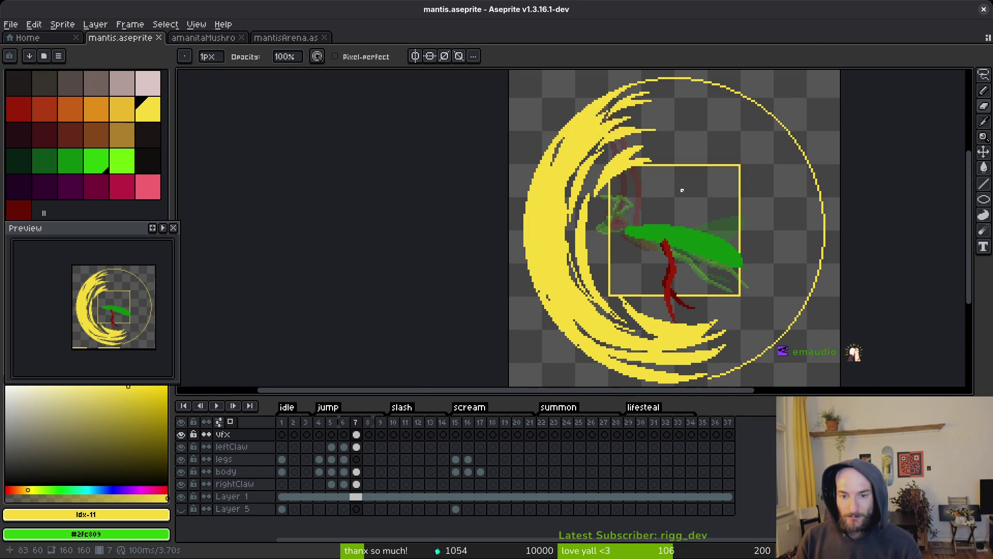
Step: Draw and thicken thin yellow streaks along the crescent's inner edge
scroll(525, 149, "up", 4)
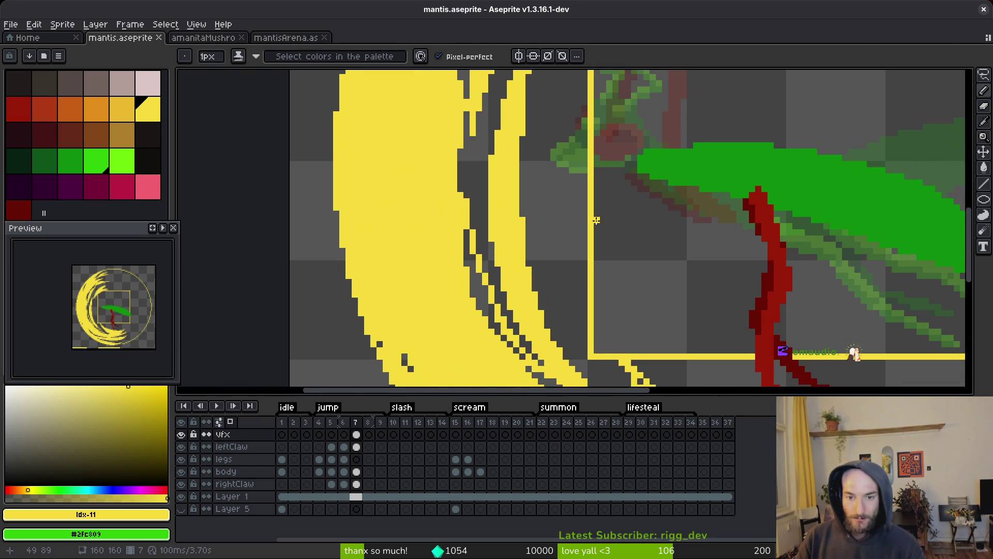
mouse_move(525, 149)
left_mouse_down()
mouse_move(517, 177)
mouse_move(538, 234)
left_mouse_up()
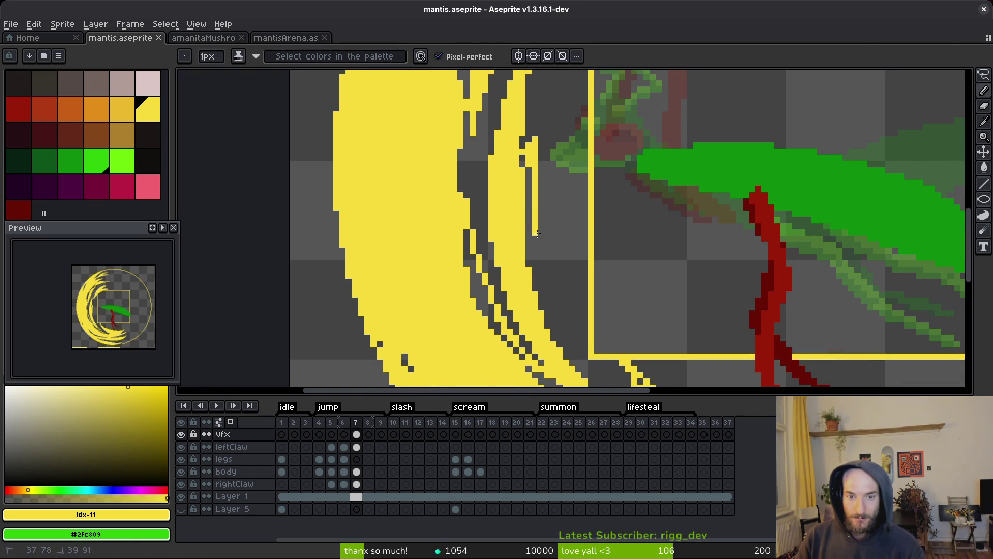
left_click_drag(558, 282, 534, 232)
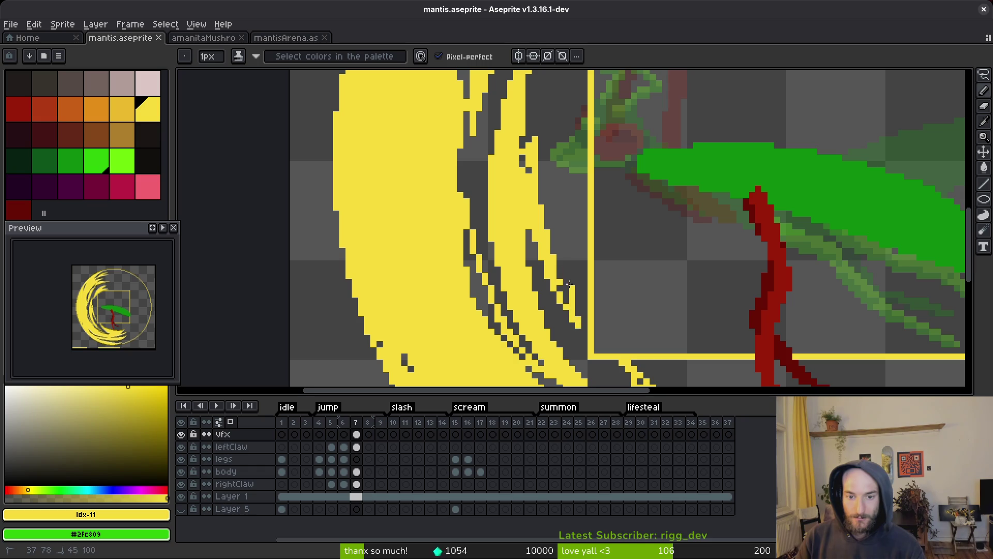
mouse_move(569, 283)
left_mouse_down()
mouse_move(564, 202)
mouse_move(619, 331)
mouse_move(608, 202)
mouse_move(623, 255)
mouse_move(642, 166)
mouse_move(612, 230)
left_mouse_up()
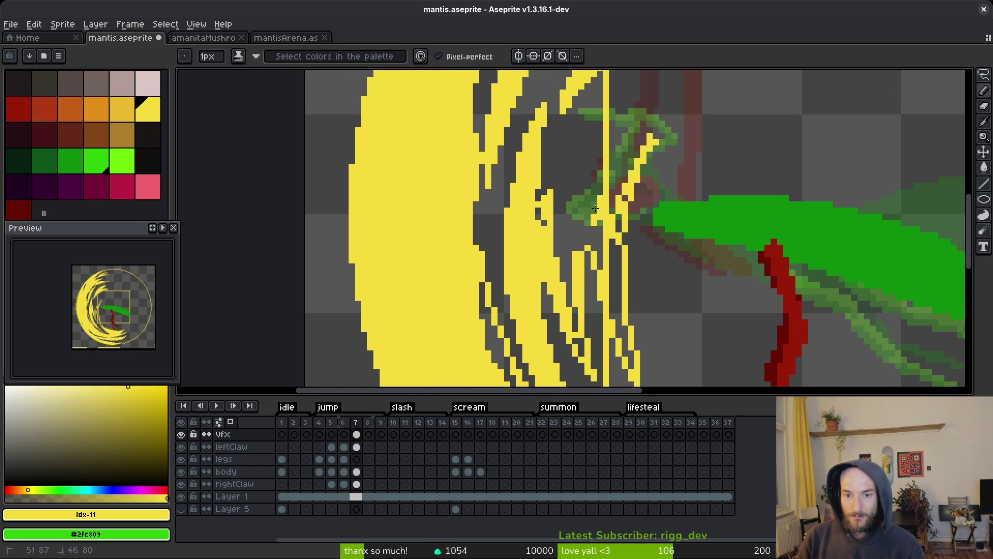
Step: Review the new streaks, alternating Eraser and Pencil for single-pixel touch-ups between the upper streaks
scroll(582, 266, "up", 2)
scroll(570, 223, "up", 3)
key("e")
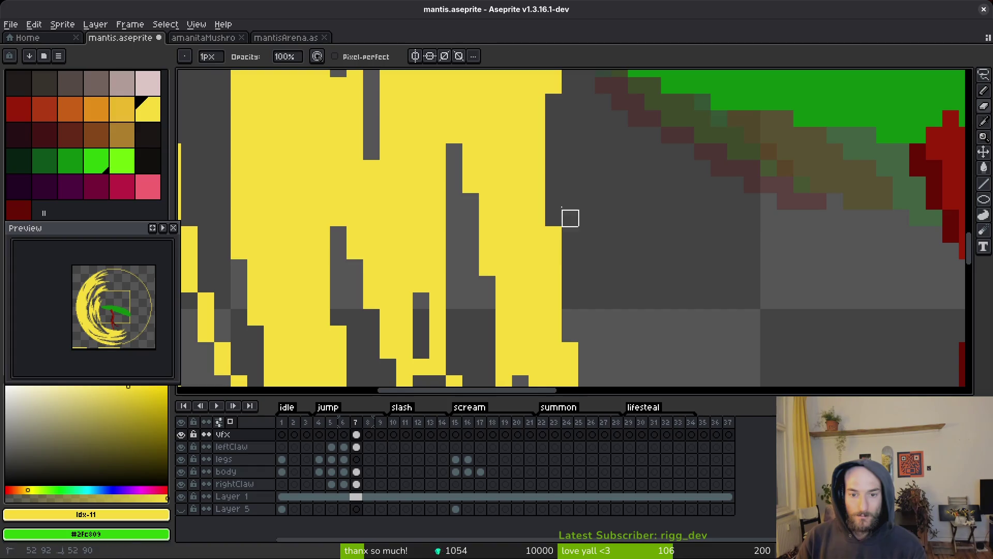
scroll(608, 219, "down", 3)
scroll(608, 250, "up", 1)
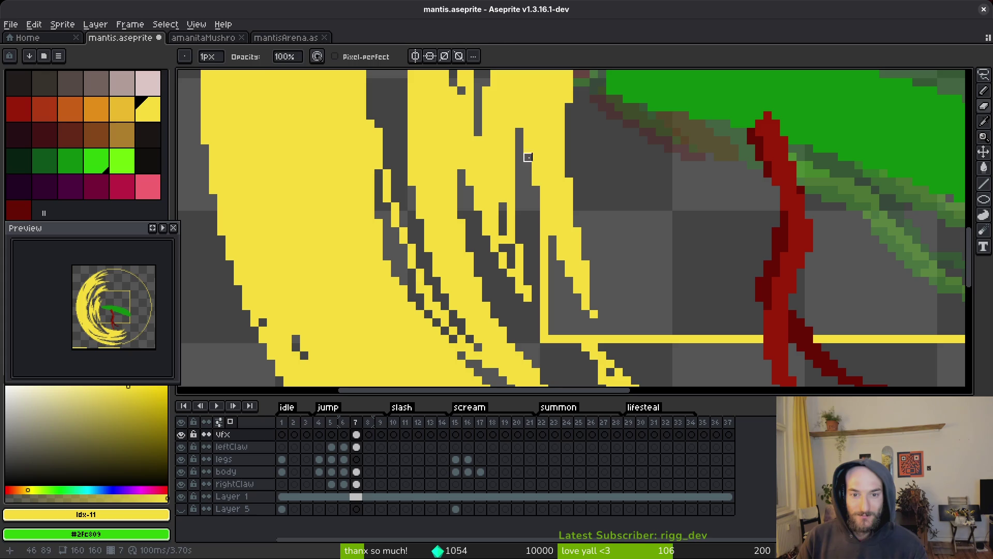
key("b")
key("e")
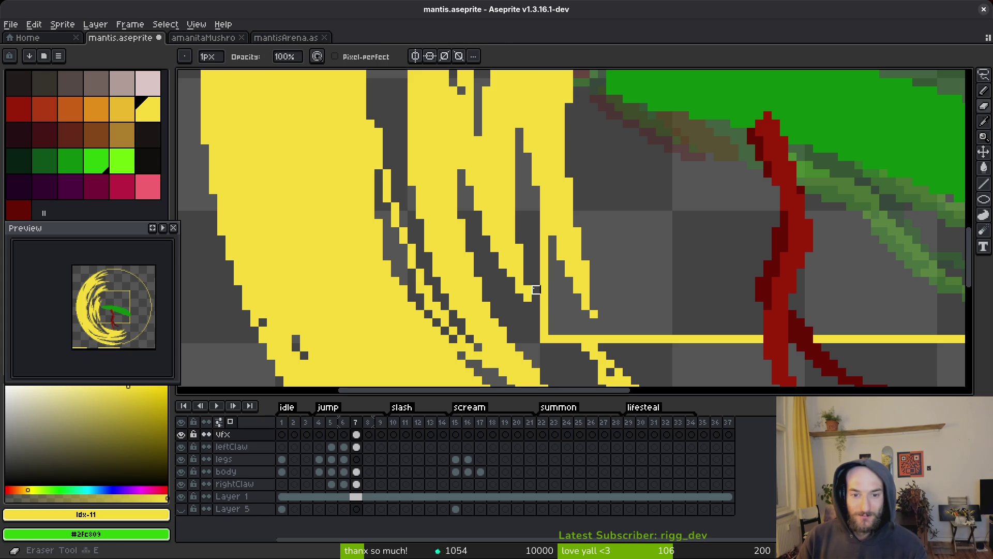
scroll(527, 305, "down", 2)
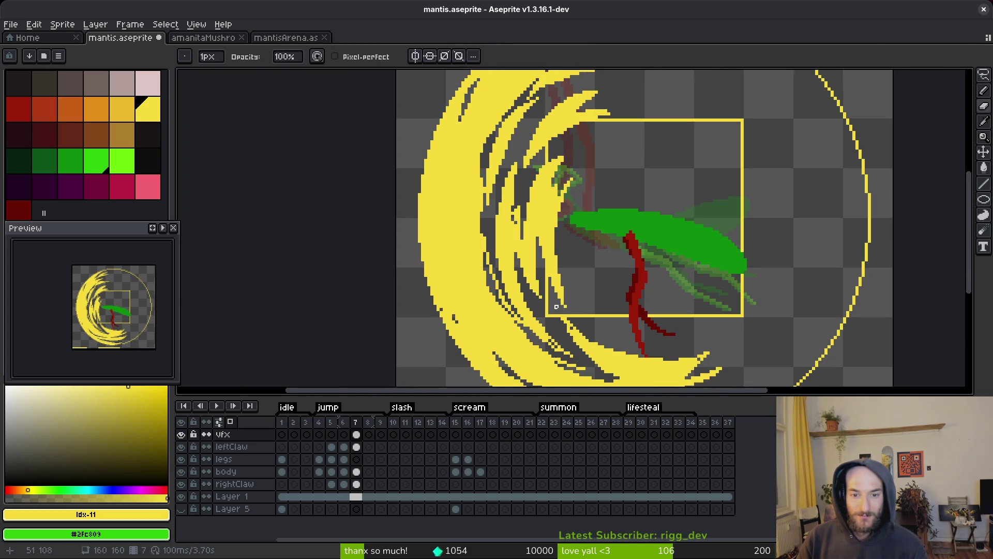
key("b")
scroll(489, 300, "up", 2)
scroll(489, 301, "down", 4)
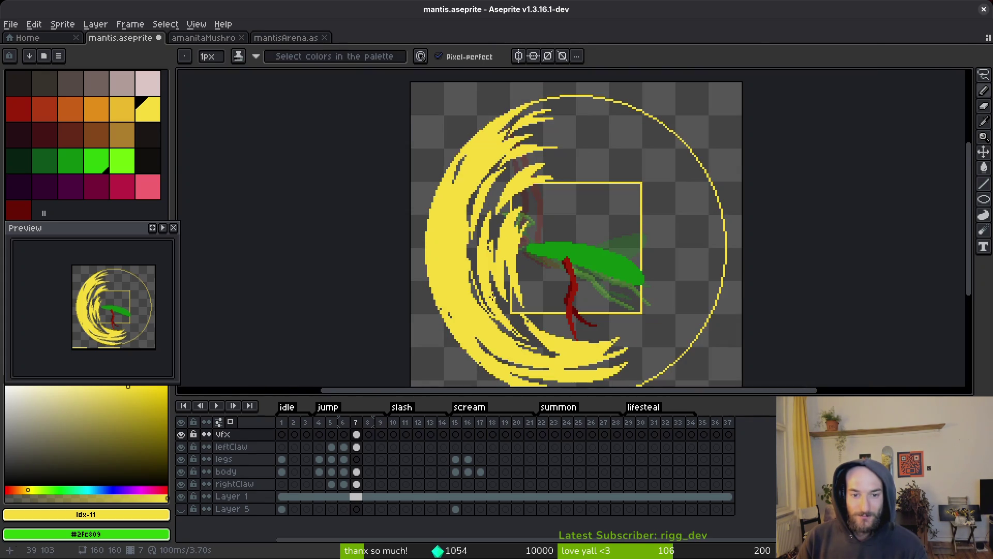
scroll(490, 300, "up", 5)
scroll(478, 227, "down", 7)
scroll(489, 226, "up", 6)
scroll(488, 227, "up", 3)
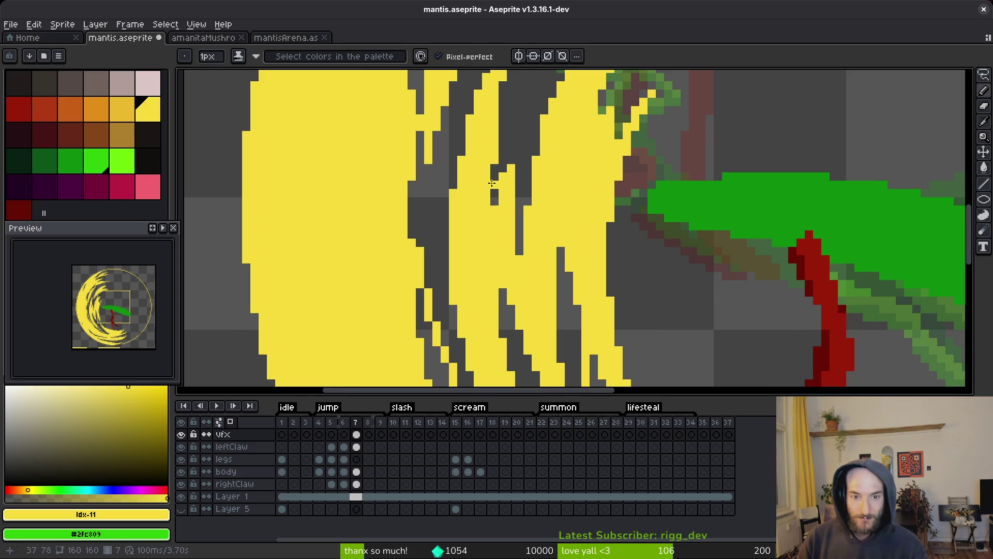
key("e")
scroll(514, 220, "down", 3)
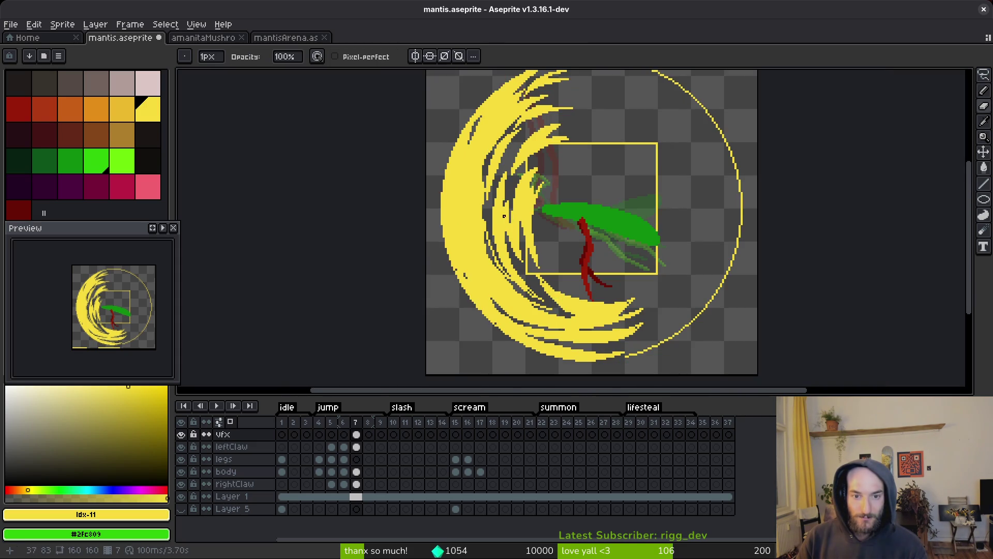
scroll(505, 216, "up", 5)
key("b")
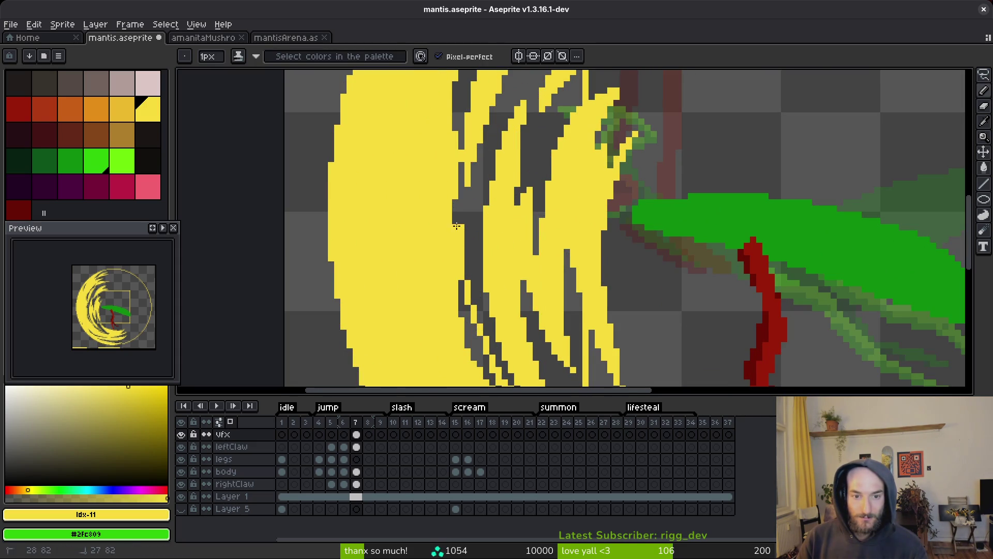
scroll(457, 226, "down", 3)
scroll(494, 269, "down", 1)
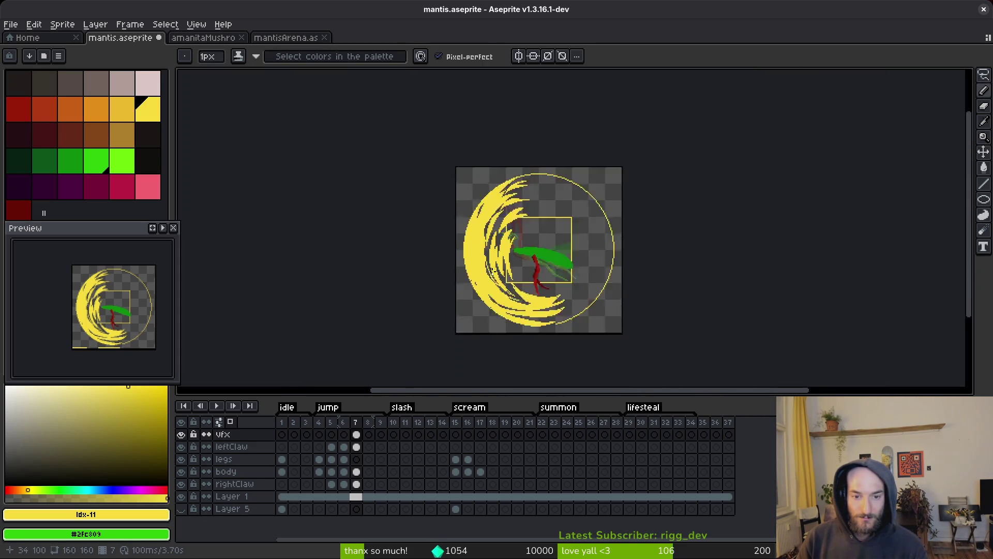
scroll(546, 262, "up", 2)
scroll(554, 268, "down", 2)
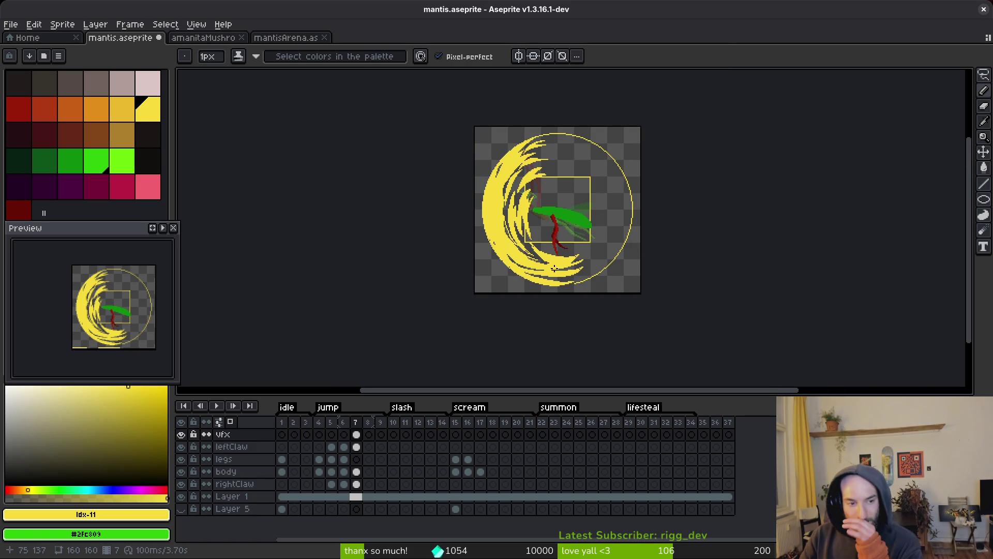
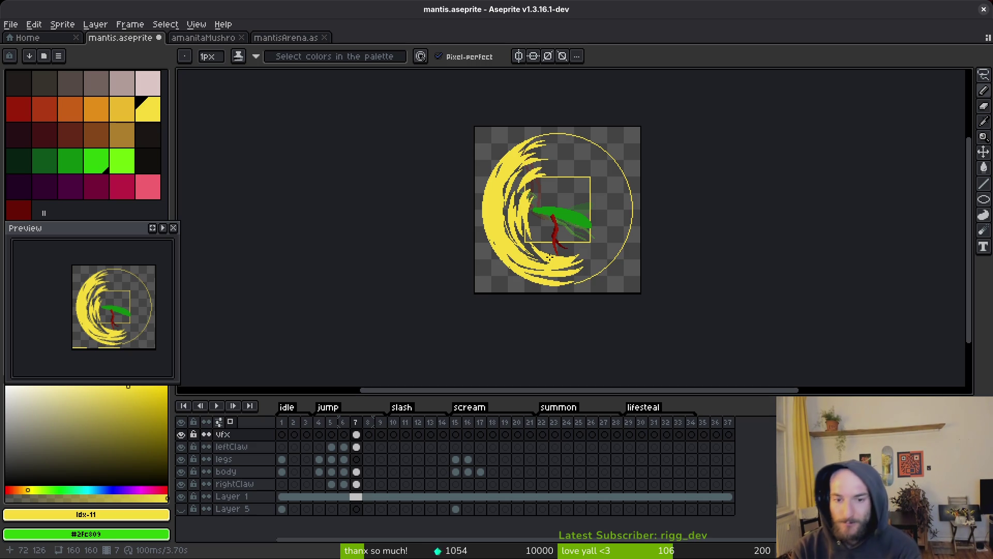
Step: Compare the frame 6 mantis pose with frame 7's yellow slash
key("i")
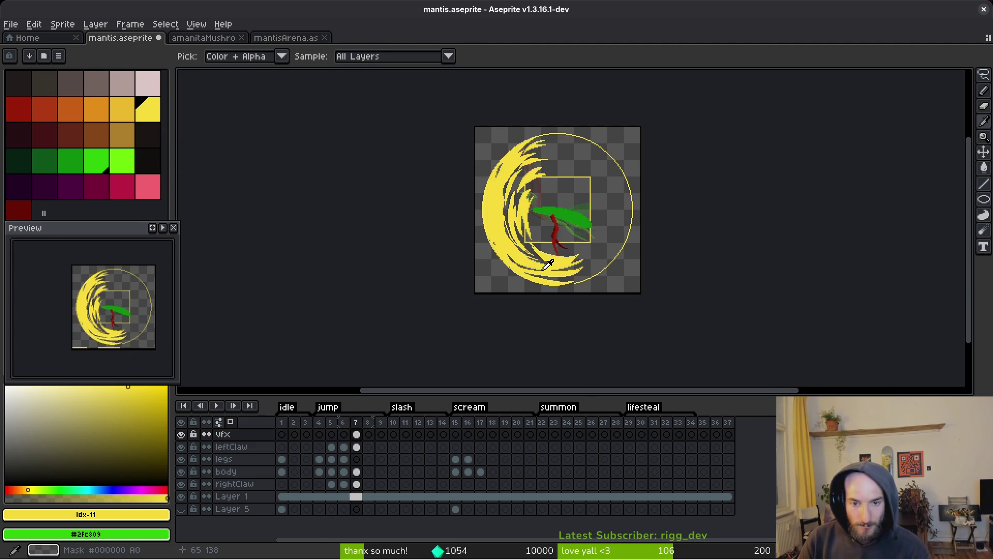
key("comma")
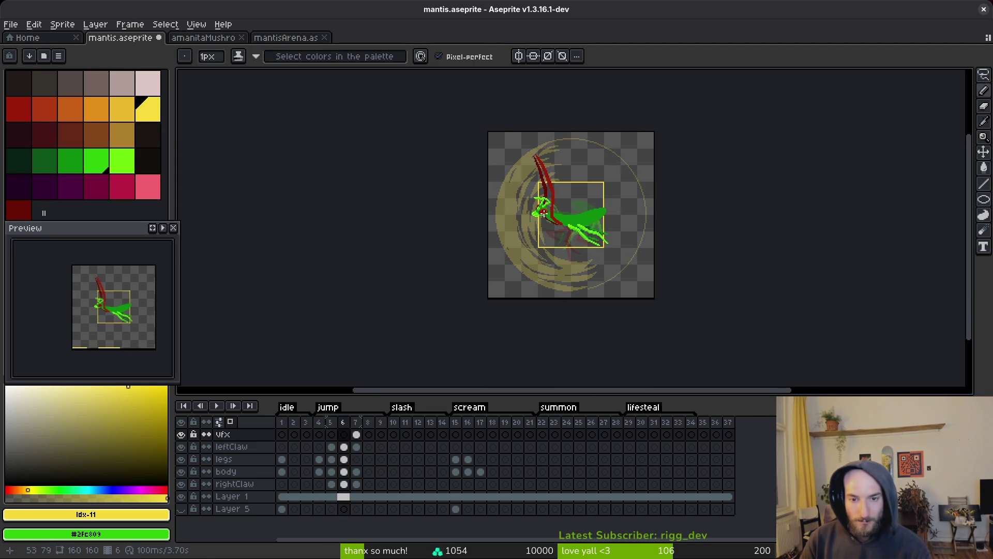
scroll(533, 210, "up", 2)
key("period")
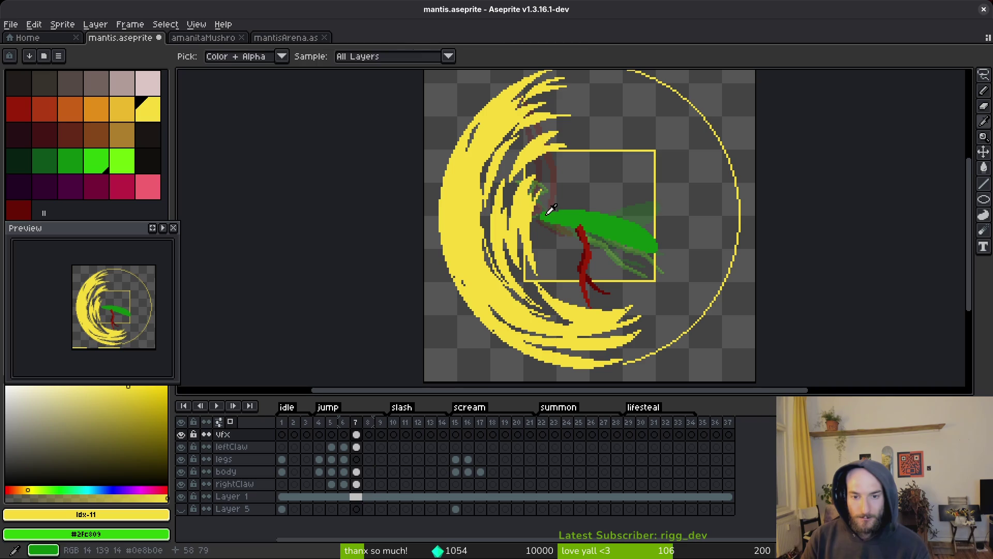
left_click_drag(566, 183, 568, 193)
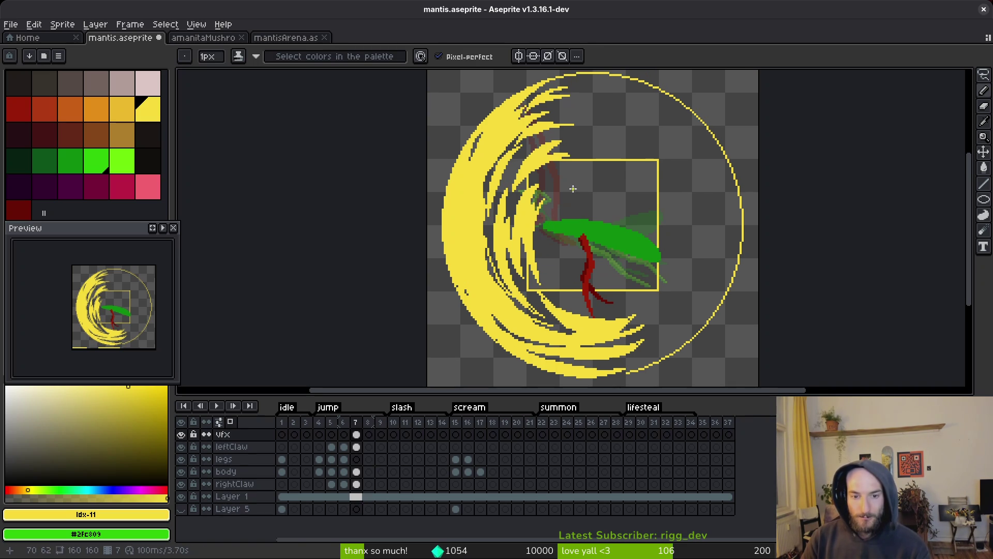
scroll(575, 205, "down", 2)
scroll(576, 187, "up", 2)
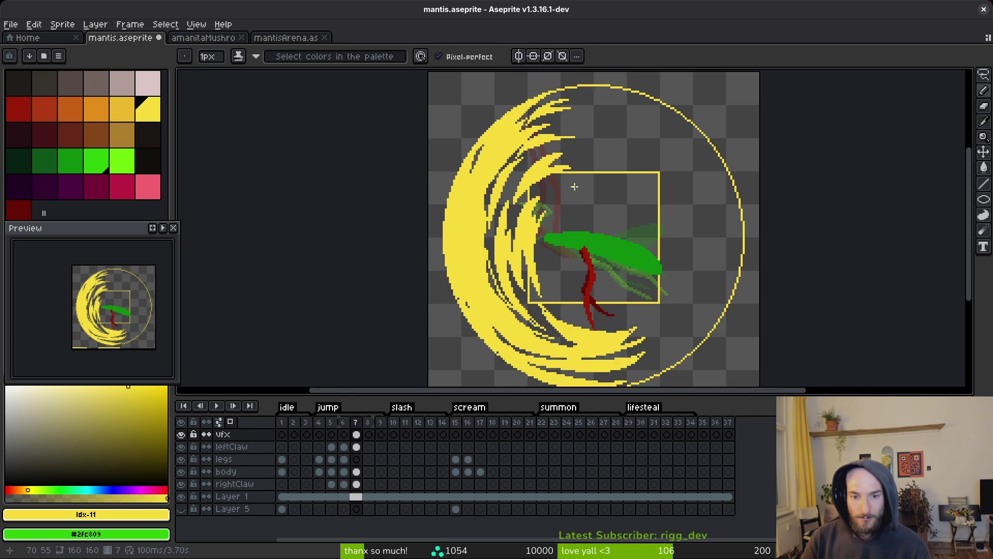
scroll(580, 189, "down", 2)
Step: Rotate the whole of frame 7 about 9 degrees and save the sprite
key("m")
key("ctrl+a")
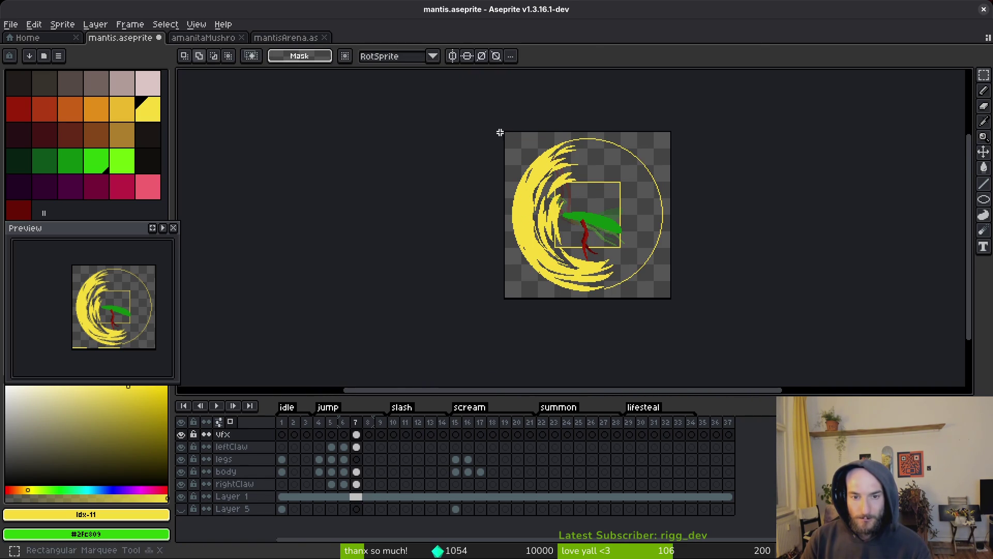
left_click_drag(680, 308, 674, 331)
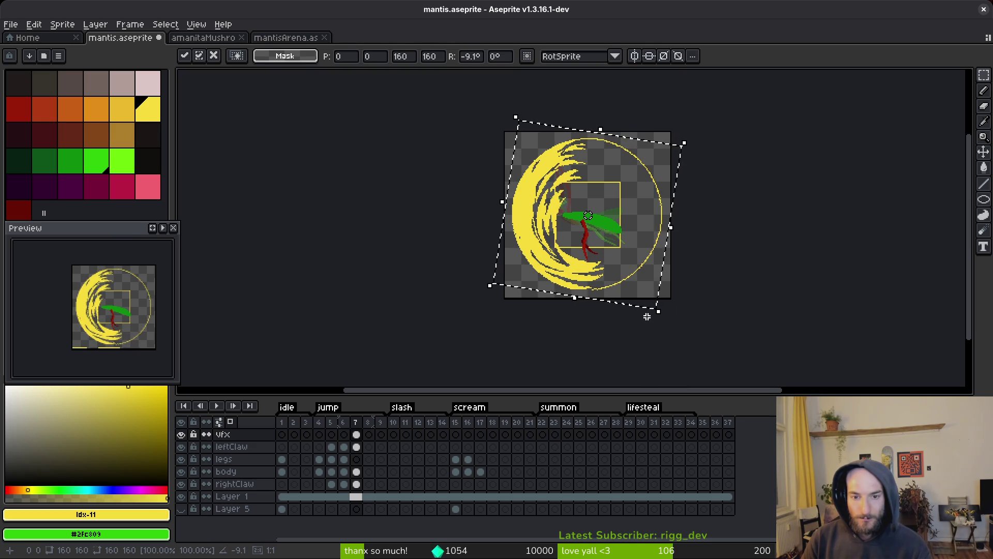
key("Return")
key("ctrl+s")
Step: Insert a new frame after frame 6 and show the new frame 7
scroll(566, 178, "up", 4)
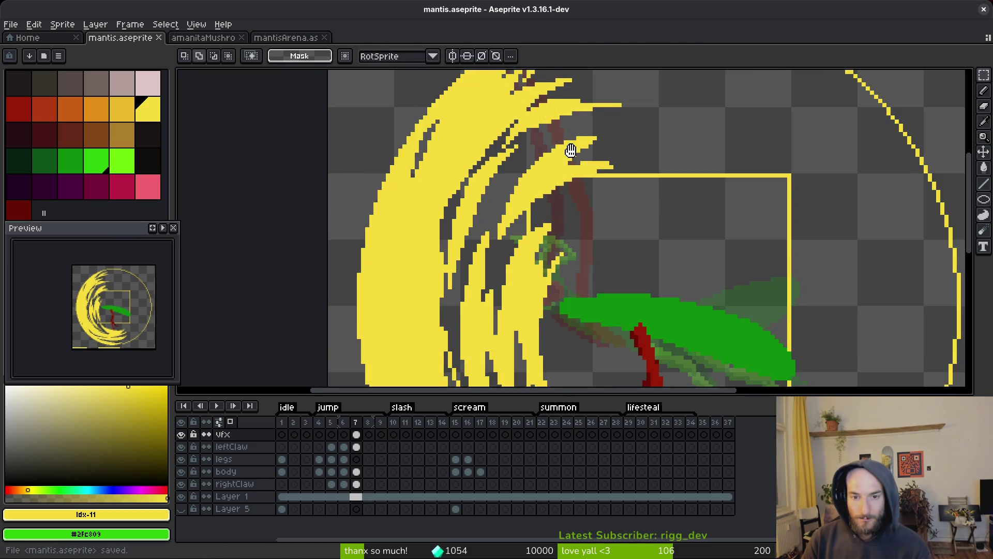
scroll(571, 150, "up", 2)
key("b")
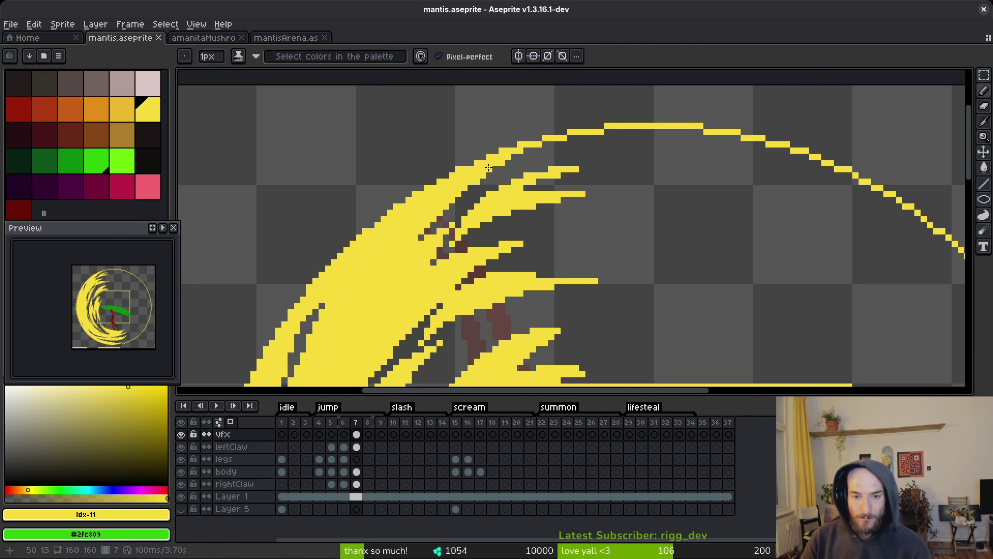
scroll(489, 167, "down", 5)
key("Left")
key("i")
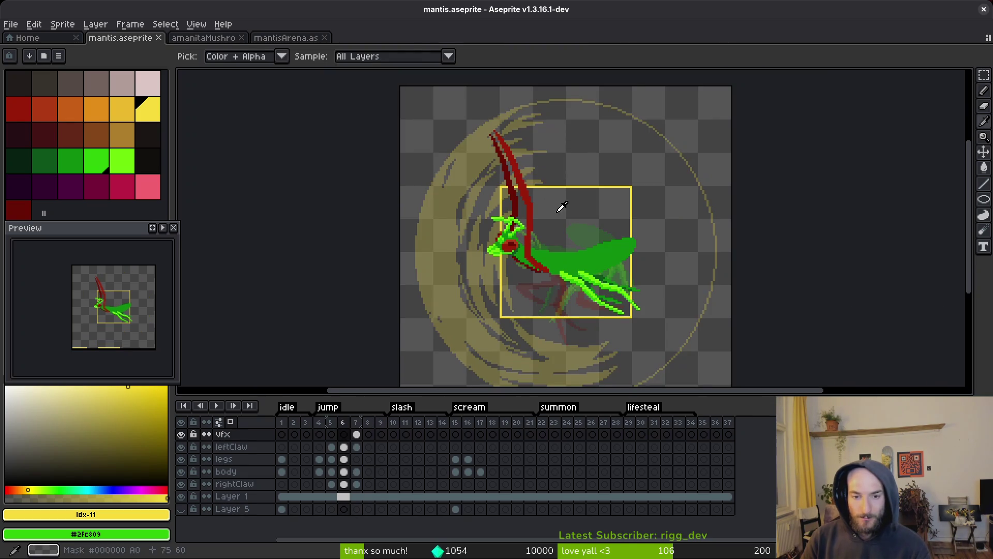
key("b")
scroll(536, 227, "up", 4)
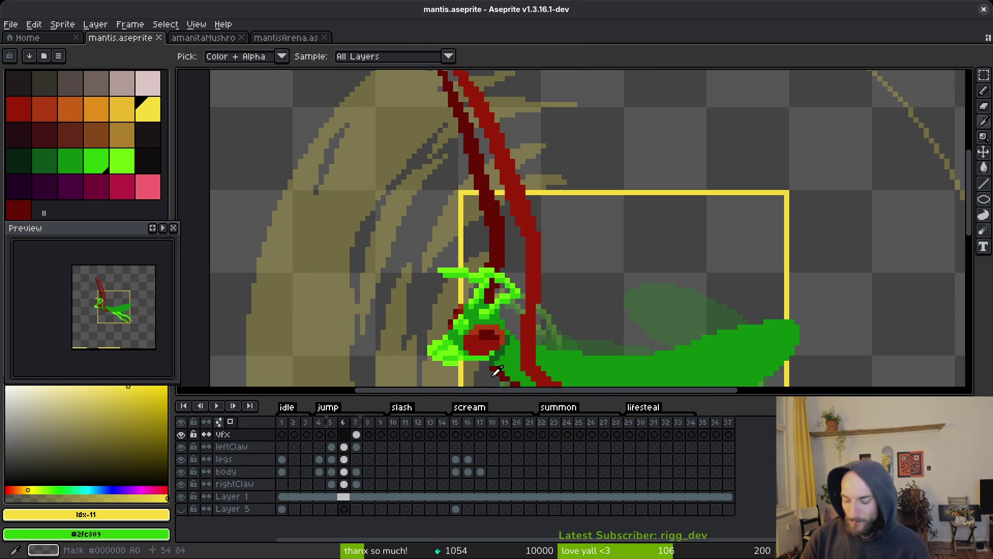
key("alt+n")
key("Right")
Step: Pick the claw's dark red and widen frame 7's leftClaw blade along its upper edge
scroll(538, 240, "down", 1)
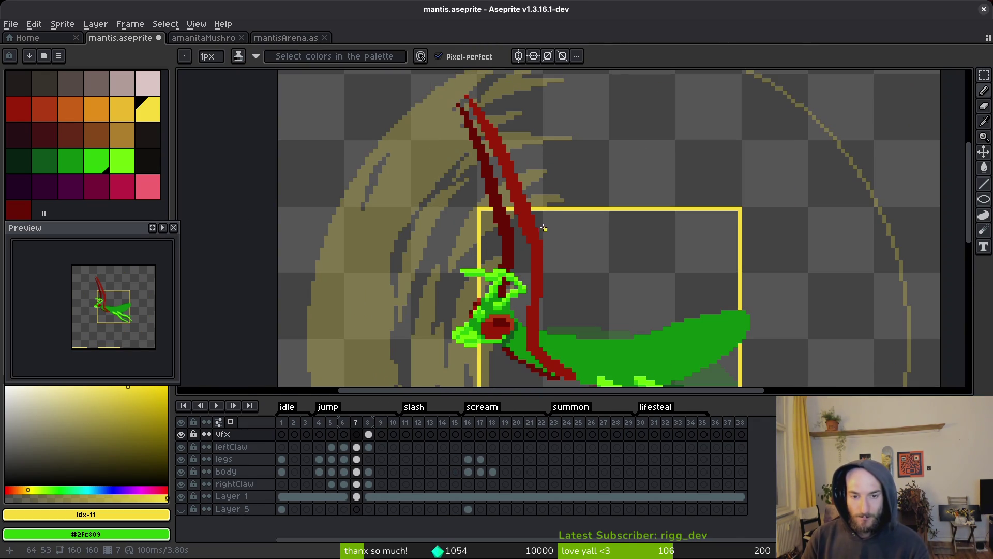
left_click(539, 251, "alt")
scroll(548, 267, "down", 1)
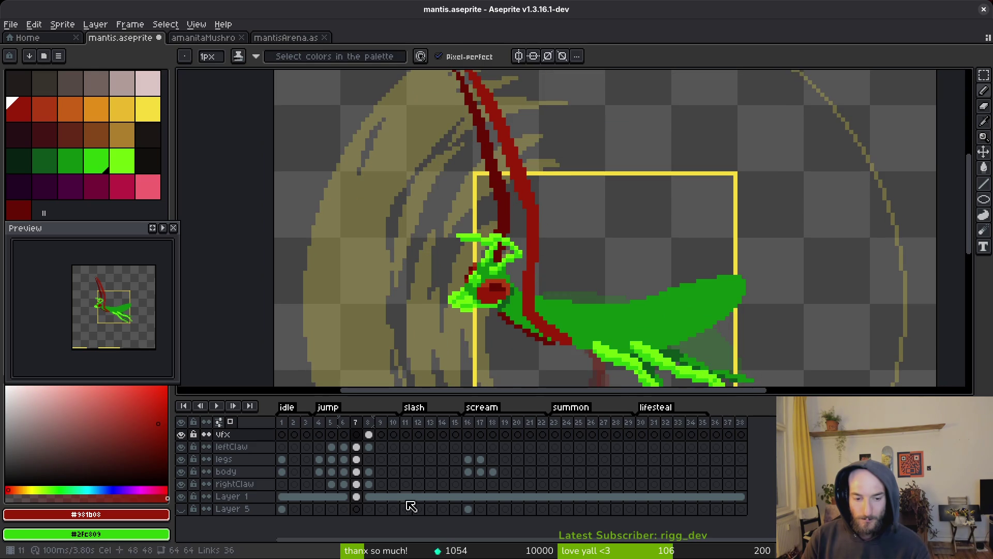
left_click(356, 447)
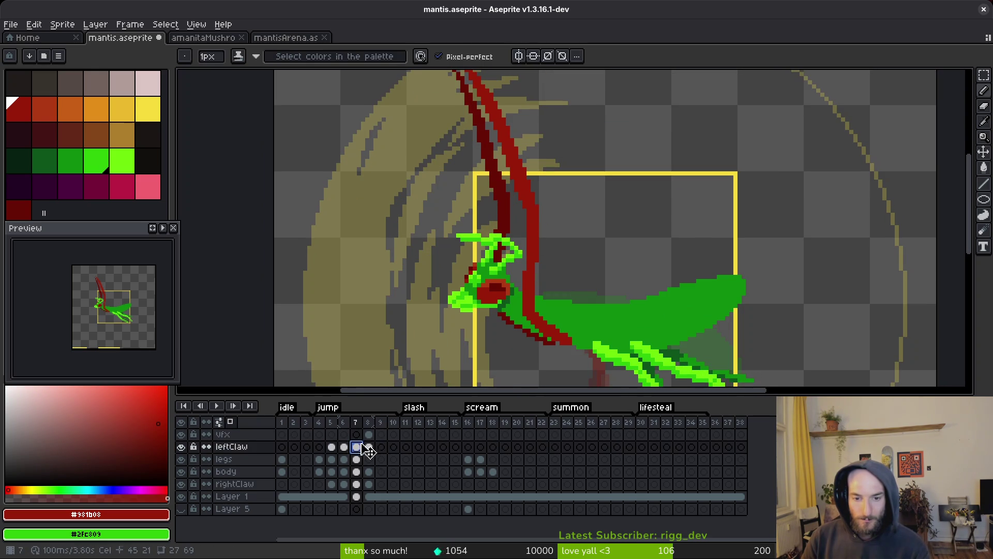
scroll(544, 271, "up", 1)
scroll(546, 344, "up", 1)
left_click(534, 306)
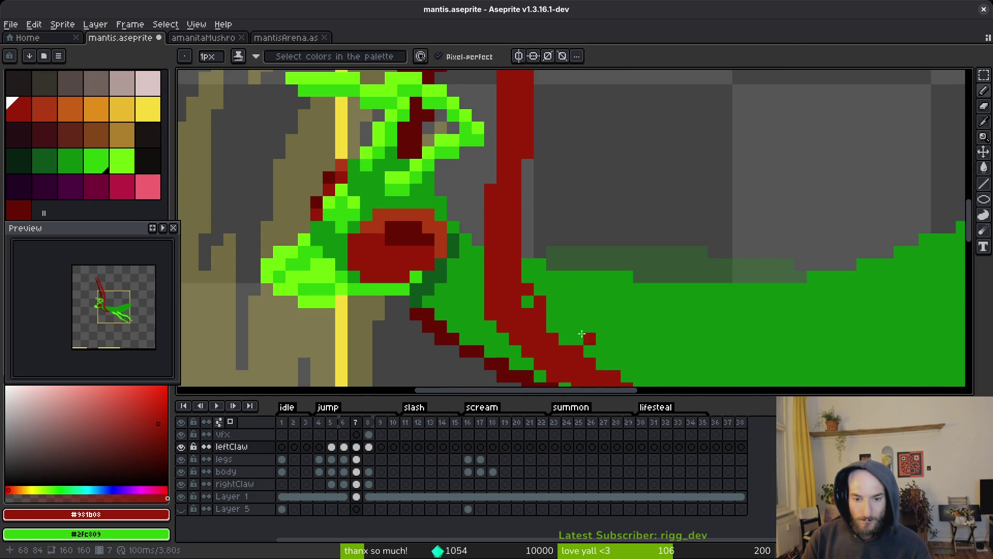
scroll(543, 309, "up", 1)
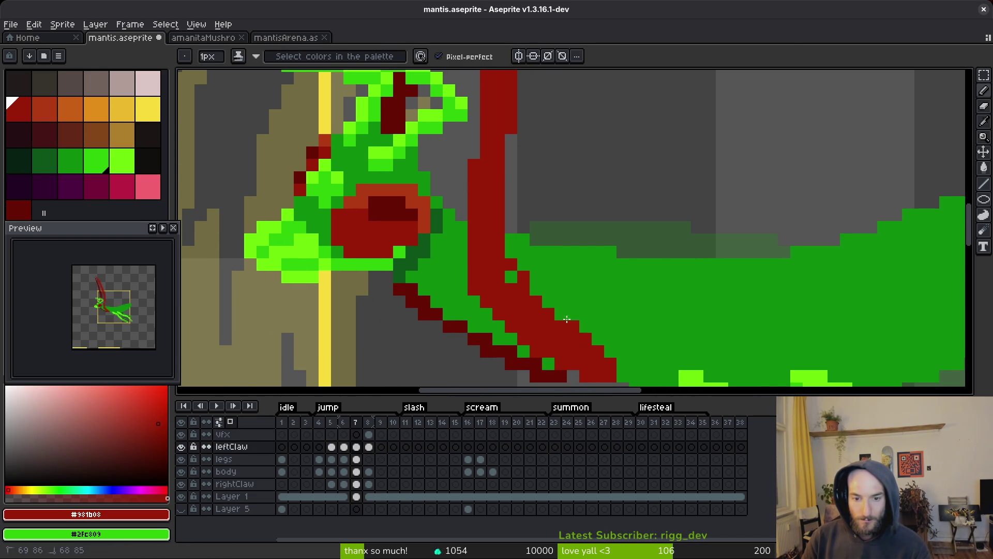
left_click_drag(567, 324, 523, 252)
left_click(511, 252)
left_click(511, 277)
Step: Touch up the claw edge, repainting a stray pixel green and adding red pixels
key("e")
scroll(466, 223, "down", 2)
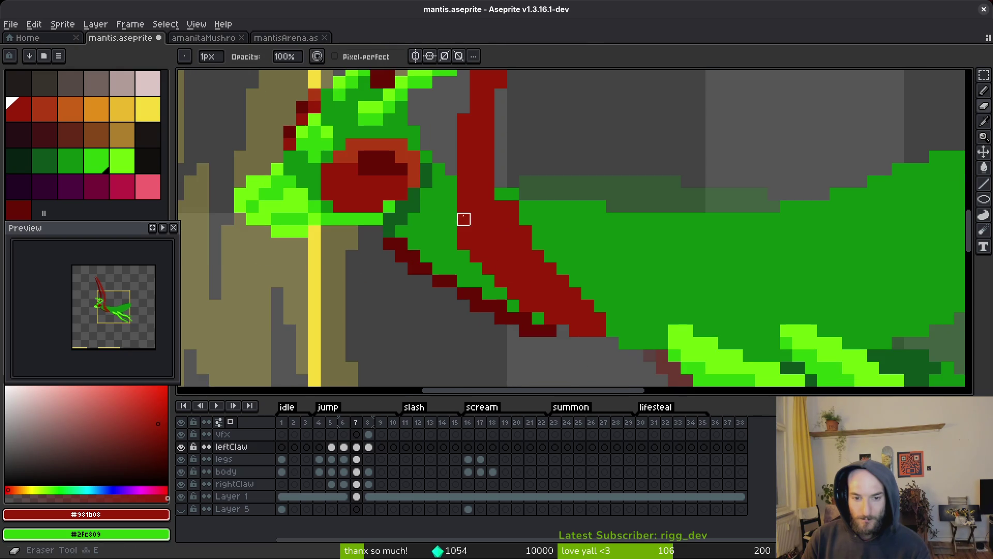
key("b")
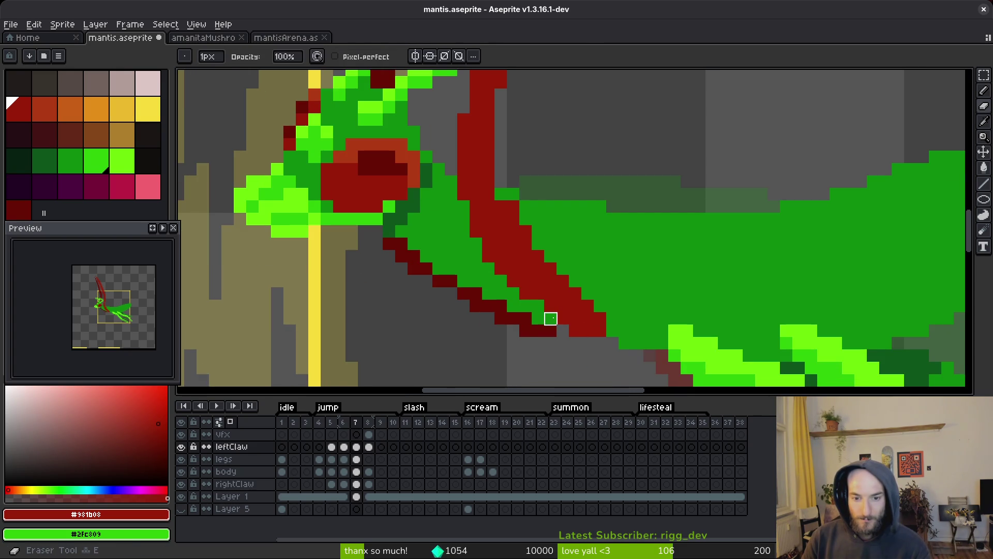
right_click(551, 318)
left_click(563, 269)
scroll(537, 295, "up", 2)
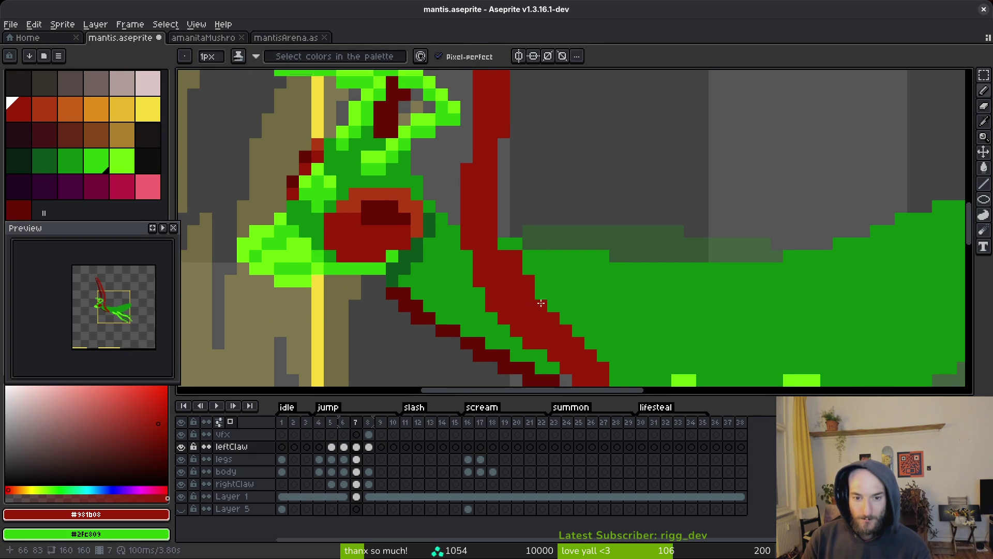
key("e")
scroll(580, 310, "down", 4)
scroll(550, 317, "up", 3)
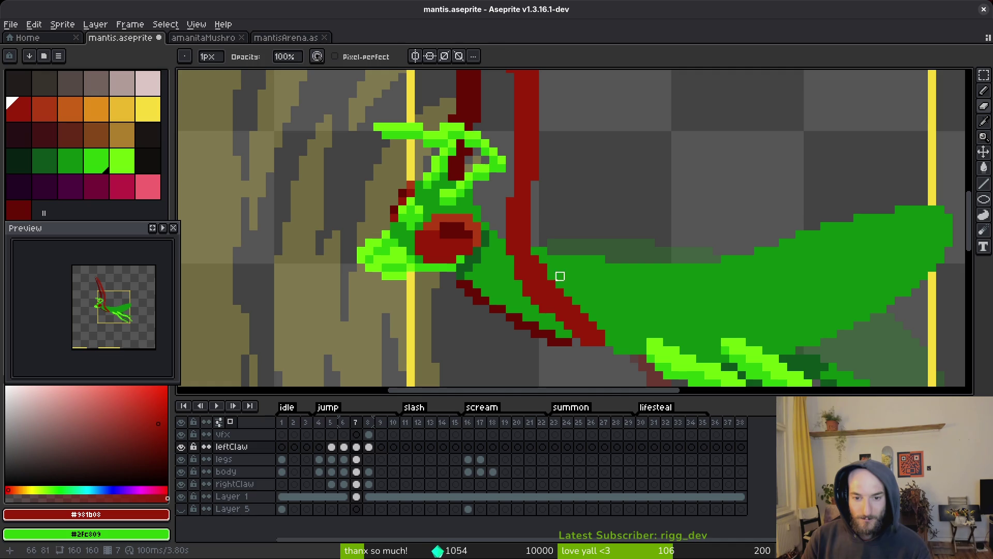
key("b")
scroll(539, 272, "up", 2)
scroll(533, 219, "down", 2)
scroll(538, 223, "up", 1)
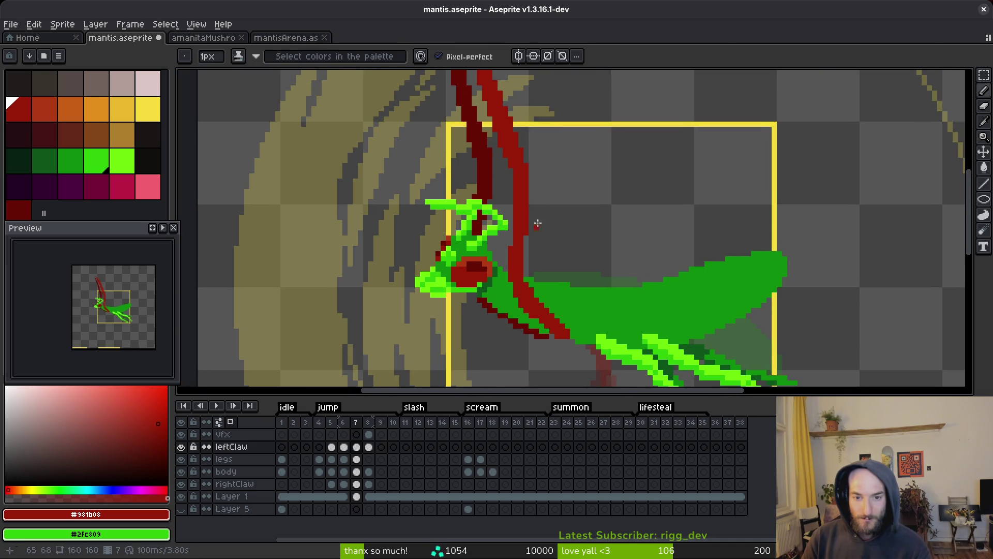
scroll(547, 173, "up", 1)
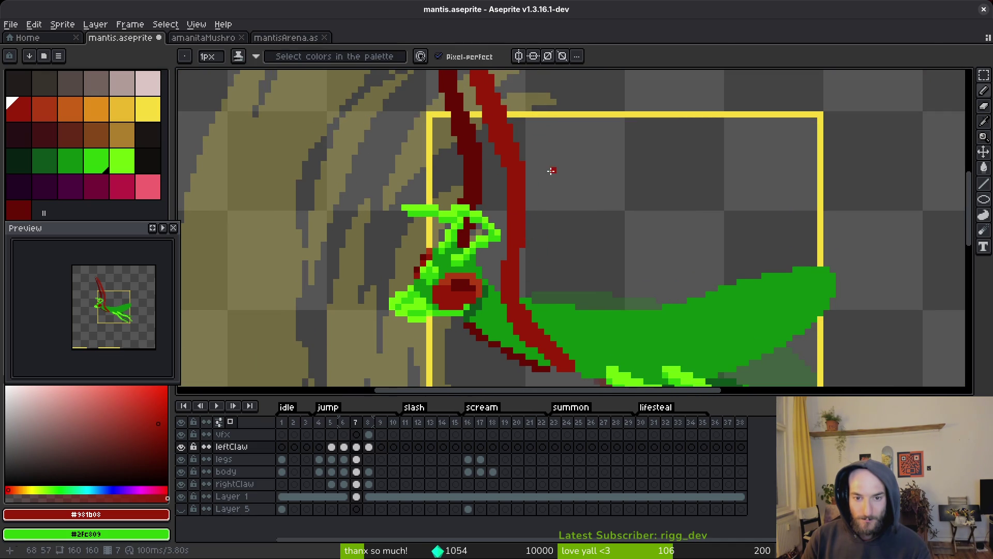
Step: Sketch a second dark red claw stroke and erase its excess pixels
left_click_drag(552, 171, 539, 227)
left_click_drag(525, 289, 528, 304)
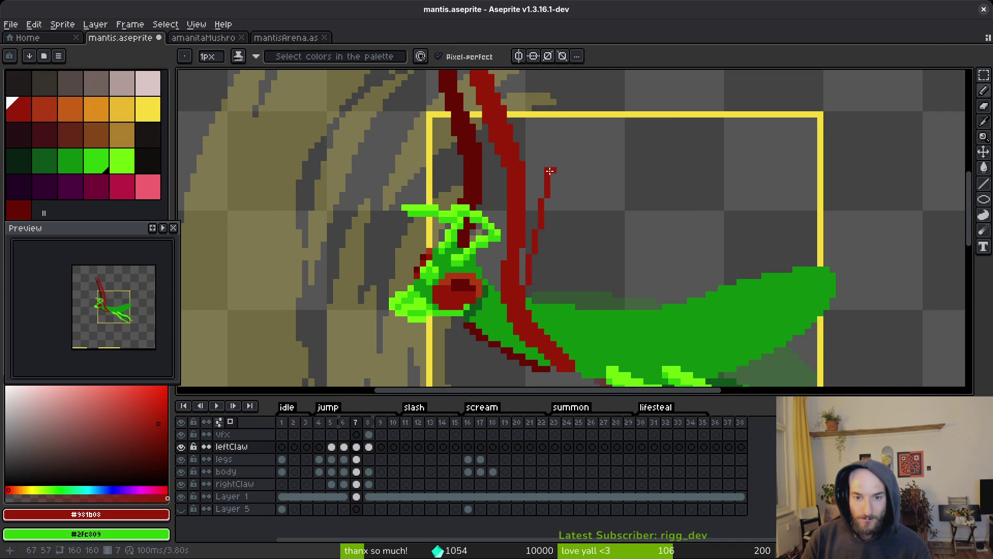
mouse_move(541, 164)
left_mouse_down()
mouse_move(524, 256)
mouse_move(523, 181)
mouse_move(507, 251)
mouse_move(516, 164)
left_mouse_up()
key("e")
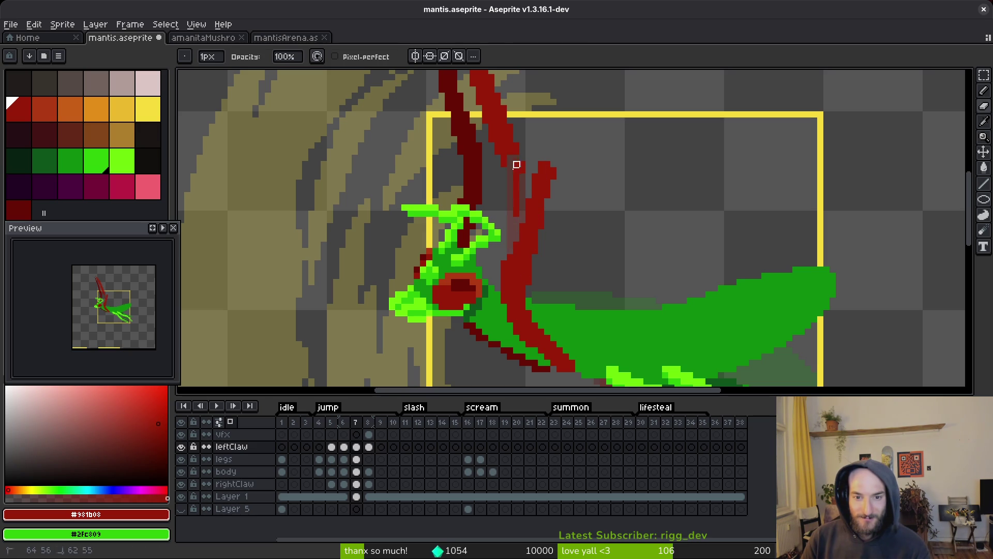
left_click_drag(516, 207, 504, 269)
left_click(503, 269)
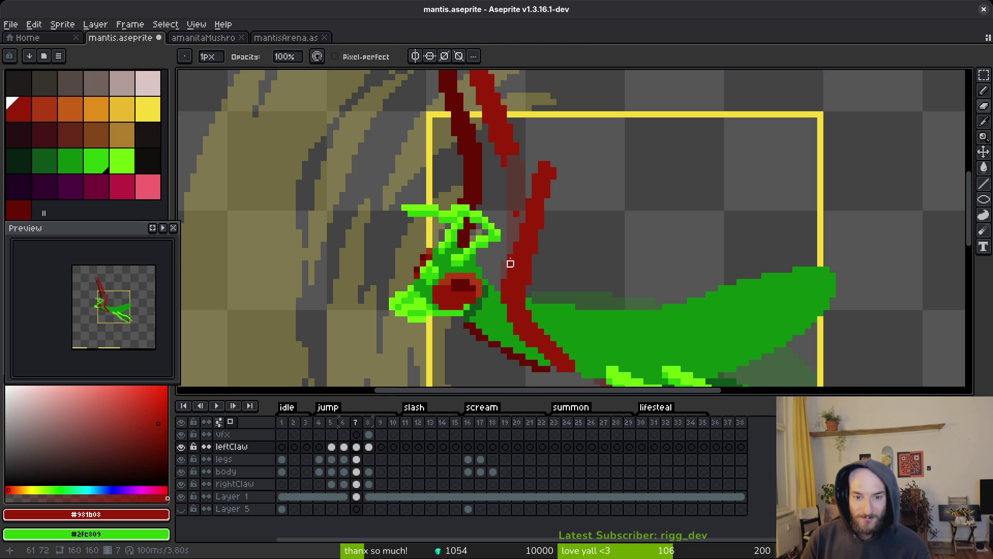
scroll(510, 245, "up", 3)
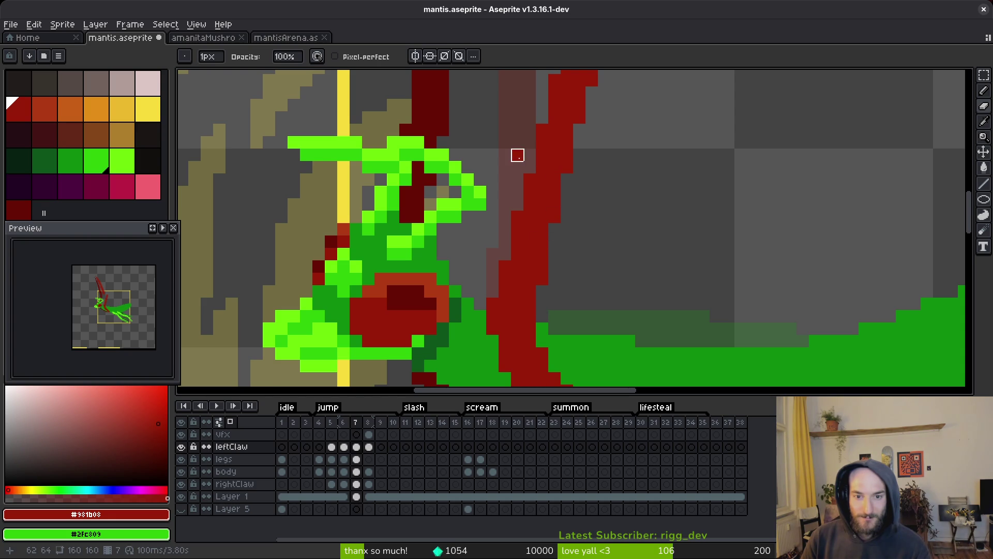
scroll(569, 207, "down", 3)
scroll(573, 173, "up", 3)
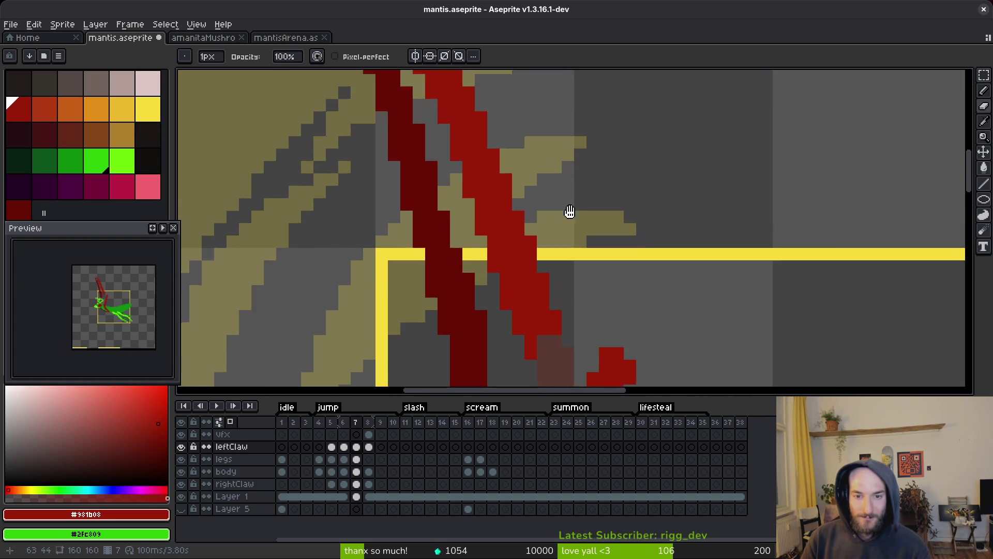
scroll(570, 211, "down", 2)
Step: Magic-wand select the new red claw stroke, nudge it right and rotate it about 16°
key("w")
left_click(526, 197)
scroll(543, 217, "down", 1)
left_click_drag(559, 215, 567, 218)
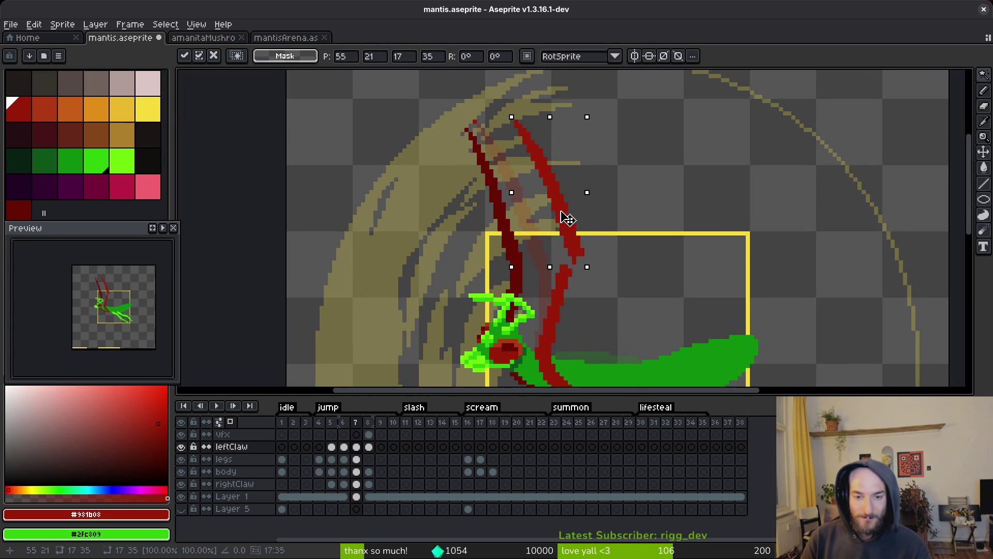
mouse_move(510, 114)
left_mouse_down()
mouse_move(501, 116)
mouse_move(521, 110)
mouse_move(537, 162)
mouse_move(554, 173)
left_mouse_up()
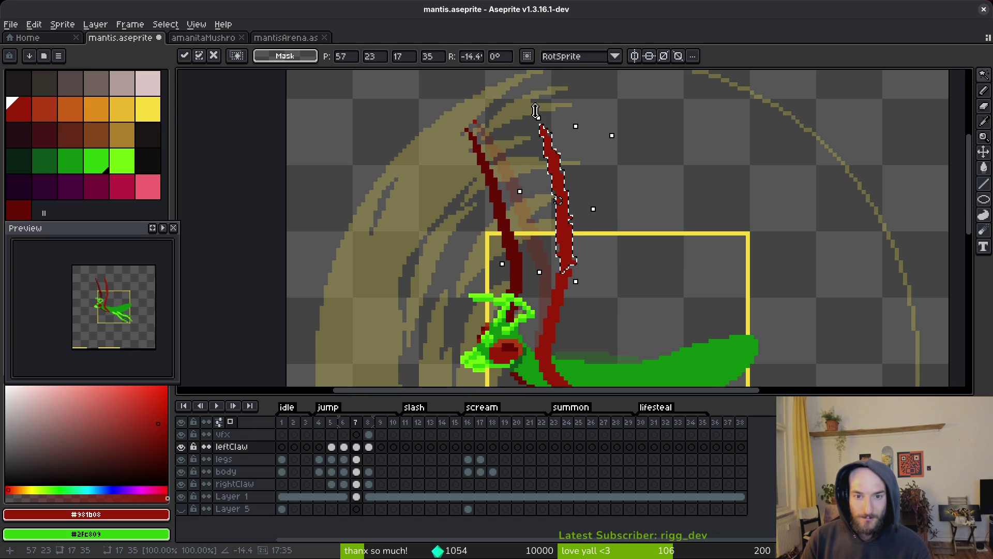
left_click_drag(533, 110, 568, 177)
Step: Apply the claw transform, undo stray tip pixels, erase a stray claw pixel and save
key("Return")
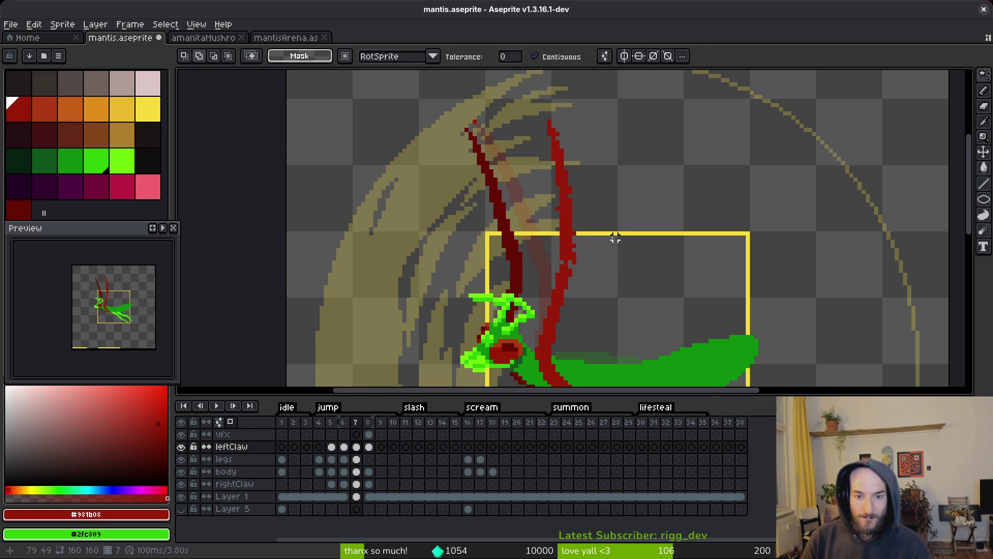
scroll(615, 237, "up", 1)
key("b")
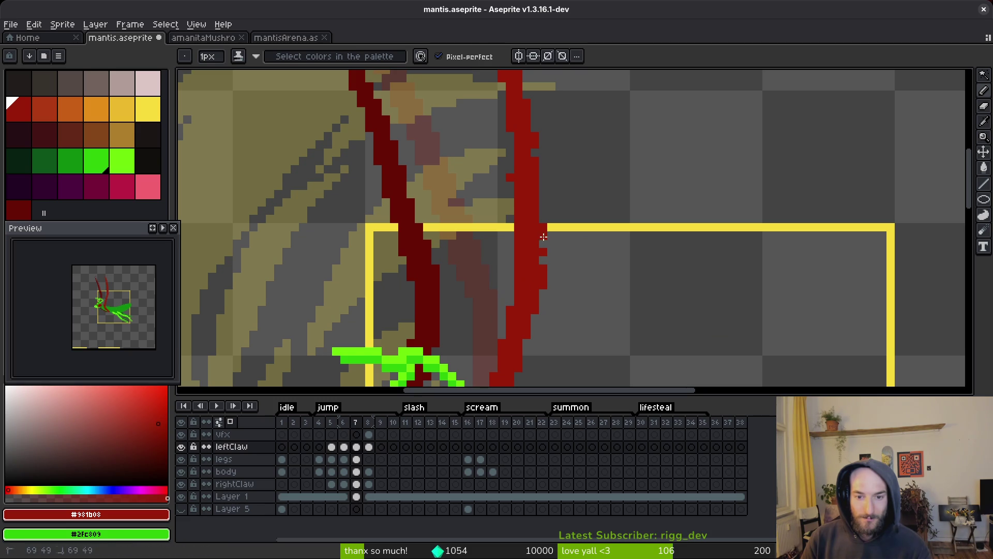
left_click_drag(544, 236, 534, 297)
scroll(538, 227, "up", 2)
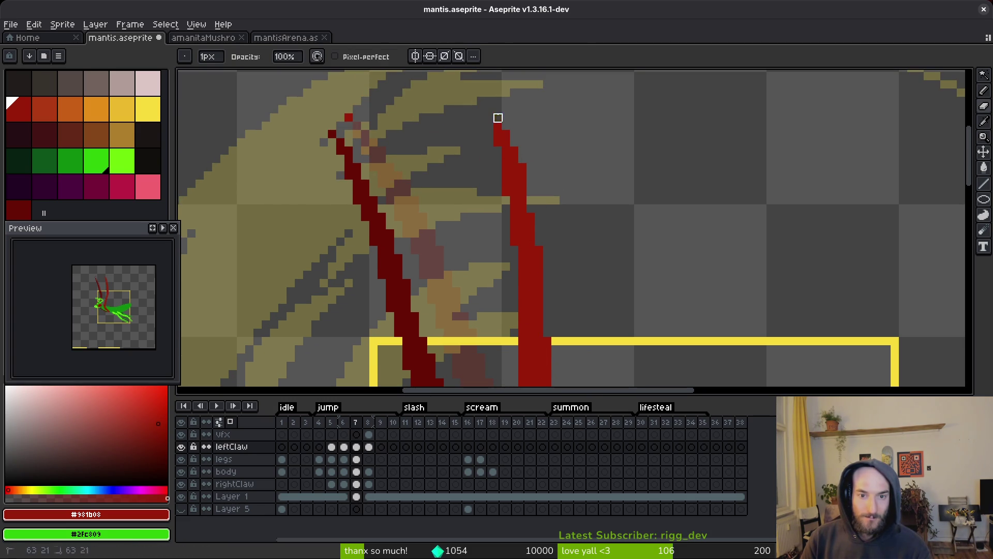
key("ctrl+z")
scroll(554, 169, "down", 4)
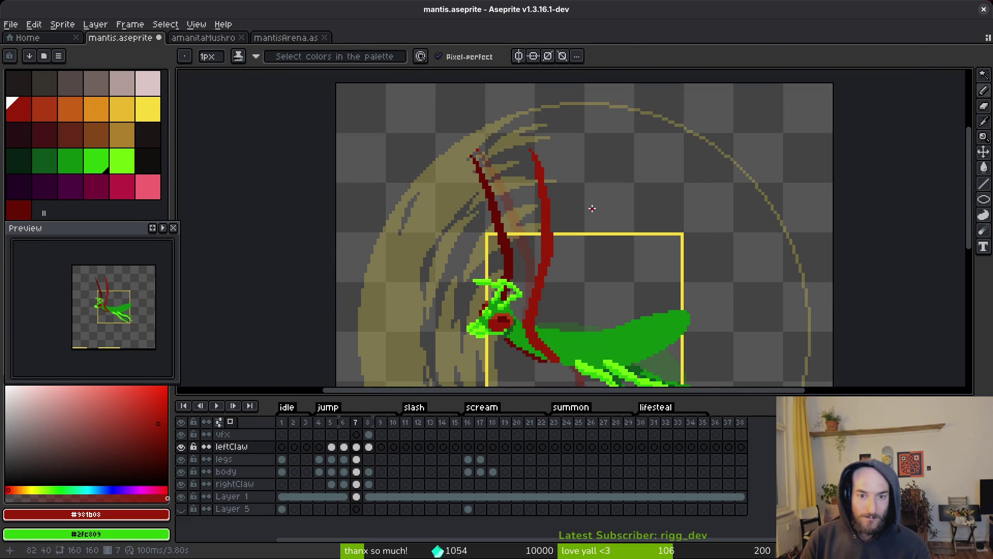
scroll(557, 223, "up", 2)
key("e")
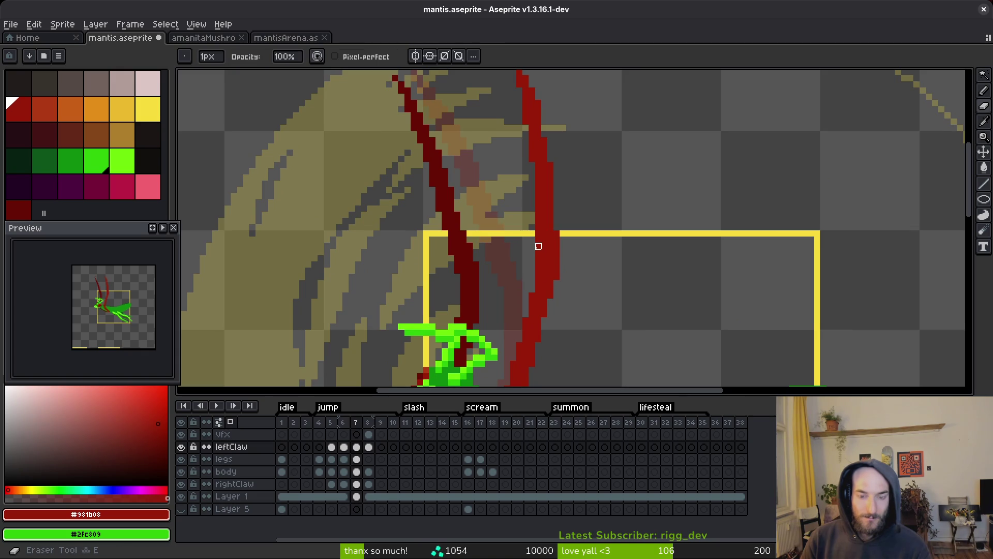
left_click(538, 252)
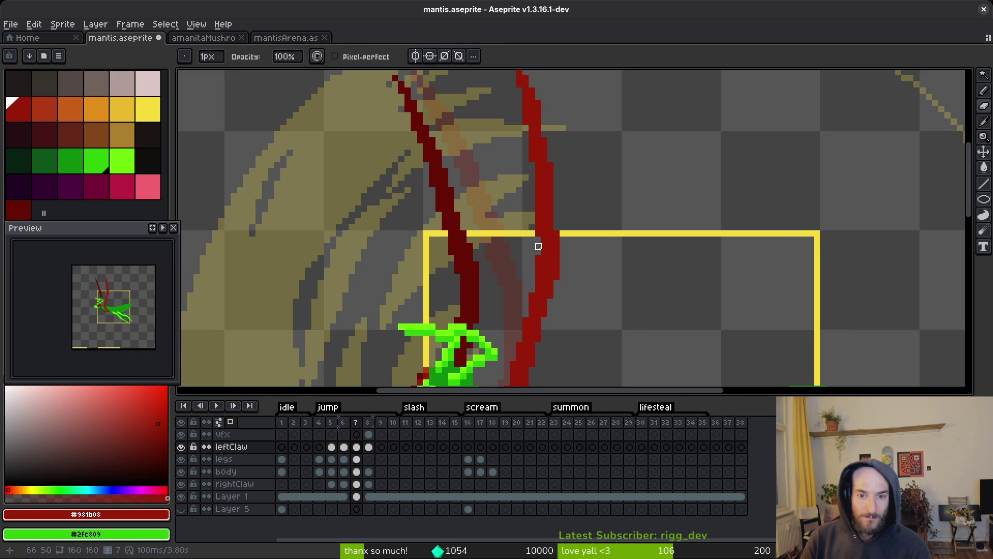
key("b")
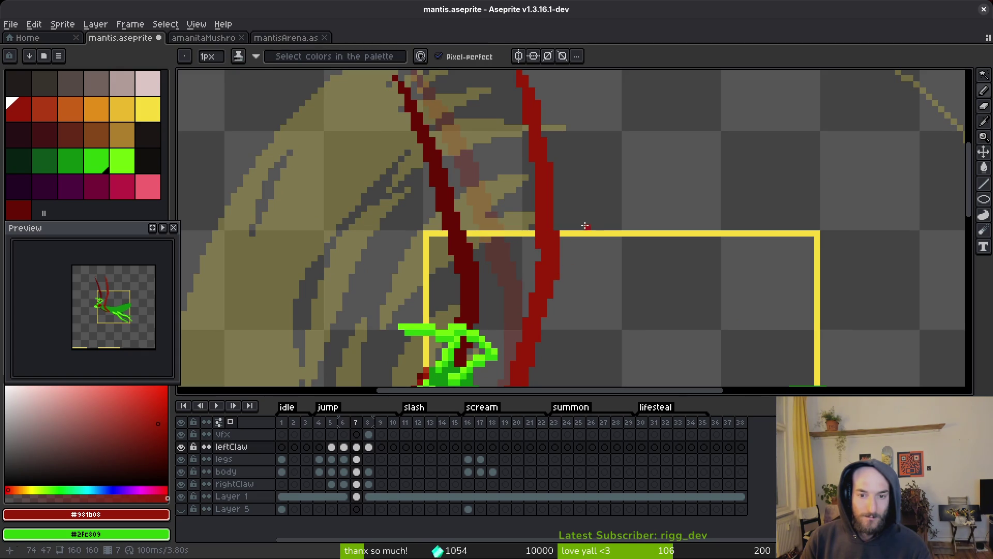
scroll(586, 226, "down", 1)
scroll(543, 177, "up", 2)
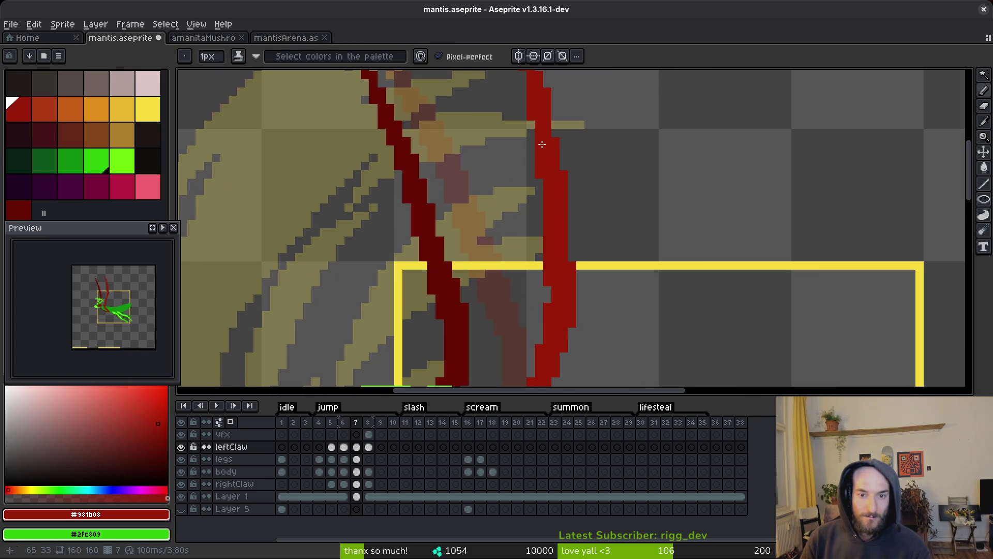
left_click_drag(543, 144, 568, 251)
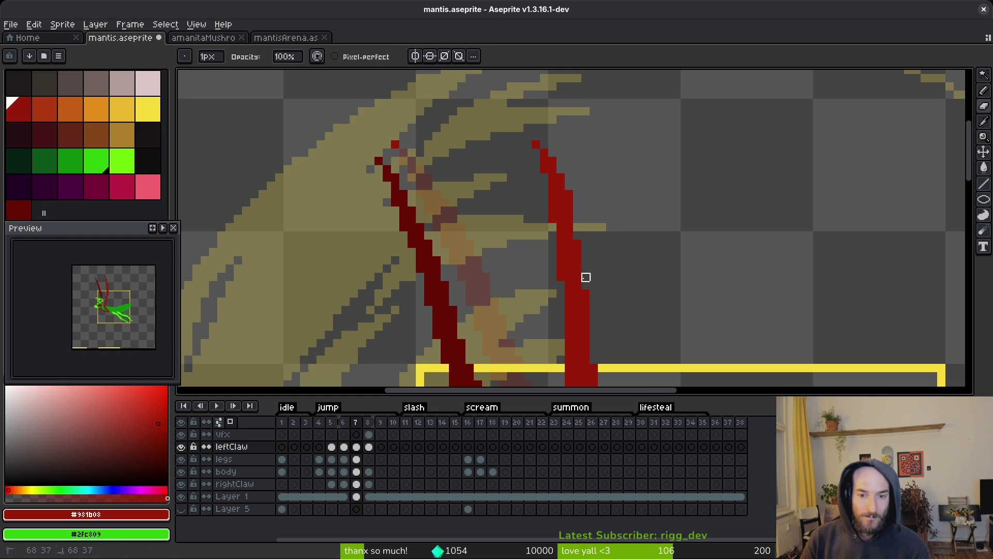
key("b")
scroll(610, 206, "down", 1)
scroll(583, 155, "up", 2)
key("e")
scroll(615, 162, "down", 2)
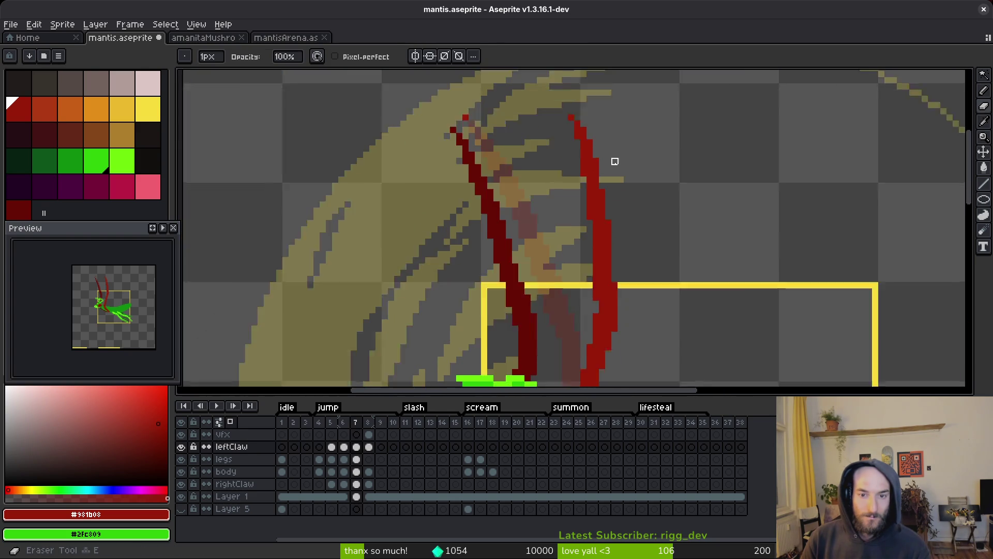
scroll(615, 161, "down", 1)
key("ctrl+s")
Step: Erase the claw's edge pixels, touch up its base near the head, and save
scroll(621, 257, "up", 3)
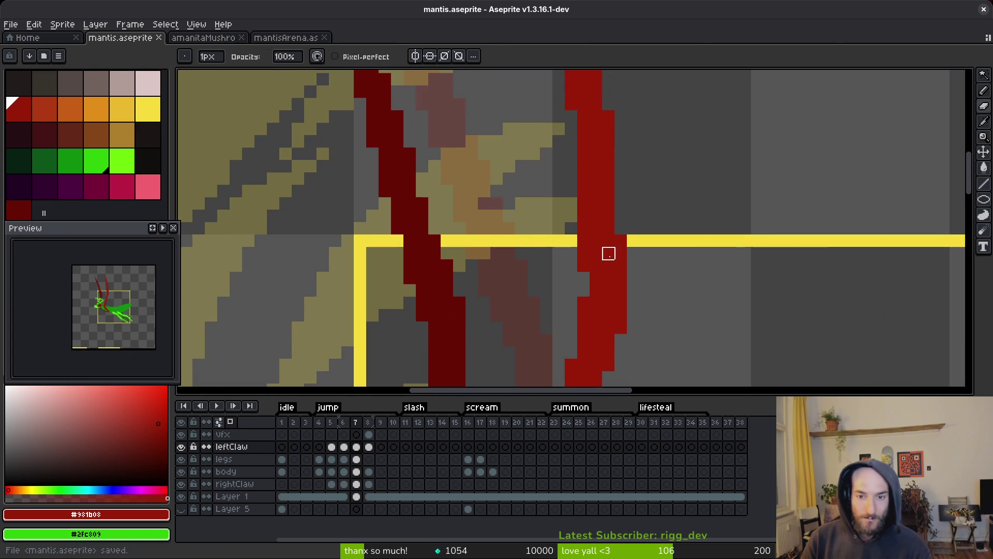
left_click_drag(585, 254, 595, 277)
scroll(621, 267, "down", 2)
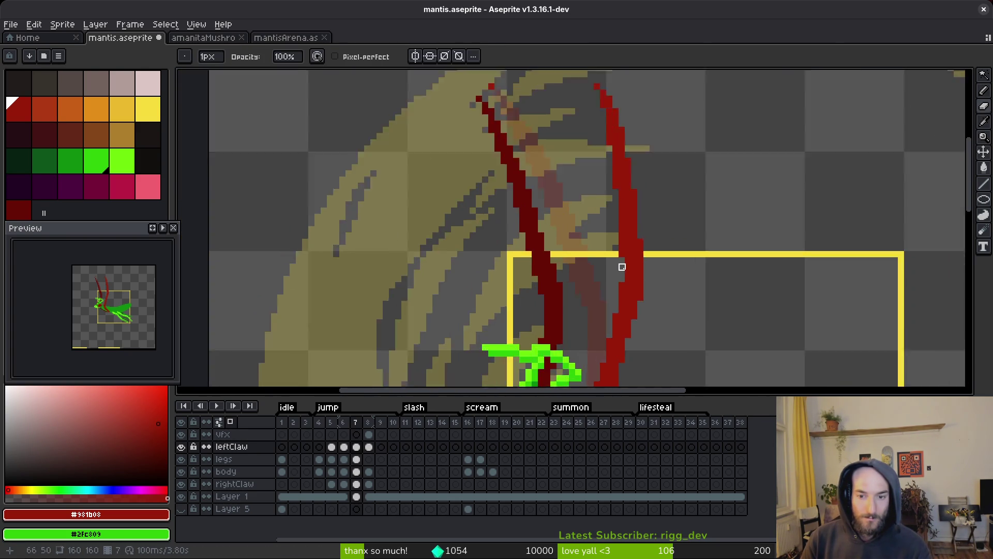
scroll(621, 267, "up", 1)
scroll(626, 244, "down", 2)
scroll(632, 284, "up", 4)
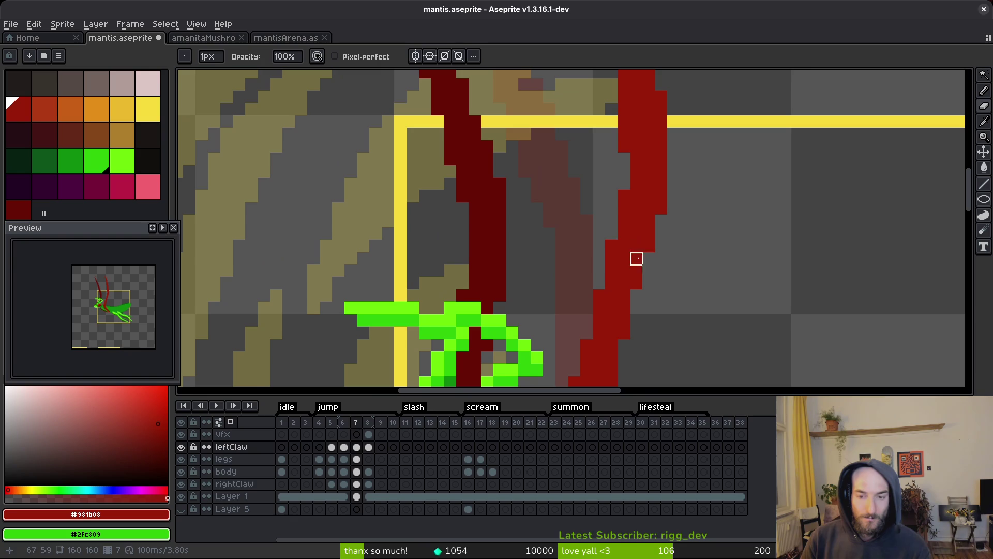
left_click_drag(612, 246, 599, 96)
scroll(621, 244, "down", 1)
scroll(599, 253, "up", 1)
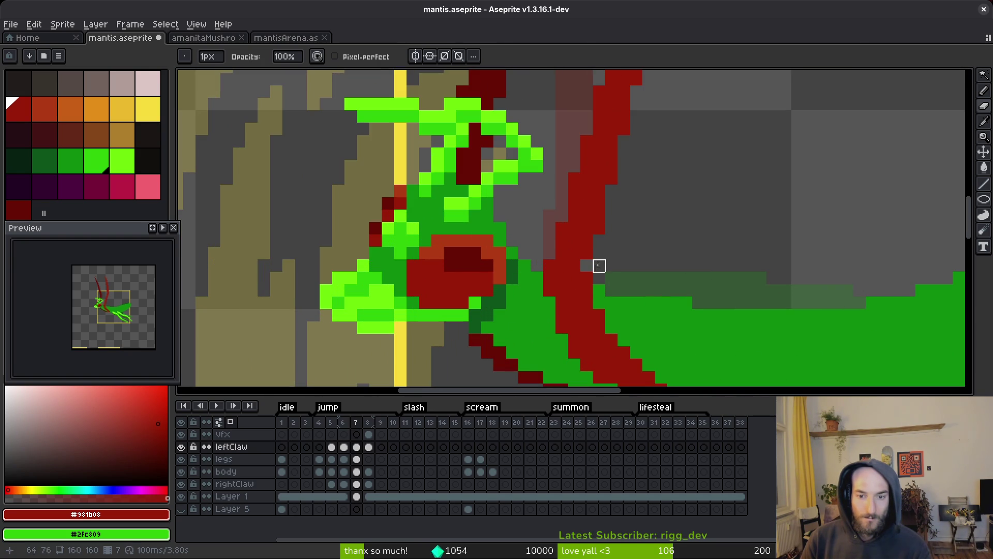
key("b")
scroll(622, 213, "down", 2)
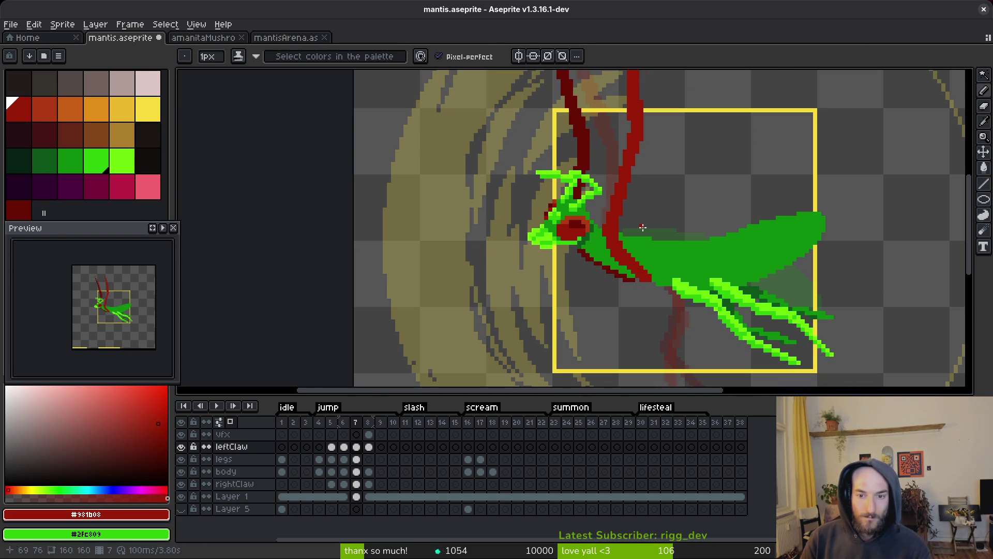
scroll(643, 227, "up", 3)
key("b")
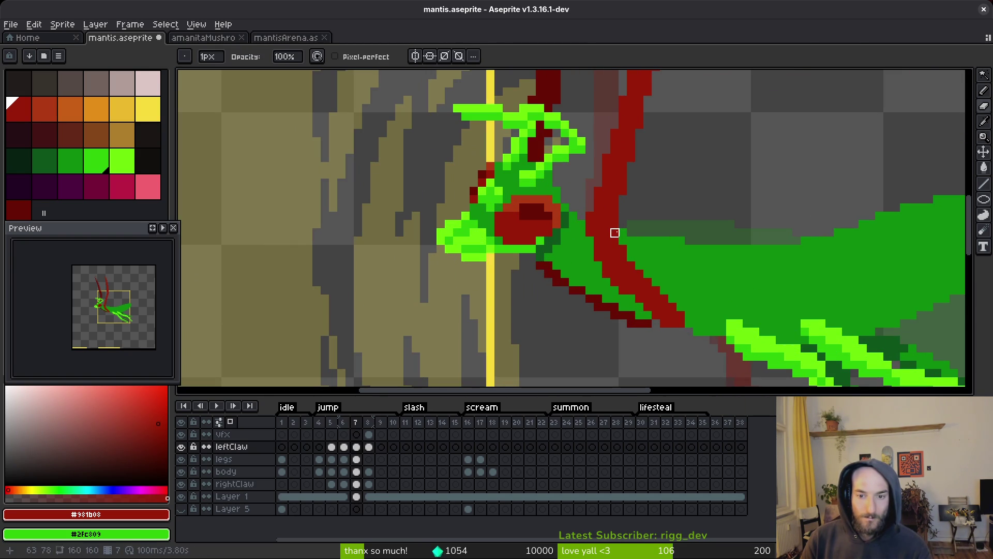
key("f")
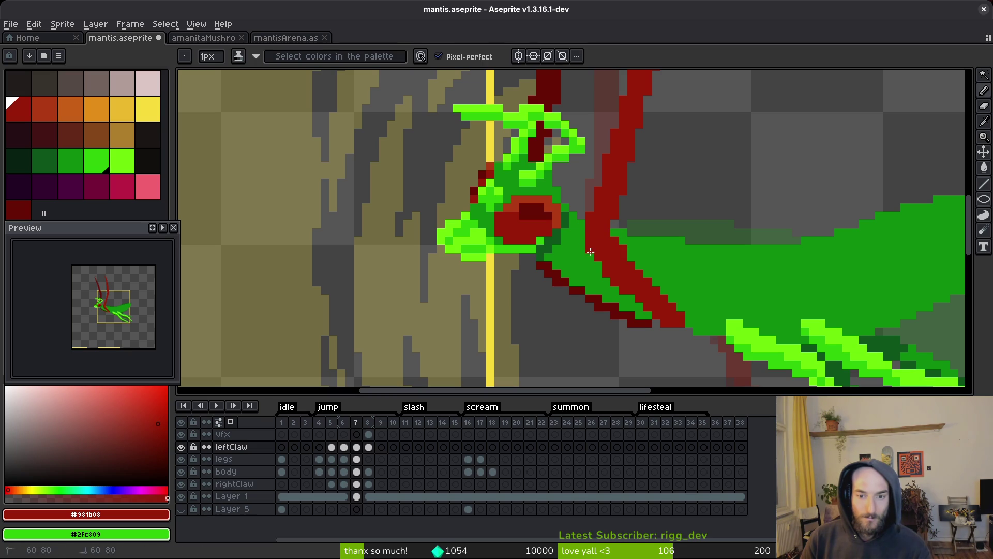
key("b")
scroll(626, 251, "up", 2)
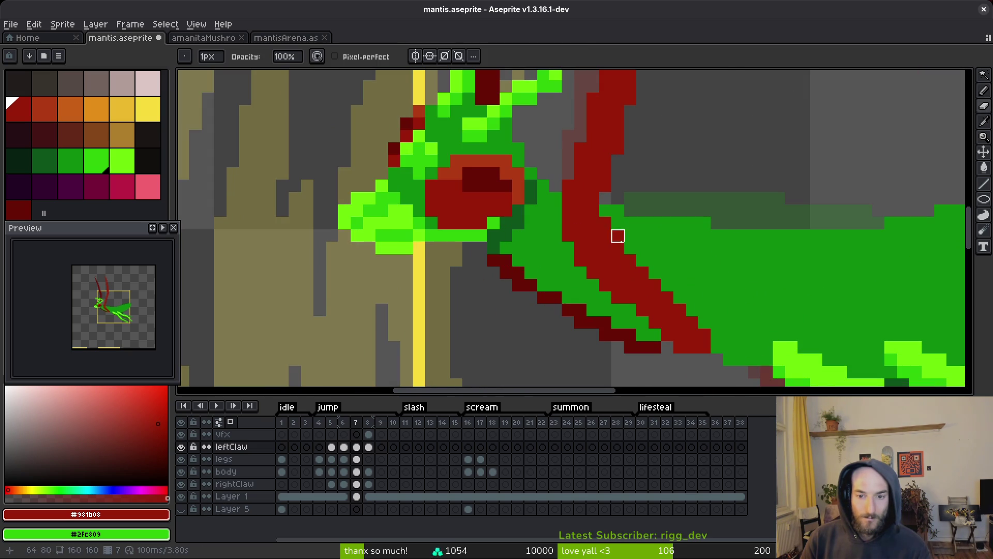
scroll(689, 245, "down", 4)
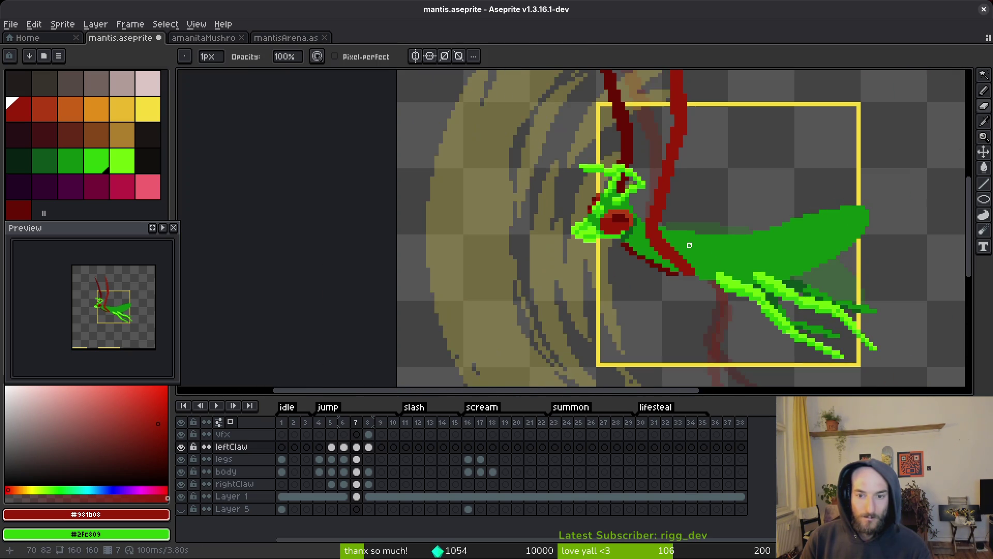
key("ctrl+s")
Step: Lasso and deselect part of the claw, erase leftover pixels, save, and recenter the sprite
scroll(688, 201, "up", 2)
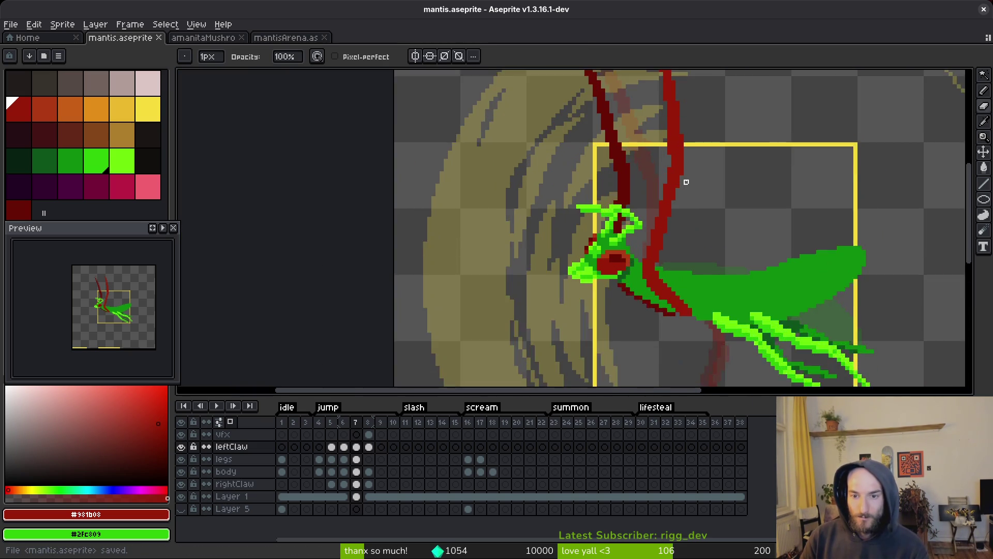
key("q")
mouse_move(671, 104)
left_mouse_down()
mouse_move(661, 104)
mouse_move(647, 253)
mouse_move(684, 217)
mouse_move(661, 215)
left_mouse_up()
key("ctrl+d")
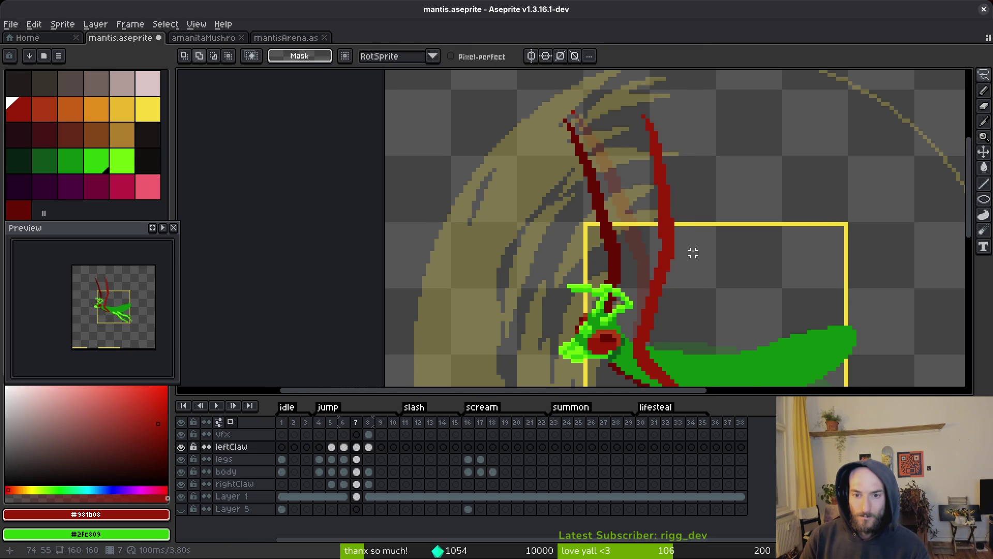
scroll(693, 243, "down", 1)
scroll(688, 218, "down", 1)
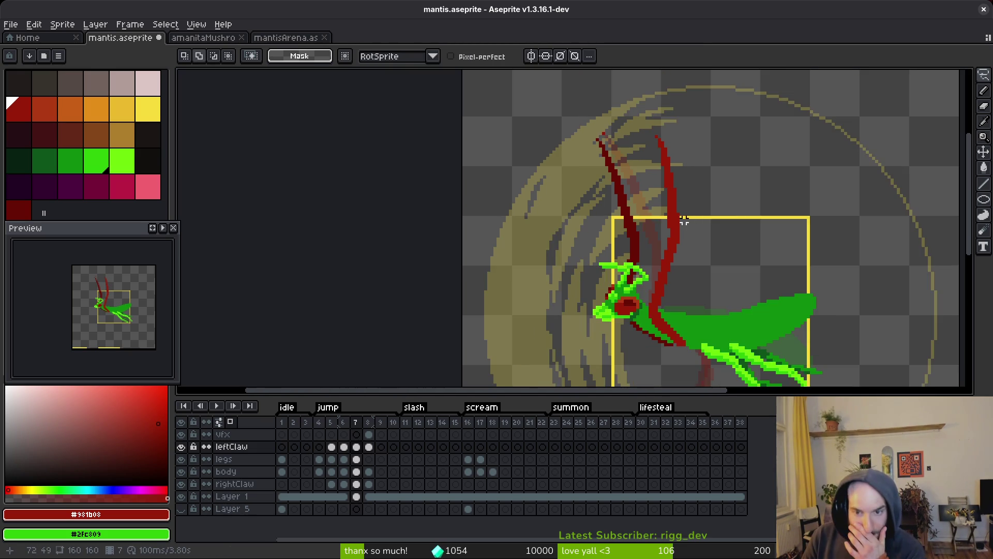
scroll(681, 218, "up", 3)
key("e")
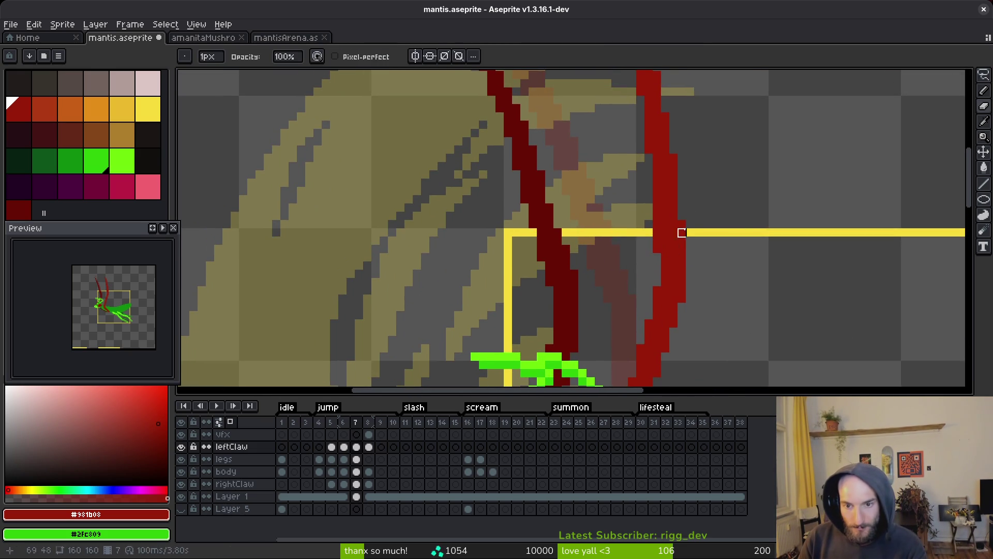
scroll(724, 250, "down", 2)
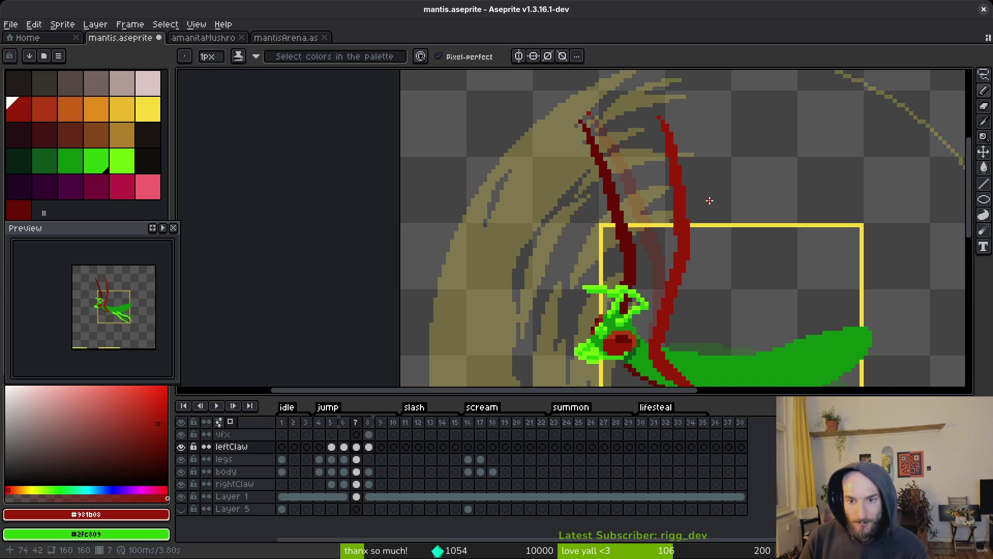
scroll(710, 200, "down", 2)
key("ctrl+s")
left_click_drag(709, 263, 697, 248)
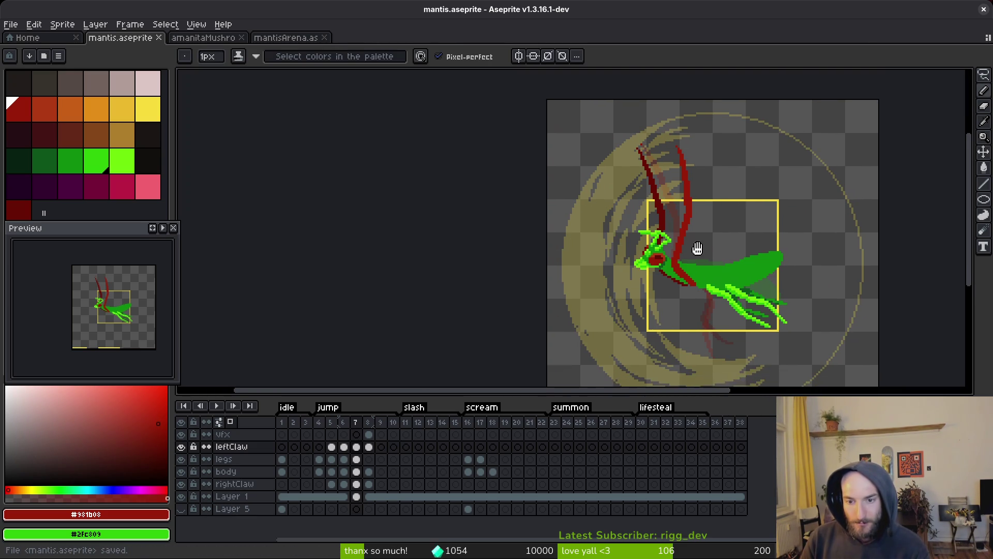
key("alt")
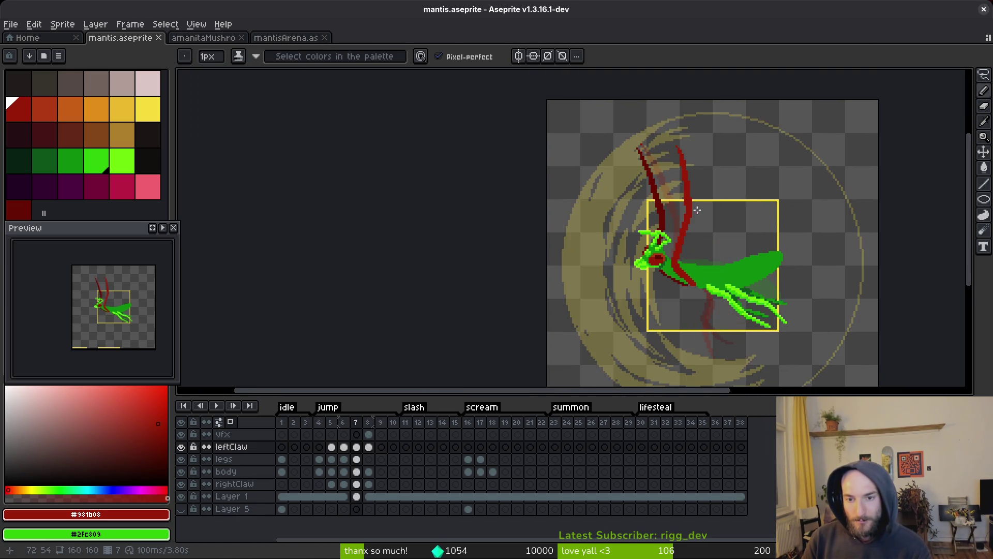
scroll(699, 192, "down", 1)
scroll(699, 193, "up", 1)
Step: Lasso the yellow slash tips on frame 8's VFX layer and move them up and right
scroll(699, 193, "down", 1)
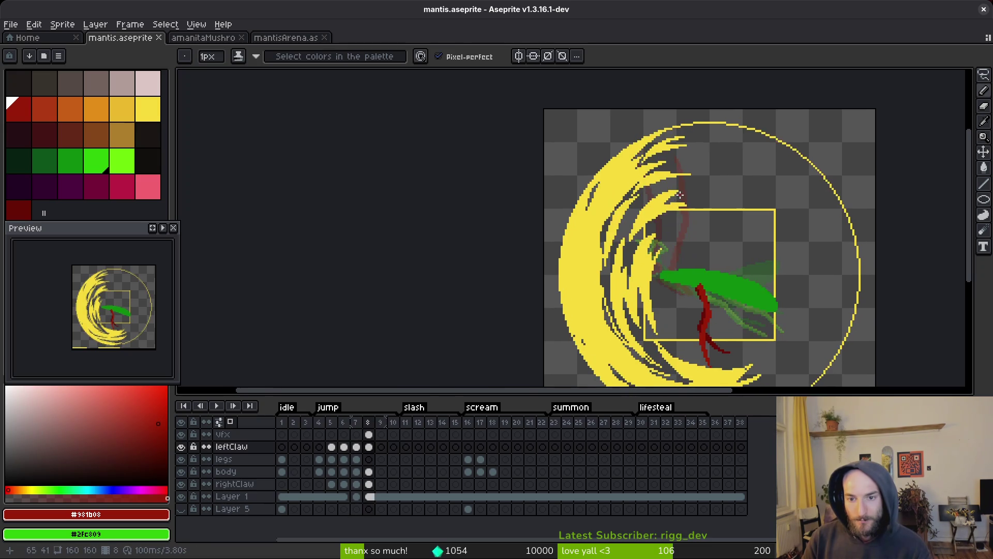
scroll(652, 223, "up", 2)
left_click_drag(652, 223, 646, 244)
key("q")
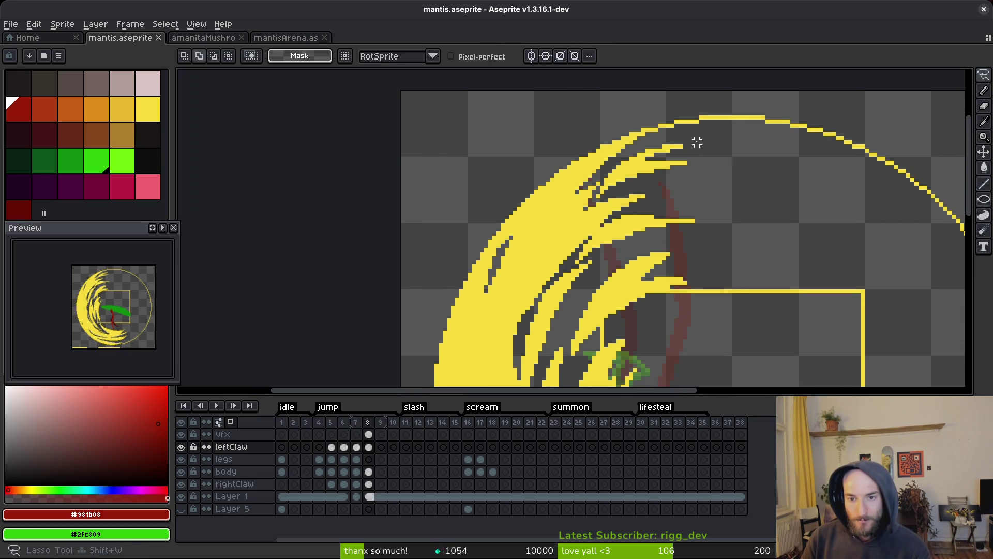
left_click_drag(686, 134, 578, 166)
mouse_move(573, 295)
left_mouse_down()
mouse_move(722, 207)
mouse_move(707, 120)
left_mouse_up()
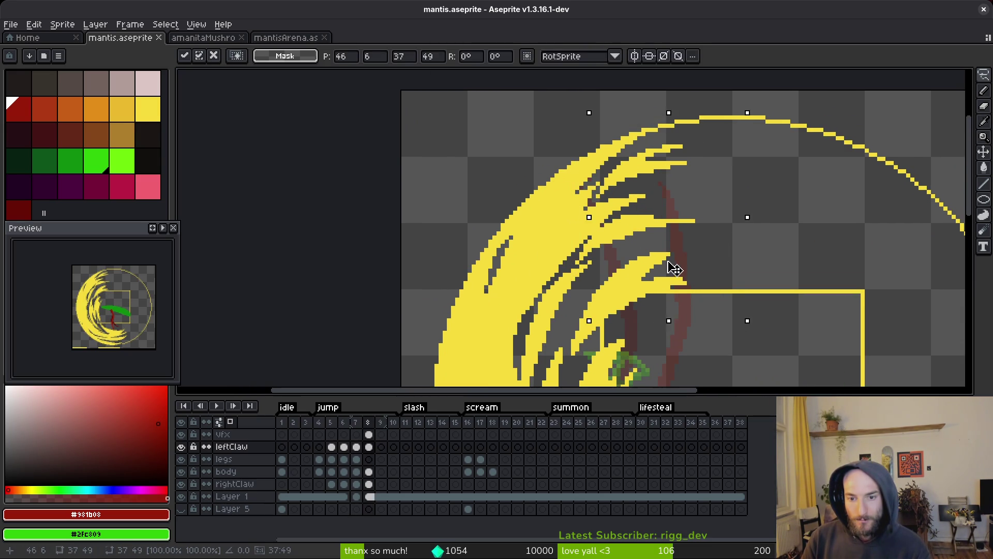
left_click(369, 448)
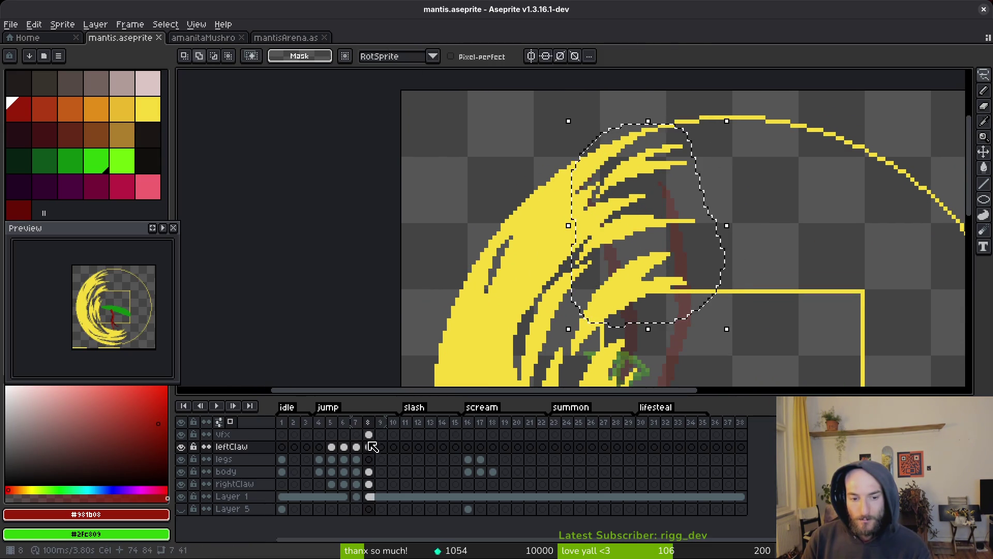
left_click(368, 435)
mouse_move(628, 292)
left_mouse_down()
mouse_move(662, 269)
mouse_move(653, 276)
mouse_move(663, 292)
left_mouse_up()
key("Return")
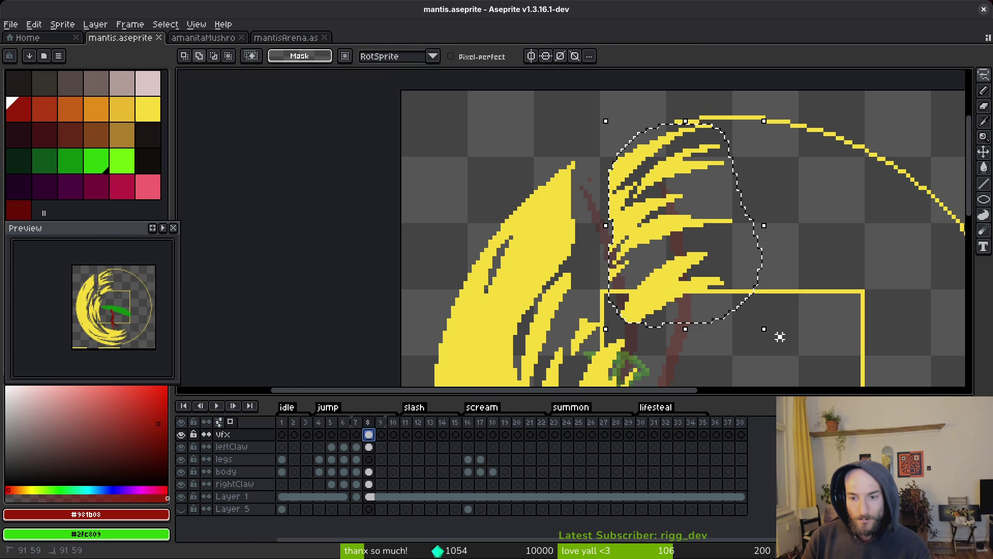
Step: Rotate the slash strands to about -13.6°, shift them slightly right and down, and apply
left_click_drag(785, 357, 779, 360)
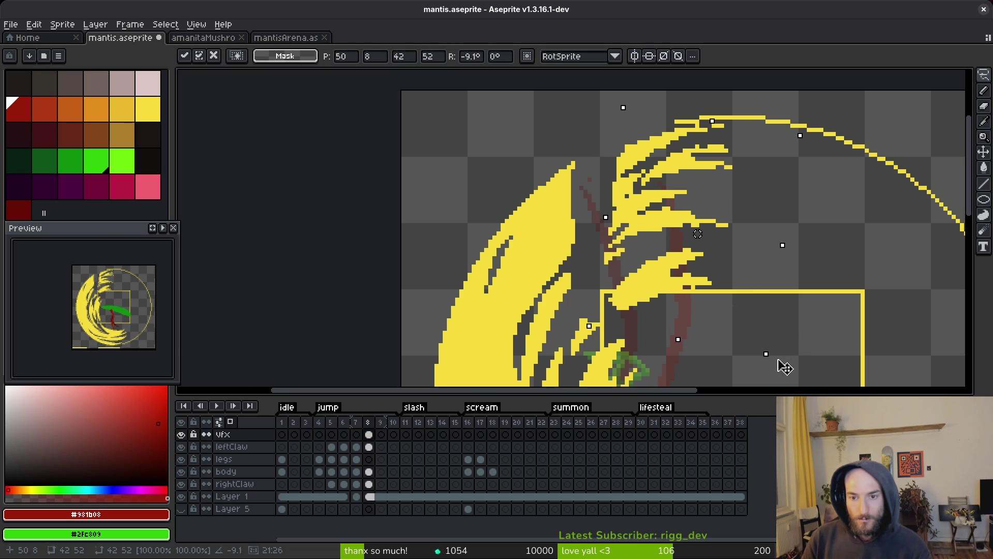
left_click_drag(675, 296, 656, 287)
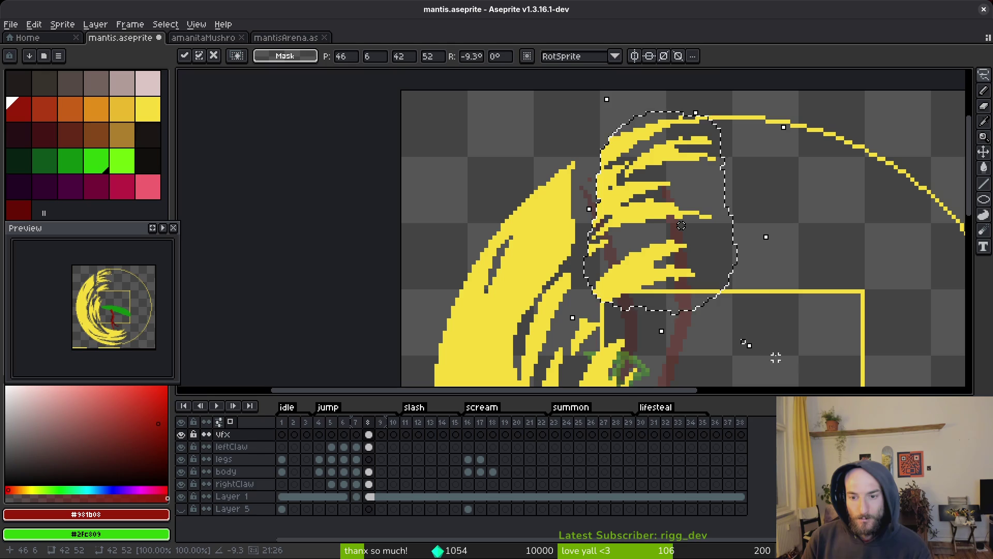
mouse_move(776, 358)
left_mouse_down()
mouse_move(750, 348)
mouse_move(760, 364)
mouse_move(750, 366)
left_mouse_up()
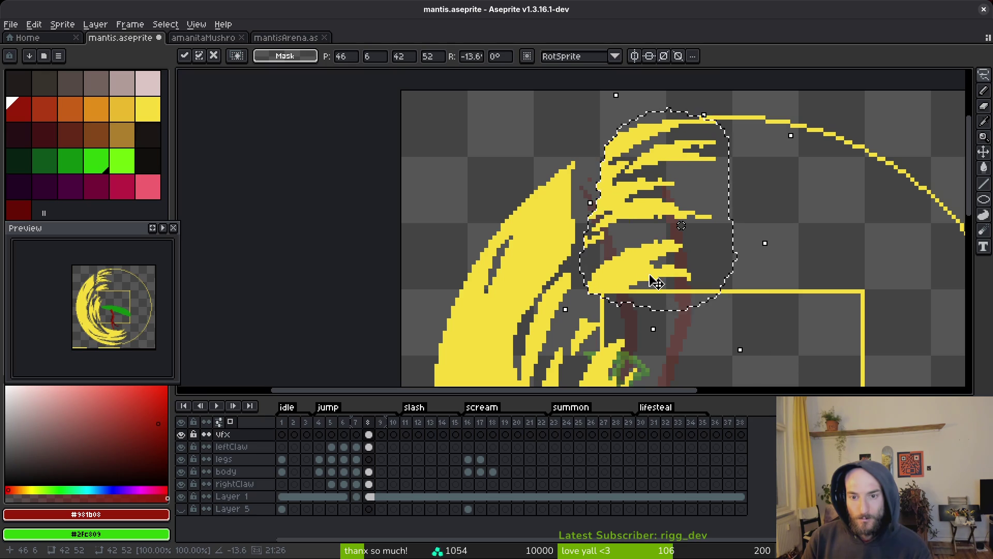
left_click_drag(657, 282, 664, 277)
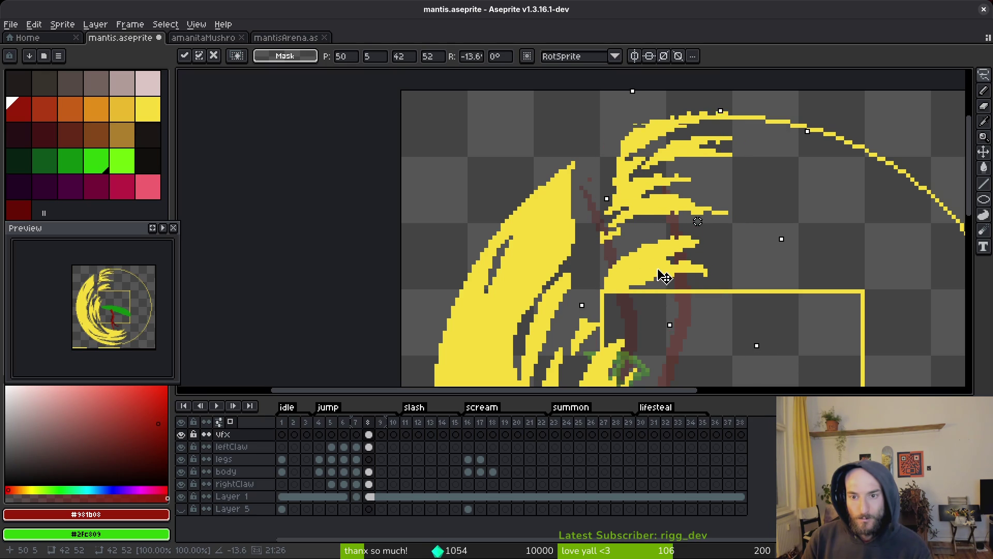
left_click_drag(662, 277, 679, 277)
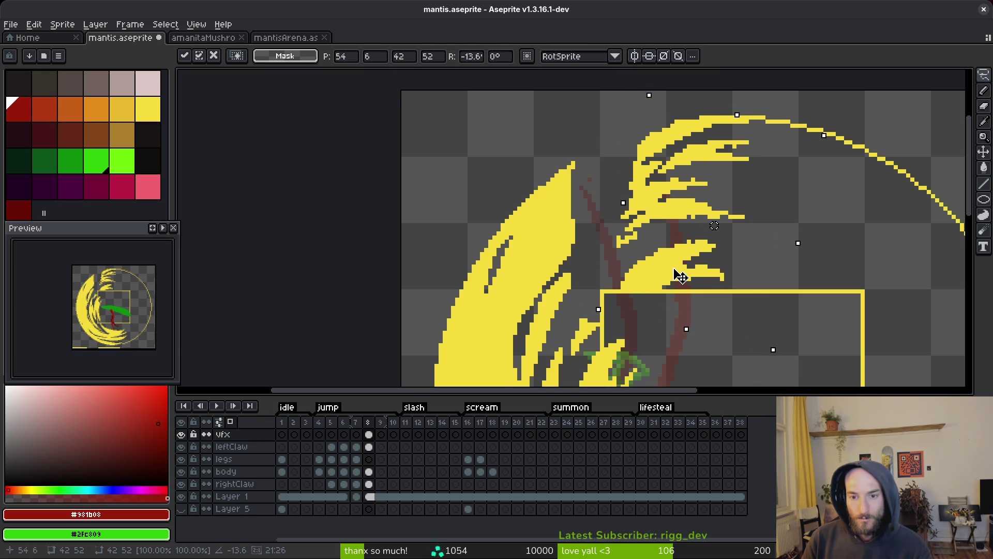
key("Return")
key("b")
scroll(681, 278, "down", 3)
scroll(693, 248, "up", 3)
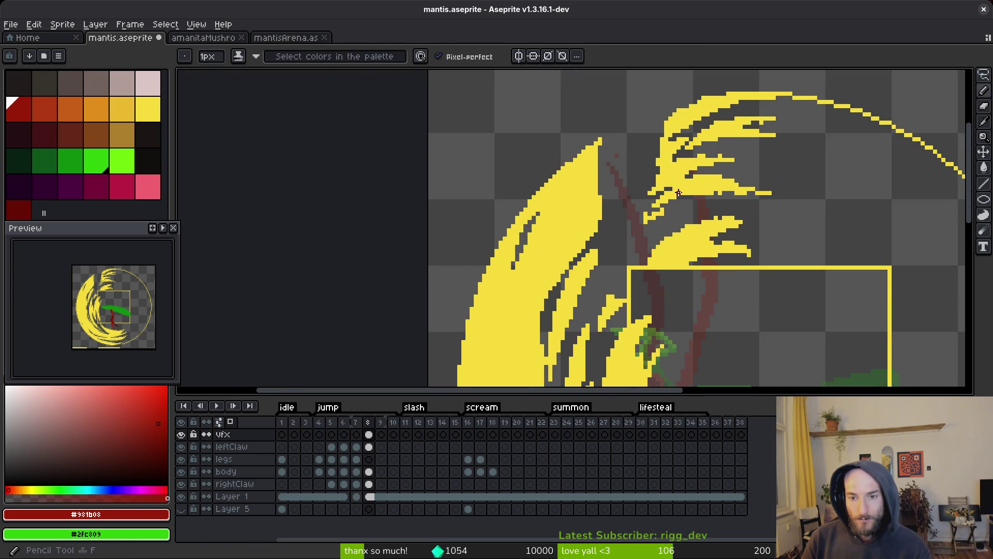
Step: Pick the slash yellow and draw diagonal strokes bridging the grey gaps between the strands
left_click(679, 192, "alt")
scroll(672, 129, "up", 1)
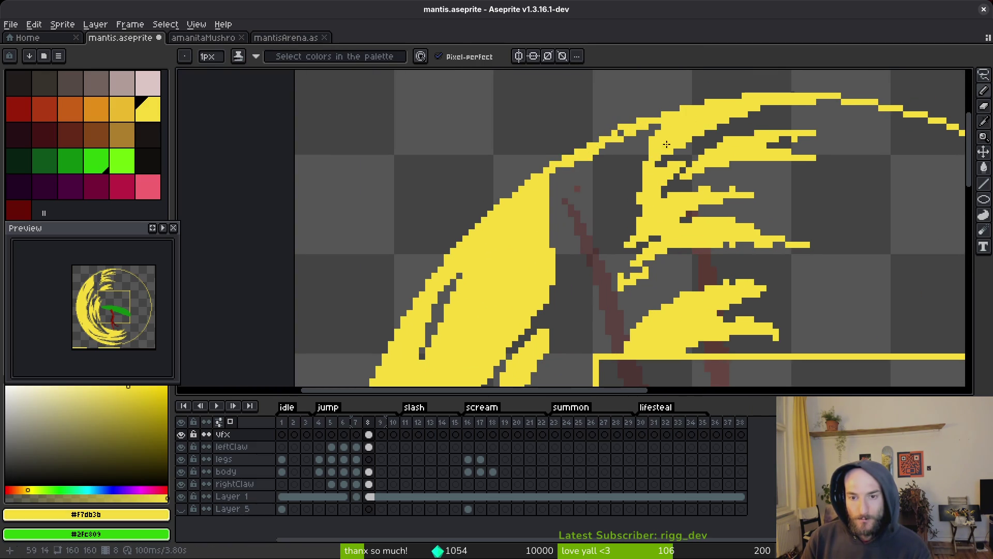
left_click_drag(645, 165, 554, 224)
left_click_drag(597, 154, 541, 199)
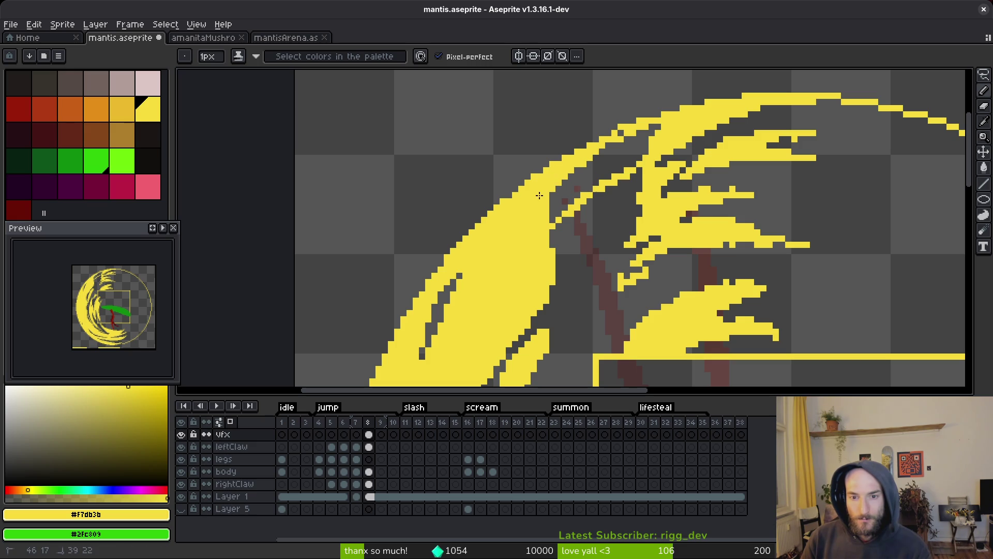
mouse_move(653, 134)
left_mouse_down()
mouse_move(549, 202)
mouse_move(631, 161)
mouse_move(563, 212)
left_mouse_up()
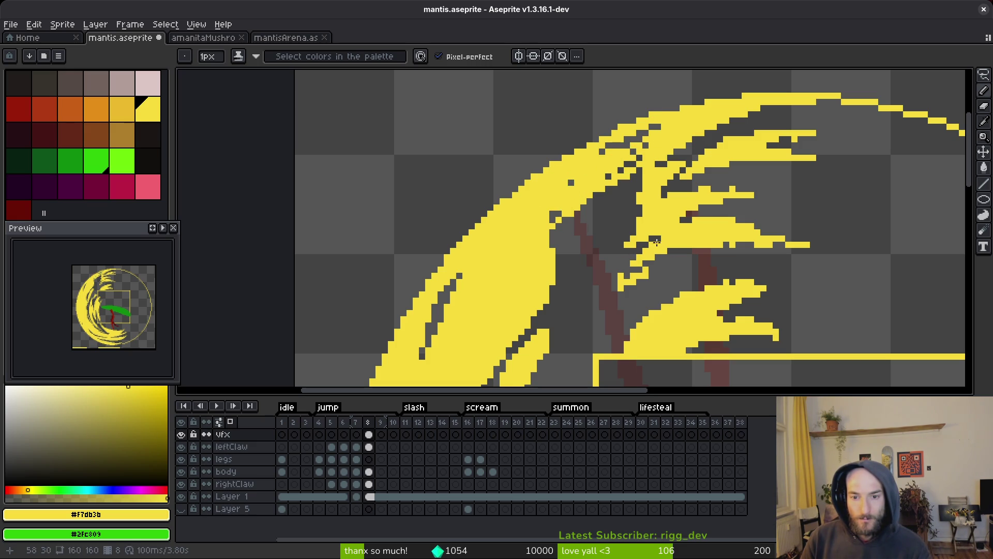
left_click_drag(656, 242, 567, 281)
Step: Connect the lower strand to the main arc and touch up pixels along the new stroke
left_click_drag(634, 274, 675, 163)
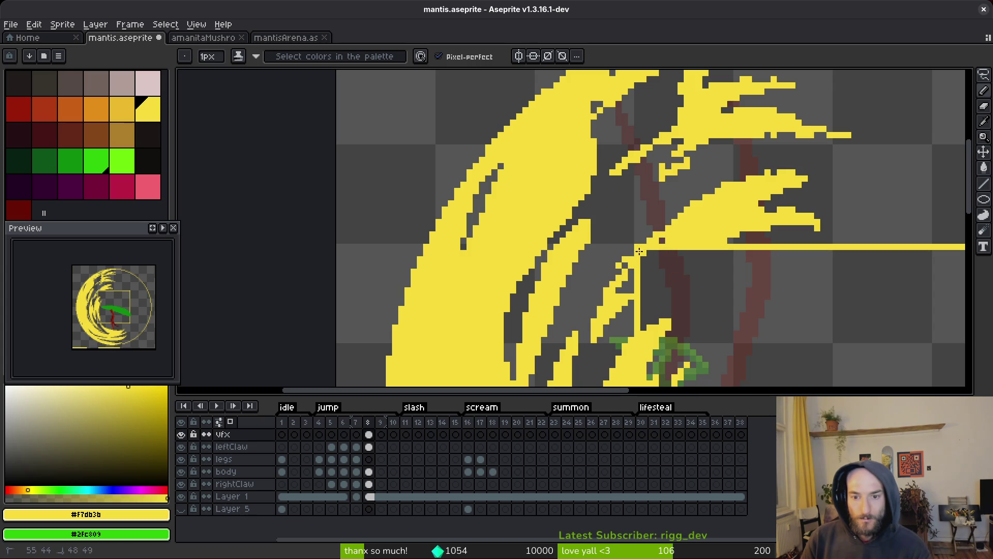
scroll(642, 287, "up", 3)
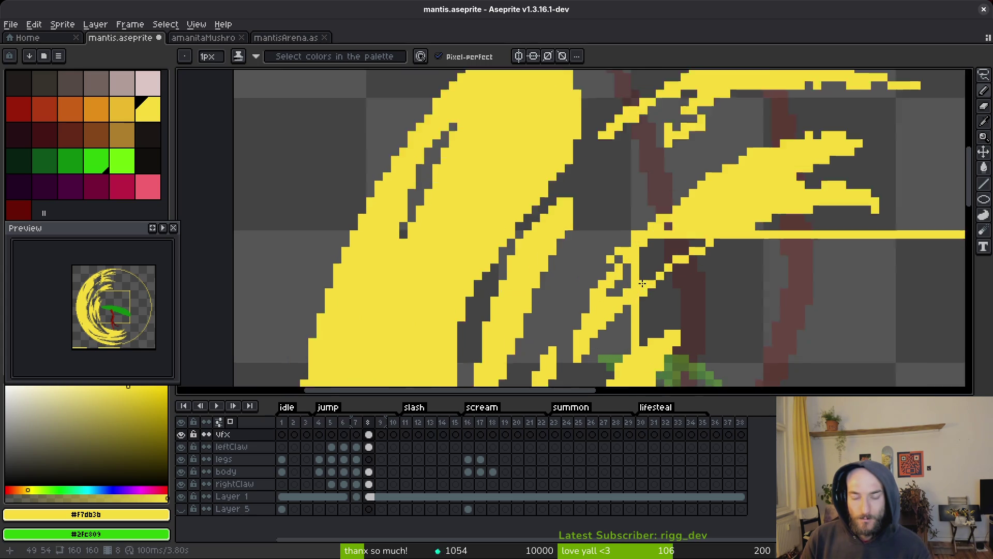
left_click_drag(683, 233, 589, 302)
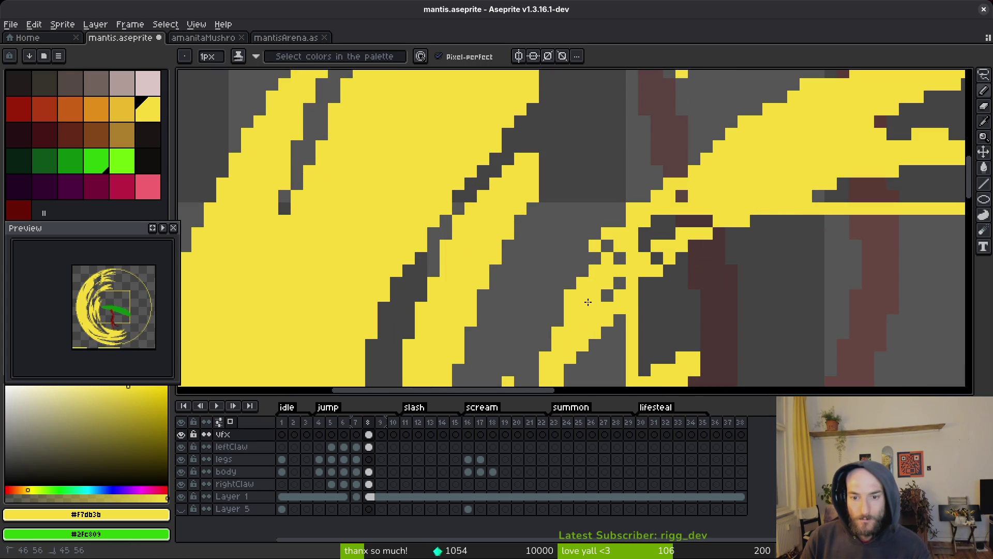
mouse_move(640, 268)
left_mouse_down()
mouse_move(632, 253)
mouse_move(606, 247)
mouse_move(608, 231)
left_mouse_up()
key("e")
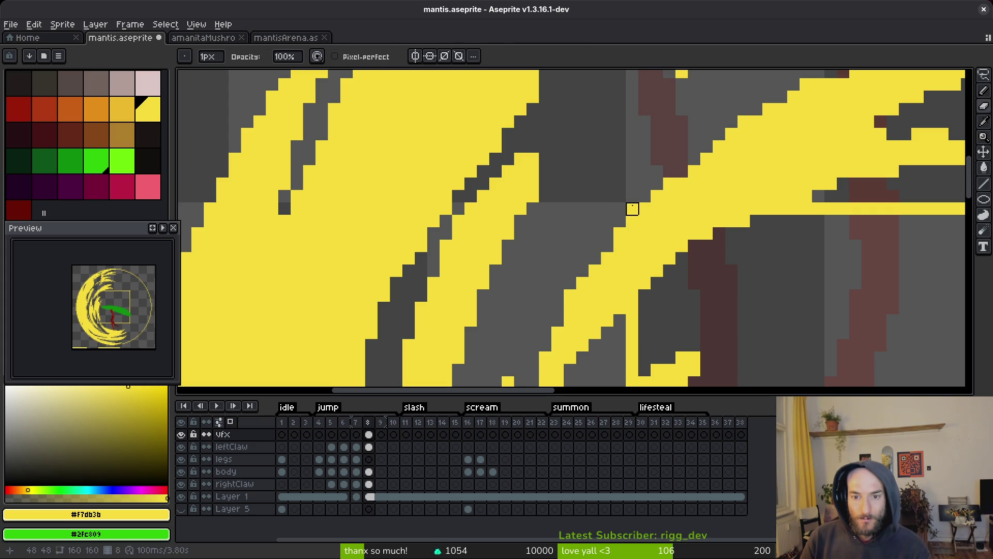
scroll(694, 166, "up", 1)
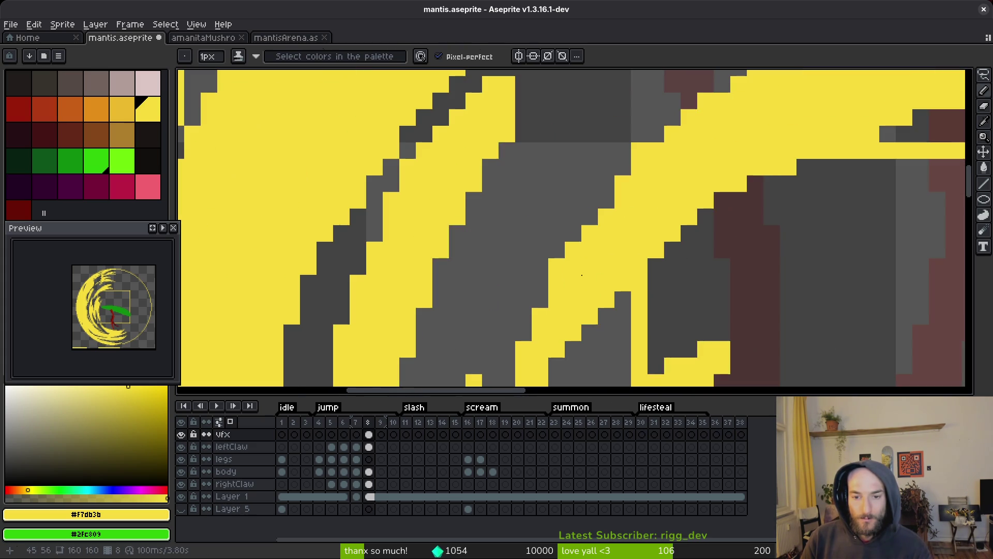
scroll(557, 267, "down", 2)
scroll(621, 238, "up", 1)
Step: Save the sprite and erase stray yellow pixels between the strands
scroll(657, 219, "down", 1)
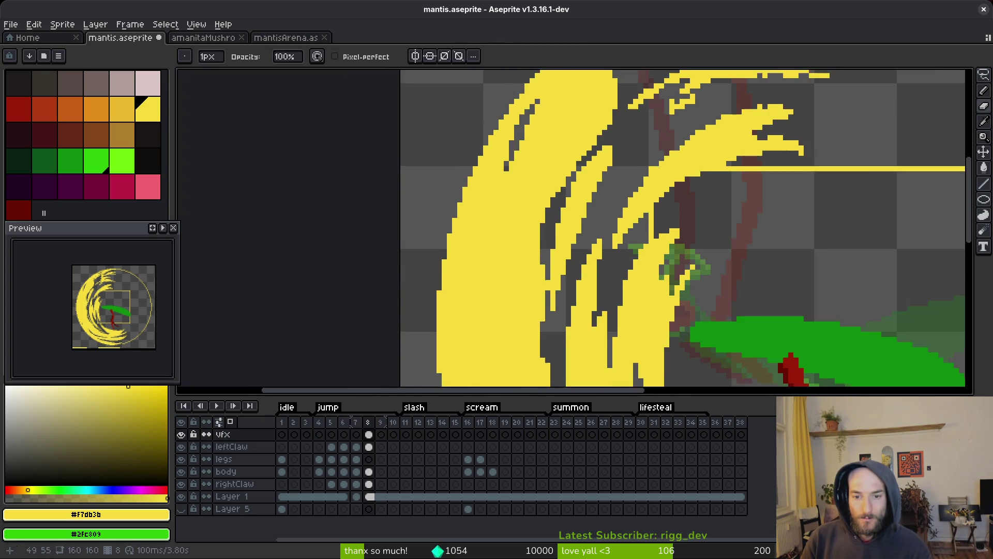
key("ctrl+s")
scroll(657, 219, "up", 3)
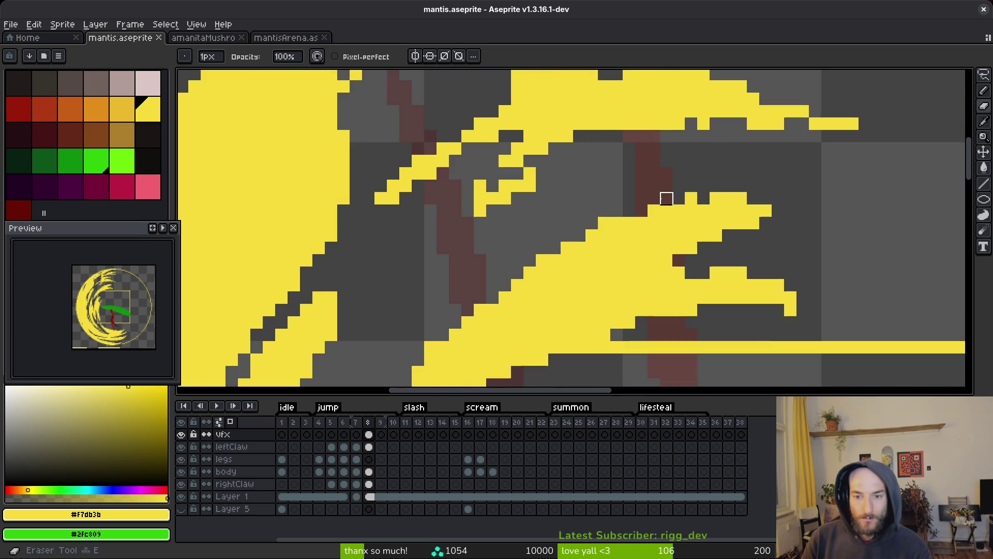
left_click(604, 224)
mouse_move(654, 199)
left_mouse_down()
mouse_move(750, 198)
mouse_move(692, 211)
left_mouse_up()
Step: Try extending the lower prong tip with yellow, then undo it
key("g")
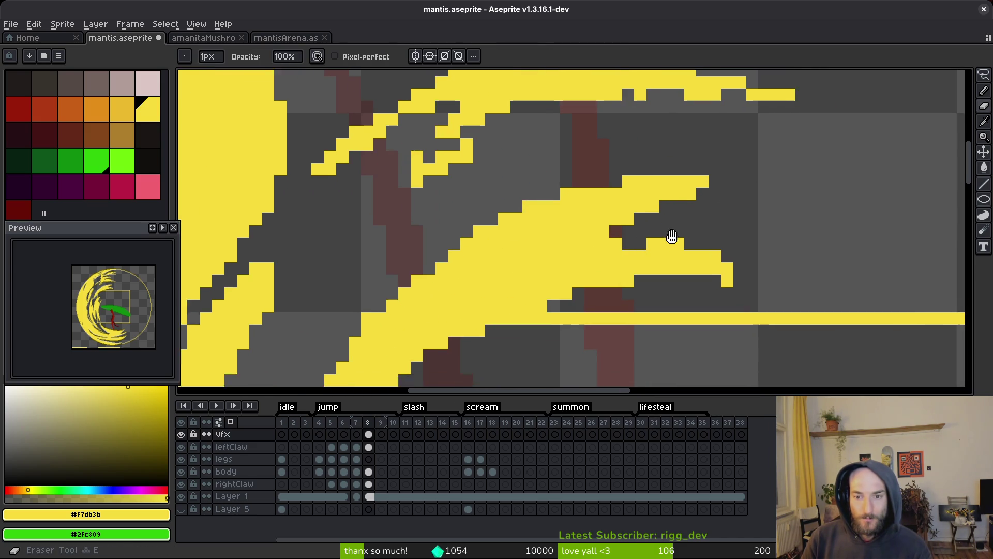
scroll(668, 235, "down", 3)
key("b")
left_click_drag(699, 252, 721, 266)
key("ctrl+z")
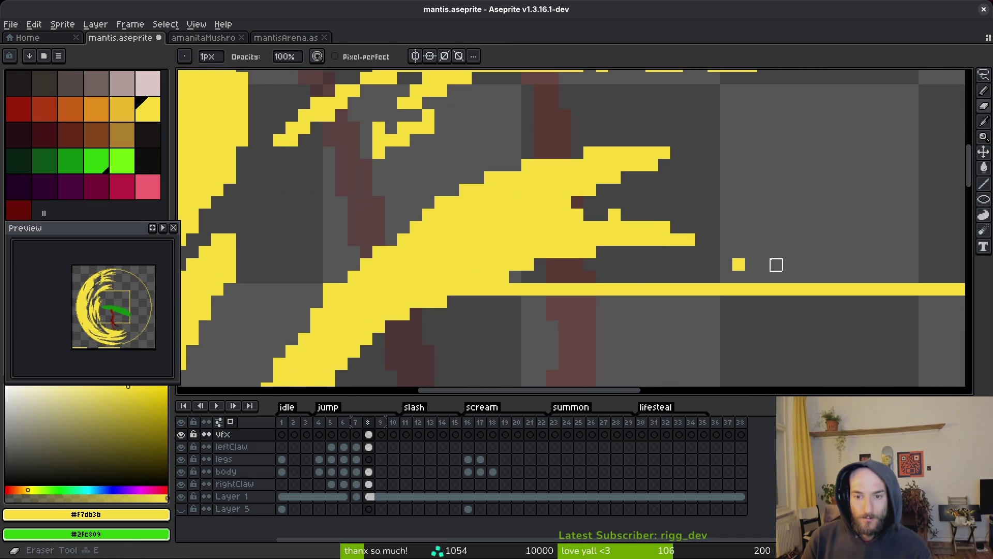
Step: Hide Layer 1 to view the slash on its own
key("e")
scroll(776, 228, "down", 3)
scroll(651, 258, "up", 2)
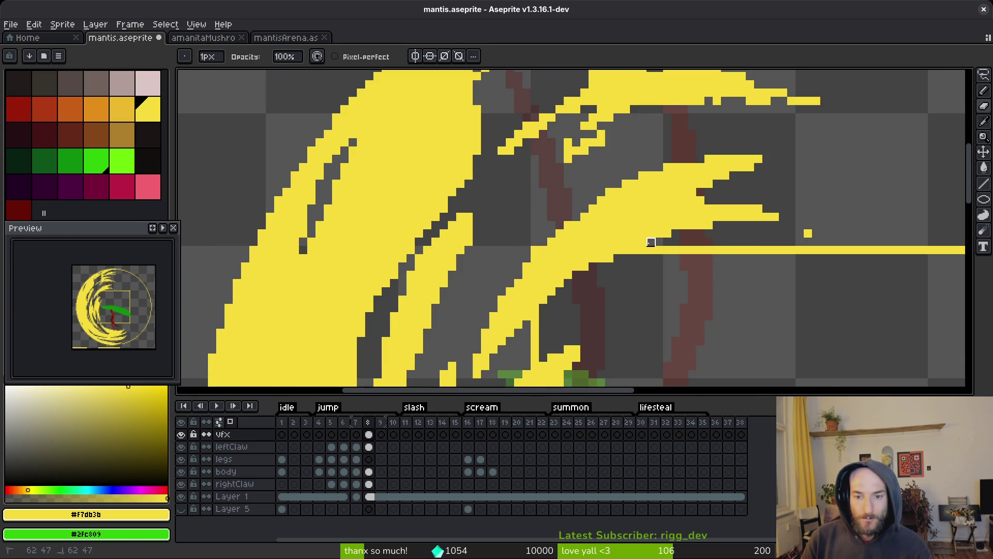
scroll(535, 250, "down", 2)
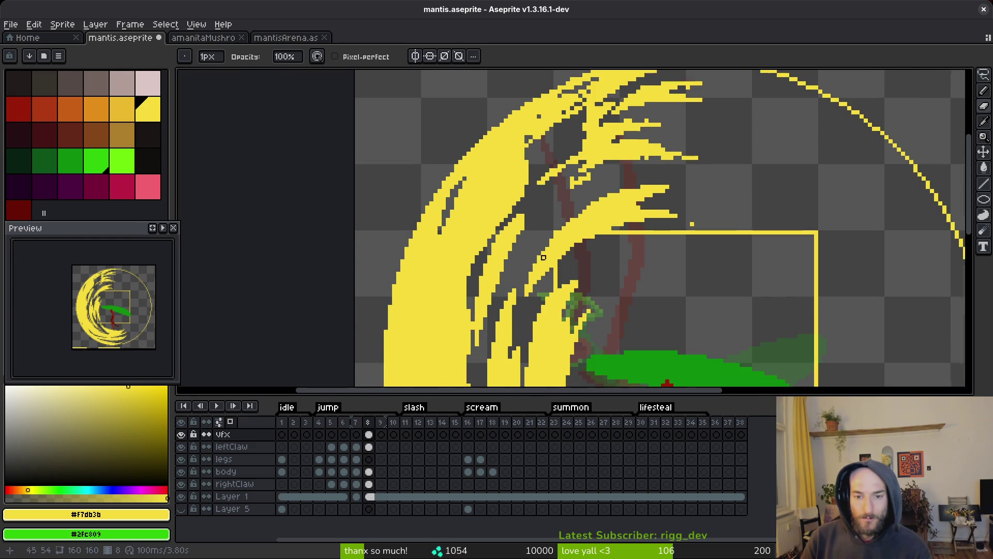
left_click(181, 496)
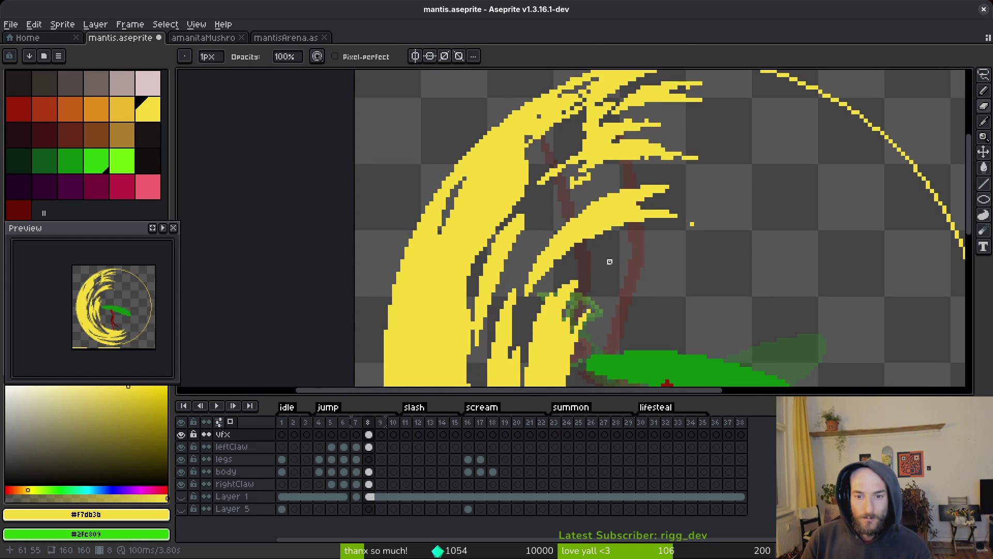
scroll(610, 261, "up", 1)
Step: Add yellow pixels beside the dot and trim stray pixels at the stroke tip
key("b")
scroll(672, 202, "up", 2)
left_click(760, 223)
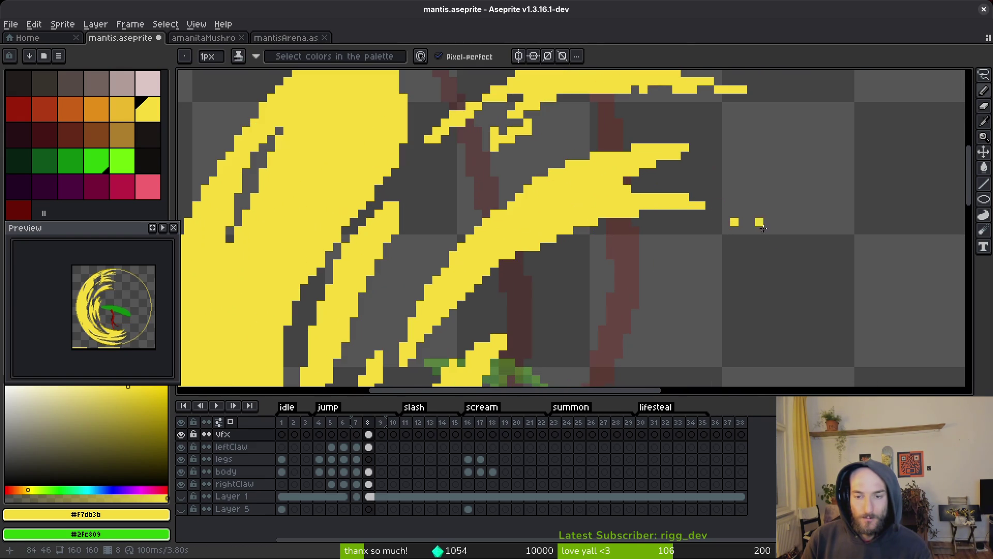
left_click_drag(709, 205, 727, 213)
key("e")
left_click(735, 222)
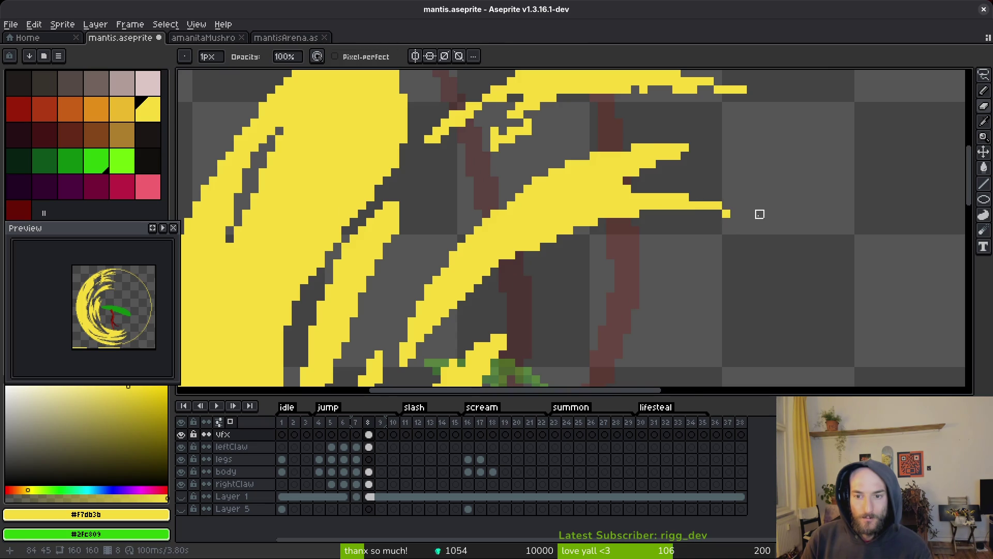
left_click(731, 211)
key("b")
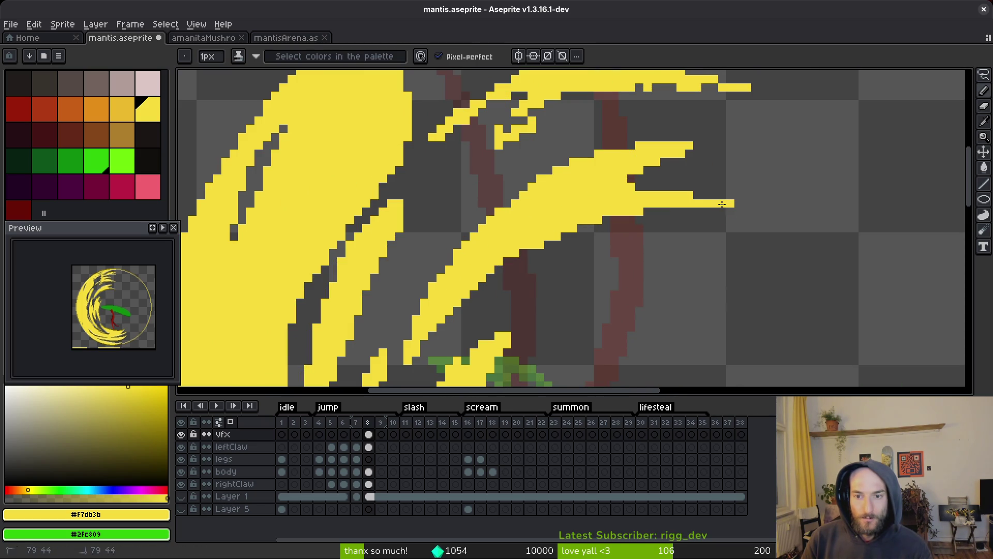
key("e")
left_click(729, 204)
key("b")
Step: Add yellow pixels along the strand edge and into the neighbouring strand gap
scroll(750, 209, "down", 4)
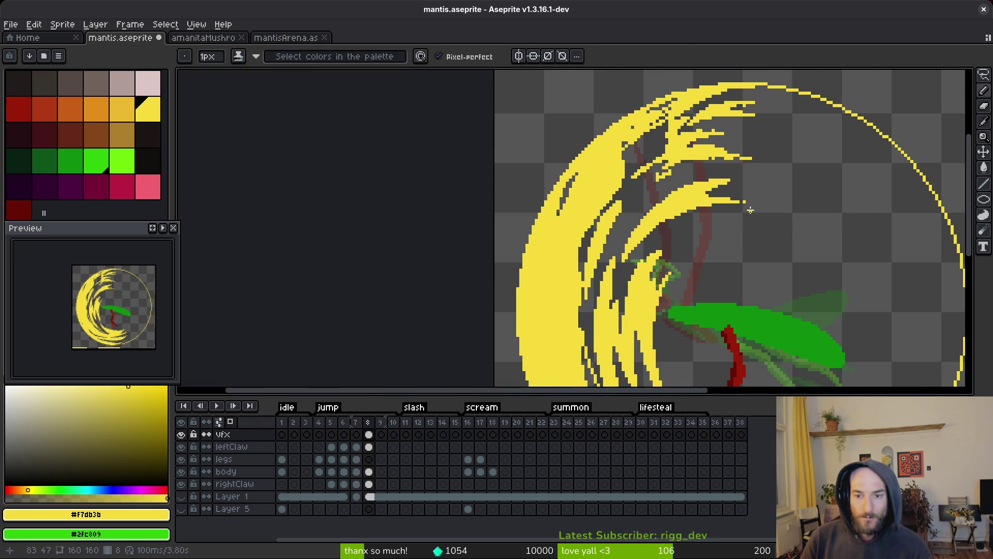
scroll(750, 210, "up", 3)
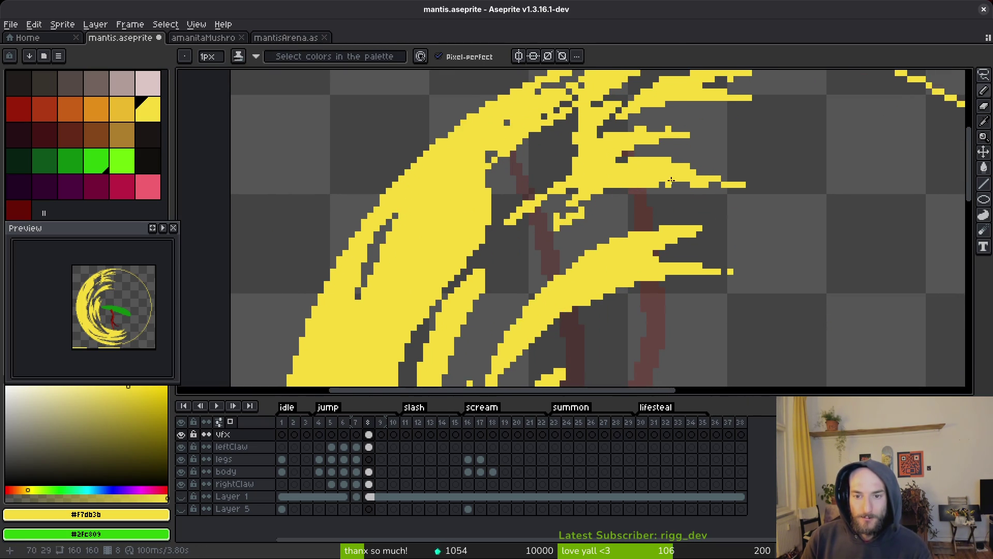
mouse_move(671, 181)
left_mouse_down()
mouse_move(584, 210)
mouse_move(626, 189)
left_mouse_up()
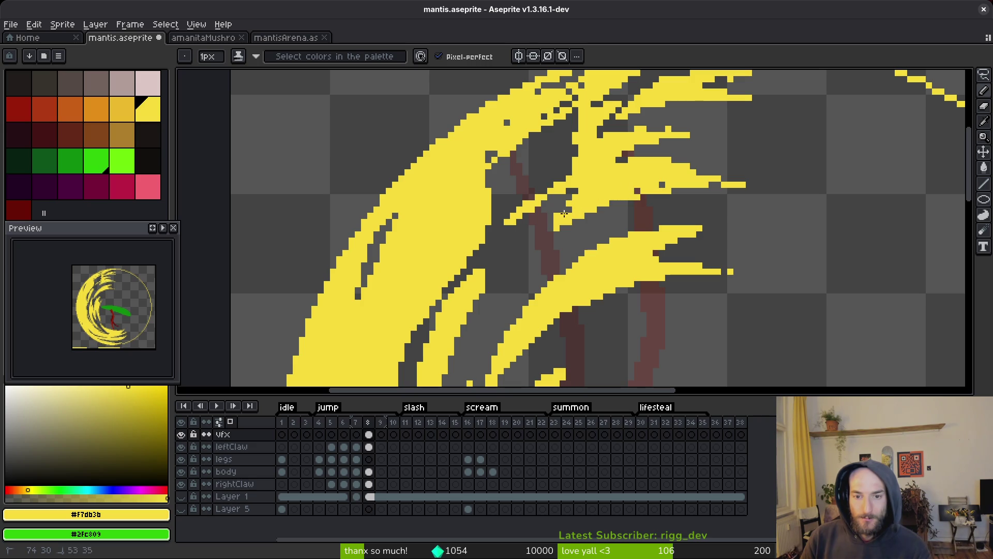
key("e")
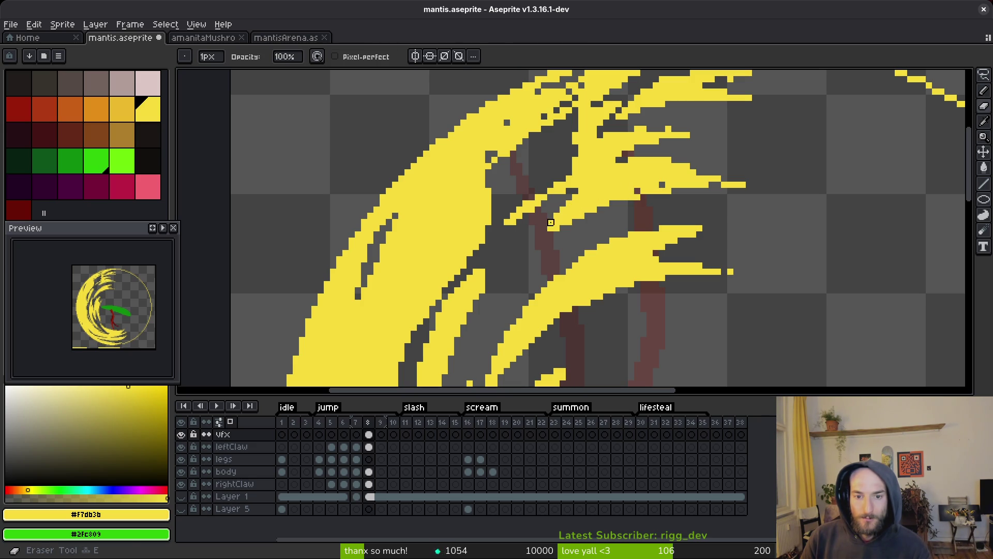
key("b")
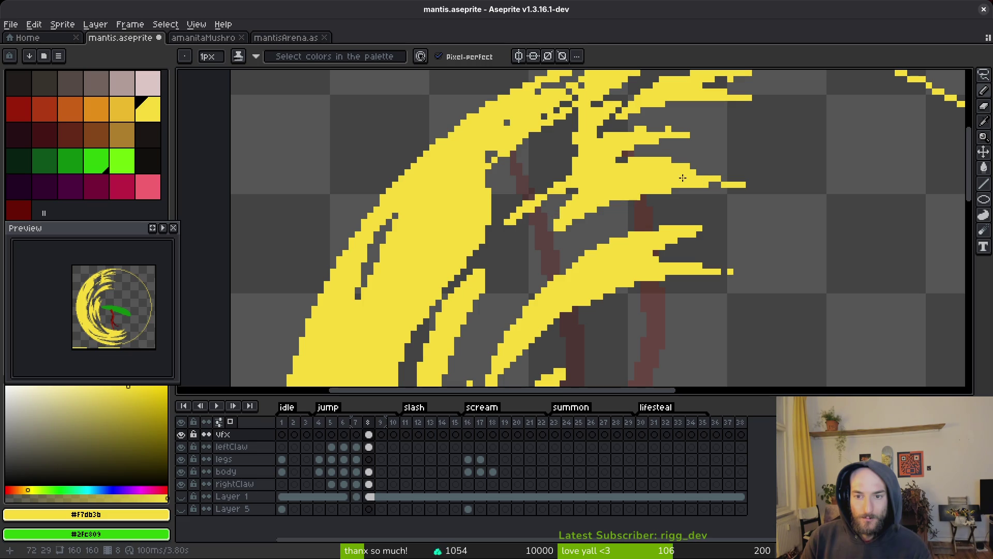
left_click_drag(667, 148, 645, 168)
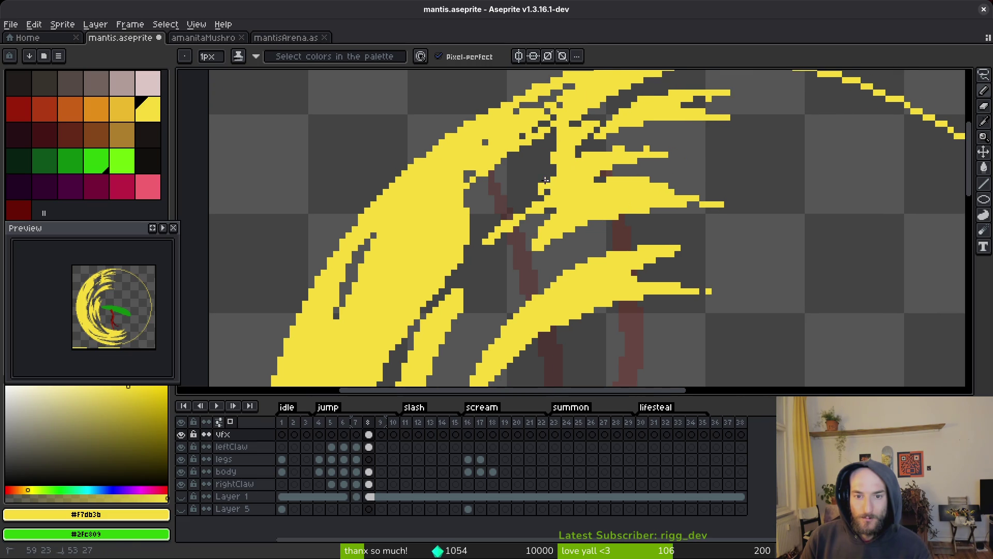
mouse_move(538, 188)
left_mouse_down()
mouse_move(548, 172)
mouse_move(648, 144)
left_mouse_up()
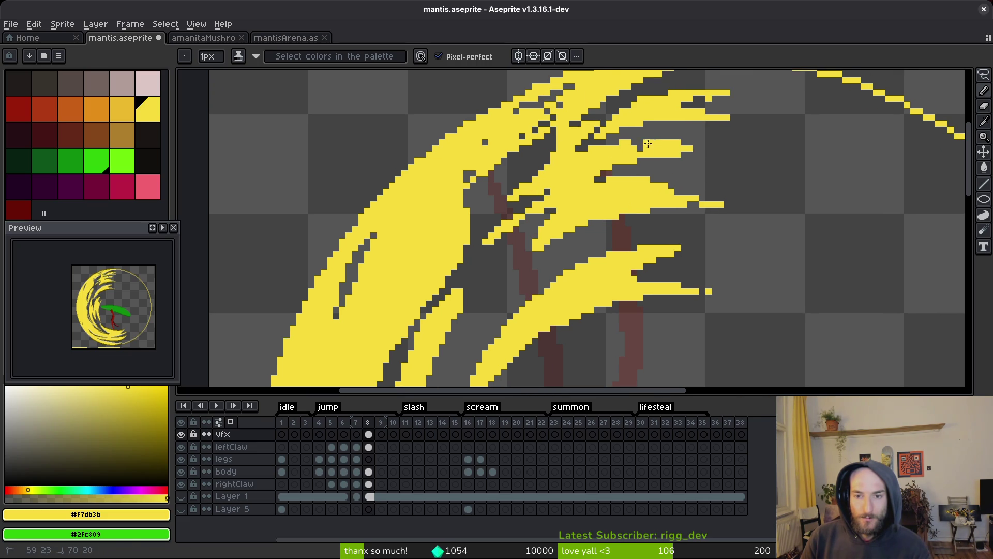
Step: Fill dark gap pixels in the upper strands with yellow, discarding one misplaced stroke
scroll(649, 140, "up", 2)
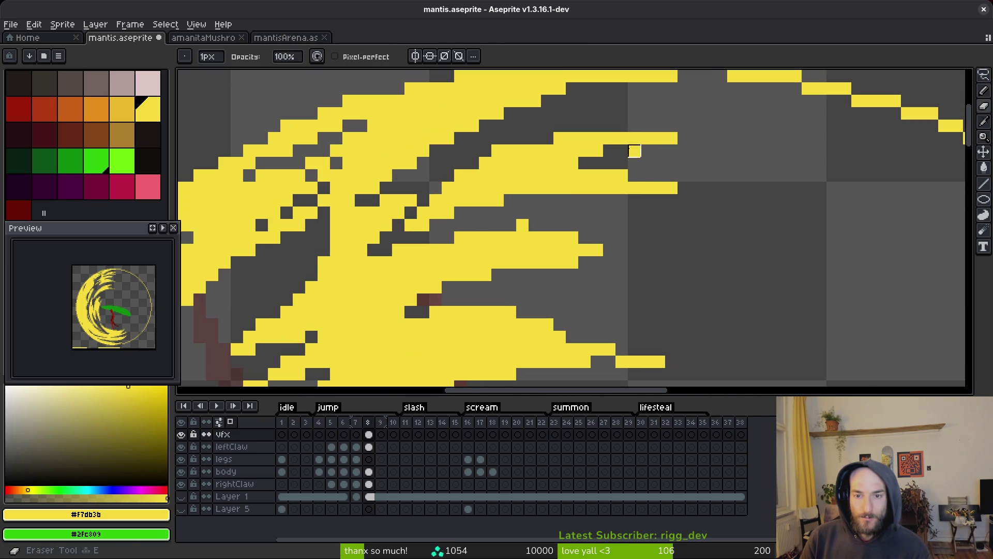
mouse_move(450, 171)
left_mouse_down()
mouse_move(532, 214)
mouse_move(665, 166)
mouse_move(649, 170)
left_mouse_up()
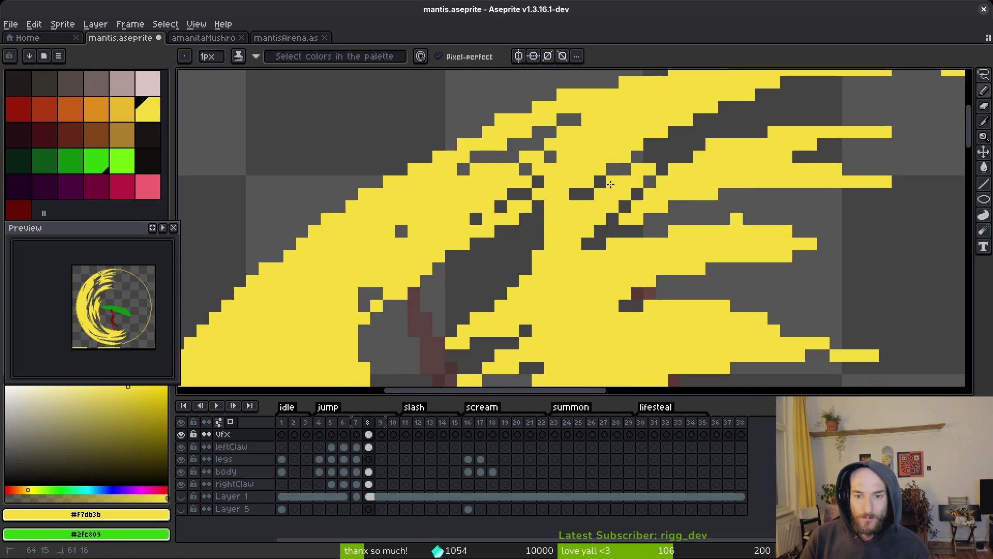
left_click(575, 194)
scroll(574, 205, "down", 3)
scroll(480, 249, "up", 3)
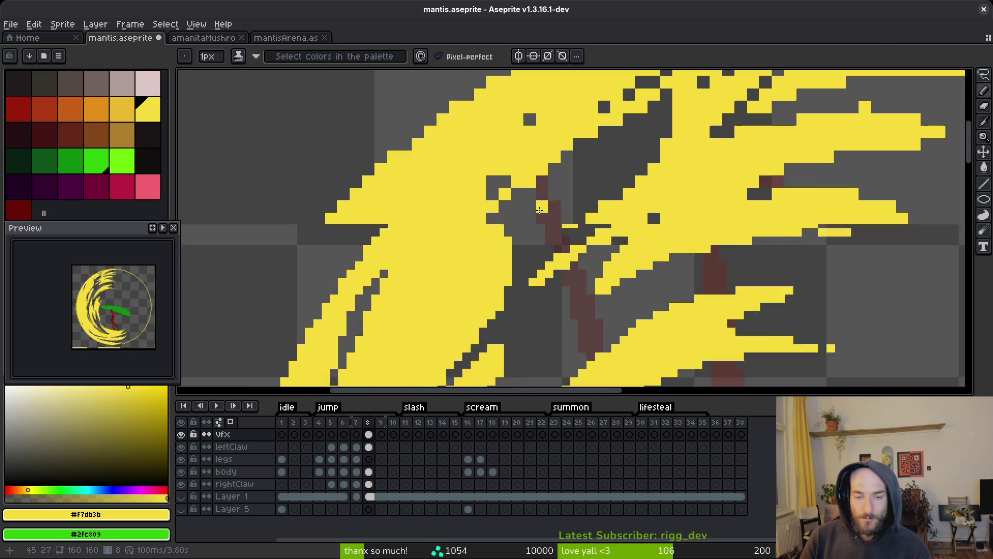
mouse_move(479, 250)
left_mouse_down()
mouse_move(569, 196)
mouse_move(517, 261)
mouse_move(510, 230)
mouse_move(541, 197)
left_mouse_up()
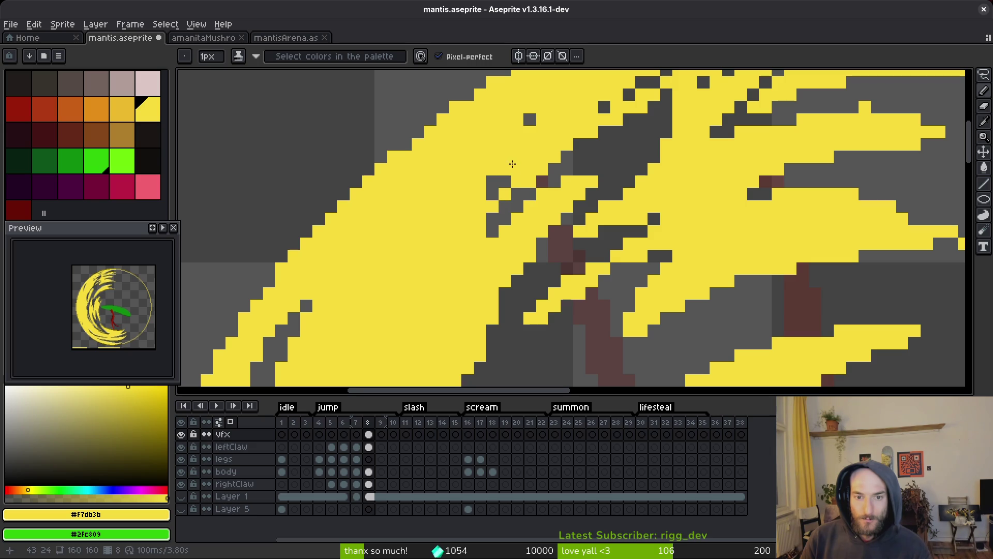
mouse_move(512, 163)
left_mouse_down()
mouse_move(517, 194)
mouse_move(493, 231)
left_mouse_up()
key("ctrl+z")
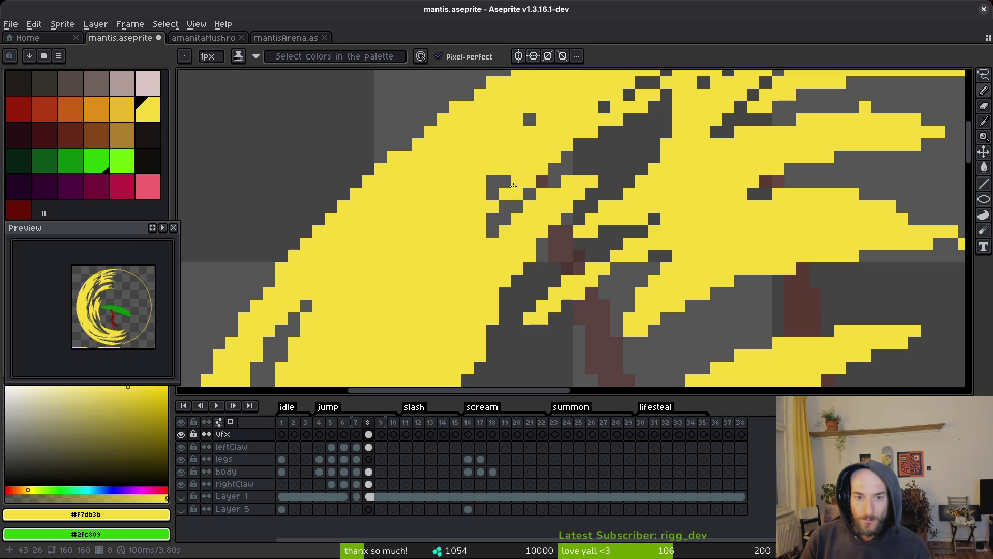
left_click(505, 182)
left_click(493, 219)
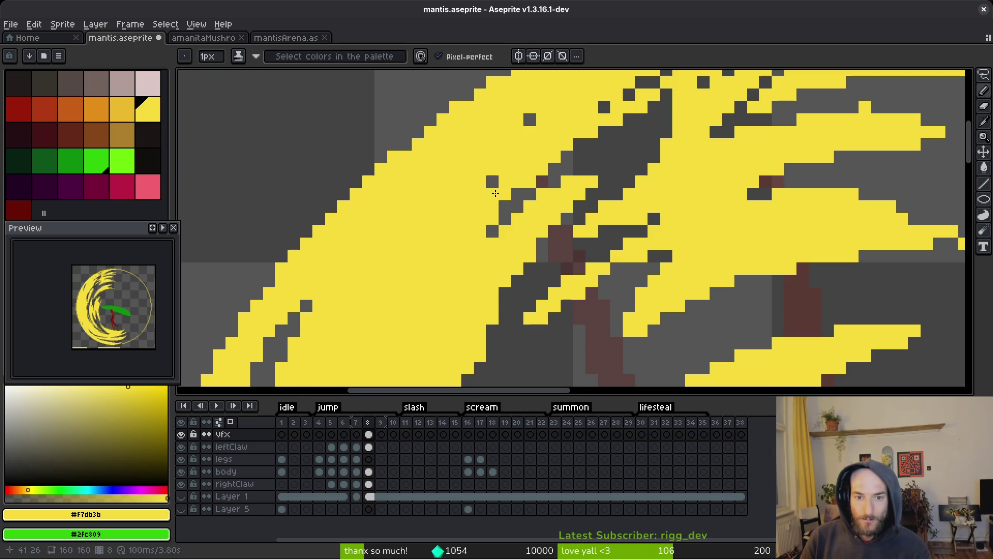
Step: Paint yellow along the diagonal and upper-right strands, undoing the last stray pixels
scroll(543, 171, "down", 5)
scroll(595, 173, "up", 5)
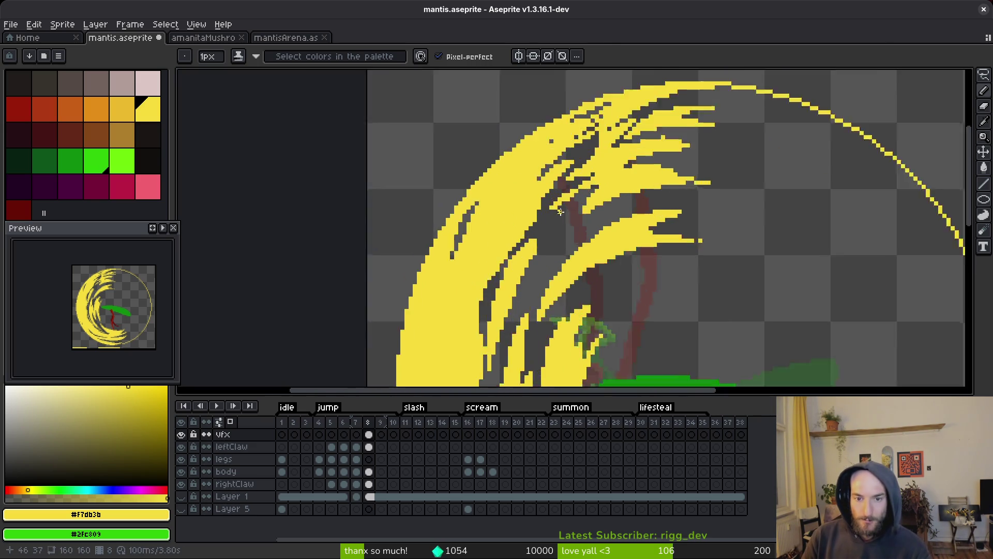
scroll(595, 173, "up", 2)
mouse_move(634, 107)
left_mouse_down()
mouse_move(559, 156)
mouse_move(496, 227)
mouse_move(595, 171)
mouse_move(559, 243)
mouse_move(668, 171)
mouse_move(546, 247)
mouse_move(549, 274)
mouse_move(509, 305)
left_mouse_up()
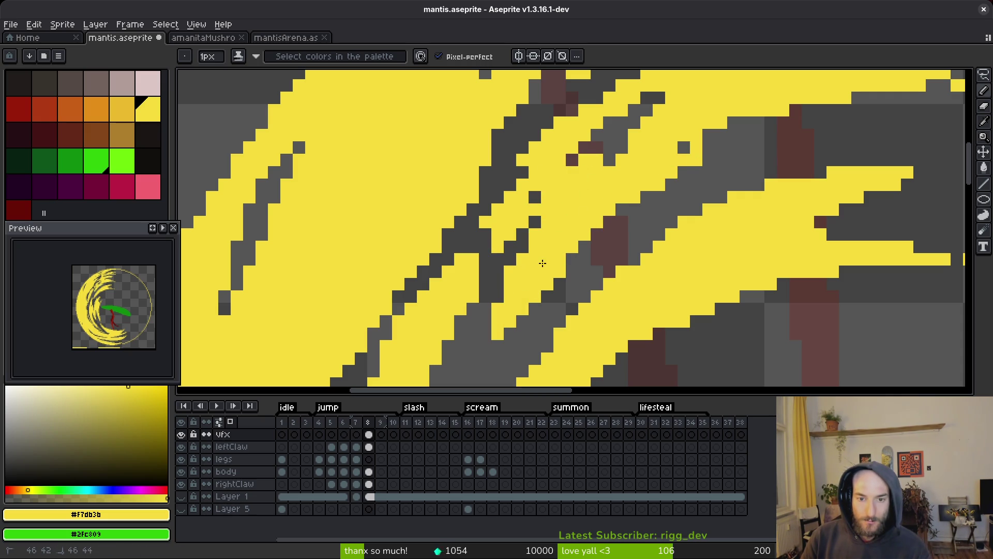
mouse_move(642, 179)
left_mouse_down()
mouse_move(724, 142)
mouse_move(748, 150)
left_mouse_up()
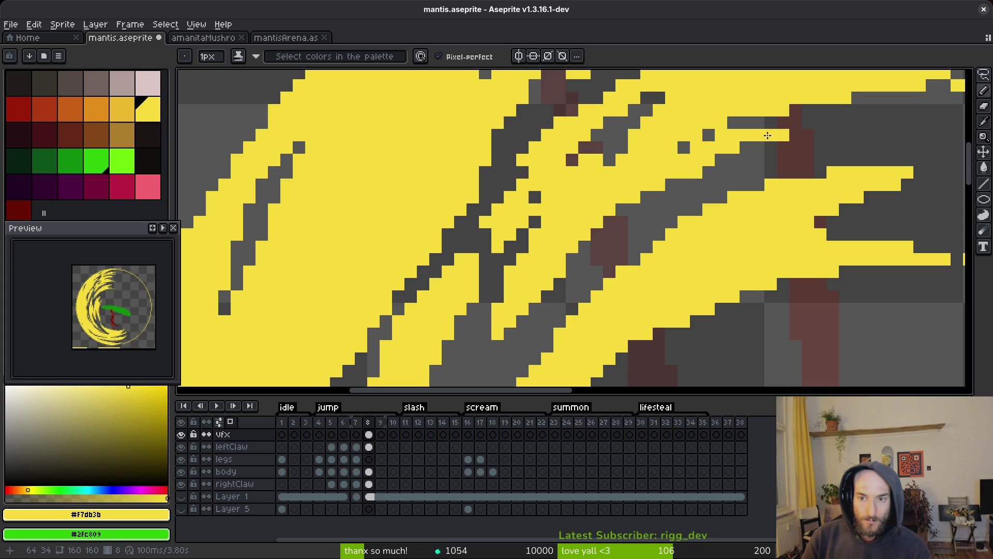
mouse_move(645, 199)
left_mouse_down()
mouse_move(668, 183)
mouse_move(582, 255)
left_mouse_up()
key("ctrl+z")
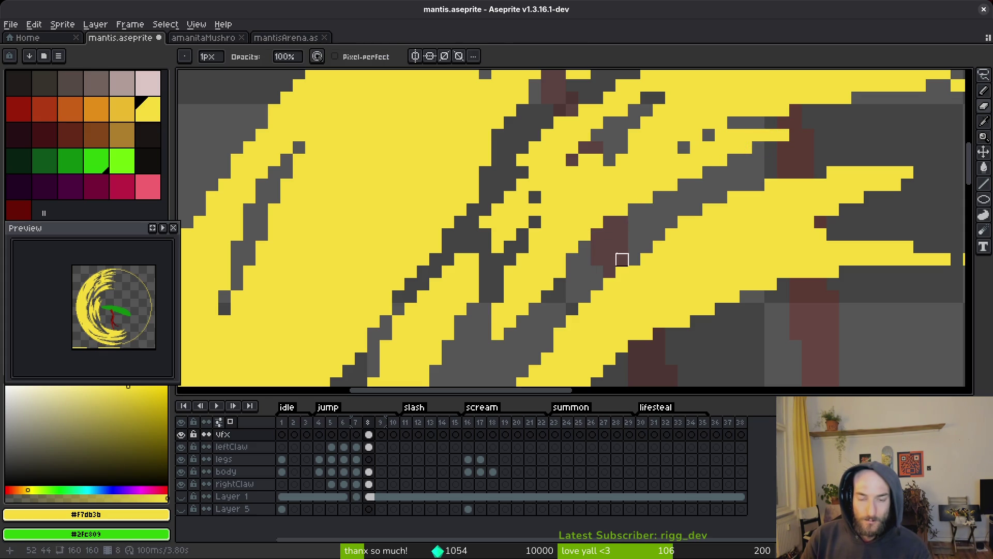
key("ctrl+z")
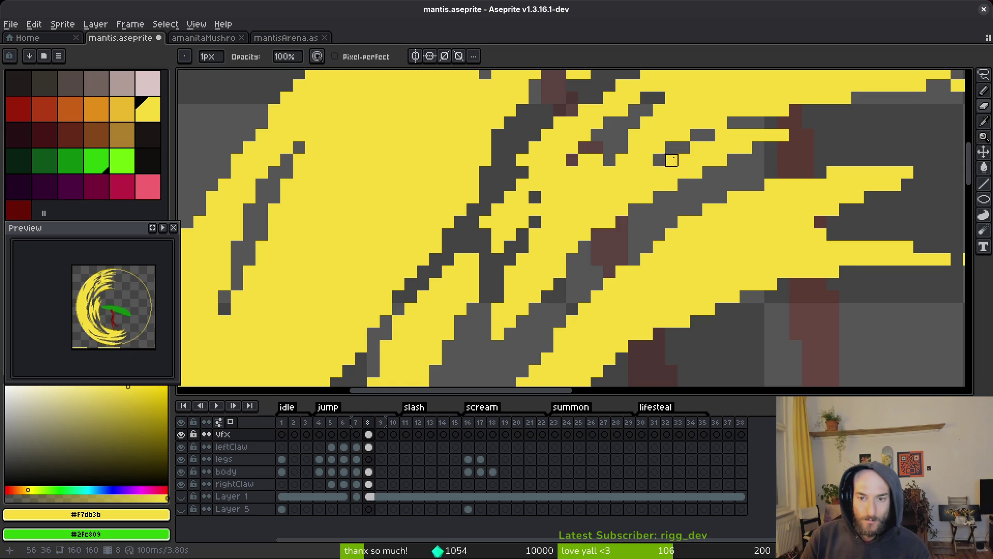
Step: Fill grey and dark-red gaps with yellow, undoing one misplaced stroke between strands
scroll(671, 160, "down", 2)
scroll(659, 171, "up", 1)
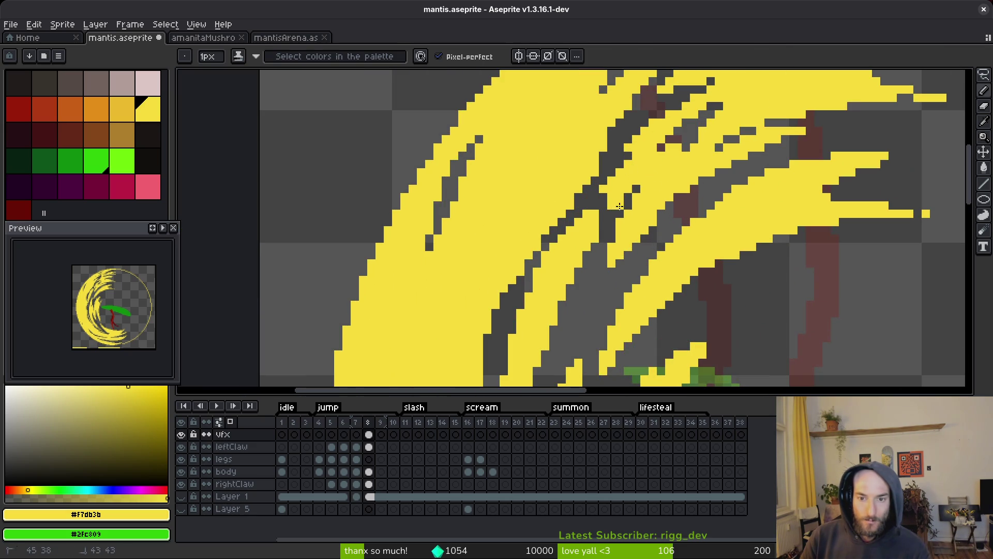
scroll(631, 212, "up", 2)
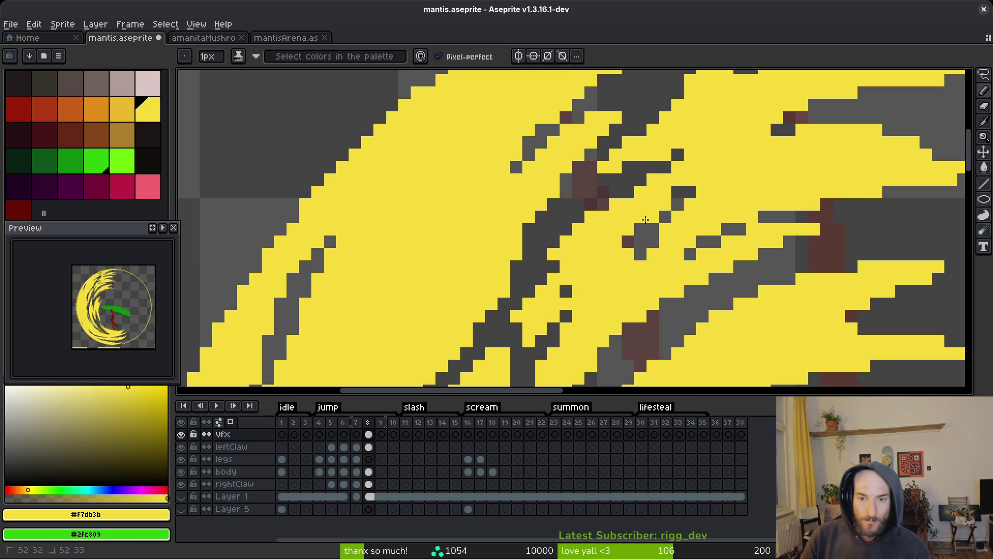
mouse_move(646, 220)
left_mouse_down()
mouse_move(681, 198)
mouse_move(615, 247)
mouse_move(638, 225)
left_mouse_up()
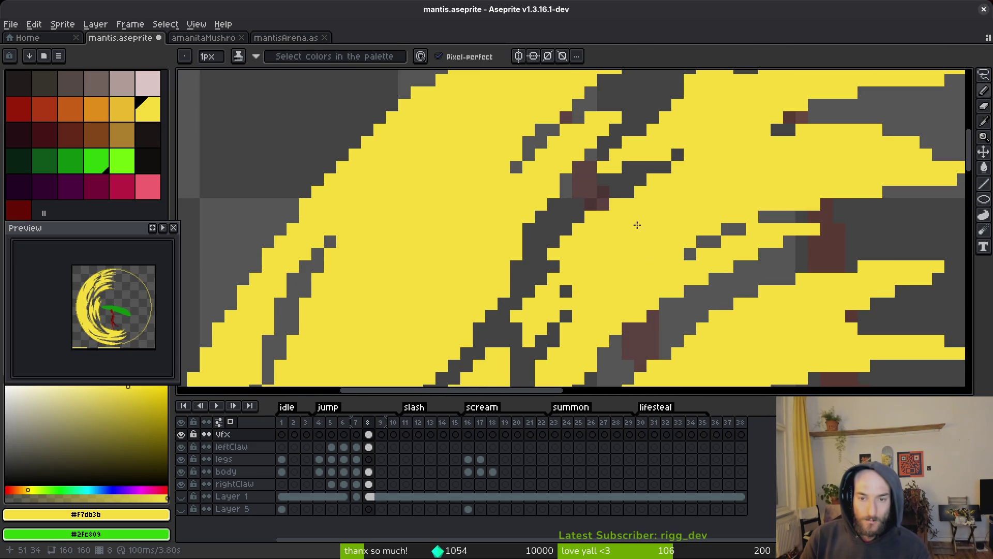
scroll(591, 178, "down", 2)
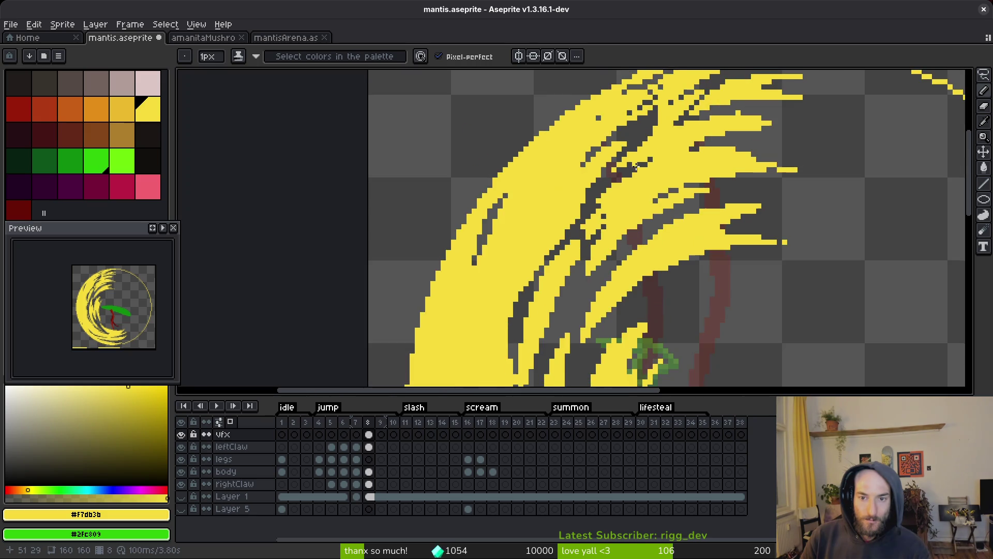
scroll(621, 195, "up", 2)
left_click_drag(562, 209, 520, 223)
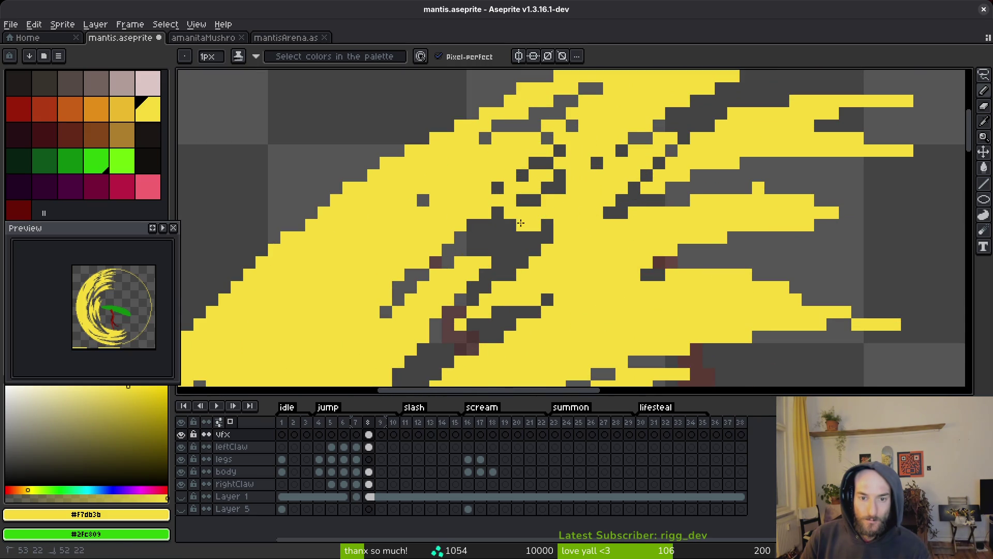
key("ctrl+z")
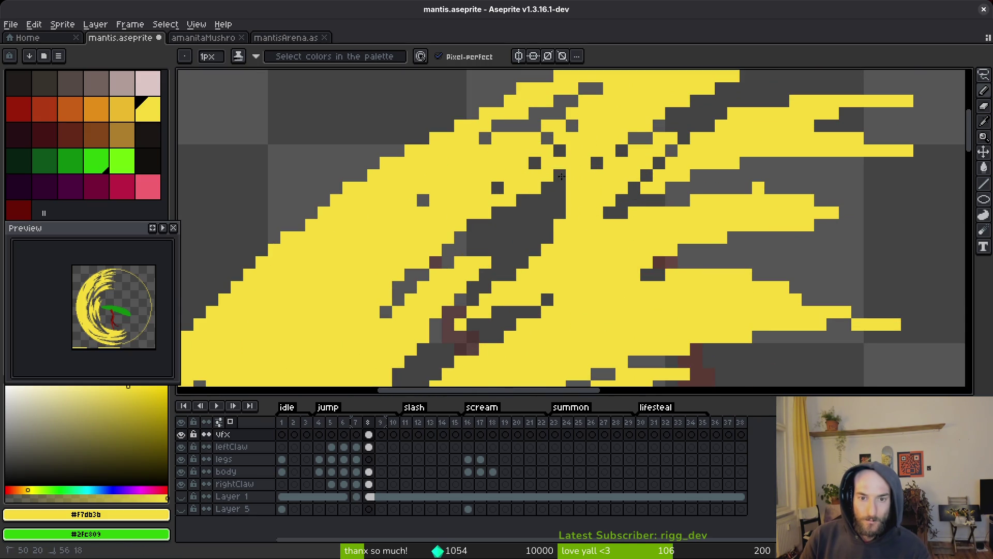
Step: Fill the remaining small dark holes in the slash strands with yellow
scroll(509, 243, "up", 2)
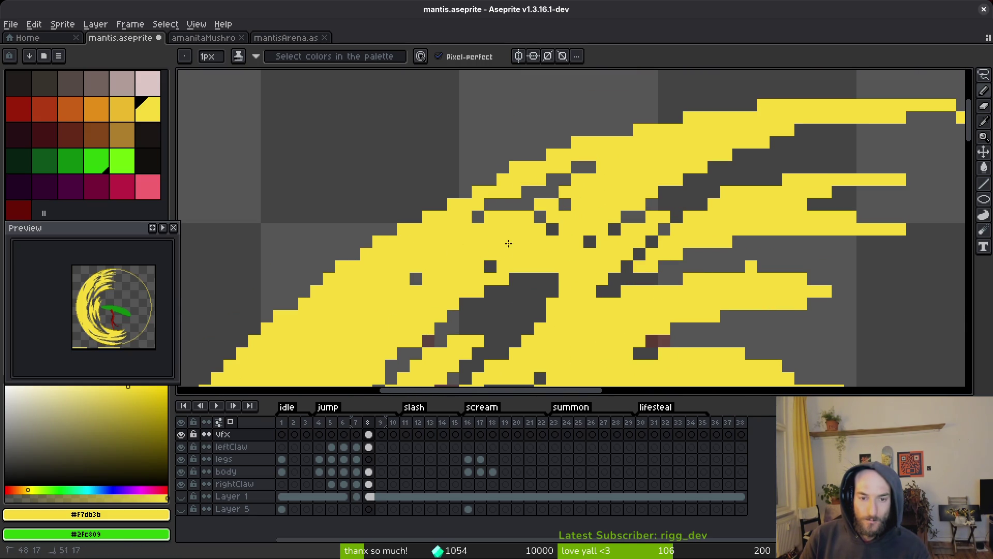
mouse_move(416, 279)
left_mouse_down()
mouse_move(564, 208)
mouse_move(552, 229)
left_mouse_up()
left_click_drag(642, 261, 651, 261)
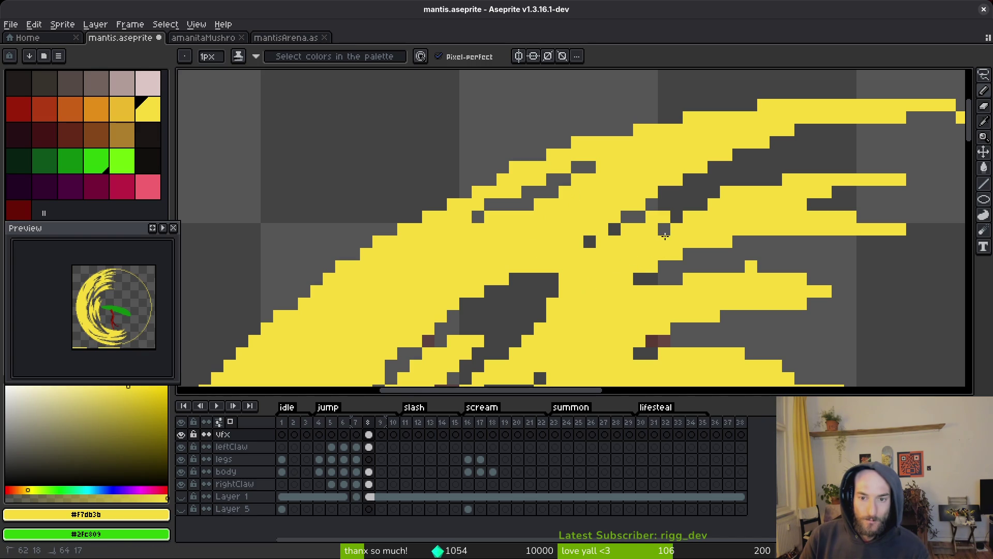
scroll(697, 207, "down", 3)
scroll(695, 206, "up", 3)
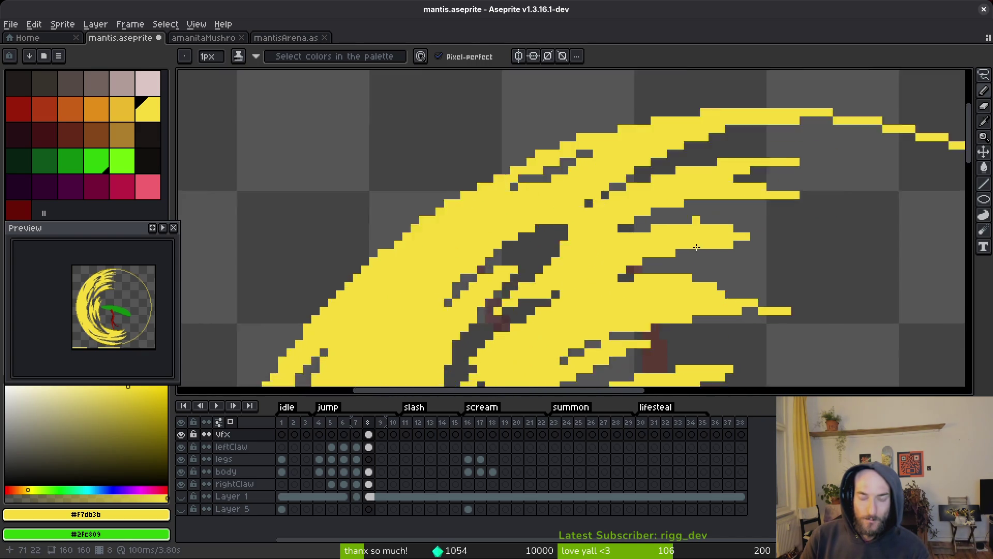
Step: Trim stray pixels with the Eraser and save mantis.aseprite
key("e")
key("b")
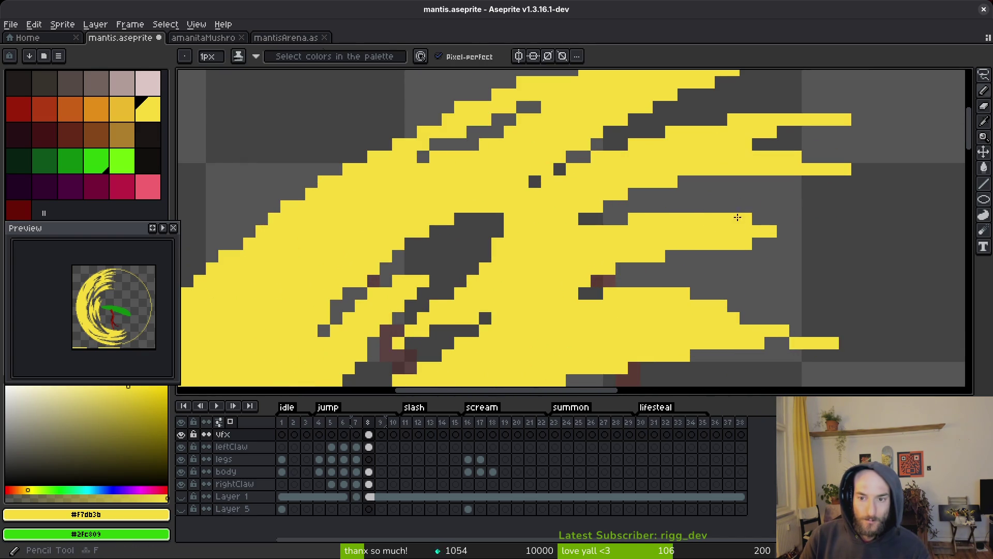
key("e")
scroll(673, 259, "down", 3)
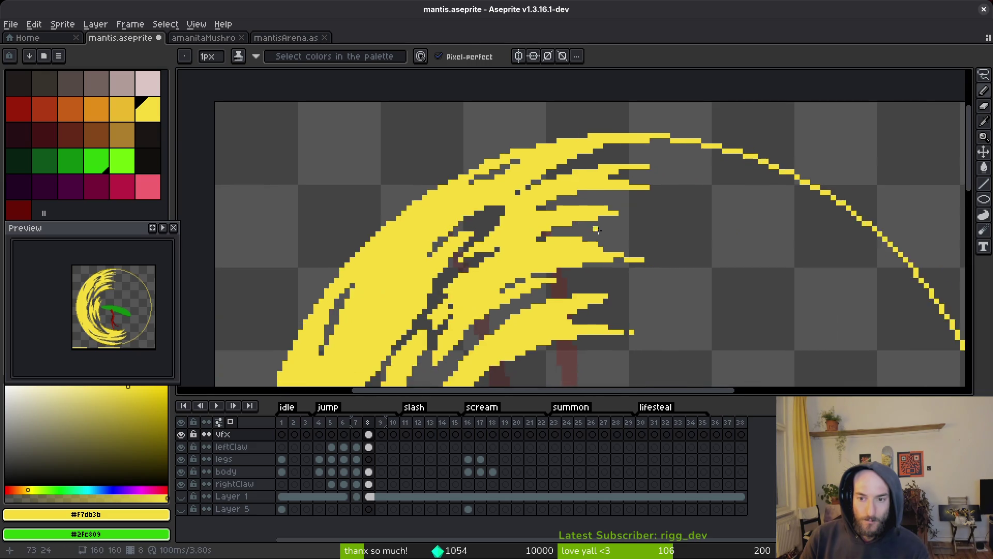
scroll(568, 285, "up", 3)
key("b")
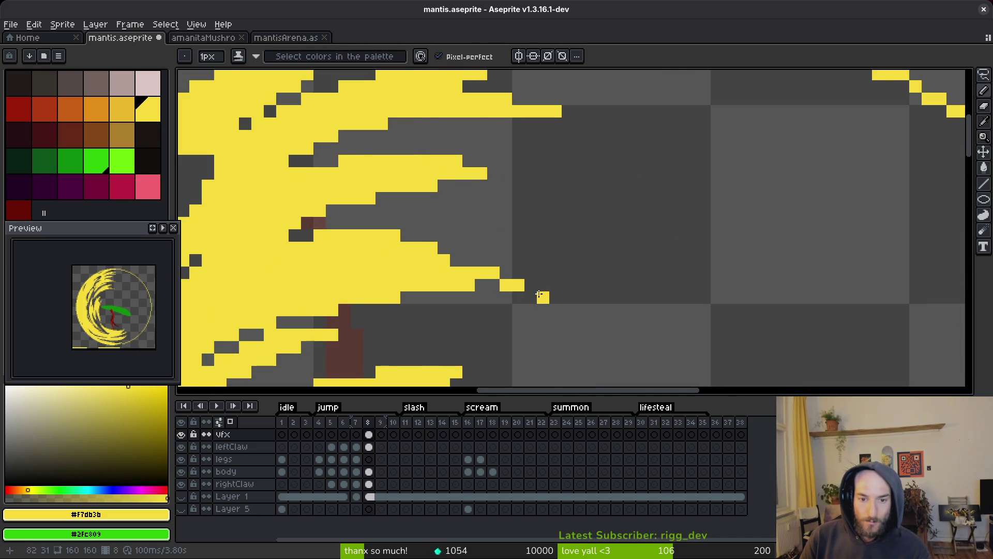
scroll(543, 247, "down", 3)
scroll(498, 233, "up", 3)
scroll(498, 232, "down", 3)
scroll(497, 222, "up", 3)
key("e")
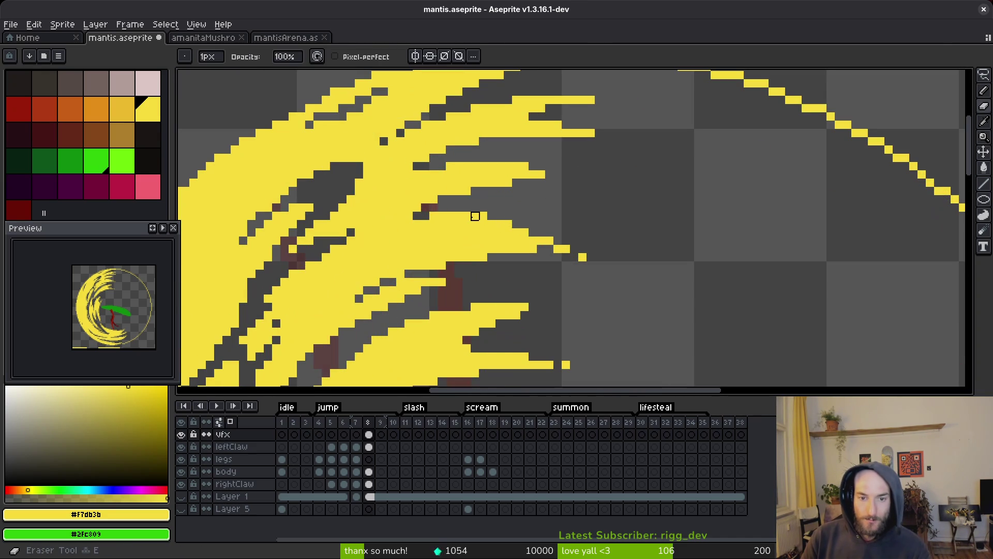
scroll(636, 204, "down", 2)
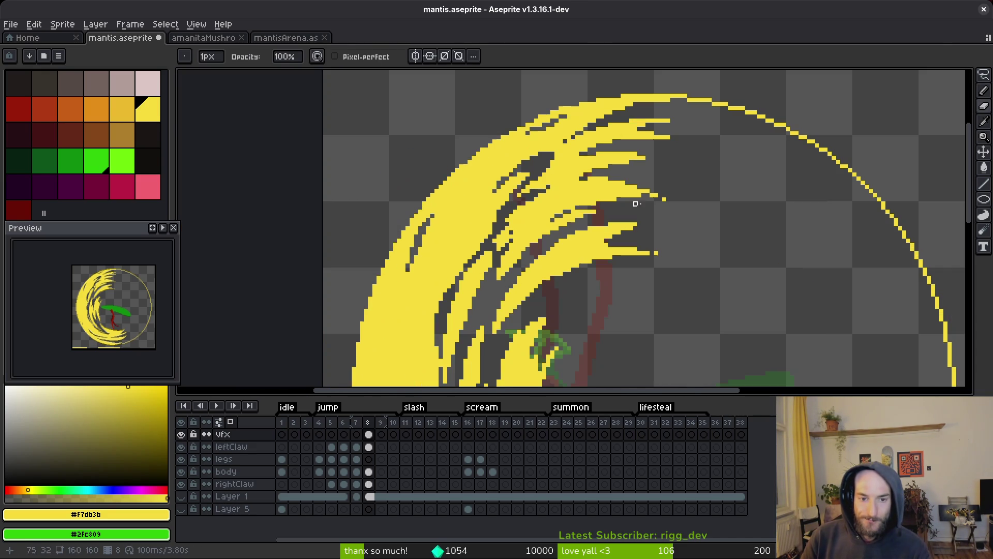
key("ctrl+s")
scroll(595, 227, "down", 4)
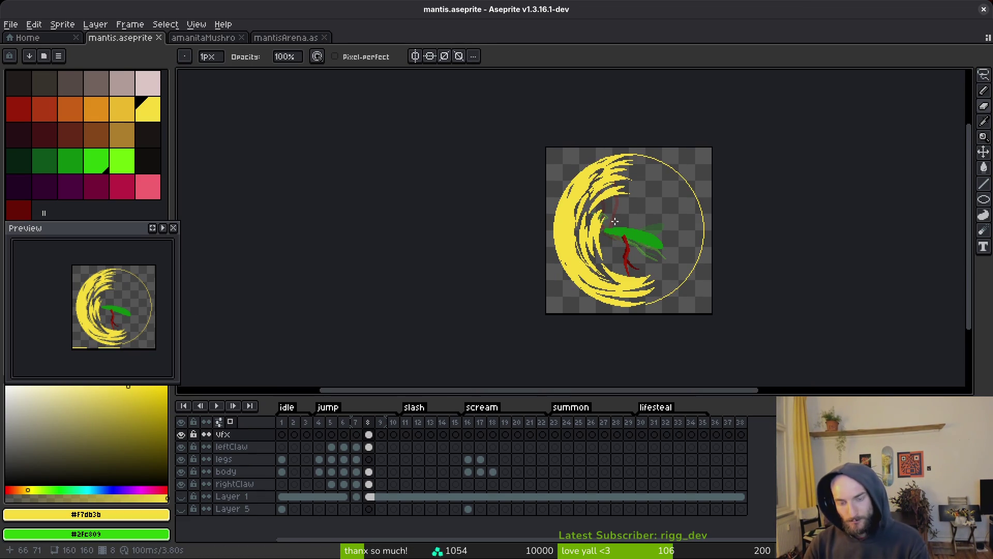
Step: Cut a dark gap along the lower yellow strand, erase the stray blade-tip pixel, and fill its holes
scroll(655, 208, "up", 4)
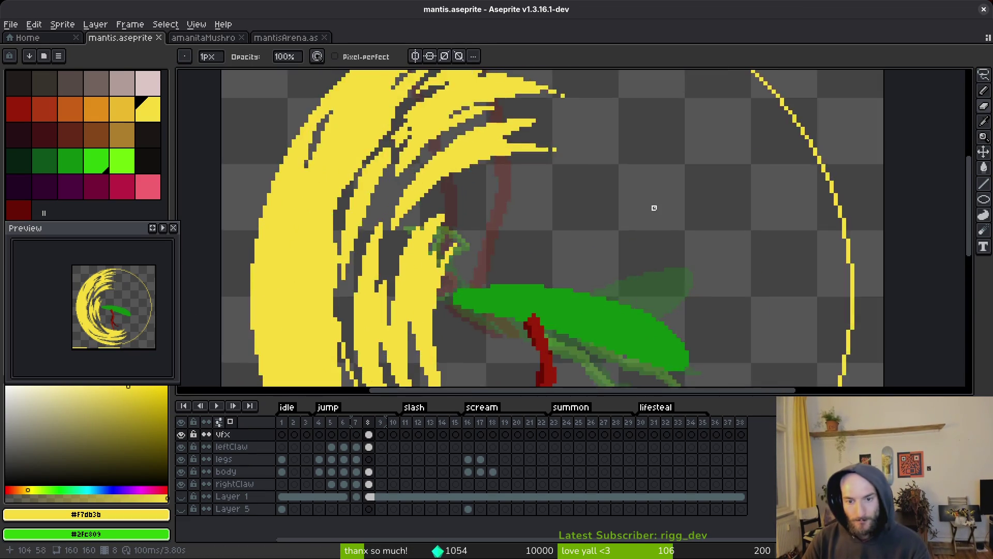
scroll(620, 211, "down", 5)
scroll(694, 264, "up", 2)
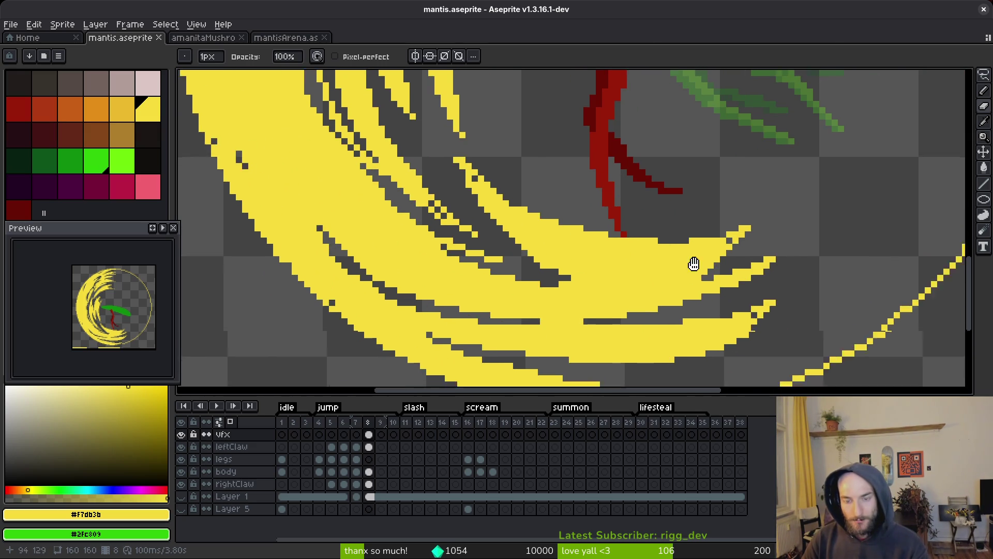
scroll(693, 264, "up", 2)
left_click(654, 232)
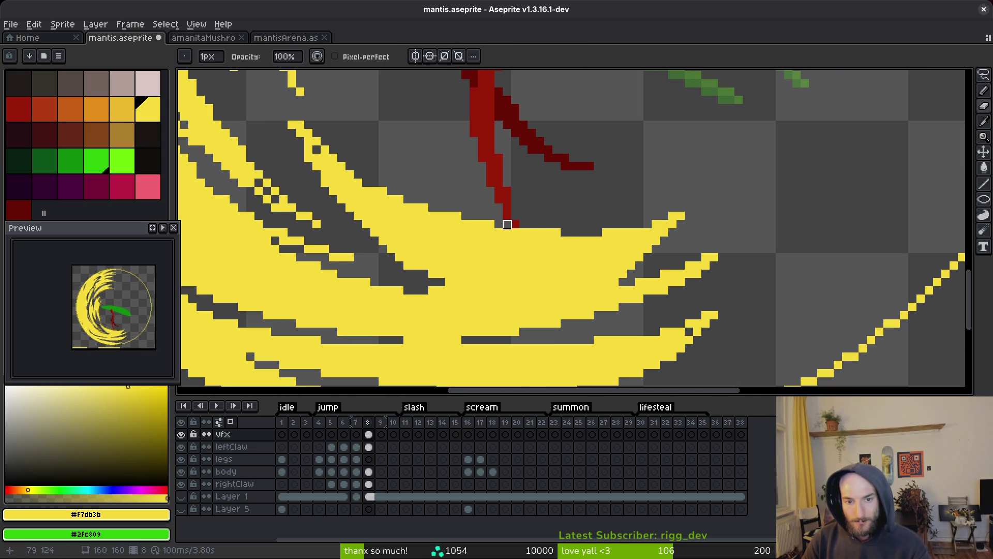
left_click_drag(499, 257, 681, 233)
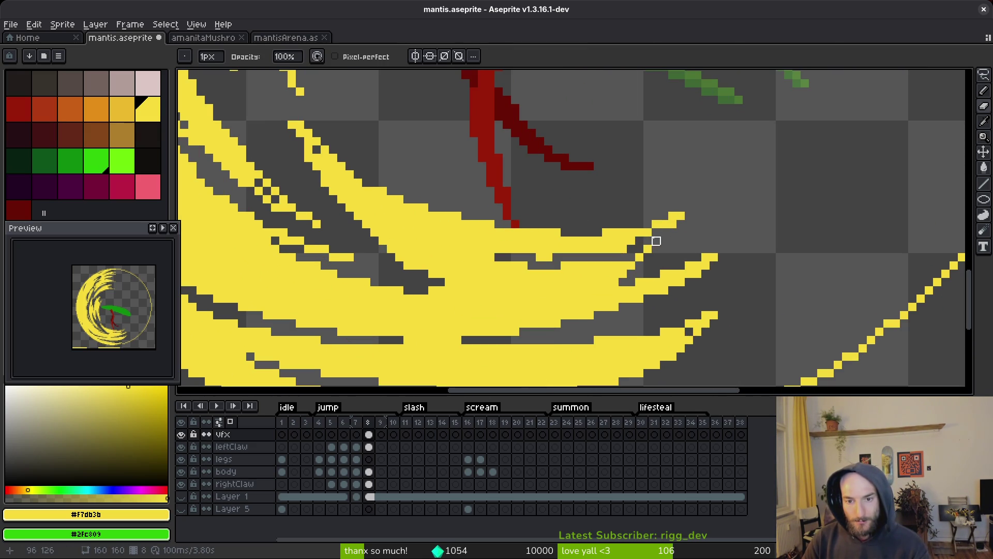
key("f")
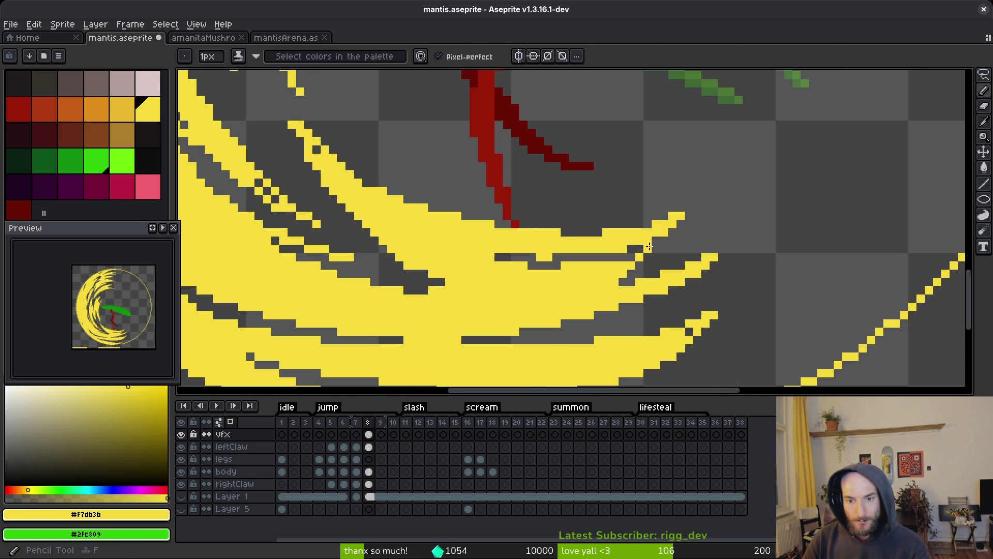
key("e")
left_click_drag(482, 258, 641, 257)
key("f")
left_click(636, 257)
key("e")
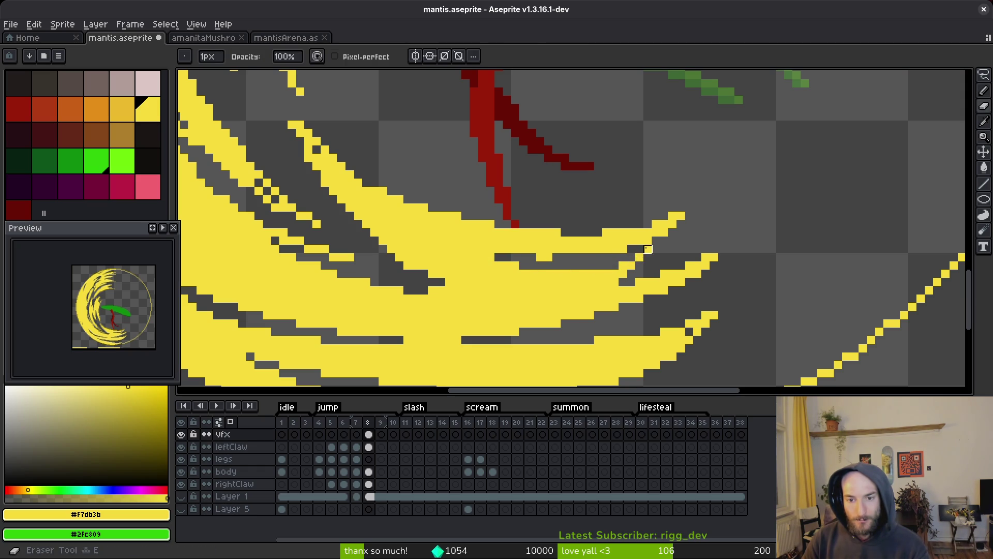
key("f")
key("e")
left_click(672, 216)
scroll(756, 241, "down", 1)
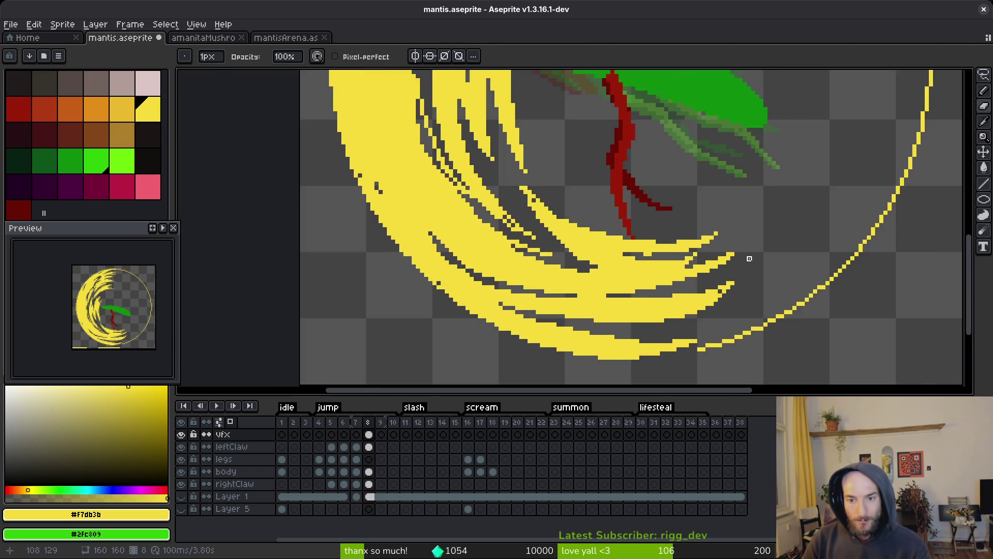
scroll(621, 233, "up", 1)
key("f")
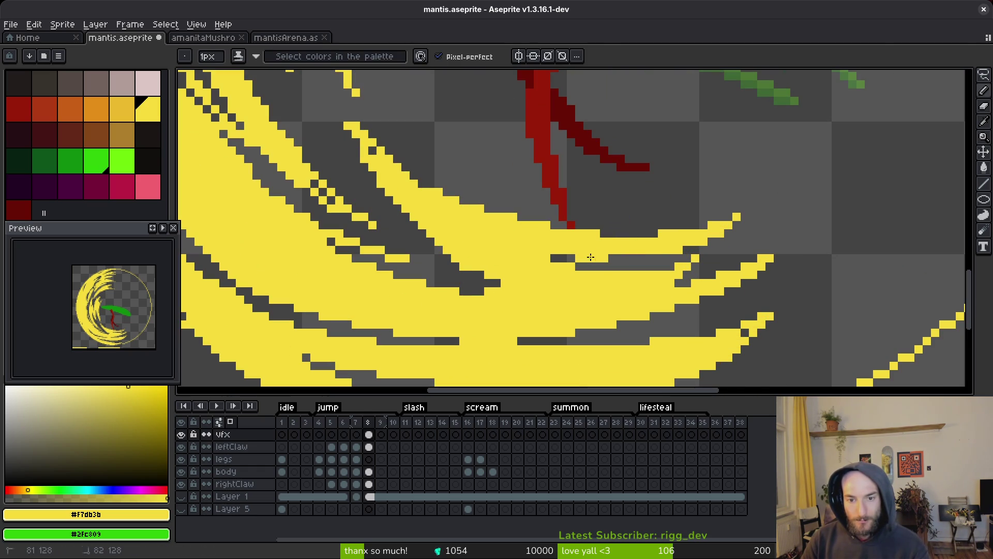
left_click_drag(555, 259, 572, 259)
Step: Erase a short stretch of the slash, paint a new yellow streak, trim its tip, and save
scroll(599, 235, "down", 2)
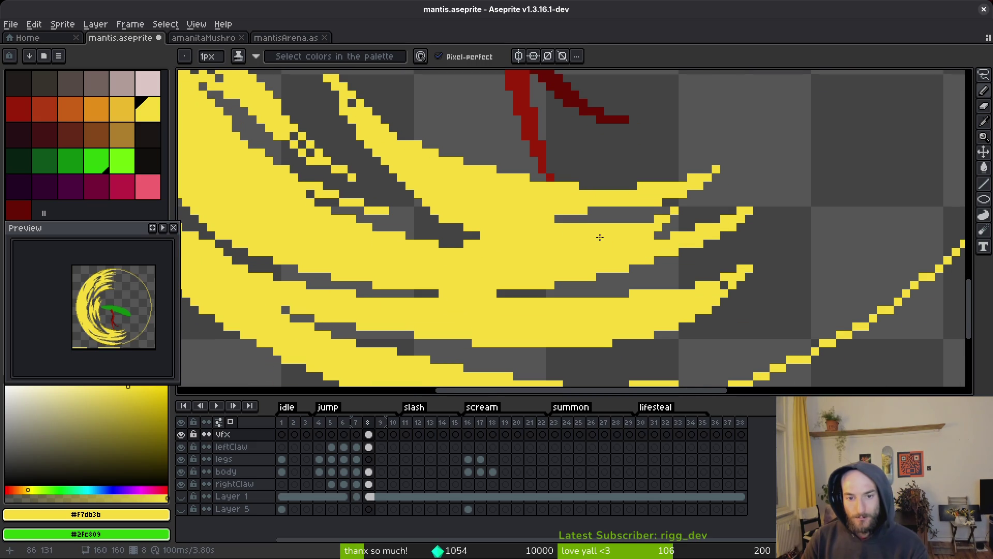
scroll(683, 273, "down", 2)
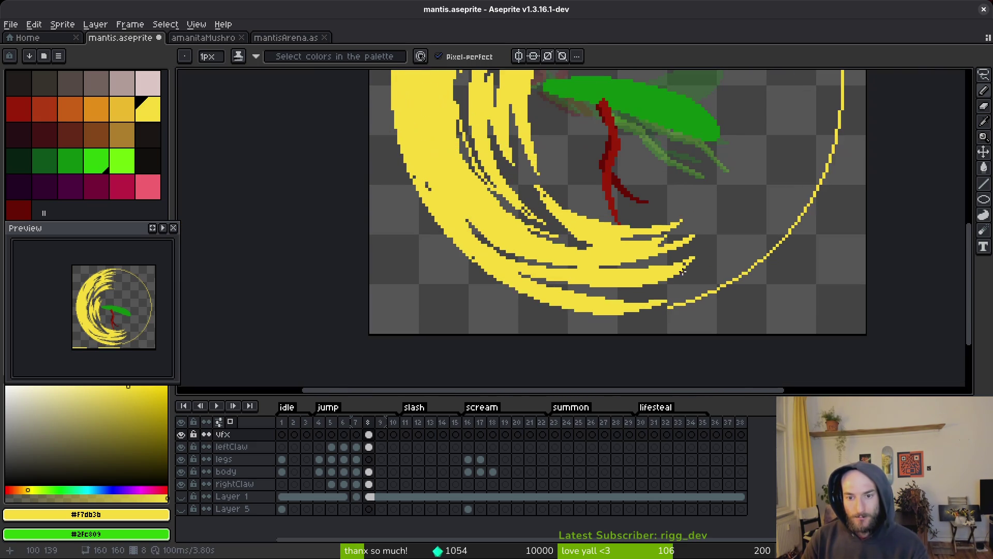
scroll(657, 276, "up", 3)
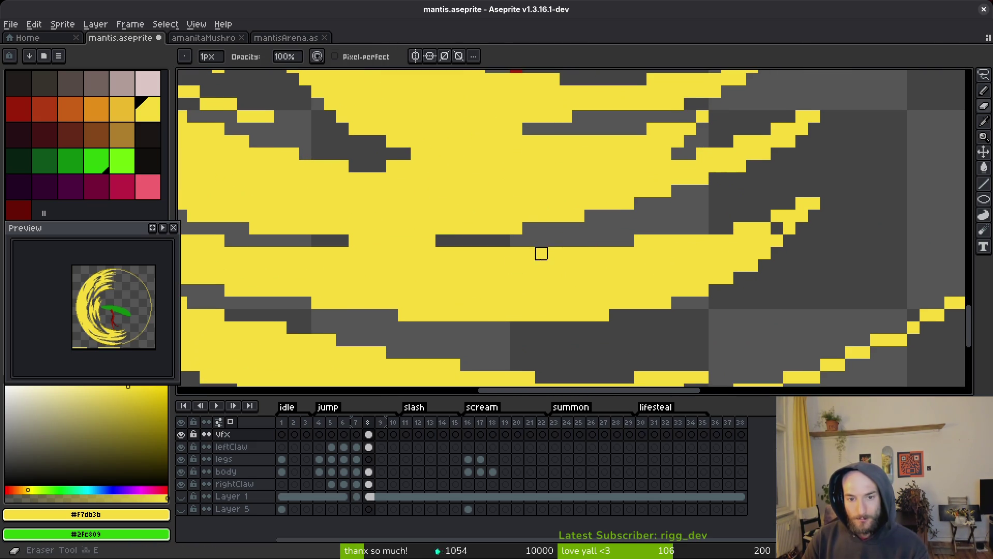
left_click_drag(566, 288, 479, 211)
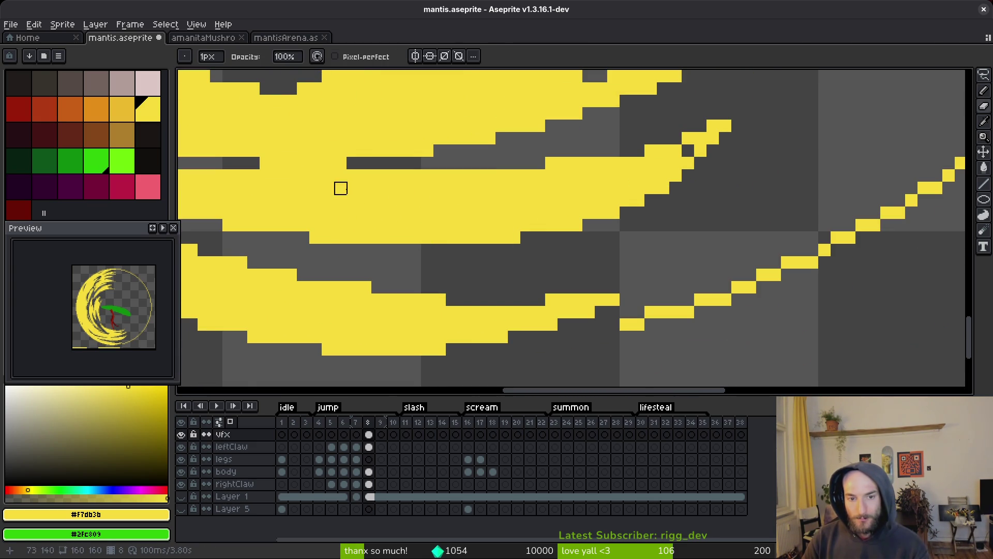
scroll(527, 253, "down", 3)
scroll(484, 246, "up", 2)
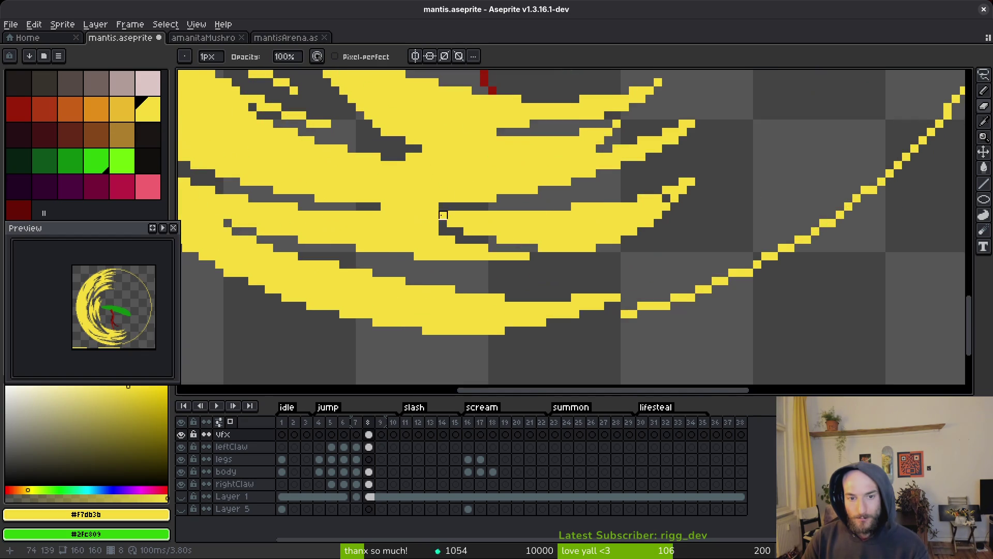
scroll(490, 246, "up", 2)
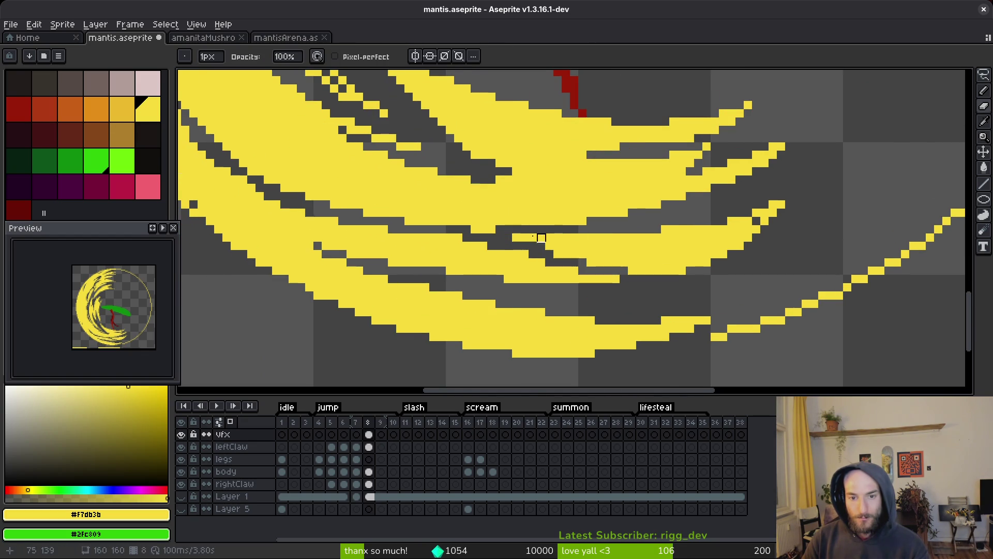
scroll(569, 233, "down", 3)
scroll(522, 238, "up", 2)
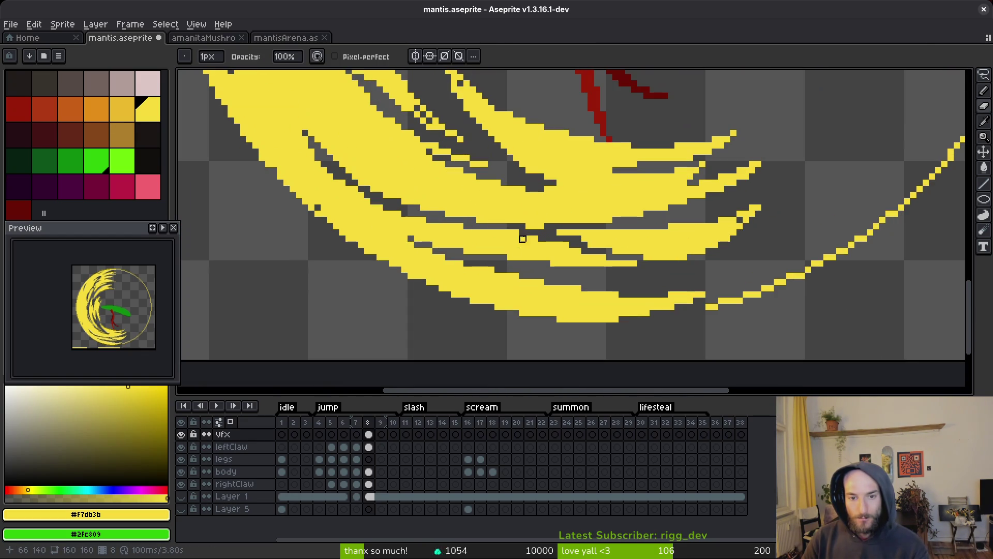
left_click_drag(523, 239, 476, 232)
key("b")
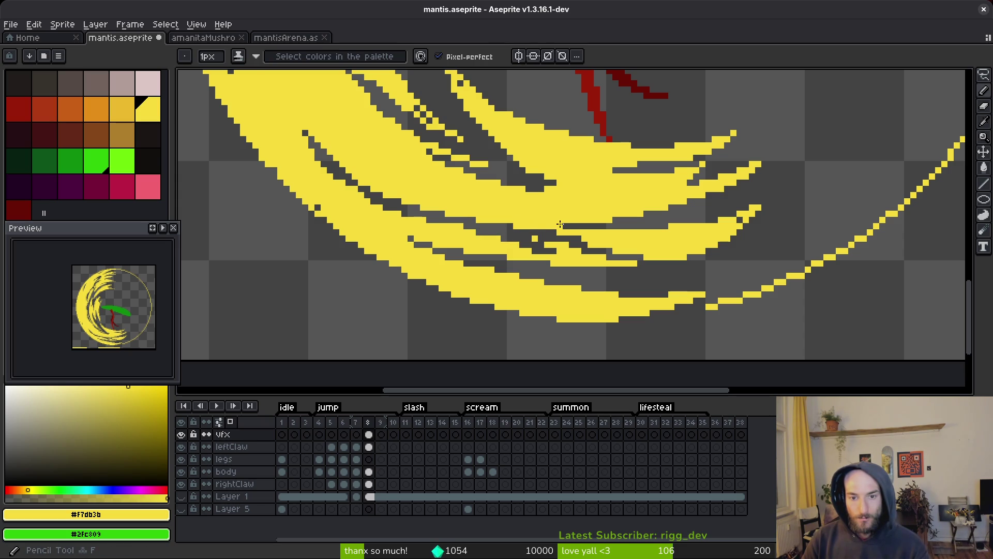
scroll(563, 254, "down", 5)
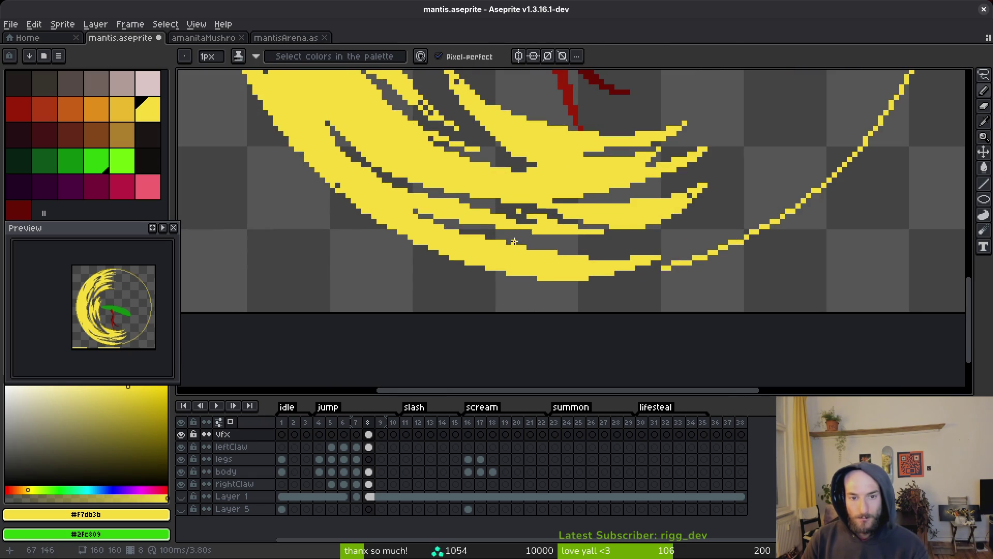
scroll(559, 232, "up", 3)
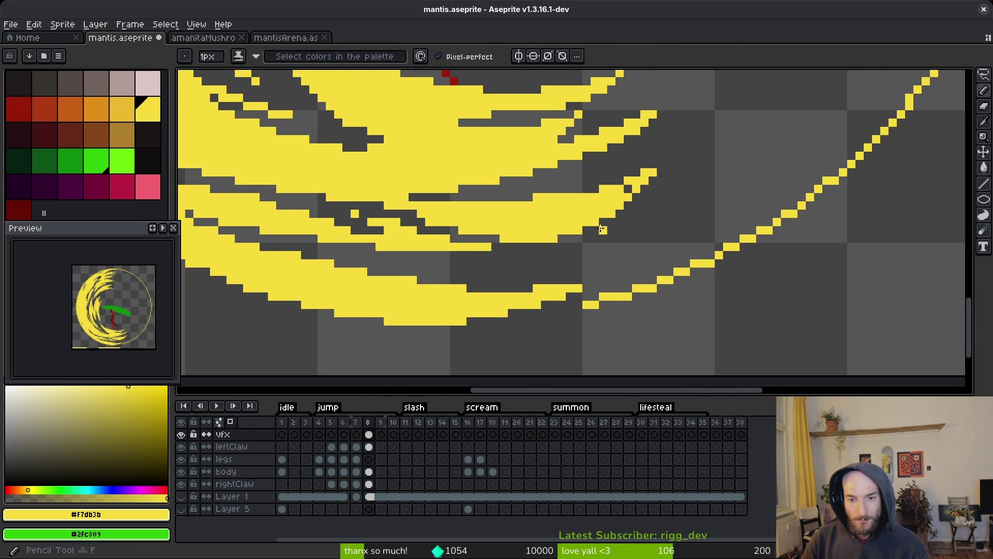
mouse_move(556, 241)
left_mouse_down()
mouse_move(574, 248)
mouse_move(688, 221)
mouse_move(507, 263)
mouse_move(567, 238)
mouse_move(518, 240)
mouse_move(569, 238)
mouse_move(601, 223)
mouse_move(582, 230)
mouse_move(595, 230)
left_mouse_up()
key("e")
key("b")
key("e")
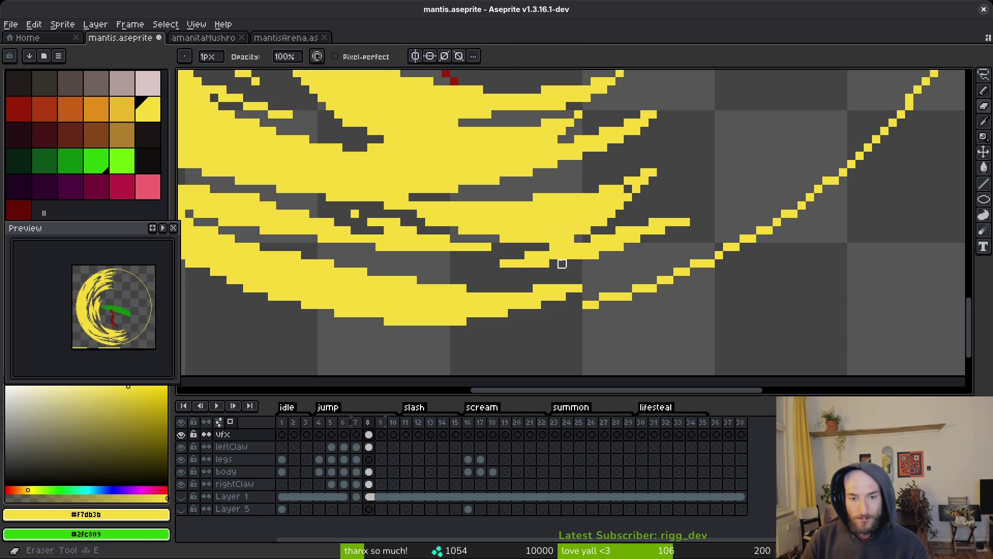
key("b")
key("e")
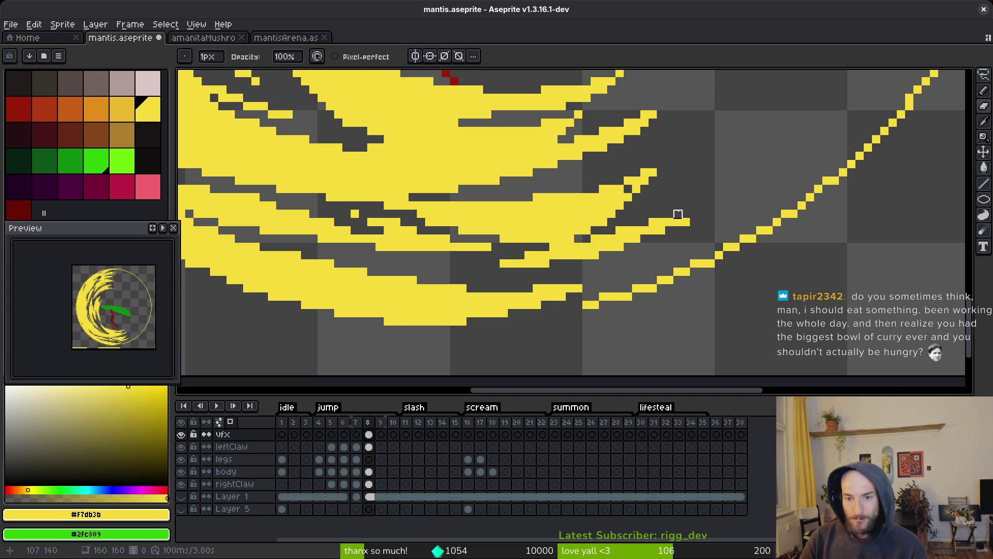
left_click_drag(685, 214, 676, 223)
scroll(711, 223, "down", 1)
key("ctrl+s")
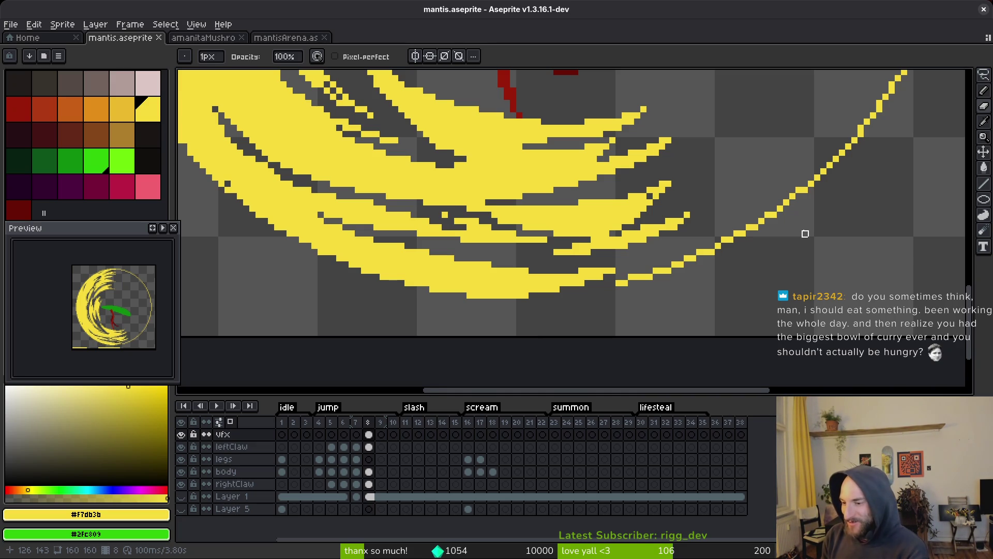
Step: Lasso-select part of the slash, then save the mantis file again
scroll(705, 209, "up", 2)
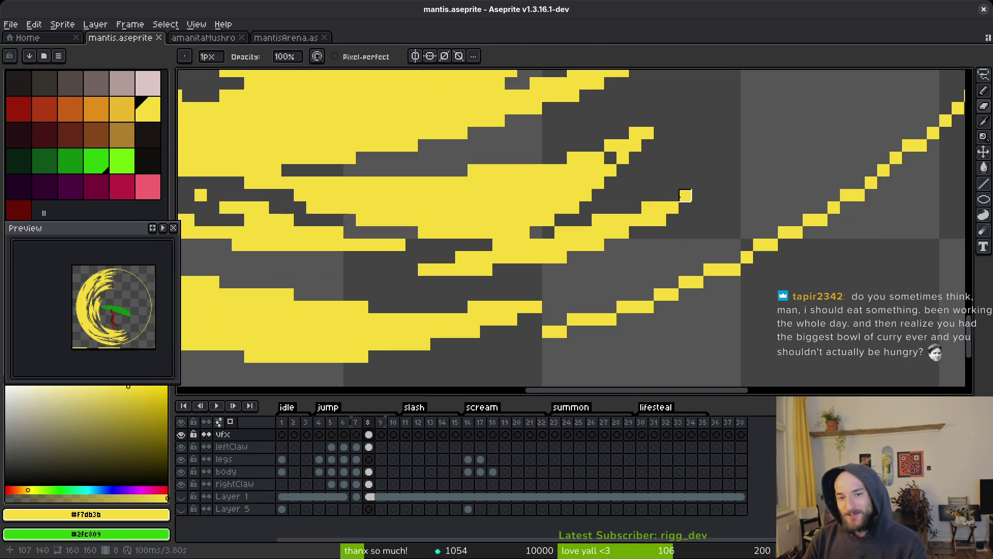
key("shift+w")
mouse_move(653, 195)
left_mouse_down()
mouse_move(665, 211)
mouse_move(656, 218)
left_mouse_up()
key("ctrl+s")
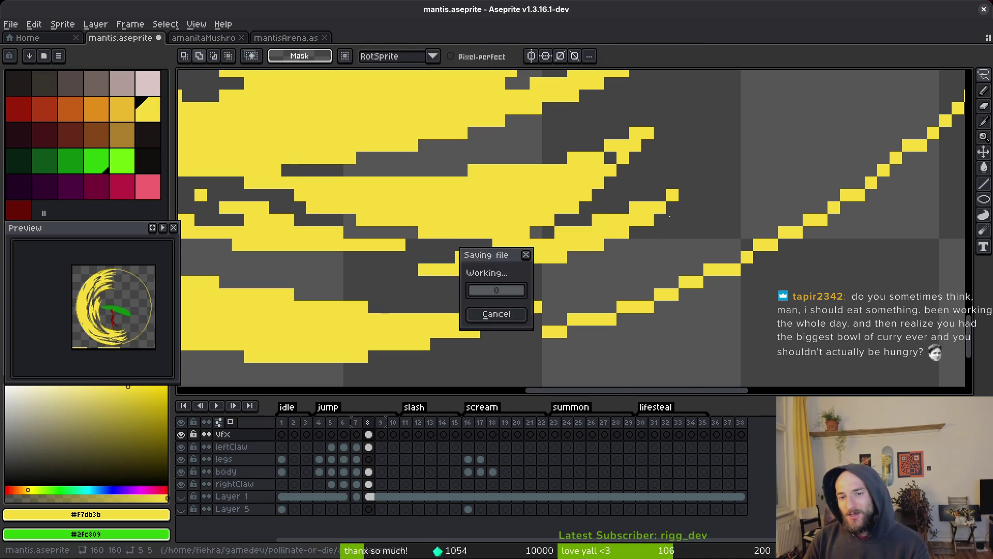
scroll(689, 239, "down", 2)
scroll(671, 231, "up", 3)
key("b")
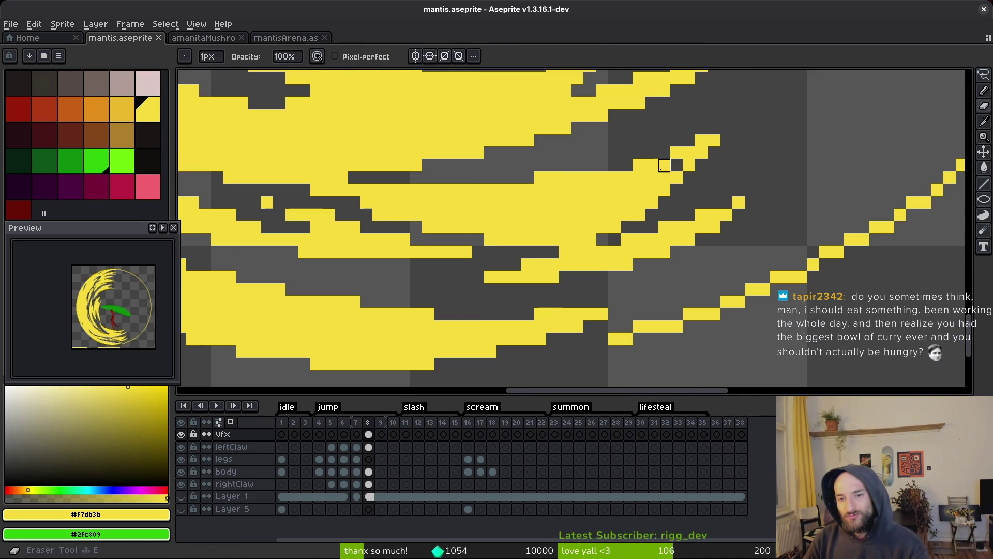
scroll(676, 169, "down", 3)
key("ctrl+s")
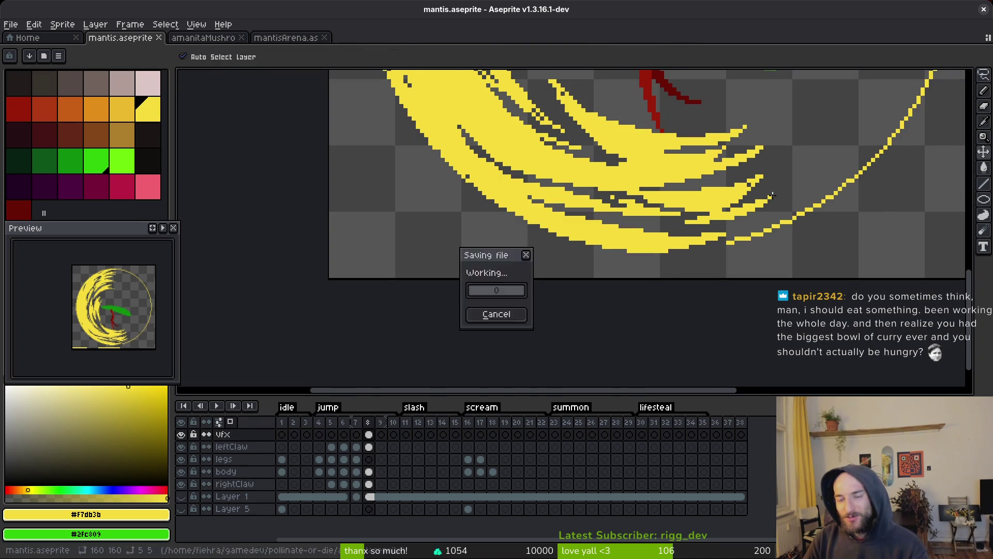
Step: Paint yellow runs and fill two gap pixels in the upper slash, undoing the last run
scroll(667, 204, "up", 2)
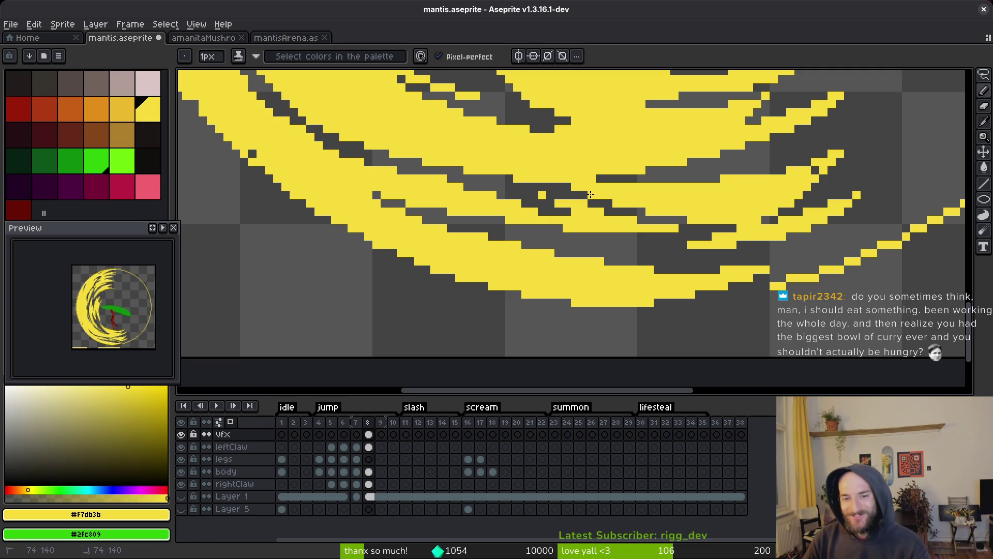
scroll(664, 203, "down", 2)
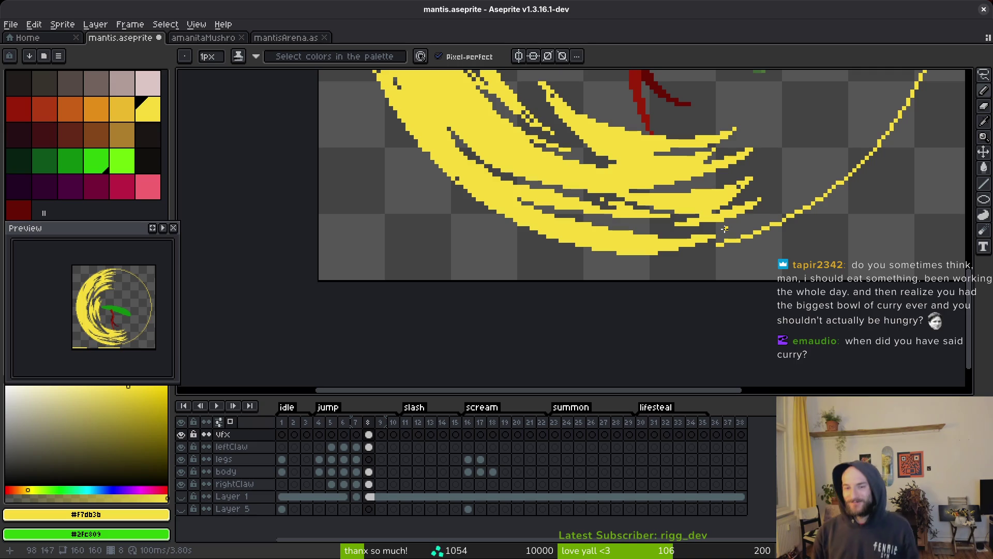
scroll(654, 167, "up", 1)
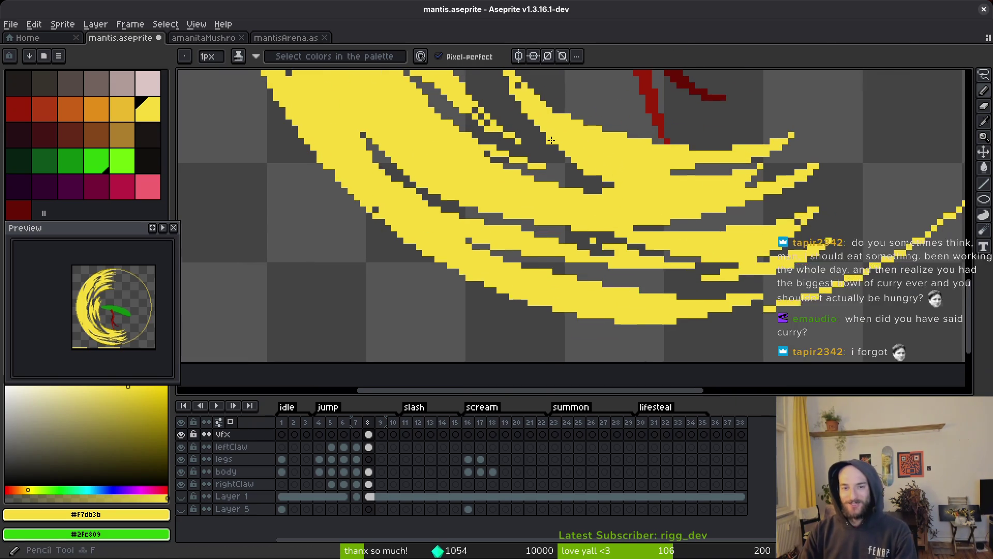
scroll(646, 170, "up", 2)
left_click_drag(528, 143, 598, 192)
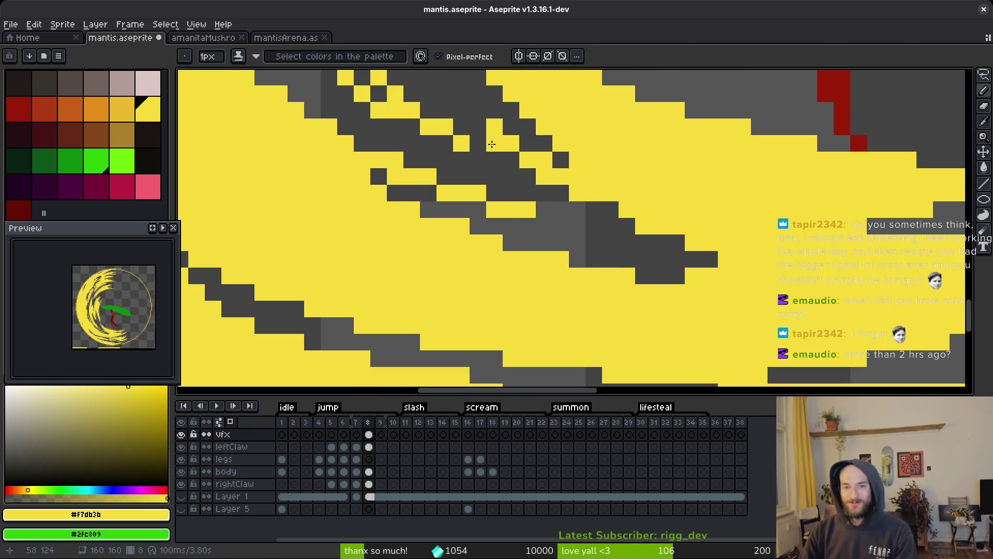
left_click(478, 126)
left_click(461, 109)
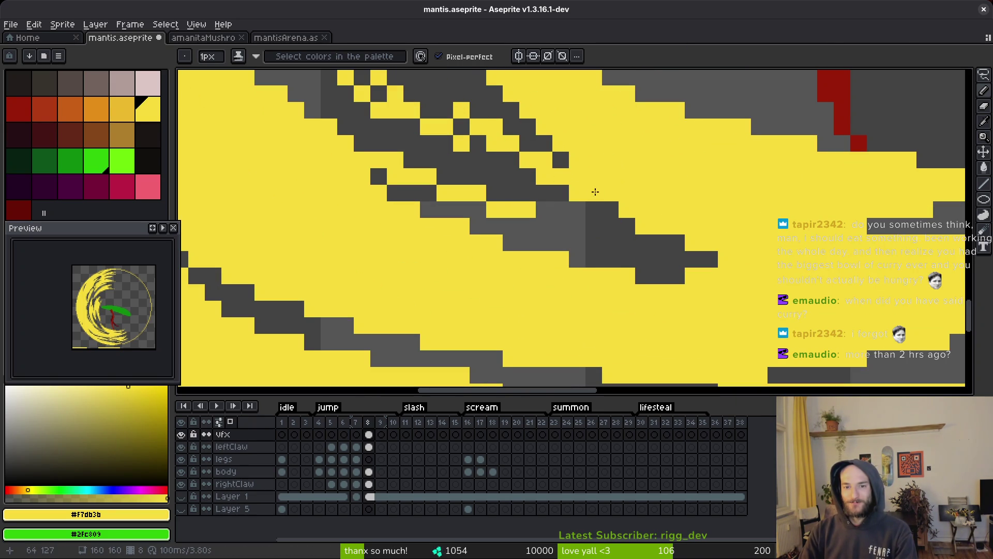
scroll(611, 210, "down", 4)
scroll(720, 251, "up", 4)
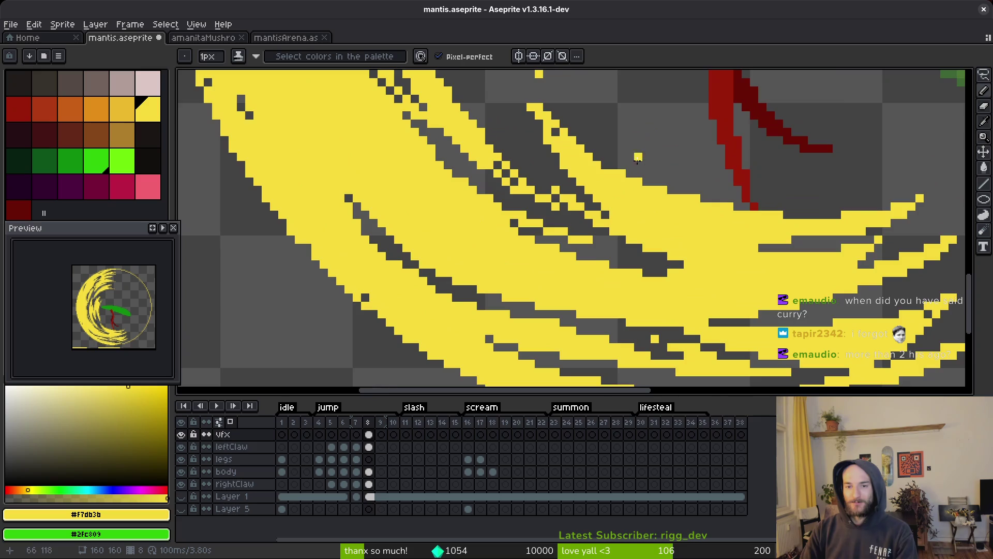
mouse_move(502, 197)
left_mouse_down()
mouse_move(649, 241)
mouse_move(524, 198)
mouse_move(558, 214)
left_mouse_up()
key("ctrl+z")
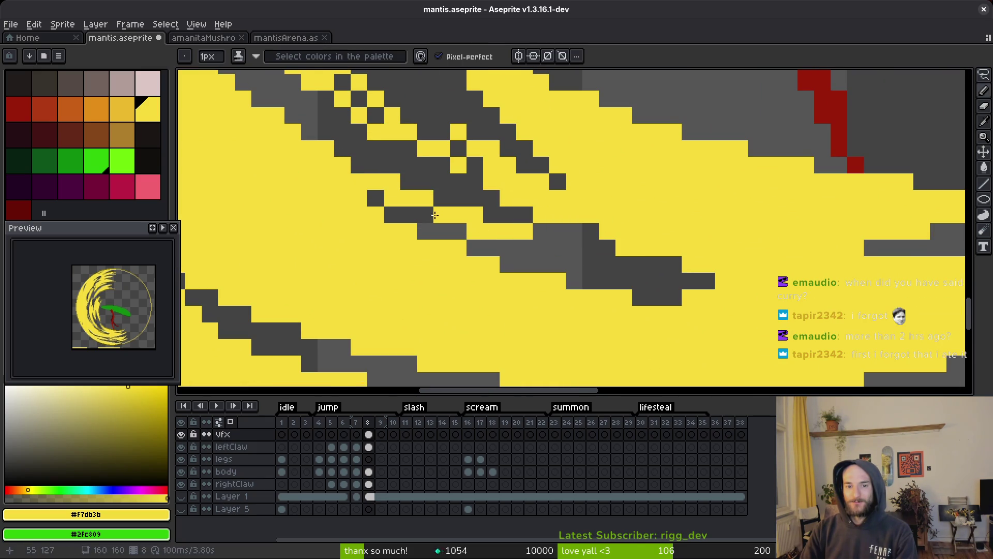
Step: Erase a stray yellow pixel from the slash and save mantis.aseprite
key("e")
left_click(525, 231)
scroll(673, 265, "down", 4)
key("ctrl+s")
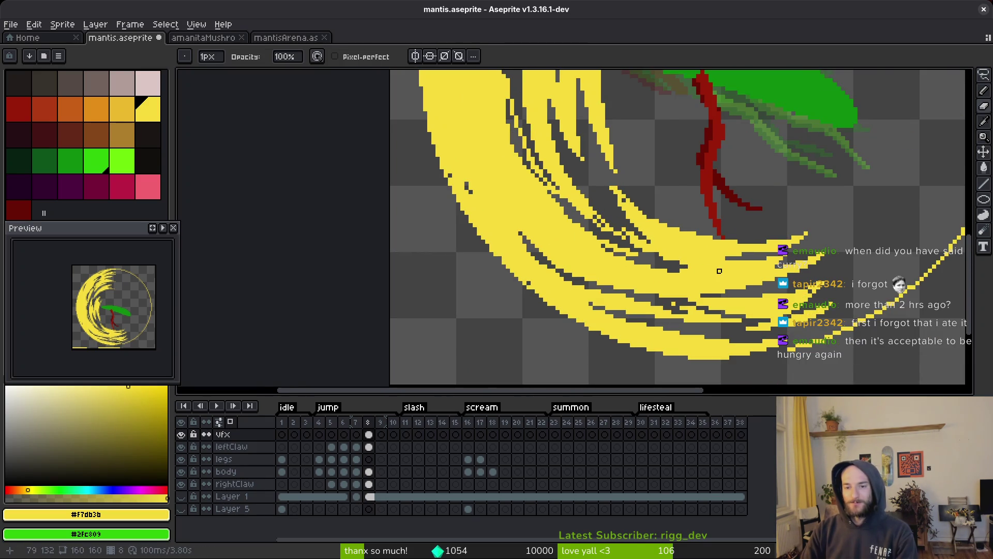
scroll(720, 266, "down", 6)
key("ctrl+s")
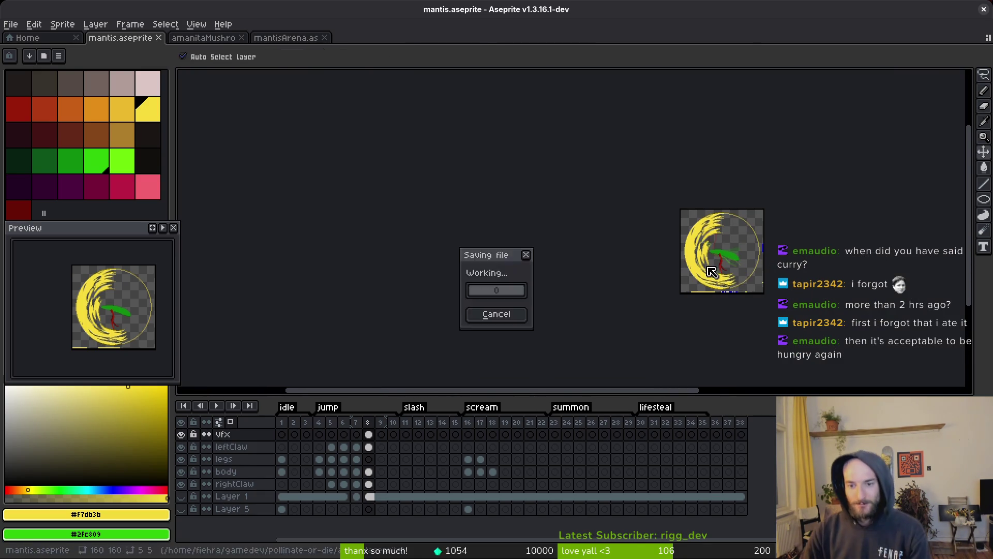
scroll(719, 254, "up", 8)
left_click_drag(613, 246, 617, 227)
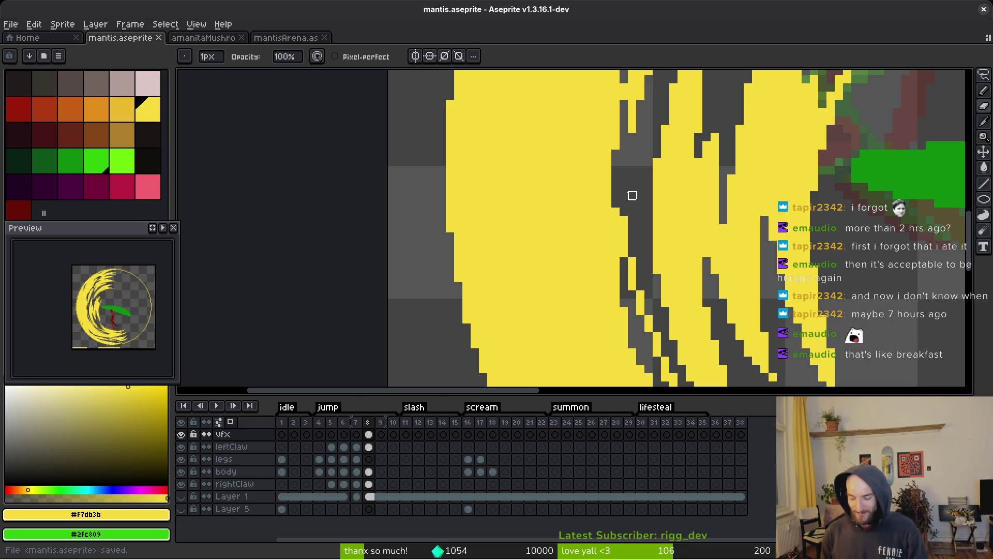
key("super")
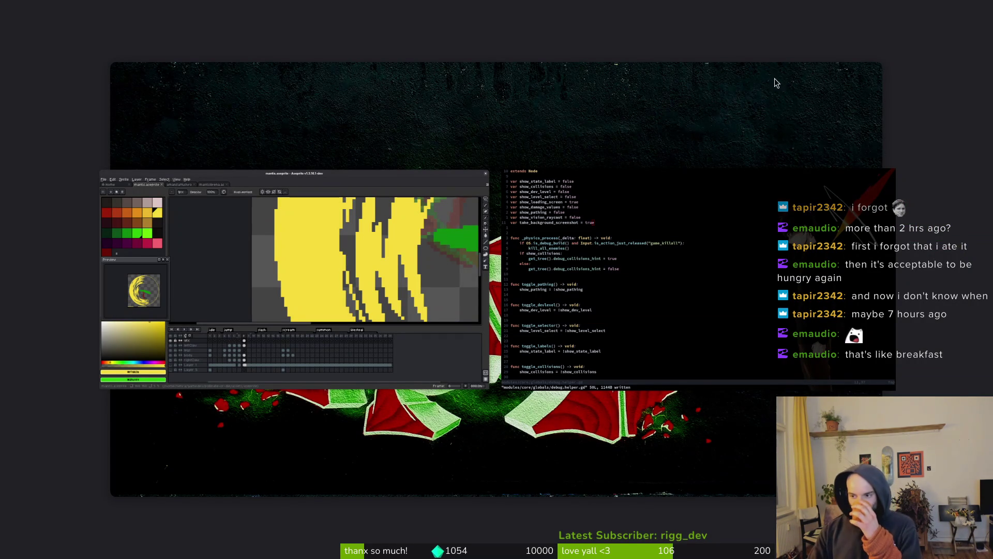
key("super")
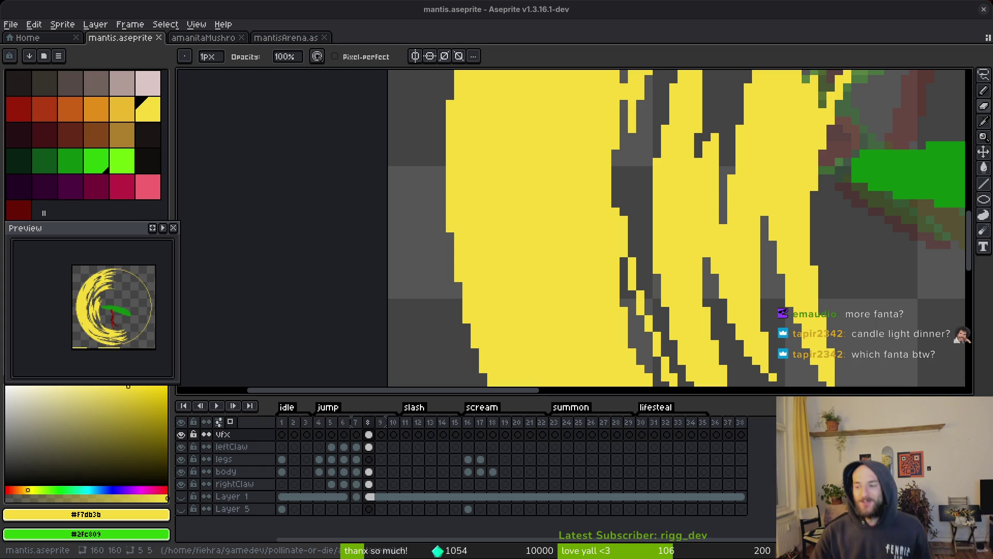
Step: Flip between frames 6 and 7 to compare the mantis poses, settling on frame 7
scroll(757, 284, "down", 2)
key("Left")
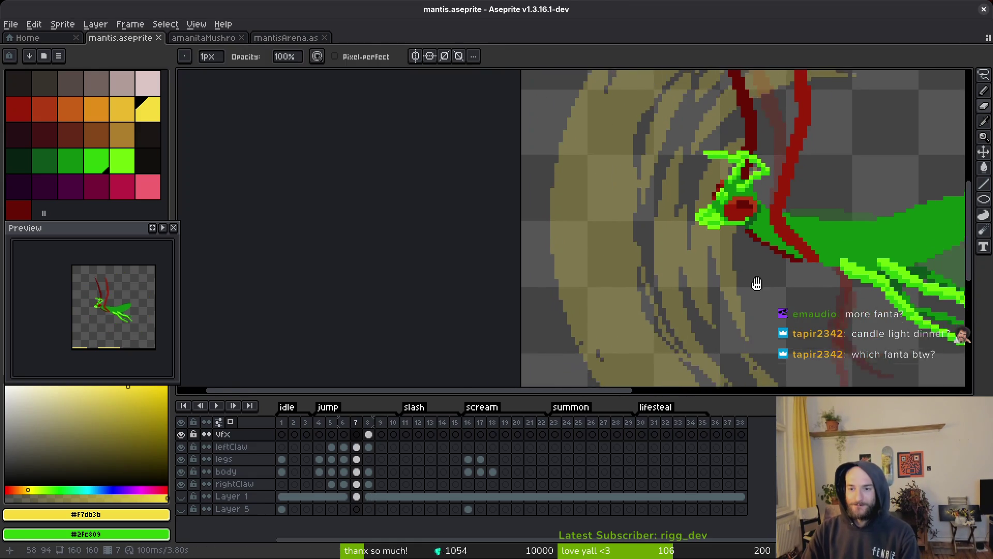
scroll(716, 295, "down", 3)
key("Left")
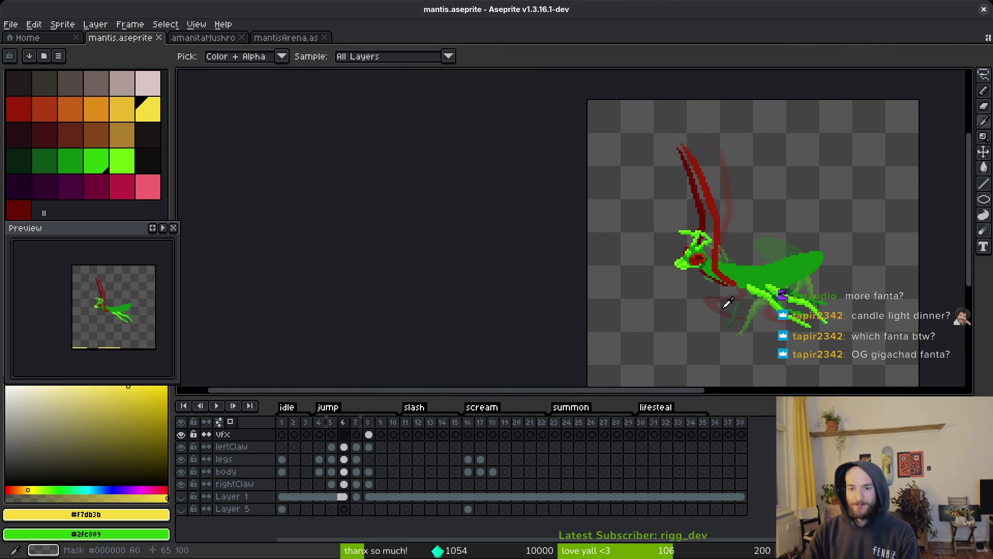
key("Right")
key("Left")
key("Right")
key("Left")
key("Right")
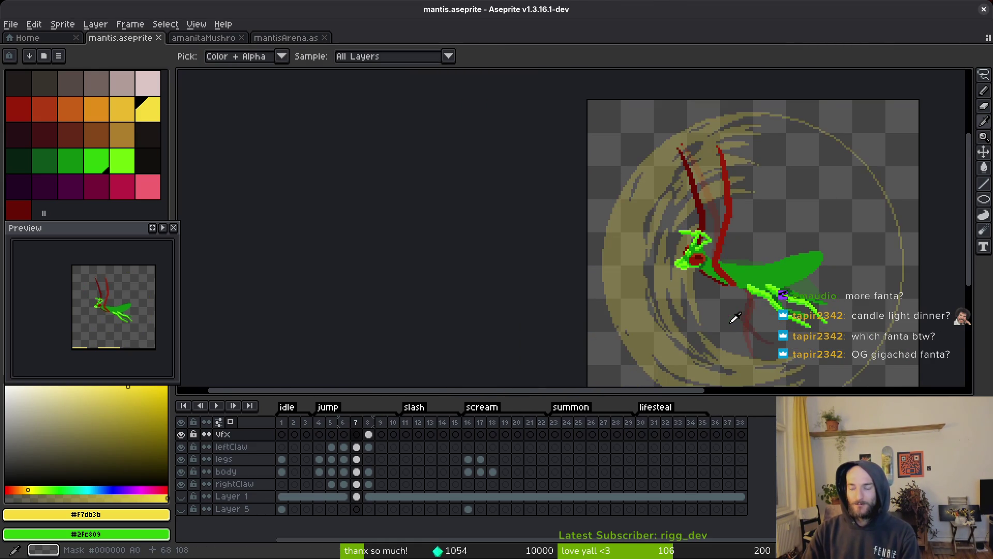
key("Left")
key("Right")
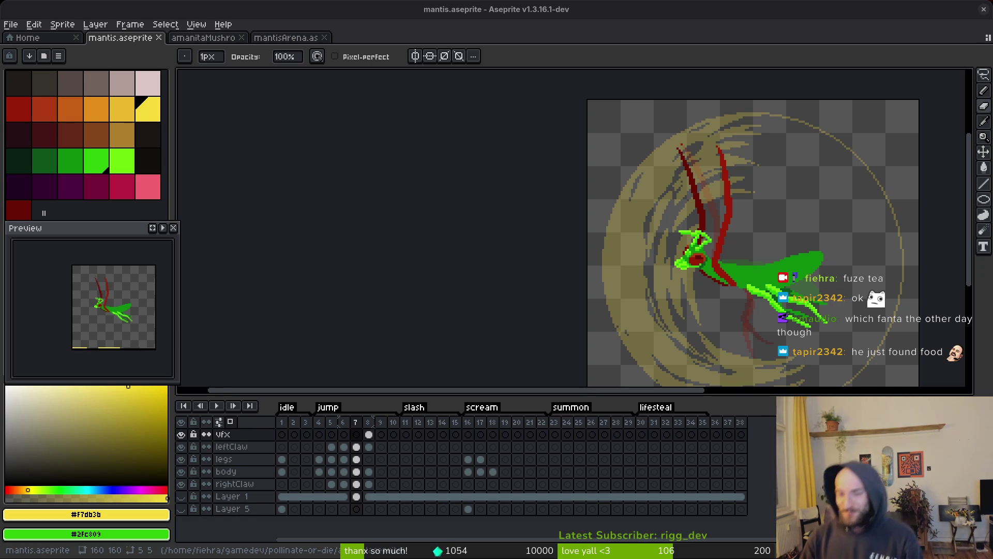
scroll(738, 166, "up", 1)
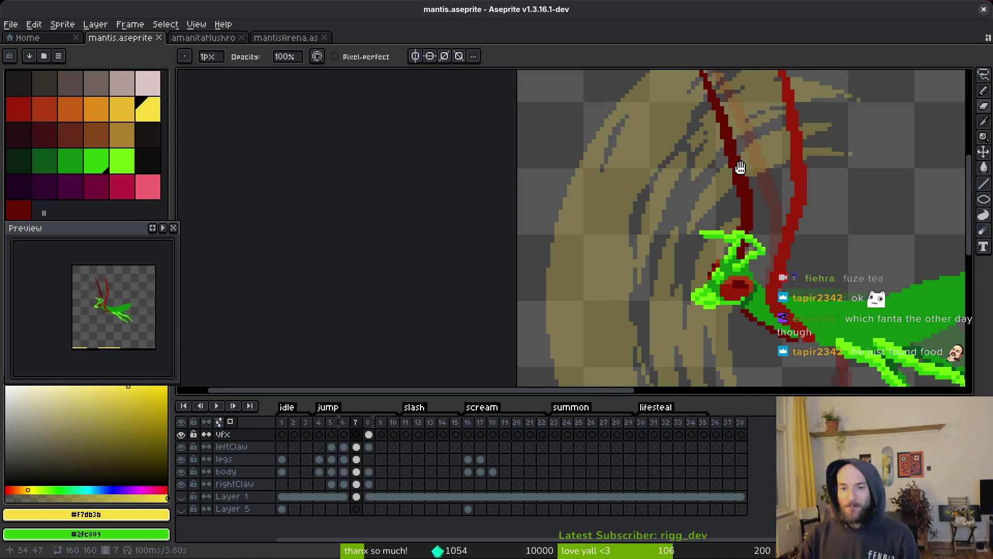
scroll(720, 214, "up", 1)
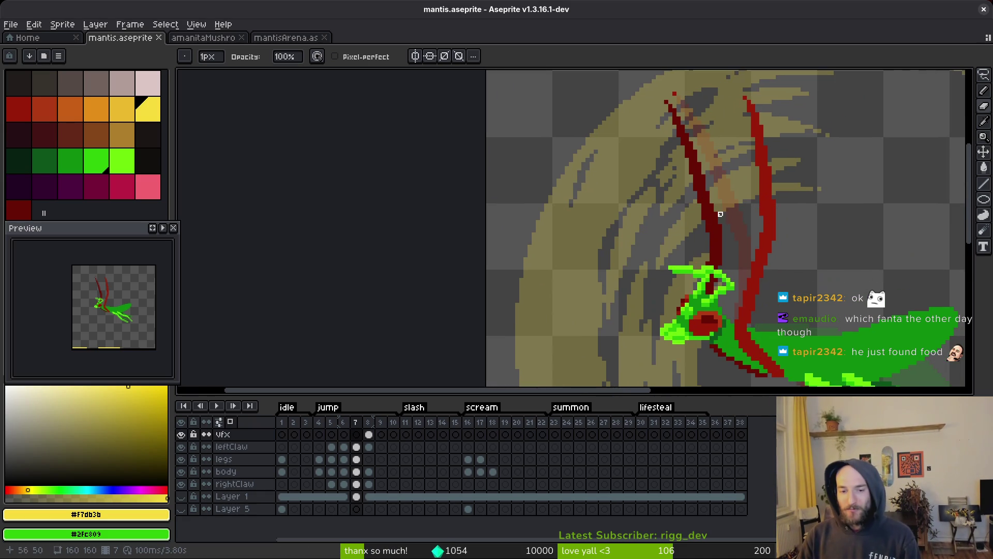
Step: Lasso-select the dark-red right claw in frame 7, rotate it slightly and shift it right
left_click(369, 484)
left_click_drag(793, 275, 737, 246)
key("Left")
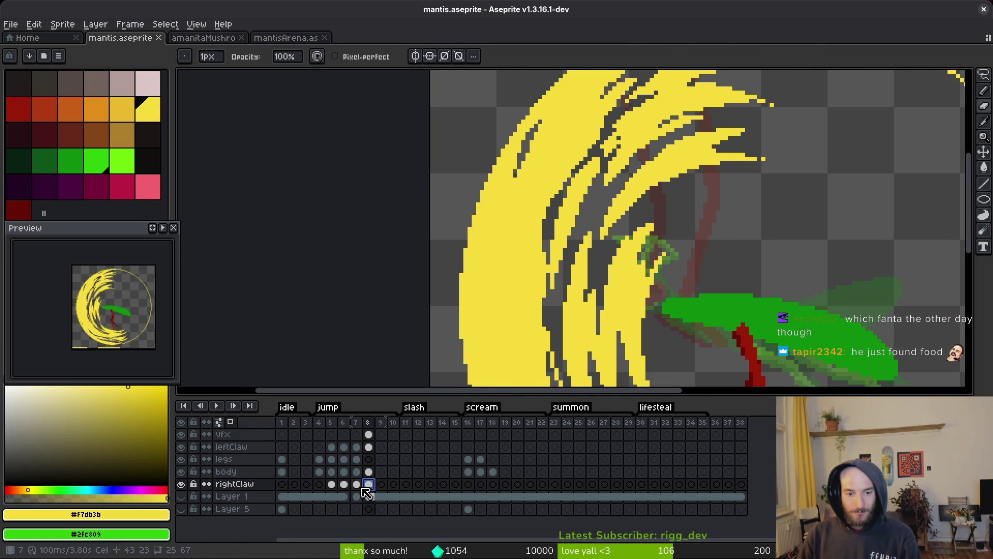
scroll(667, 217, "down", 2)
key("m")
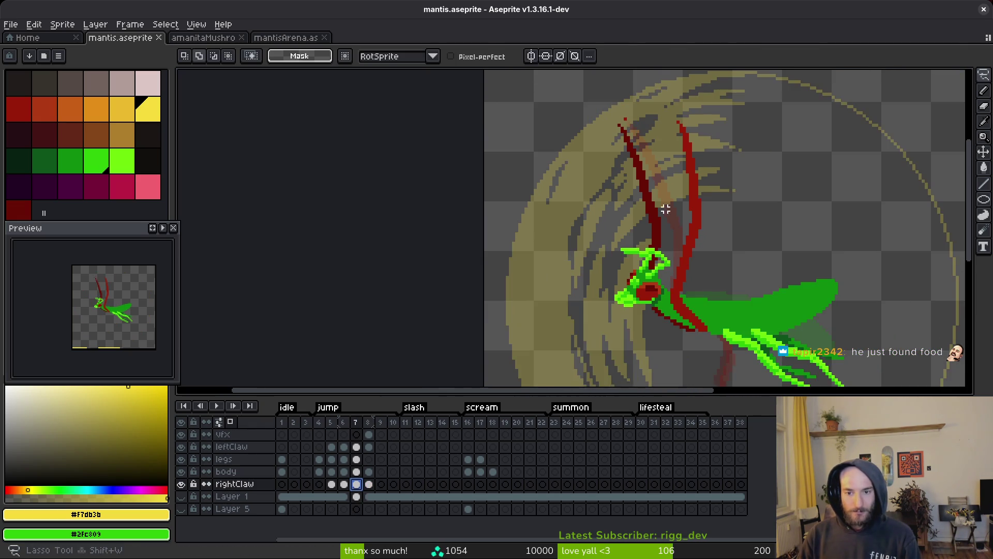
scroll(657, 202, "up", 3)
mouse_move(655, 200)
left_mouse_down()
mouse_move(650, 244)
mouse_move(620, 131)
mouse_move(580, 215)
mouse_move(614, 292)
mouse_move(668, 269)
mouse_move(662, 240)
left_mouse_up()
scroll(570, 155, "up", 1)
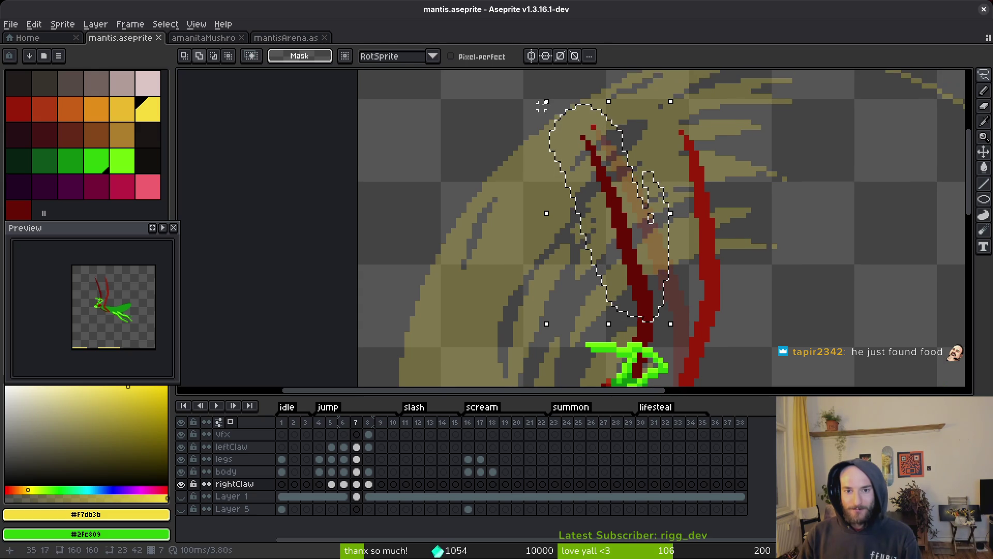
left_click_drag(533, 97, 559, 99)
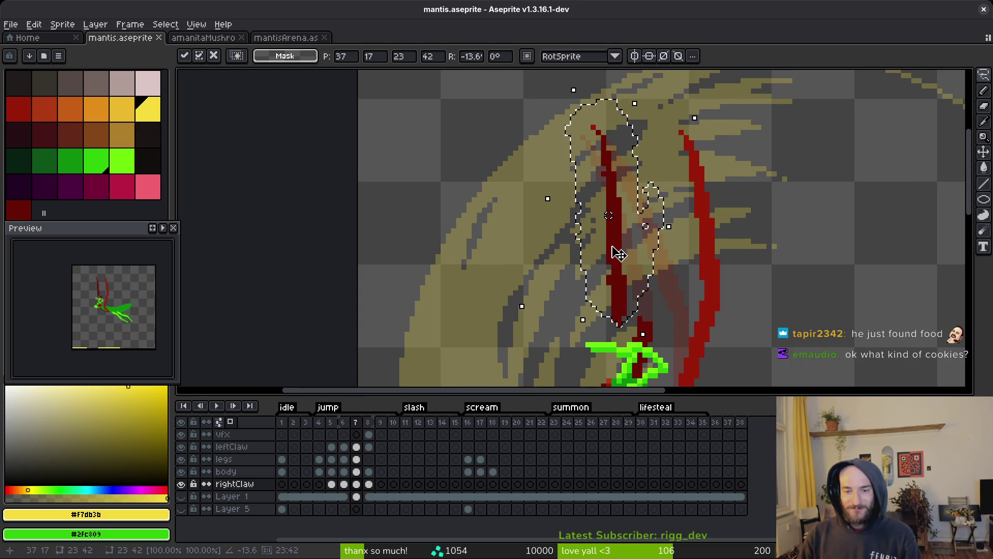
left_click_drag(614, 250, 656, 250)
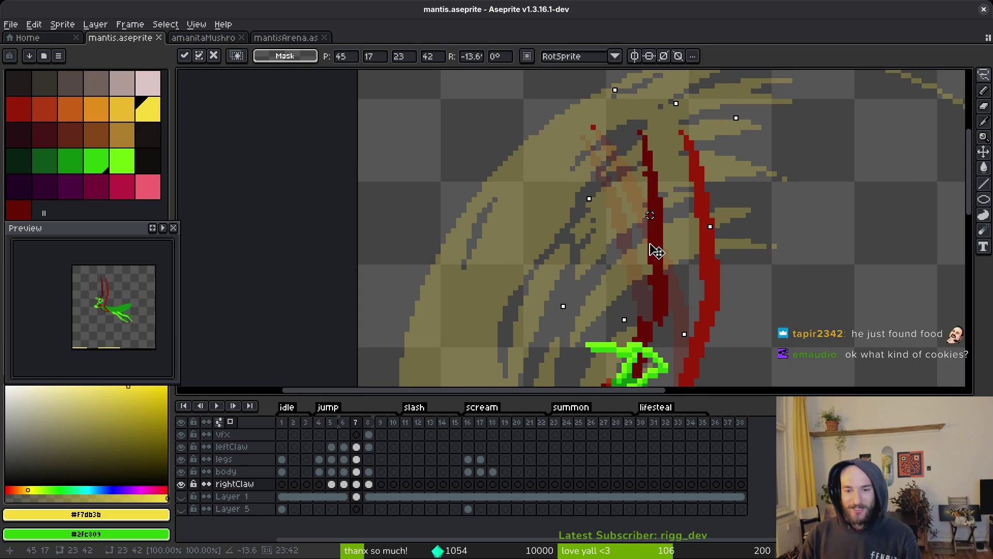
scroll(658, 251, "down", 3)
key("ctrl+d")
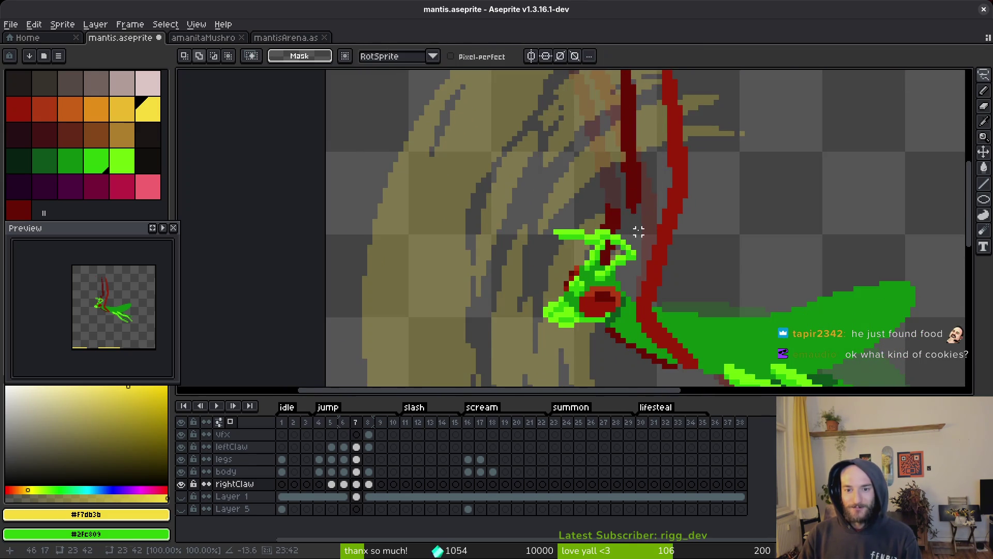
scroll(638, 203, "up", 1)
Step: Patch the claw's gap and edge with dark-red pixels, erase stray pixels, and save the sprite
key("b")
left_click(638, 203, "alt")
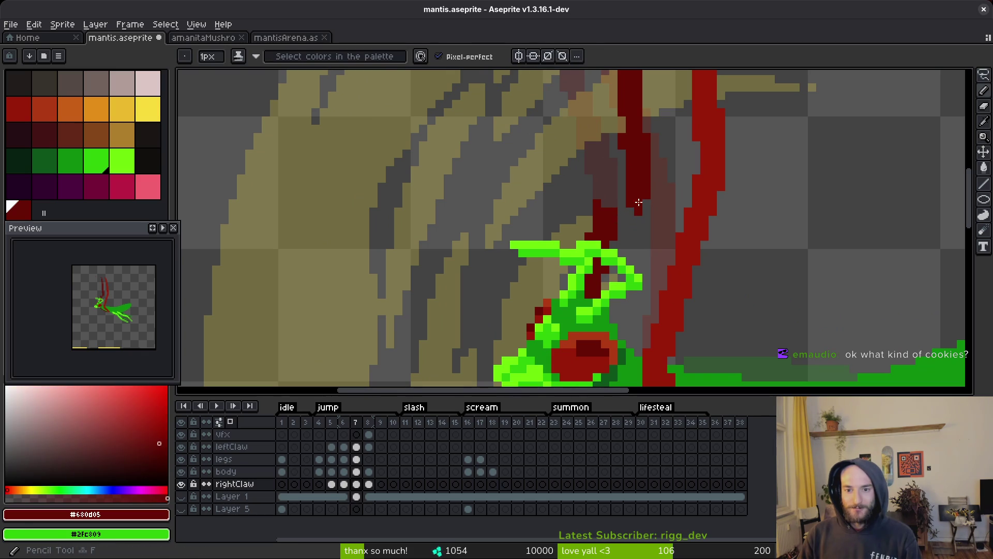
left_click_drag(633, 206, 615, 243)
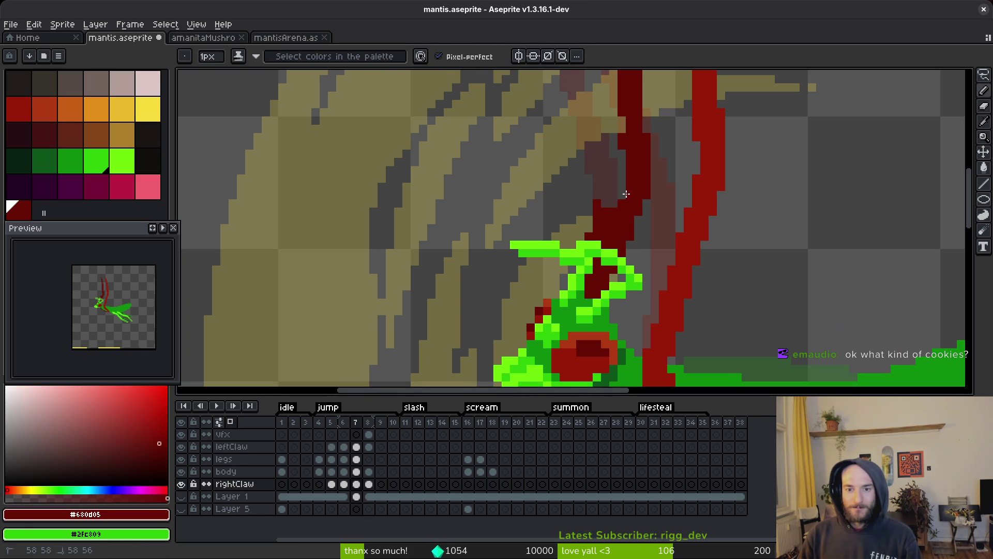
key("e")
left_click_drag(601, 208, 589, 236)
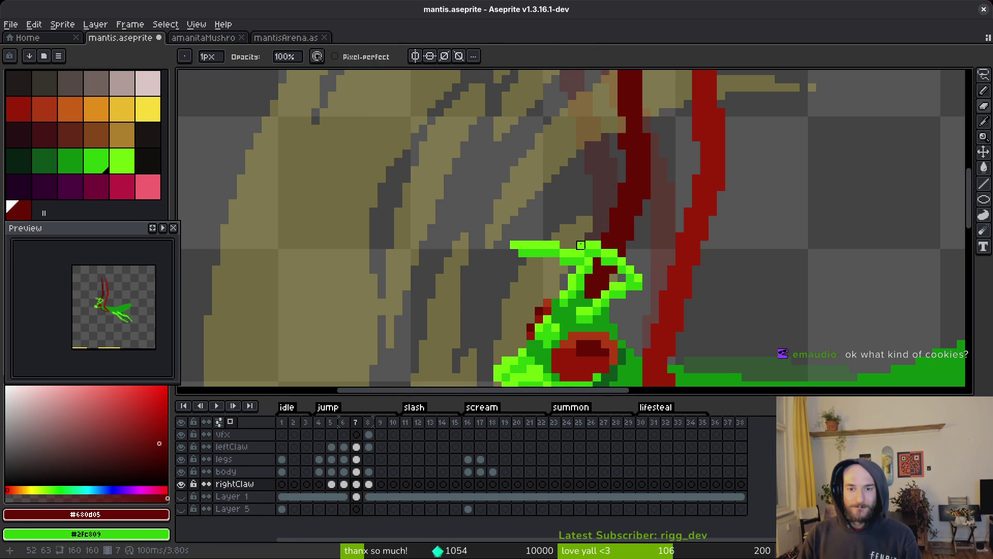
key("b")
left_click_drag(623, 130, 623, 113)
scroll(622, 113, "up", 3)
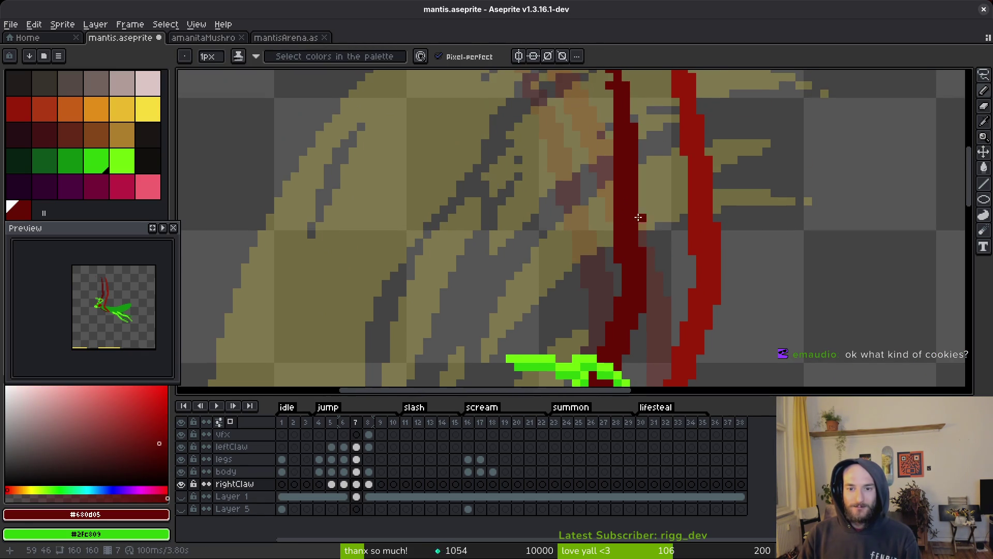
key("e")
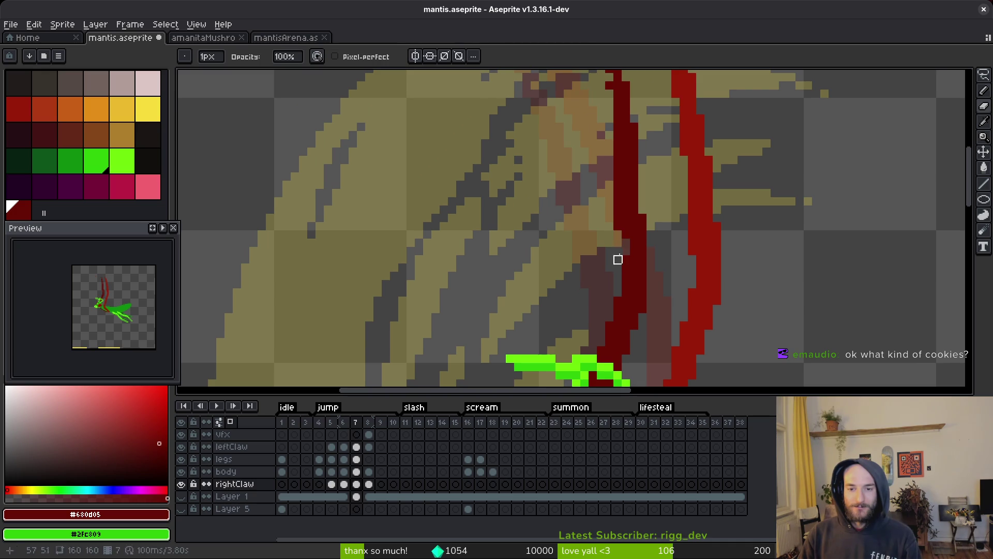
key("b")
scroll(626, 240, "up", 2)
left_click(592, 116)
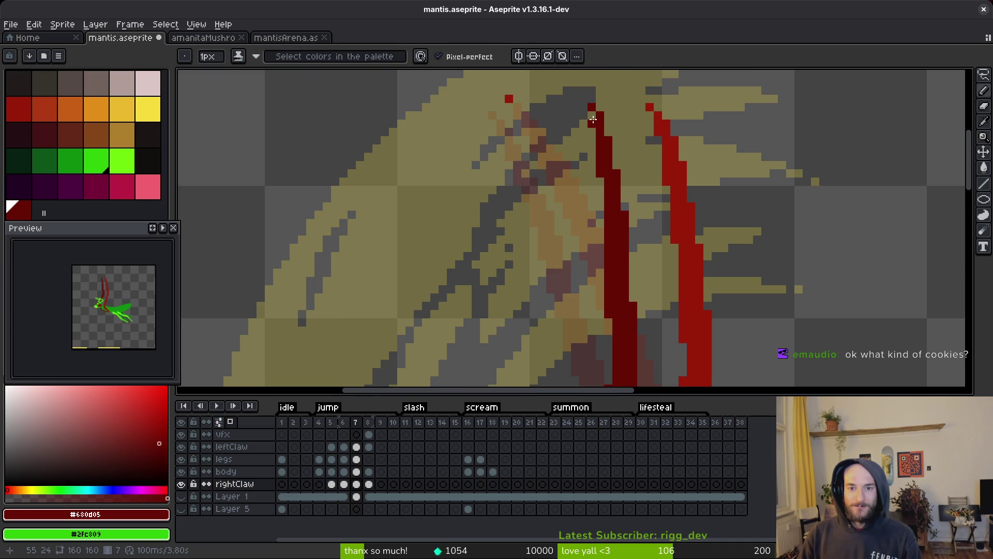
key("e")
left_click(593, 108)
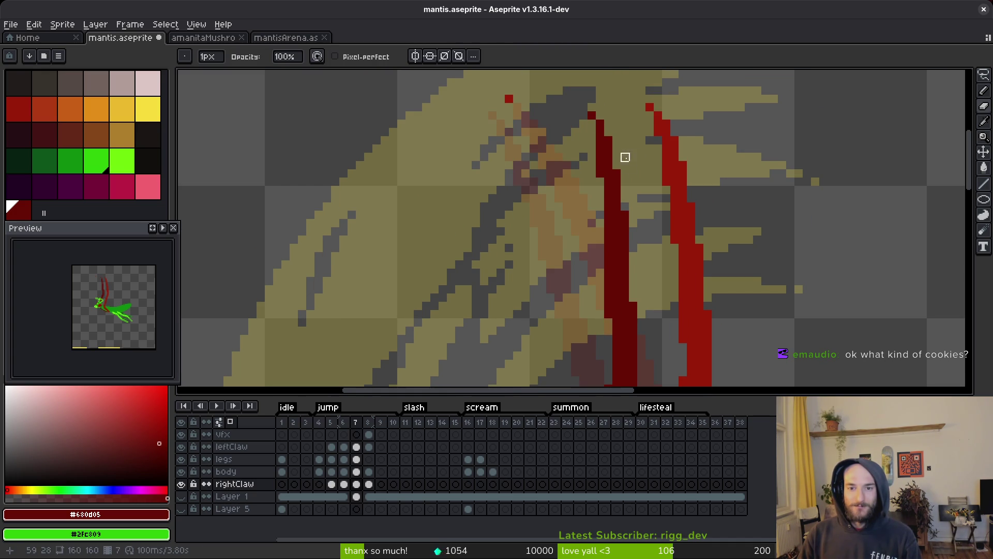
key("ctrl+s")
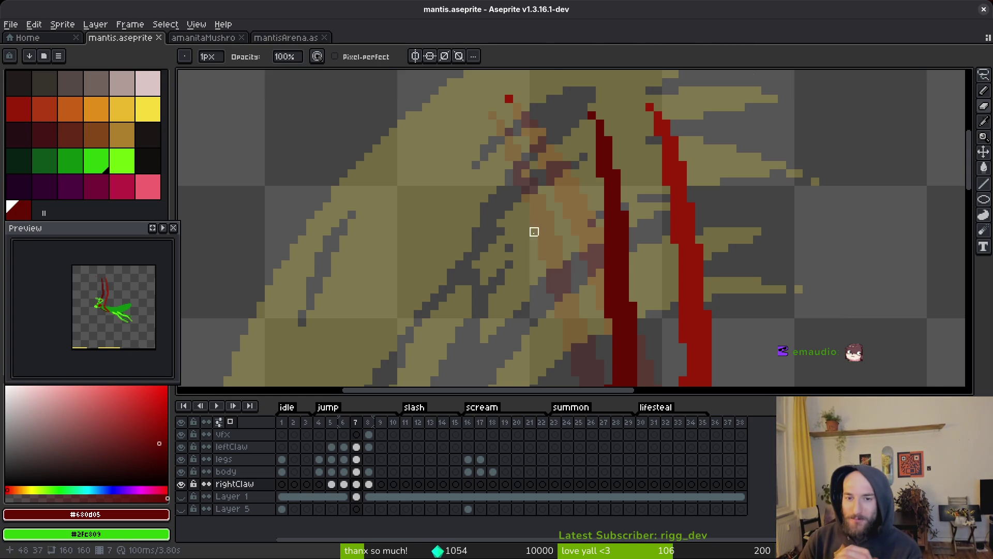
scroll(532, 231, "down", 1)
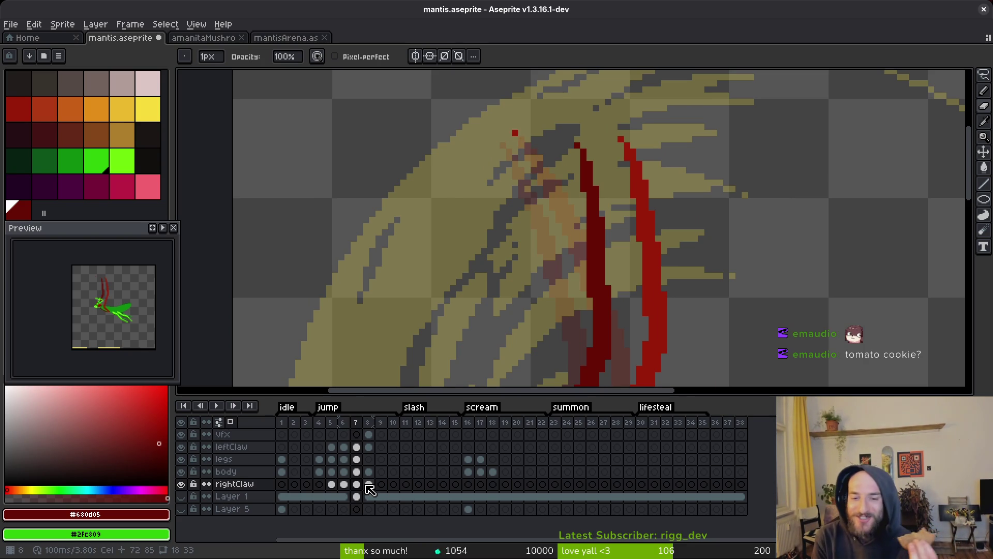
Step: Rectangle-select the dark-red claw tip, reposition it, and commit the change
scroll(661, 259, "down", 2)
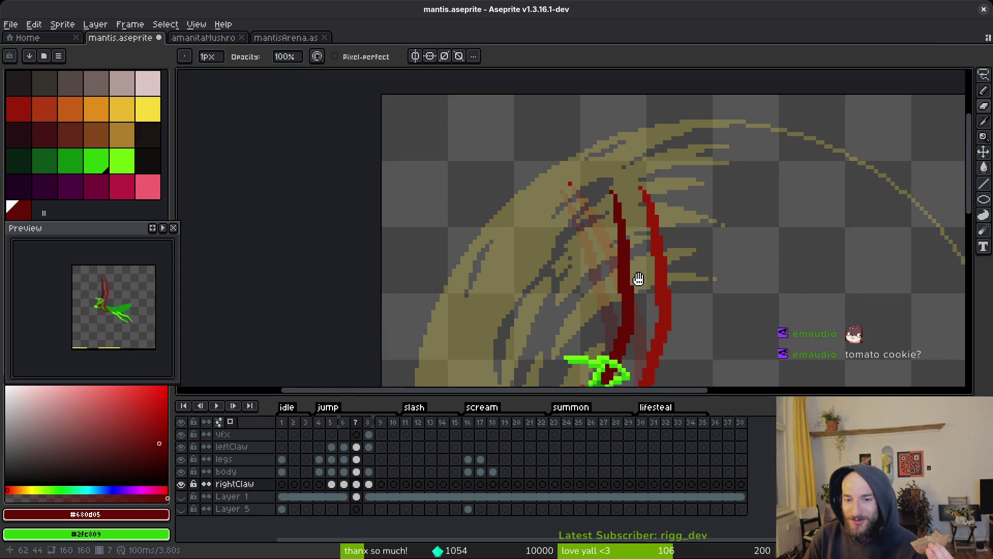
left_click_drag(639, 278, 637, 277)
key("m")
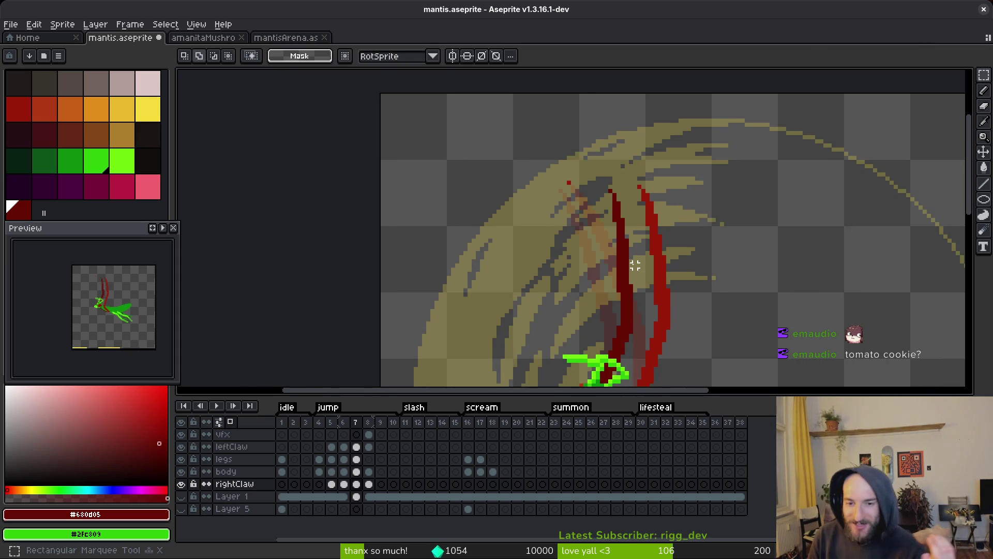
scroll(621, 207, "up", 2)
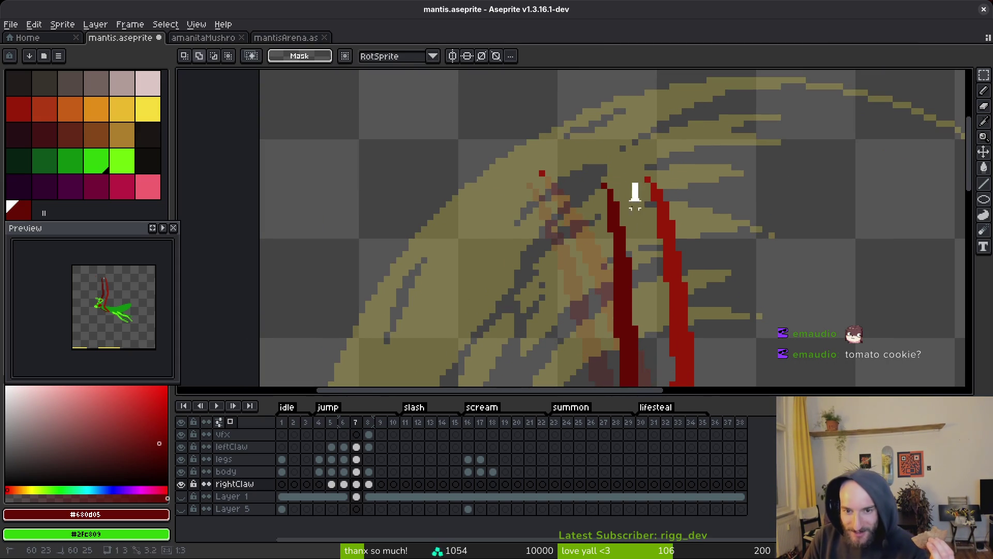
left_click_drag(636, 200, 594, 288)
left_click(621, 285)
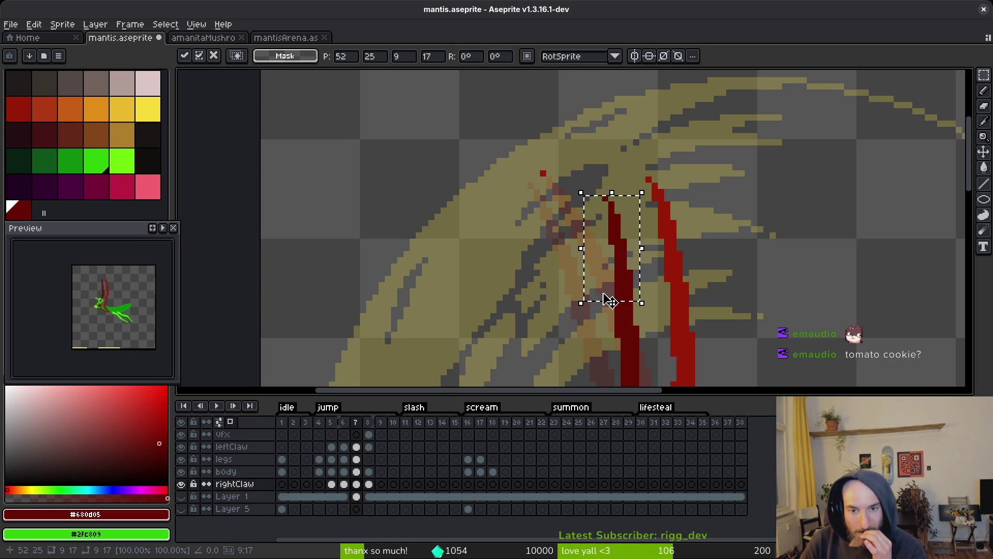
scroll(540, 172, "up", 1)
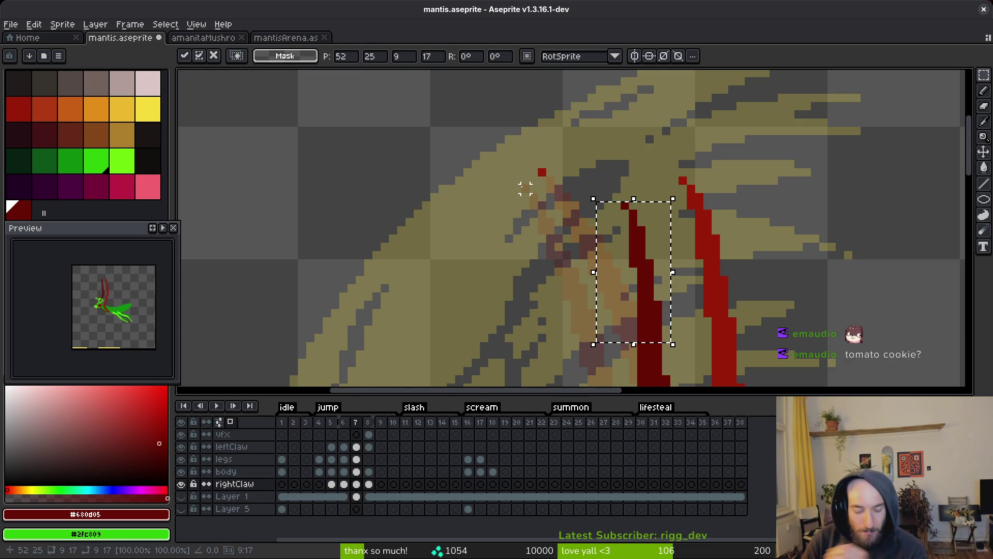
key("ctrl+d")
Step: On the rightClaw layer in frame 7, add dark-red edge pixels and erase one misplaced pixel
key("b")
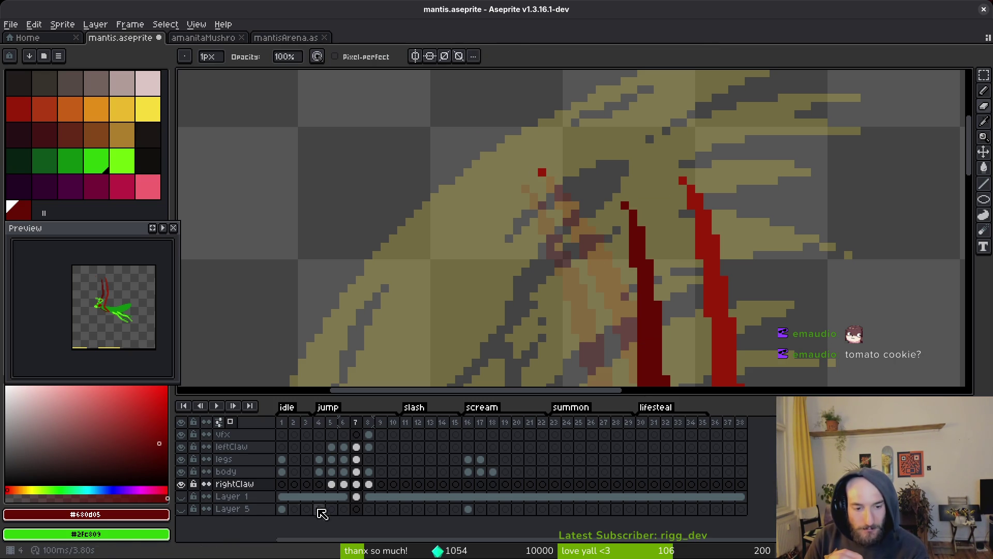
left_click(356, 447)
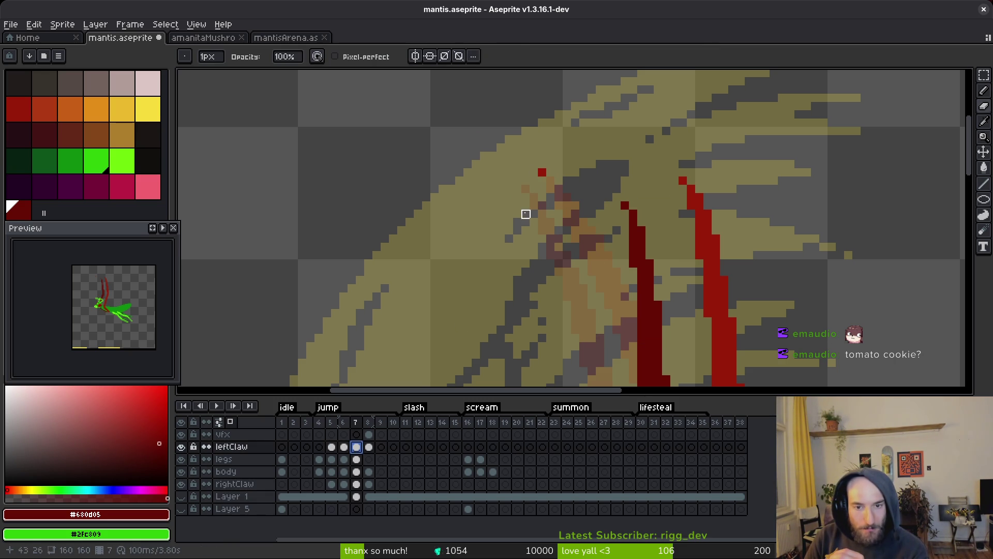
left_click(356, 484)
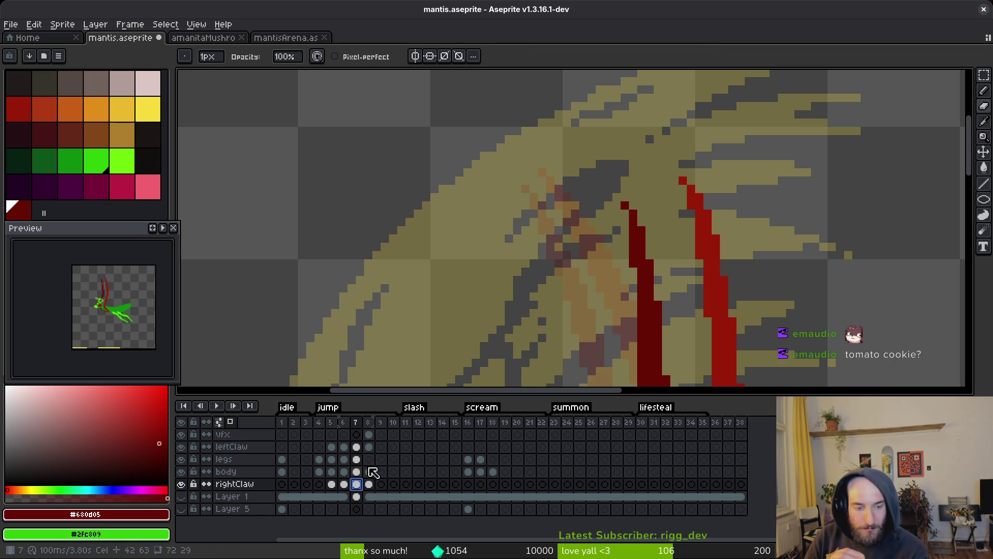
key("b")
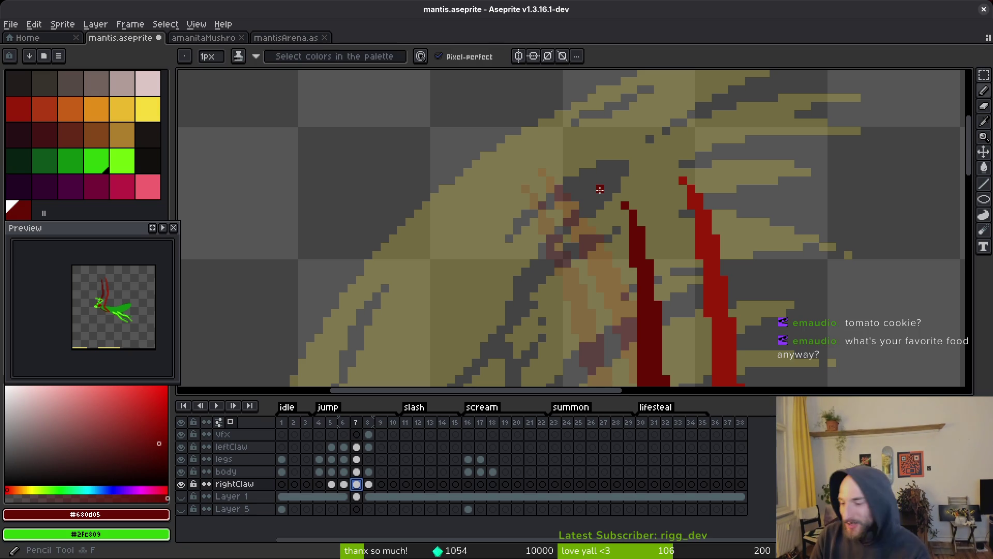
left_click(686, 222)
scroll(685, 222, "down", 2)
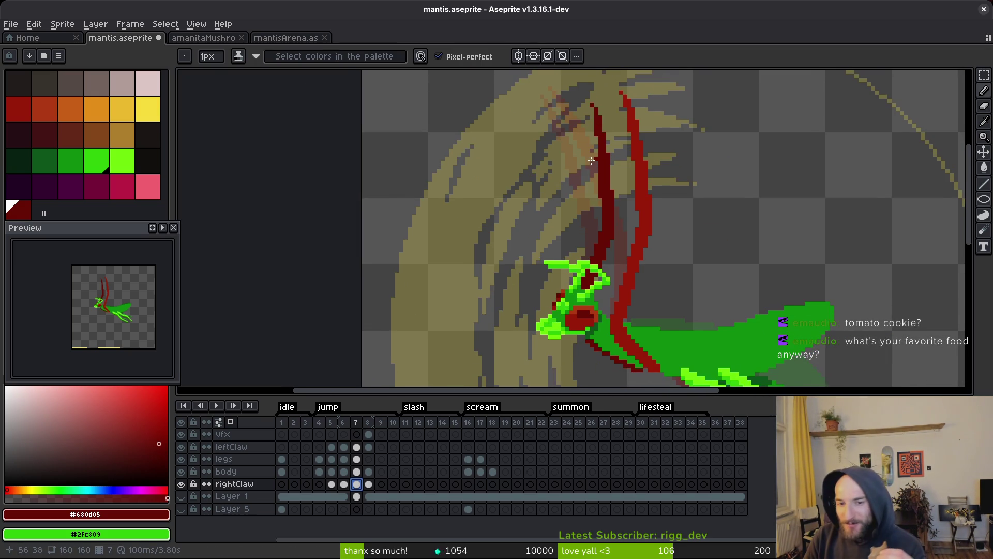
scroll(599, 169, "up", 4)
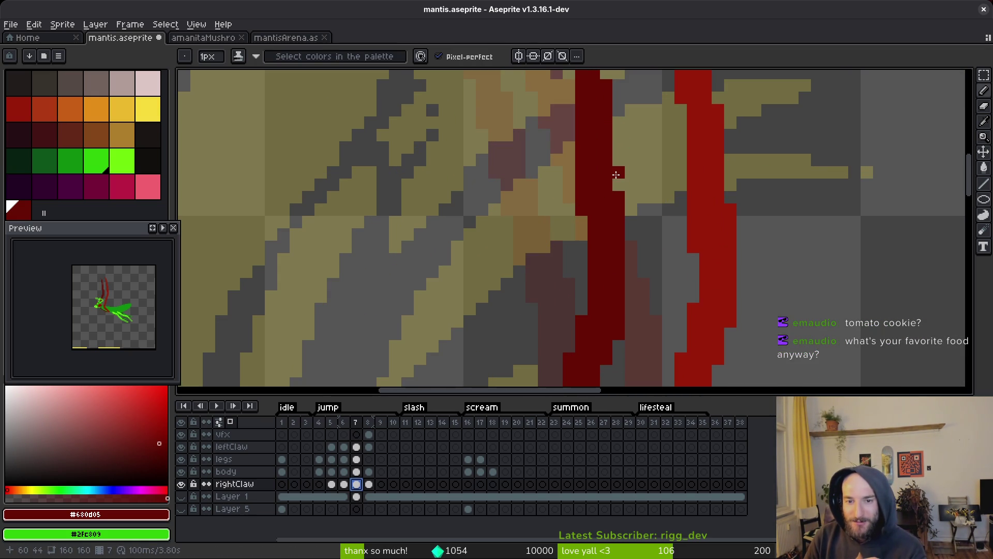
left_click(557, 198)
key("e")
left_click(557, 199)
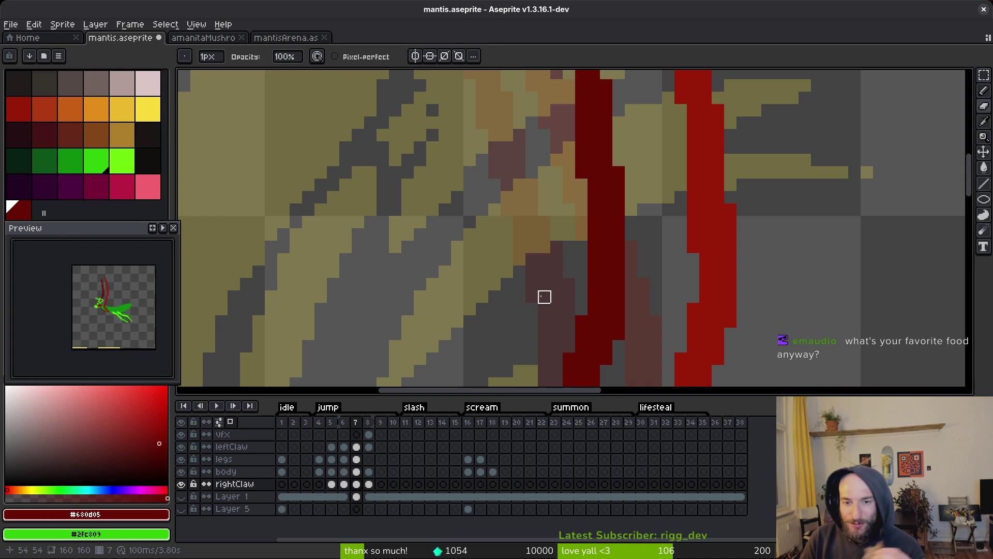
scroll(599, 224, "down", 3)
scroll(599, 233, "up", 2)
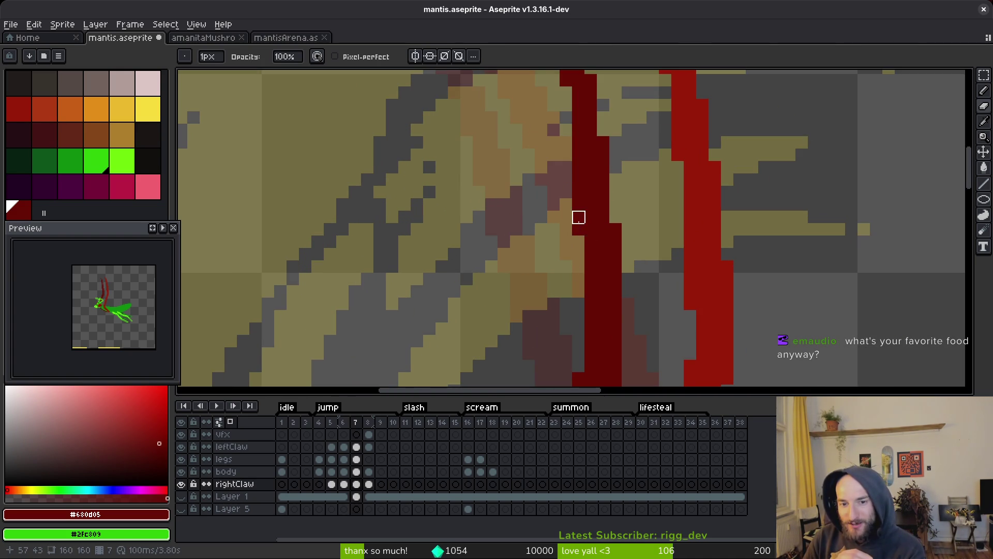
key("b")
left_click(554, 253)
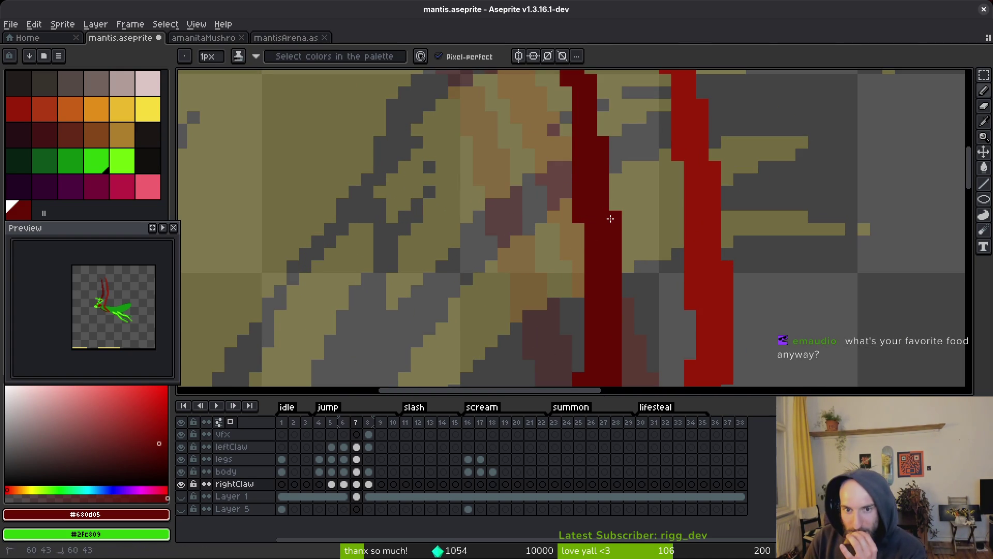
scroll(676, 254, "down", 2)
Step: Pencil extra dark red outline pixels along the right claw's lower edge where it meets the green body
key("w")
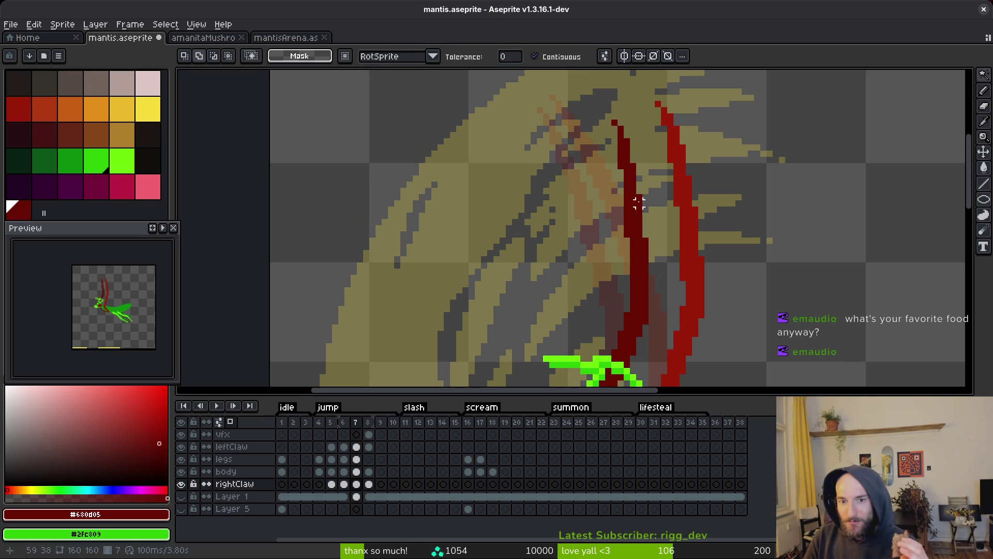
scroll(637, 227, "down", 2)
scroll(640, 247, "down", 2)
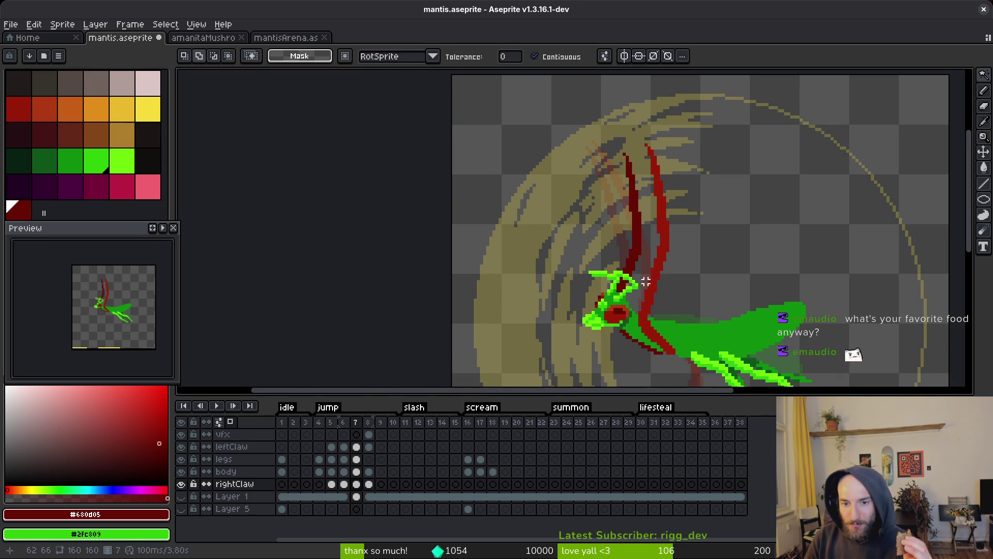
scroll(625, 306, "up", 4)
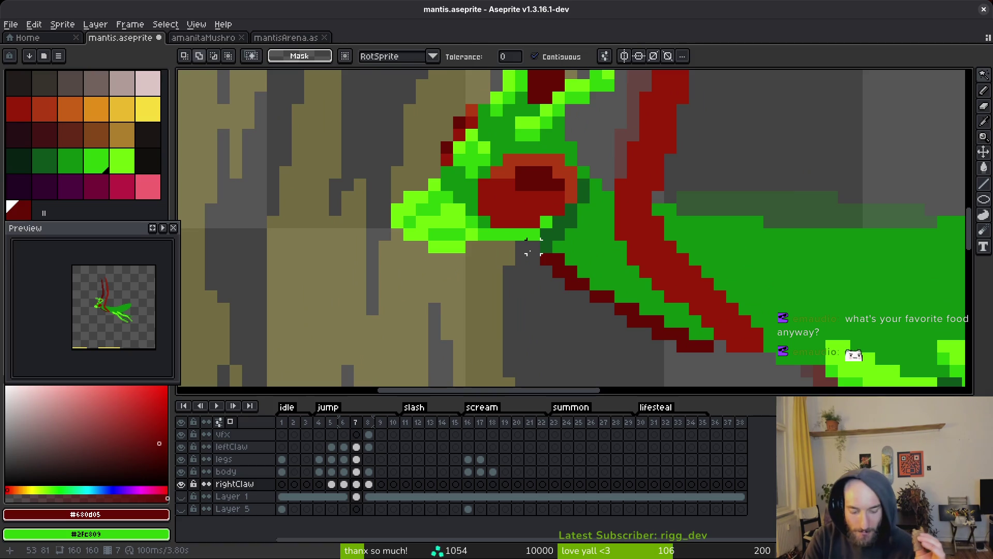
key("b")
left_click_drag(621, 309, 569, 281)
left_click(645, 322)
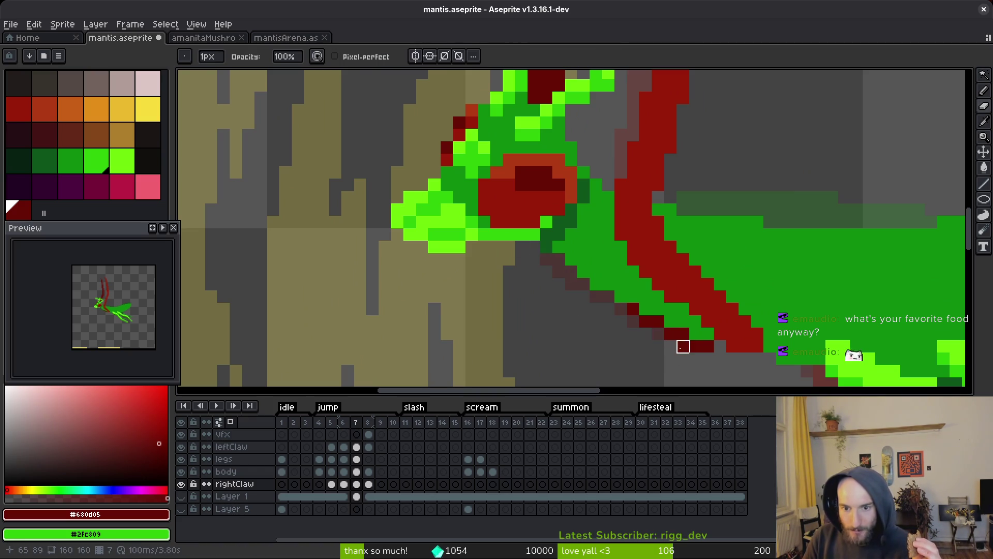
scroll(637, 283, "down", 4)
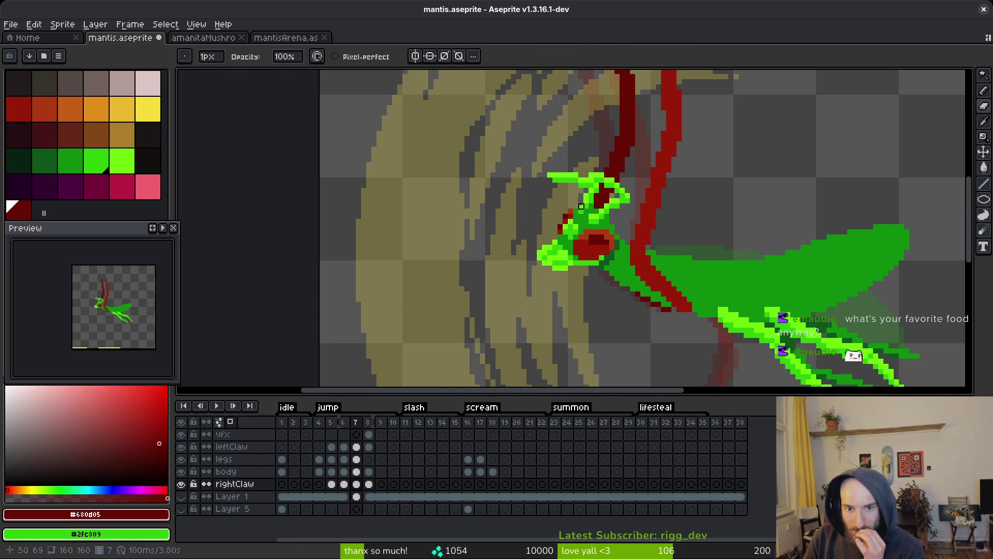
scroll(608, 206, "up", 1)
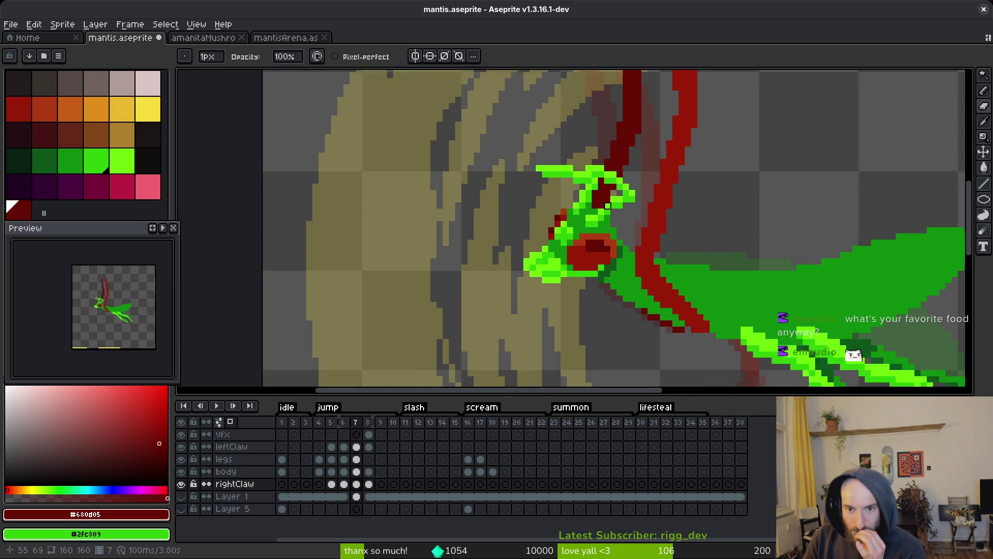
scroll(608, 206, "up", 1)
scroll(573, 258, "down", 2)
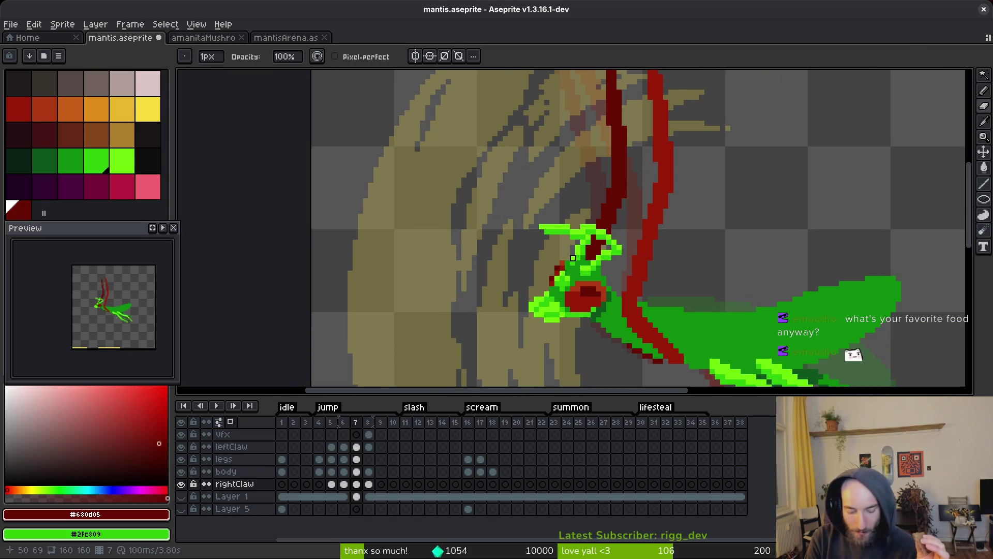
key("i")
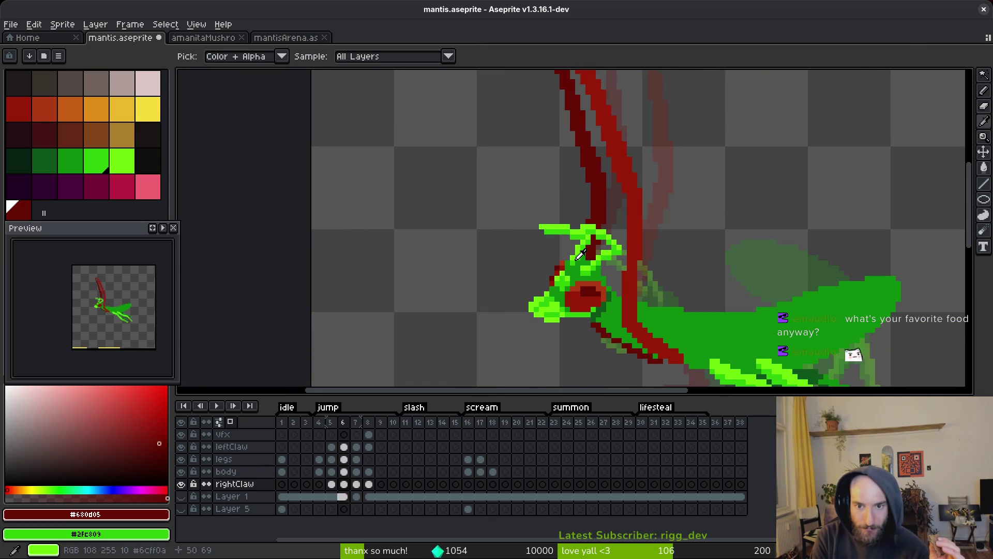
key("b")
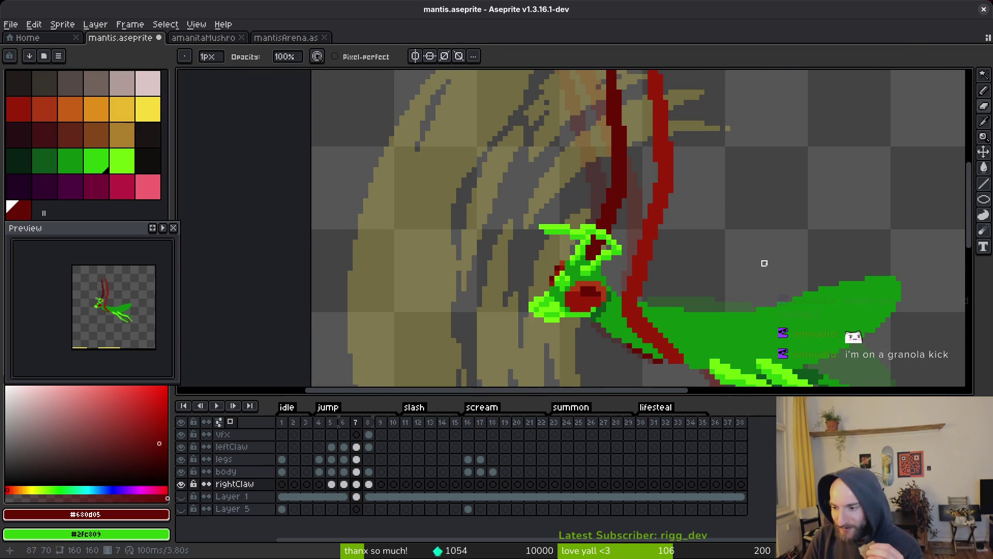
scroll(771, 257, "down", 1)
scroll(765, 256, "down", 3)
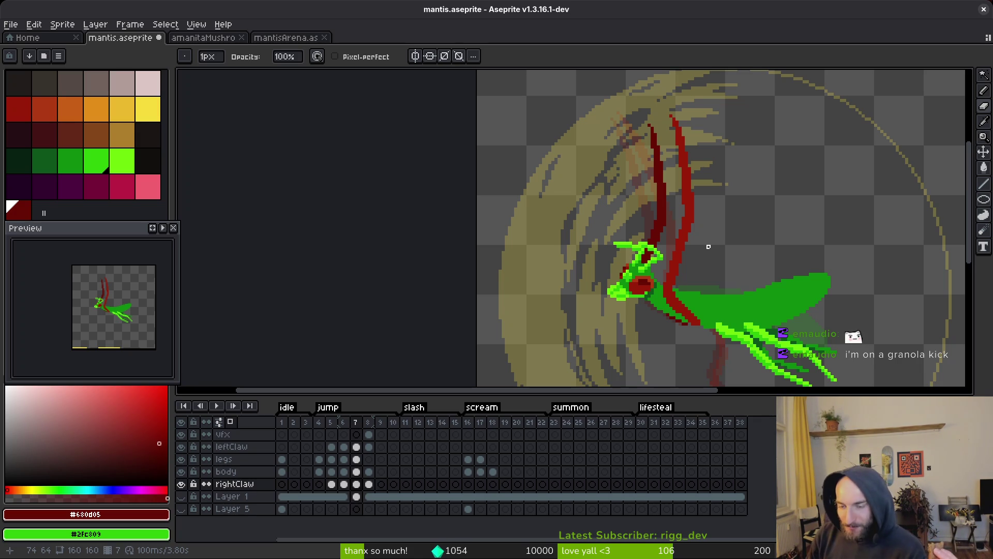
scroll(665, 181, "up", 2)
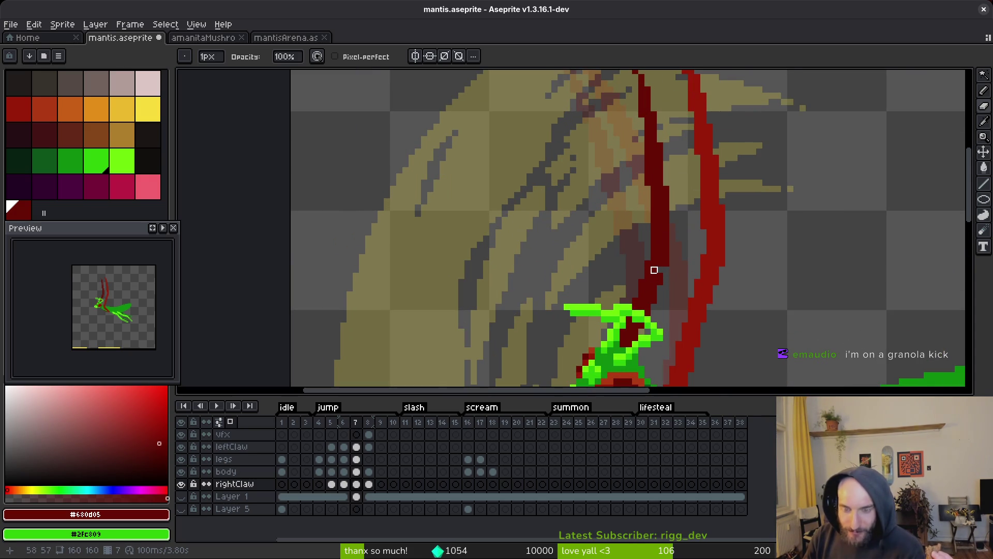
key("b")
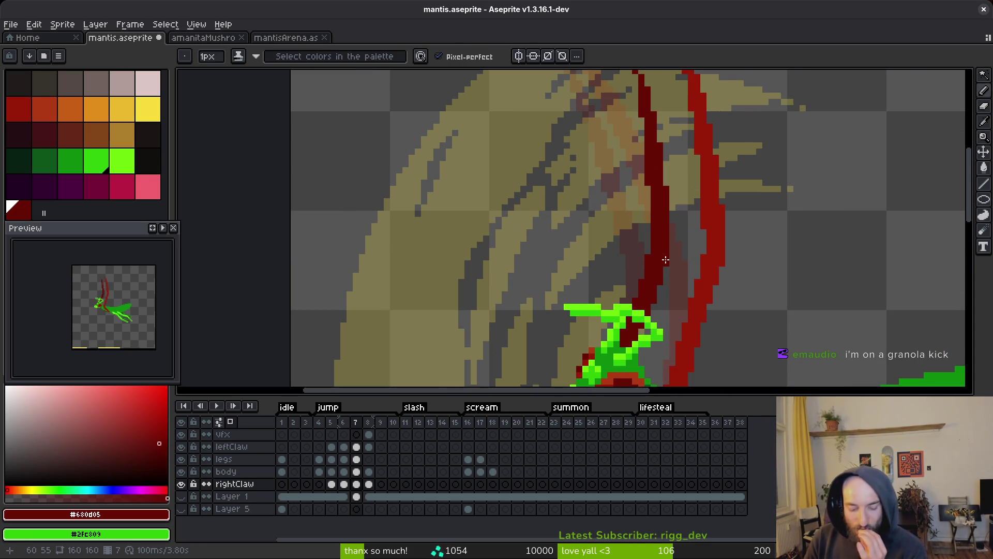
key("e")
scroll(720, 246, "up", 1)
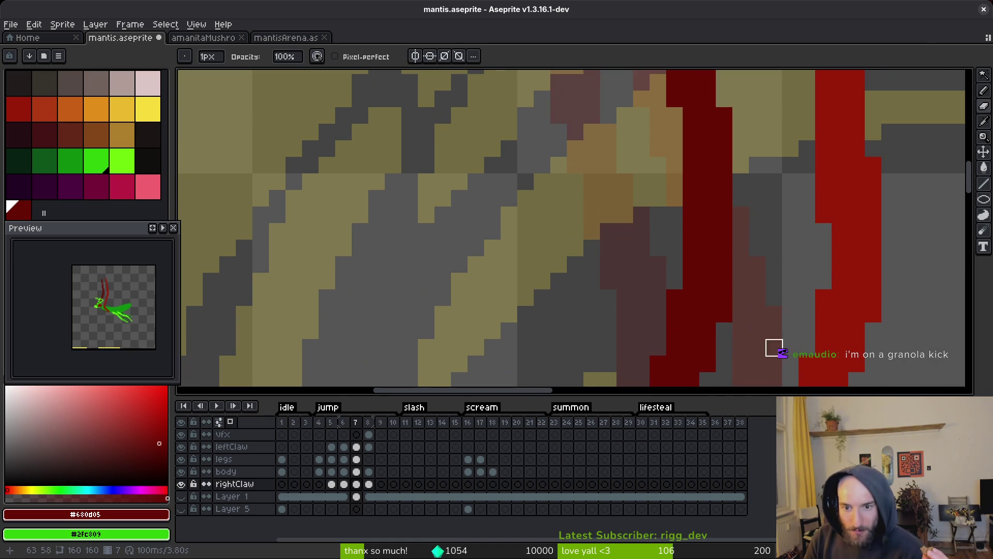
scroll(753, 336, "down", 2)
scroll(750, 332, "up", 1)
scroll(728, 310, "up", 1)
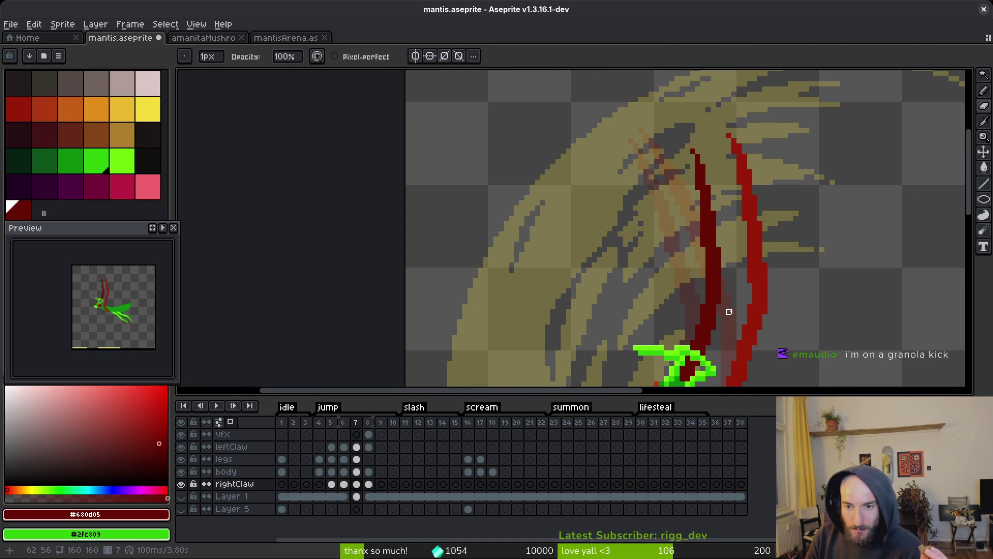
scroll(753, 294, "up", 1)
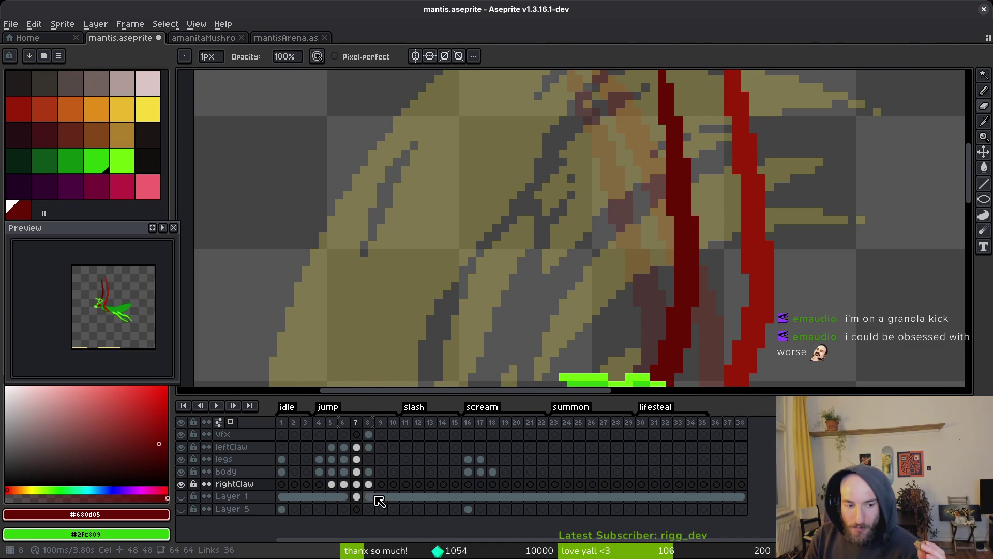
left_click_drag(686, 303, 674, 285)
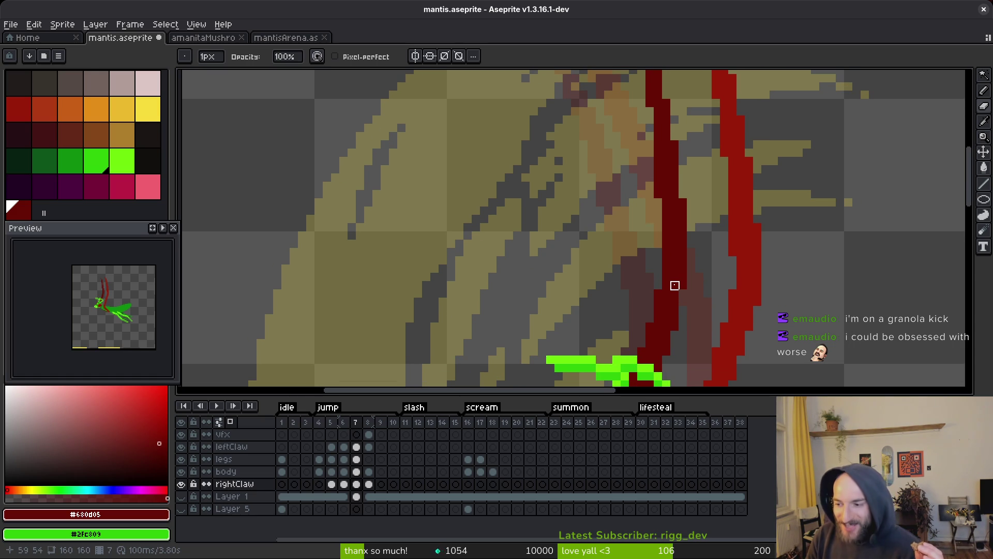
scroll(675, 285, "down", 3)
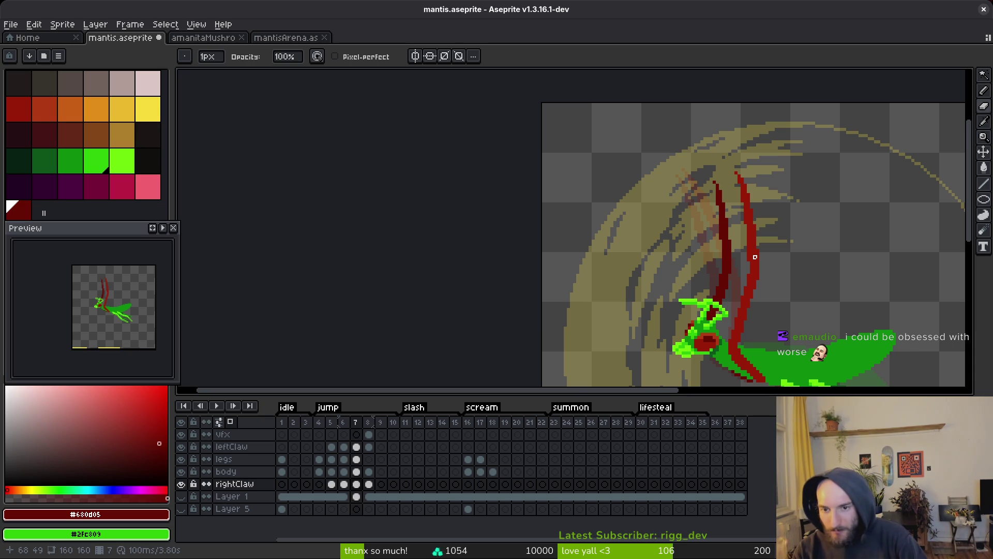
key("alt")
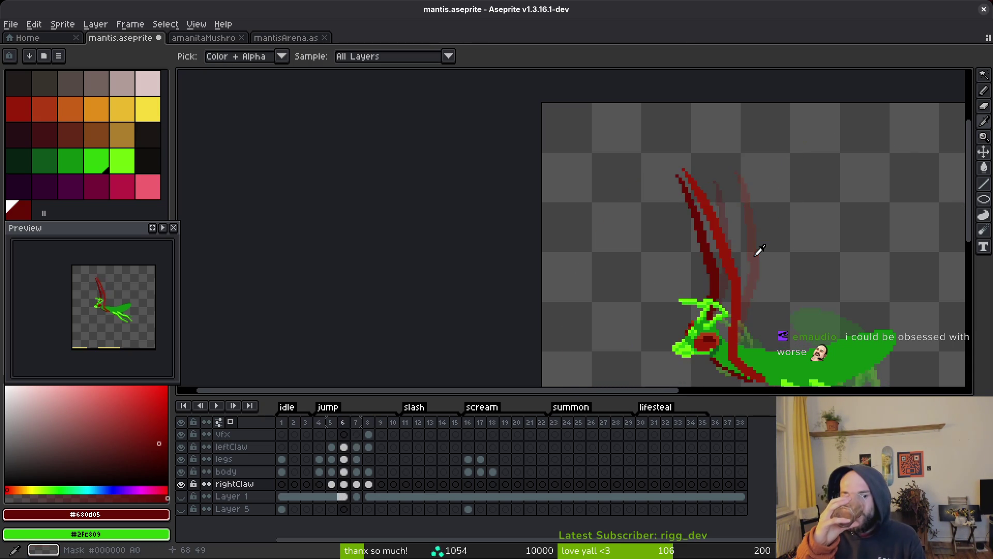
key("Right")
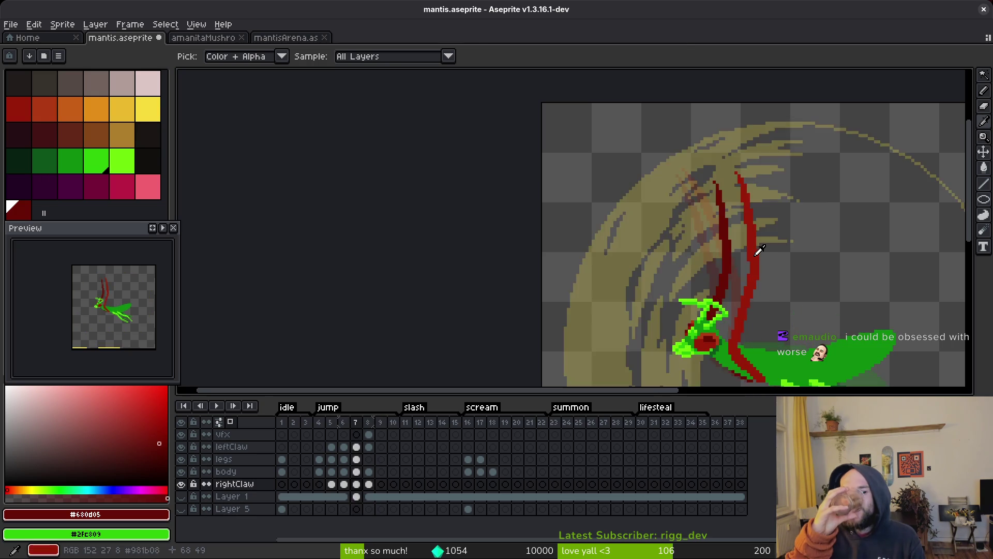
Step: Return to frame 7 and play the mantis animation to review the redrawn claw
key("b")
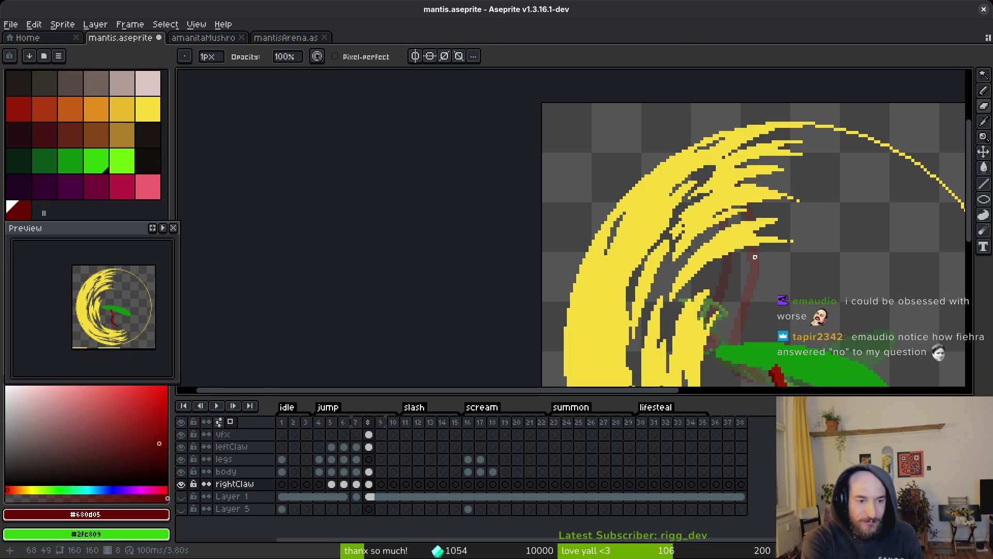
key("Left")
key("Right")
key("Left")
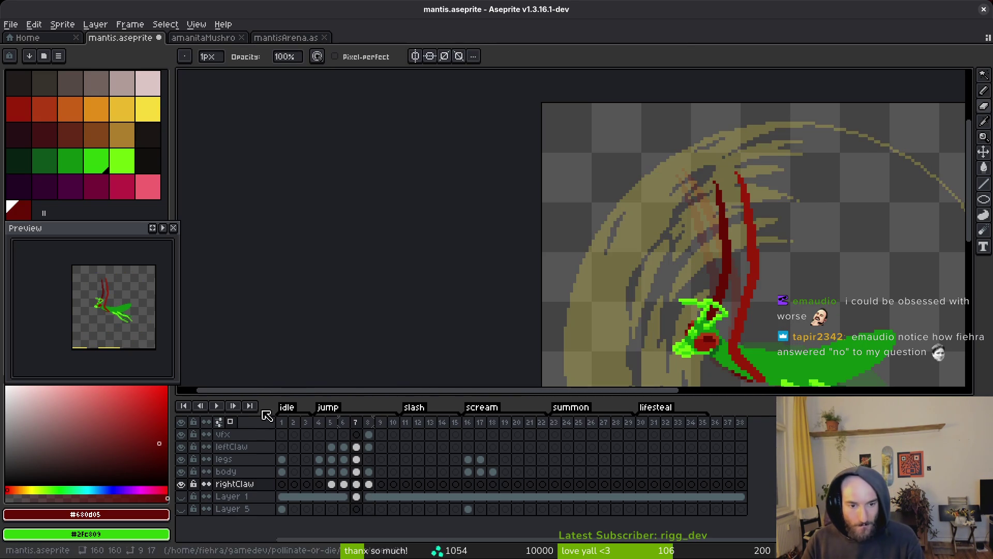
scroll(138, 325, "up", 3)
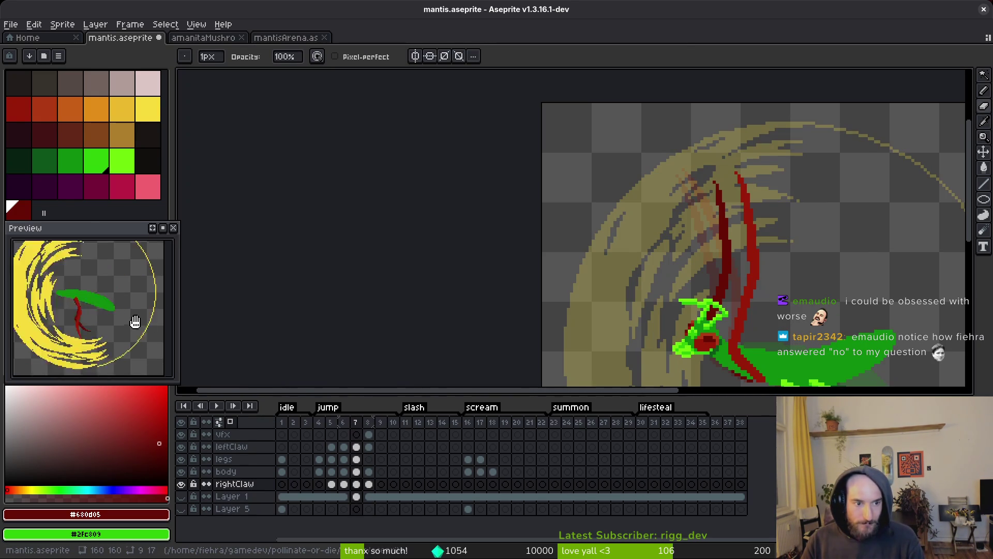
scroll(116, 326, "down", 3)
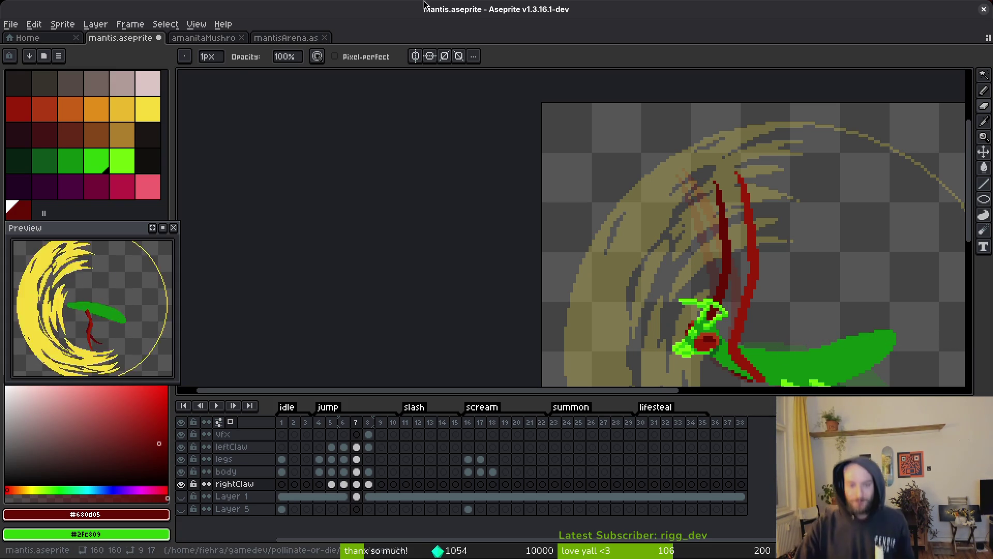
Step: Erase the top and right side of the thin yellow arc on frame 8's VFX cel
left_click(368, 435)
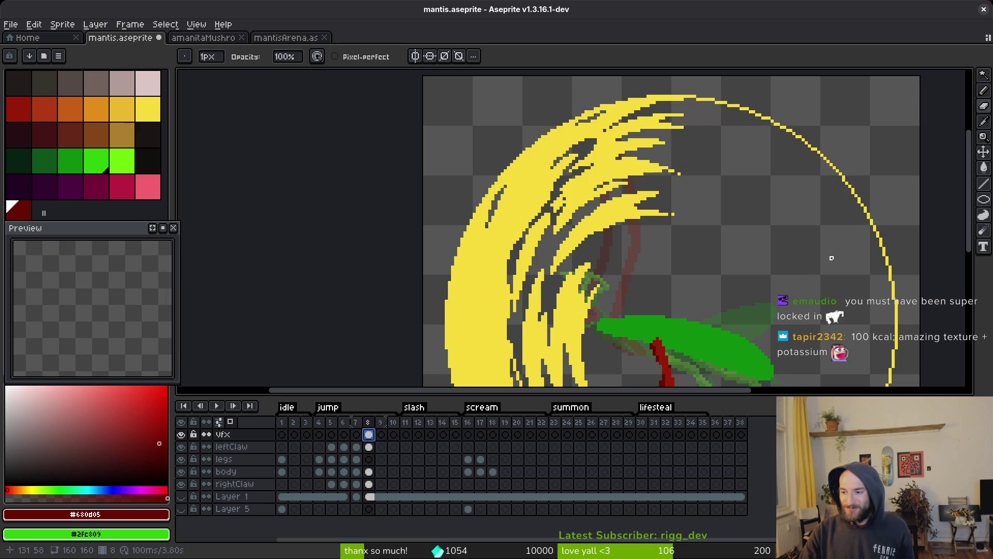
scroll(814, 268, "up", 3)
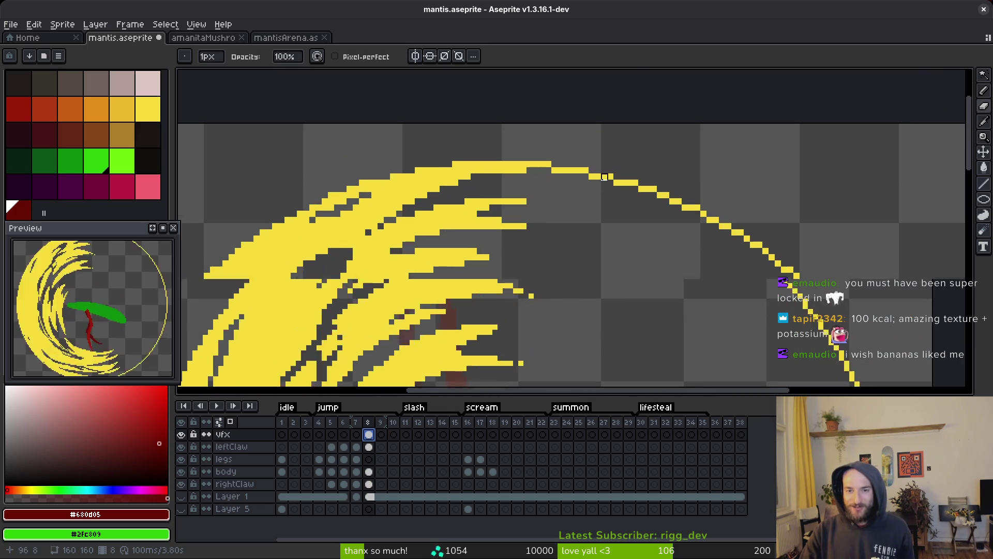
mouse_move(552, 166)
left_mouse_down()
mouse_move(670, 197)
mouse_move(719, 224)
left_mouse_up()
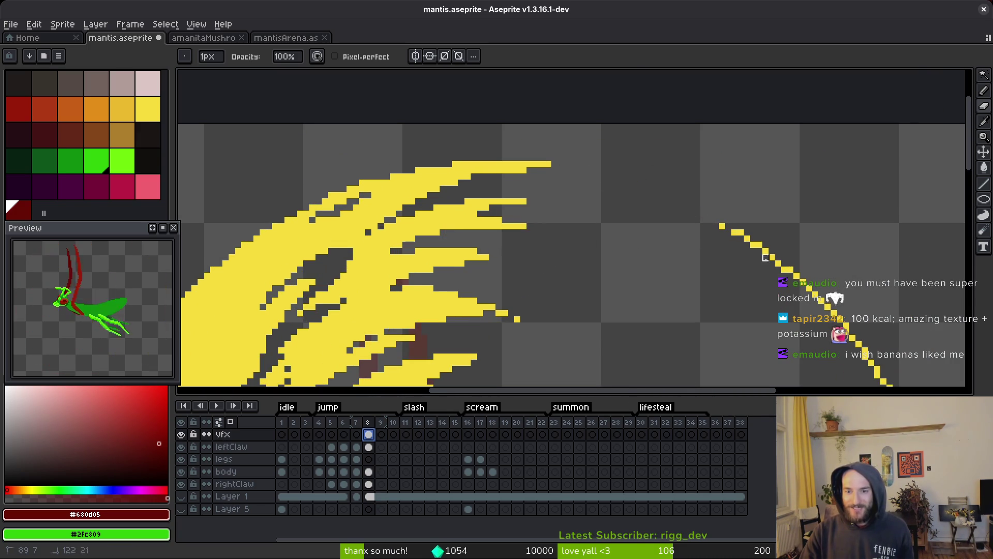
left_click_drag(766, 258, 828, 310)
left_click_drag(903, 380, 718, 215)
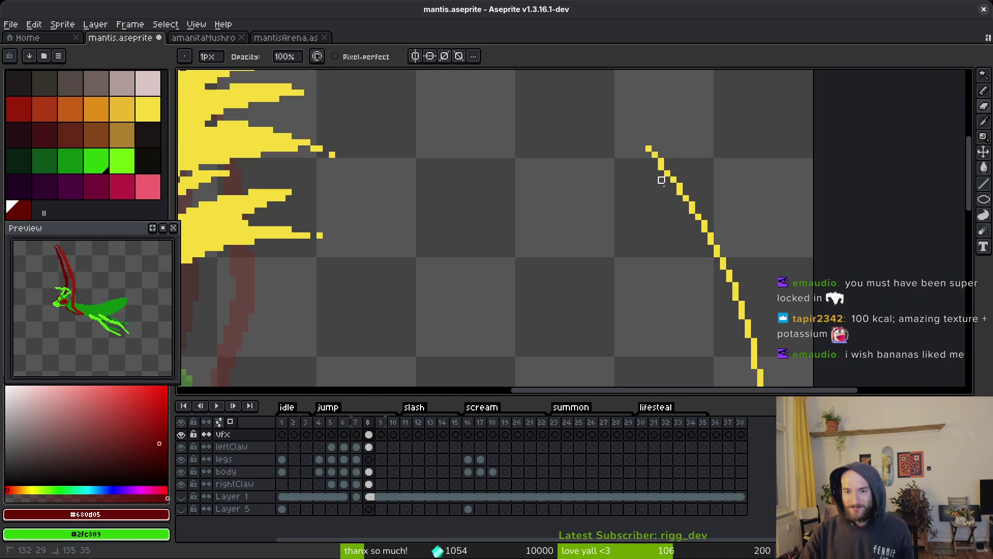
Step: Erase the diagonal and dashed vertical yellow lines, then the last arc piece with a 5px eraser
mouse_move(661, 180)
left_mouse_down()
mouse_move(665, 142)
mouse_move(712, 242)
left_mouse_up()
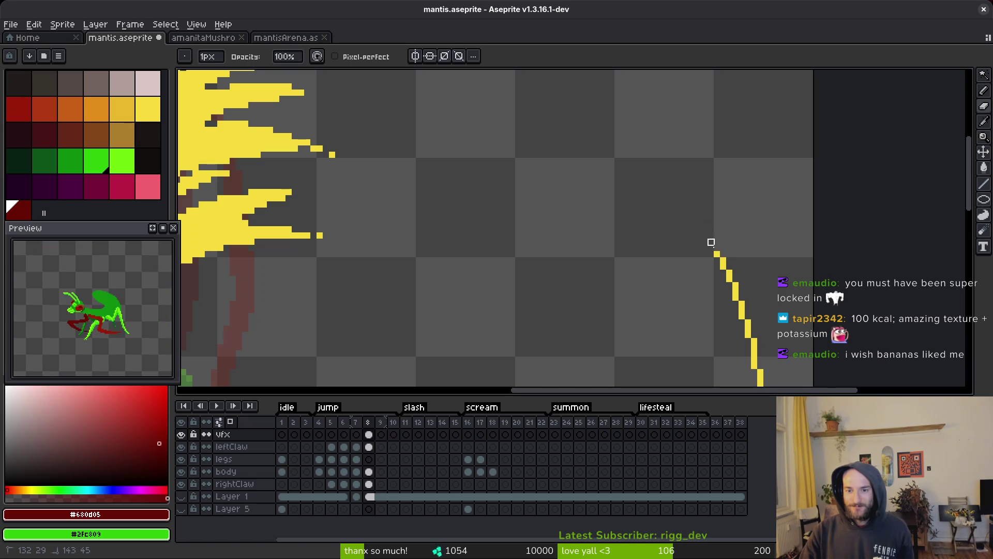
mouse_move(733, 328)
left_mouse_down()
mouse_move(760, 333)
mouse_move(711, 249)
mouse_move(728, 195)
mouse_move(724, 119)
left_mouse_up()
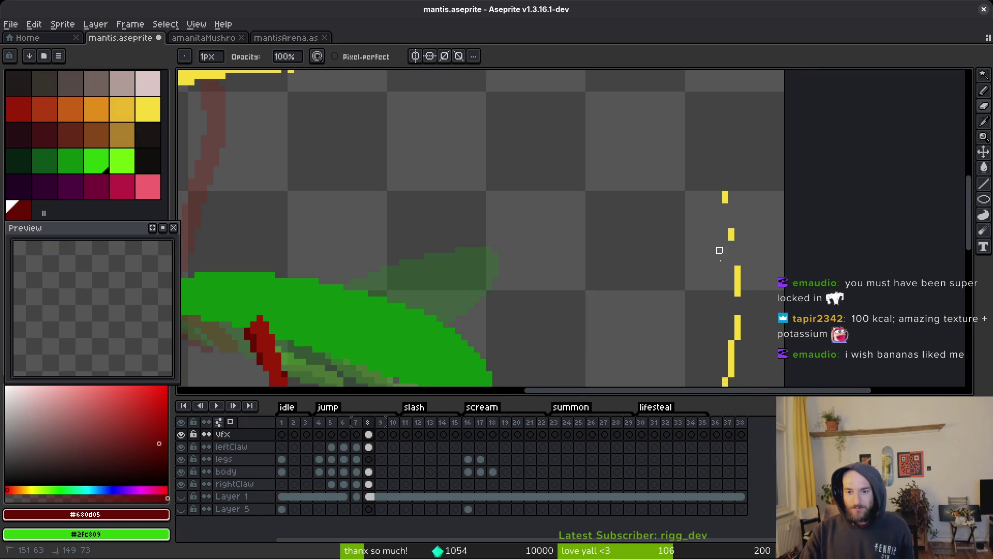
mouse_move(719, 251)
left_mouse_down()
mouse_move(725, 182)
mouse_move(731, 343)
mouse_move(712, 129)
left_mouse_up()
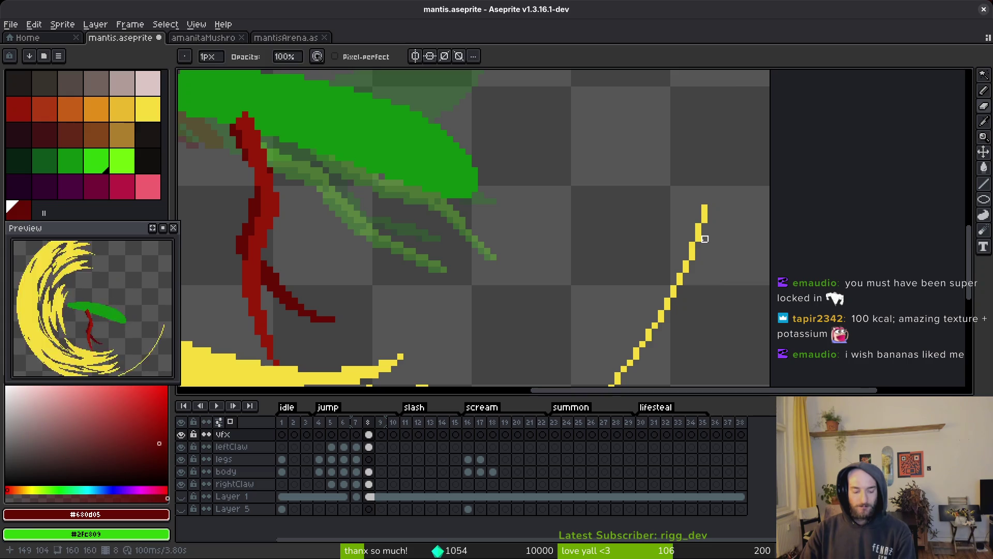
key("plus")
key("plus")
key("plus")
mouse_move(701, 228)
left_mouse_down()
mouse_move(654, 366)
mouse_move(631, 351)
mouse_move(683, 263)
mouse_move(638, 281)
mouse_move(673, 228)
mouse_move(554, 313)
left_mouse_up()
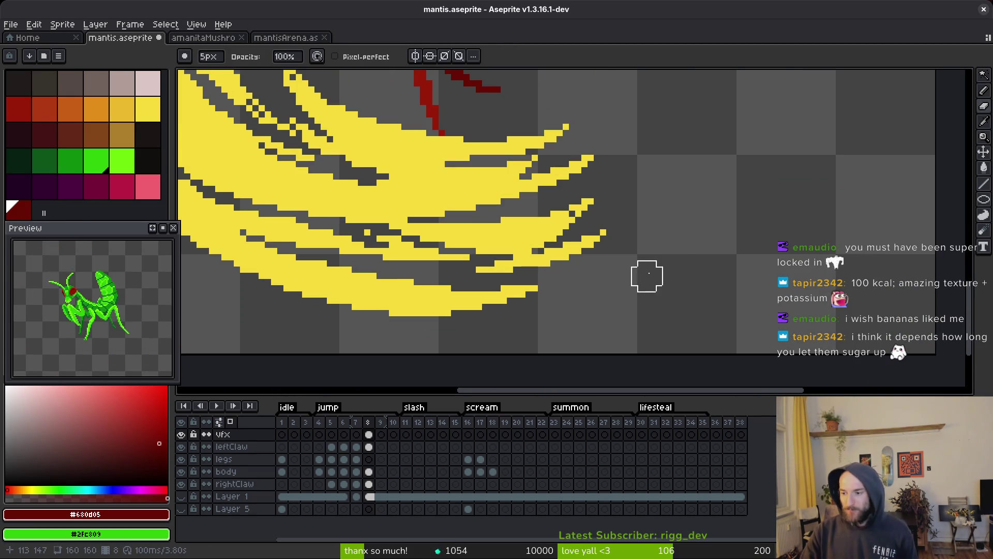
key("minus")
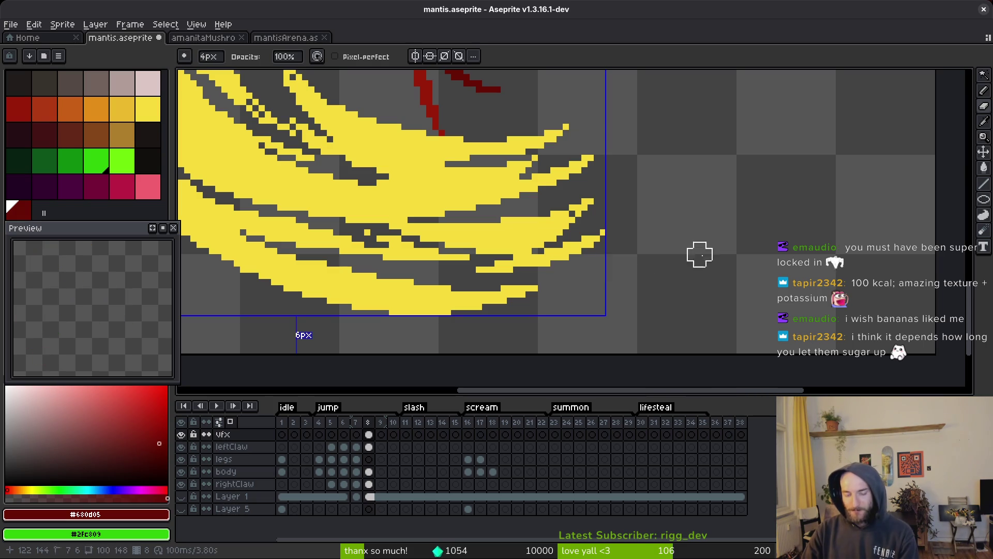
key("minus")
key("minus")
key("minus")
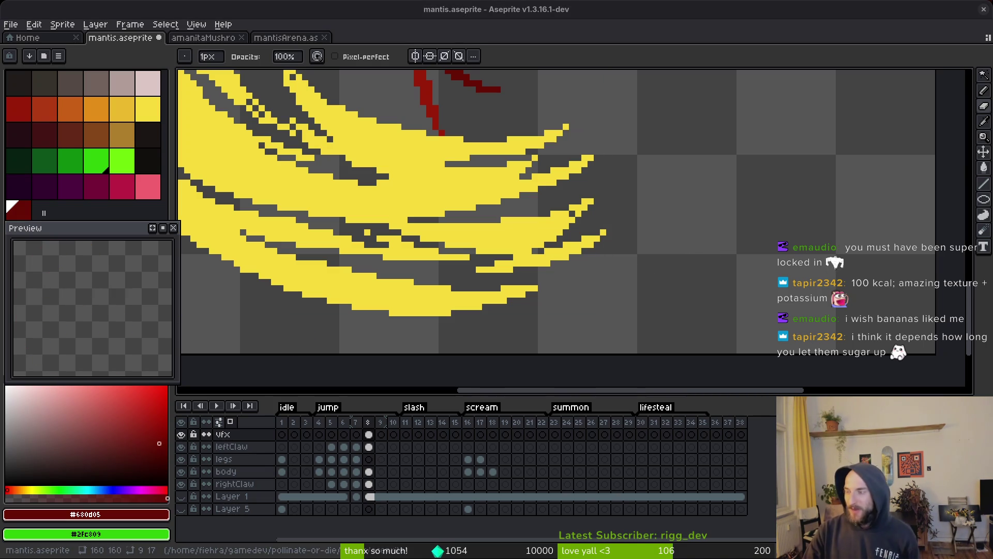